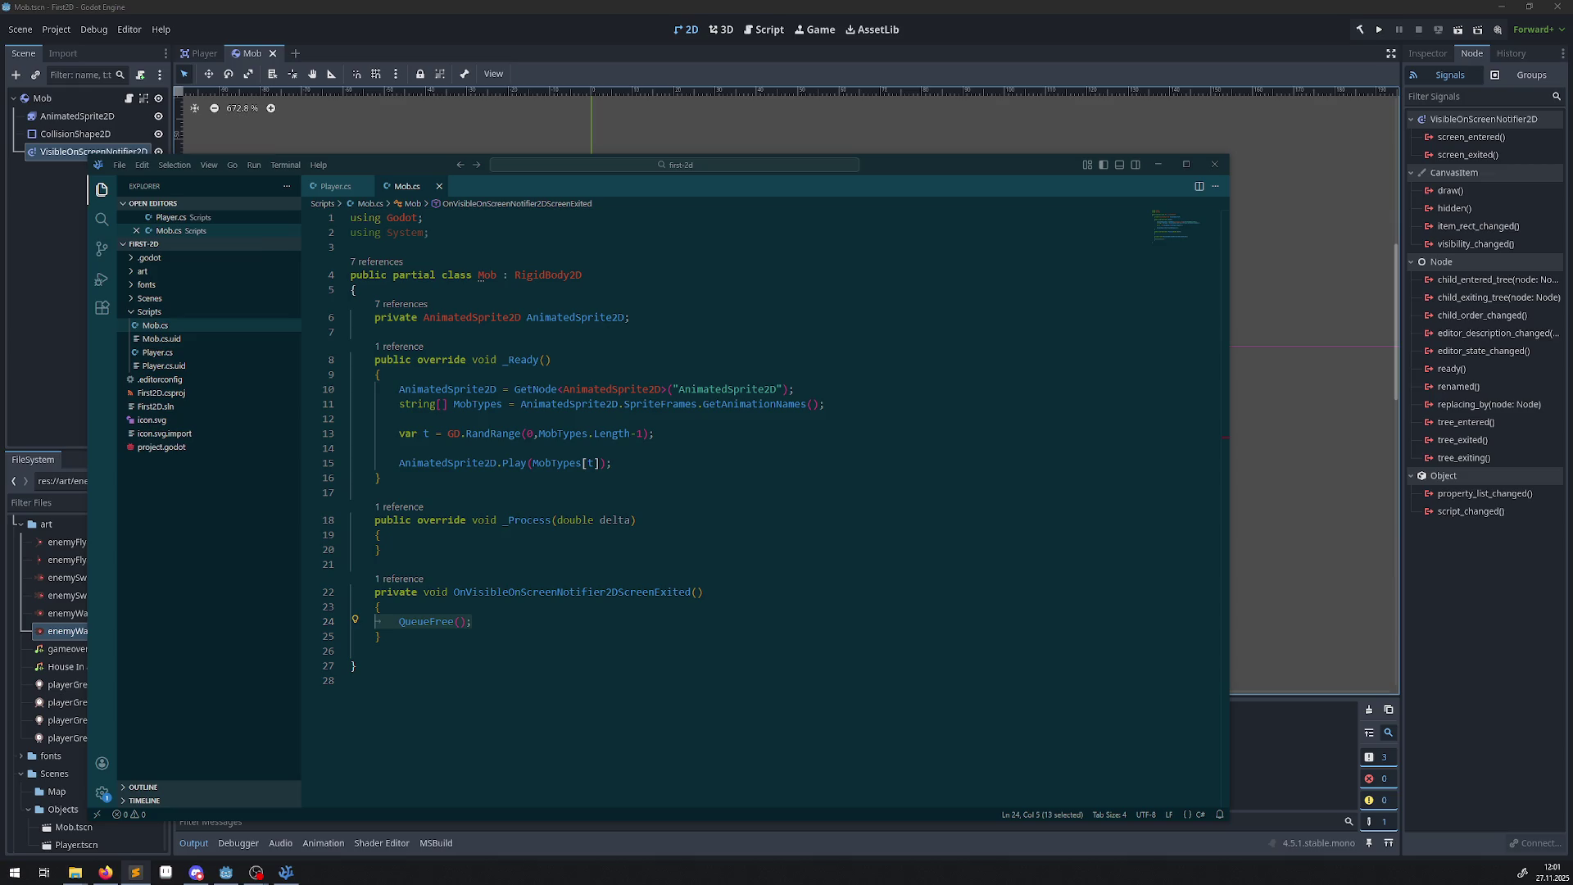
Finish reviewing Mob.cs with its QueueFree screen-exit handler and return to the Godot Mob scene.
click(435, 629)
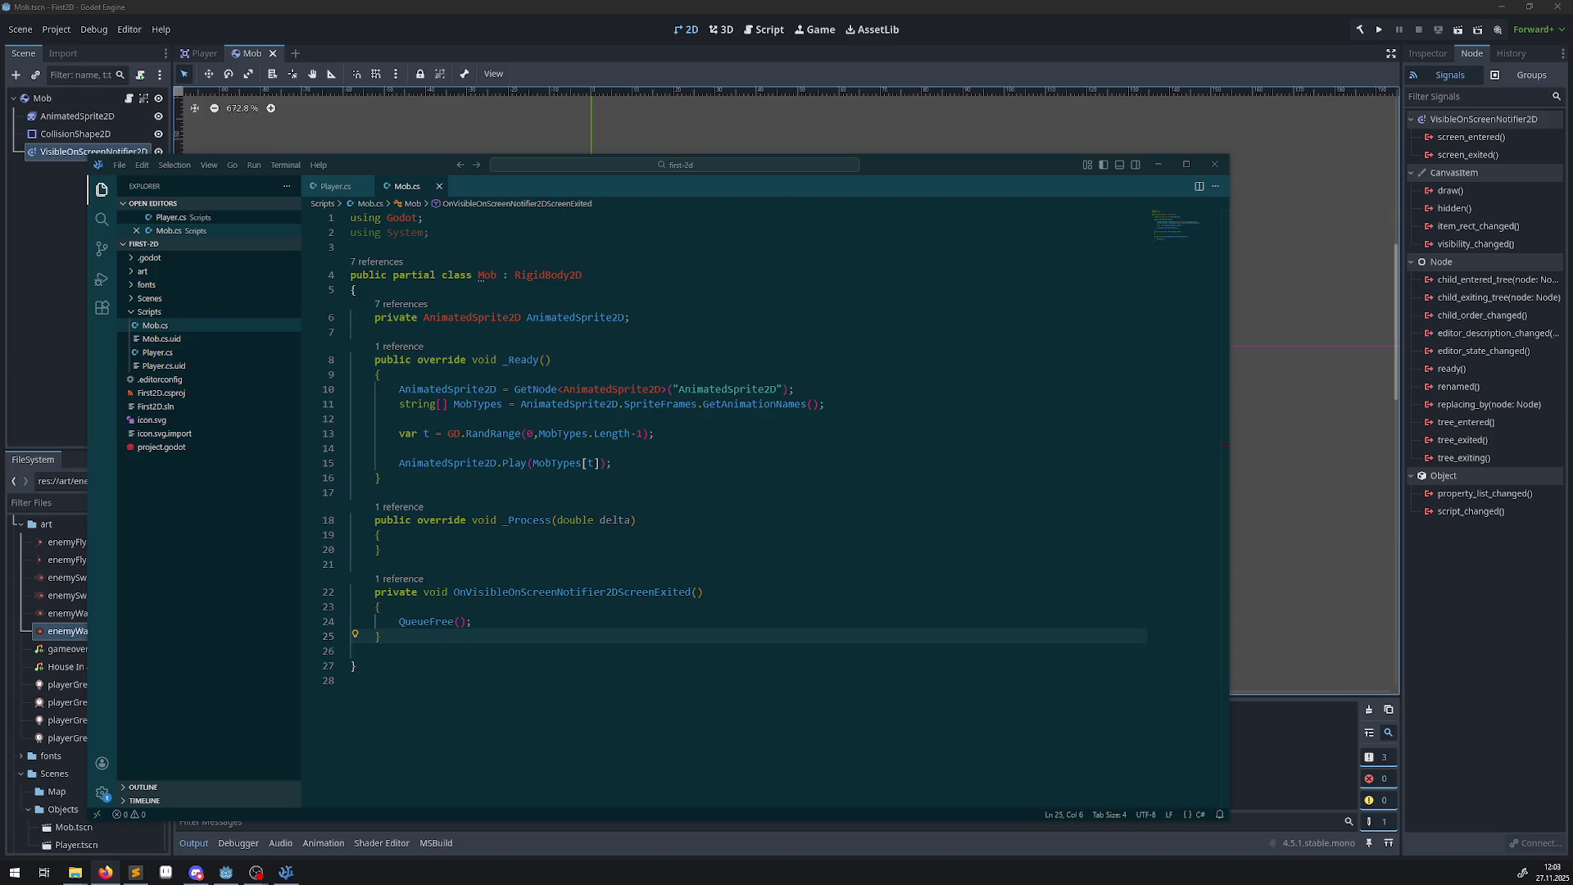
click(693, 374)
key(alt+Tab)
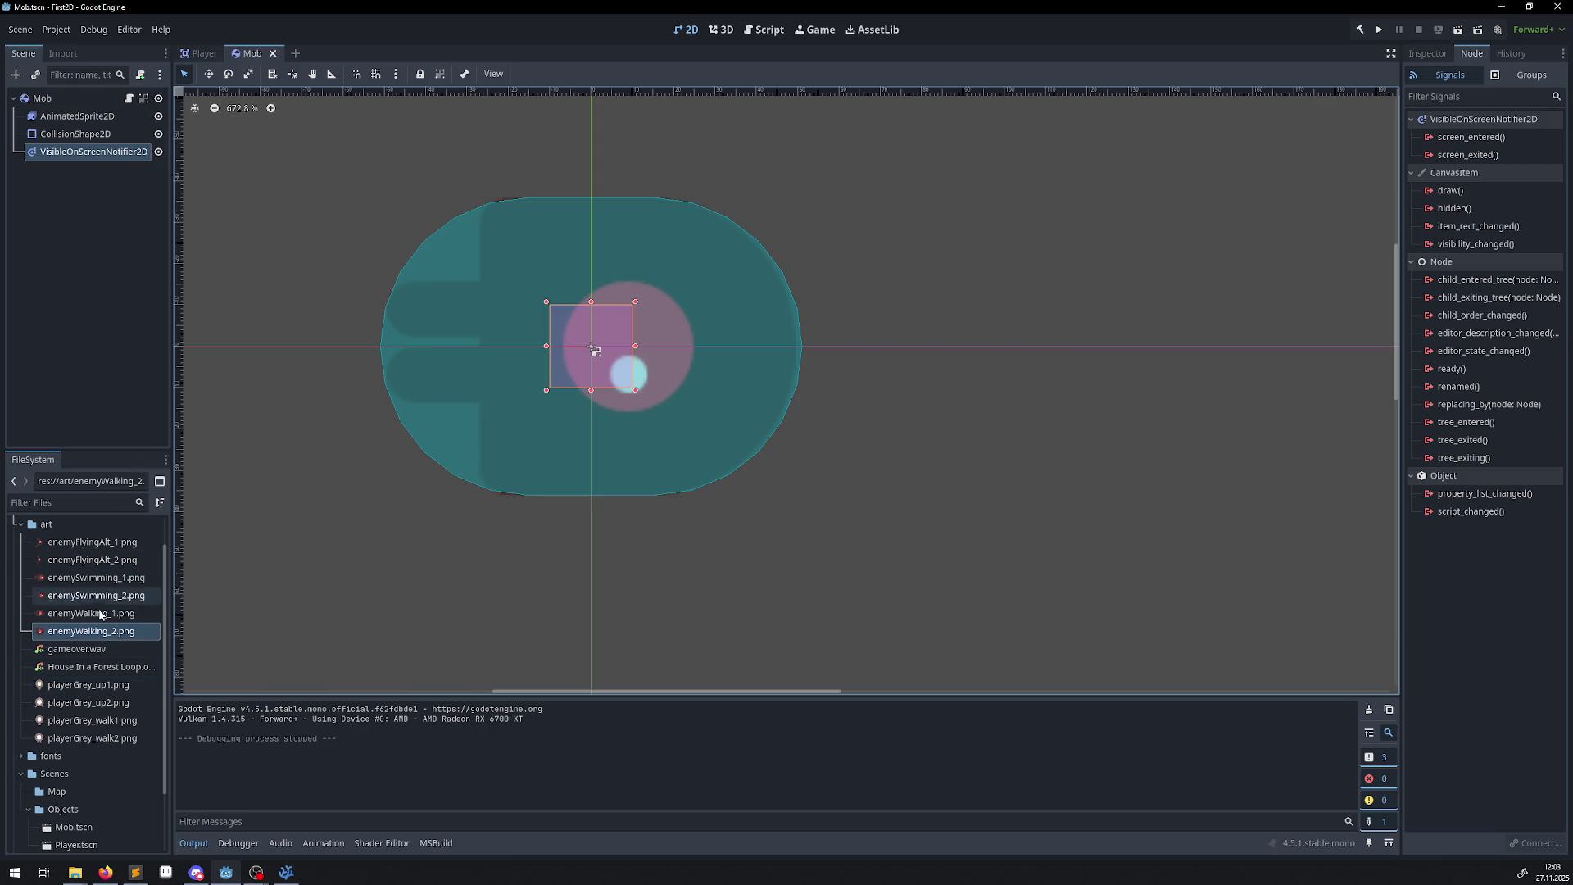
Create a scene named Main with a 2D Scene root in the Scenes/Map folder.
scroll(91, 672, down, 2)
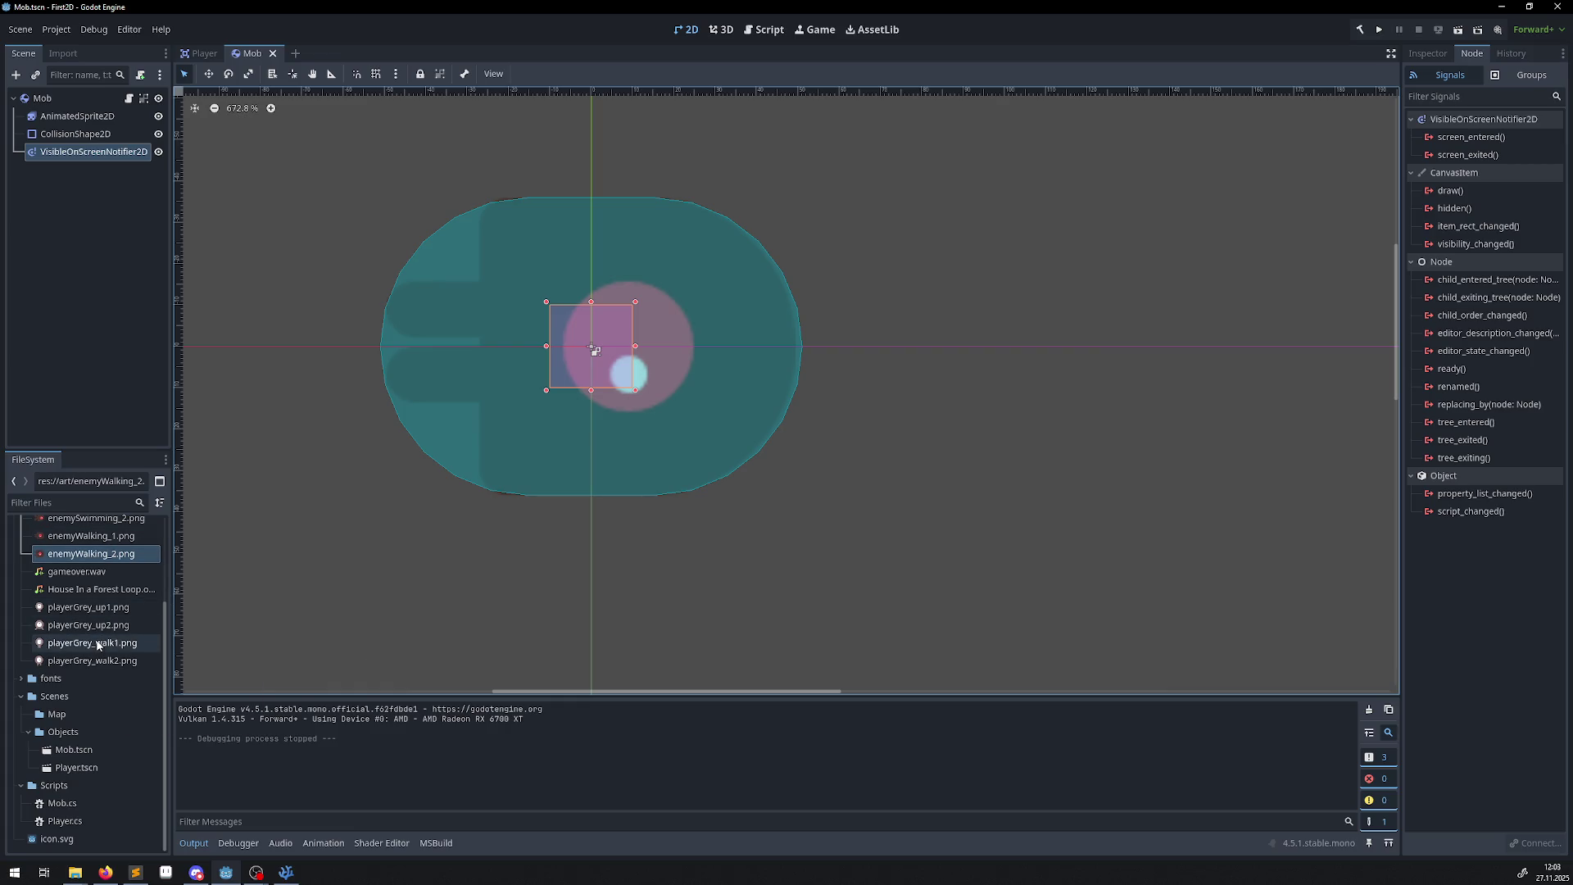
click(58, 717)
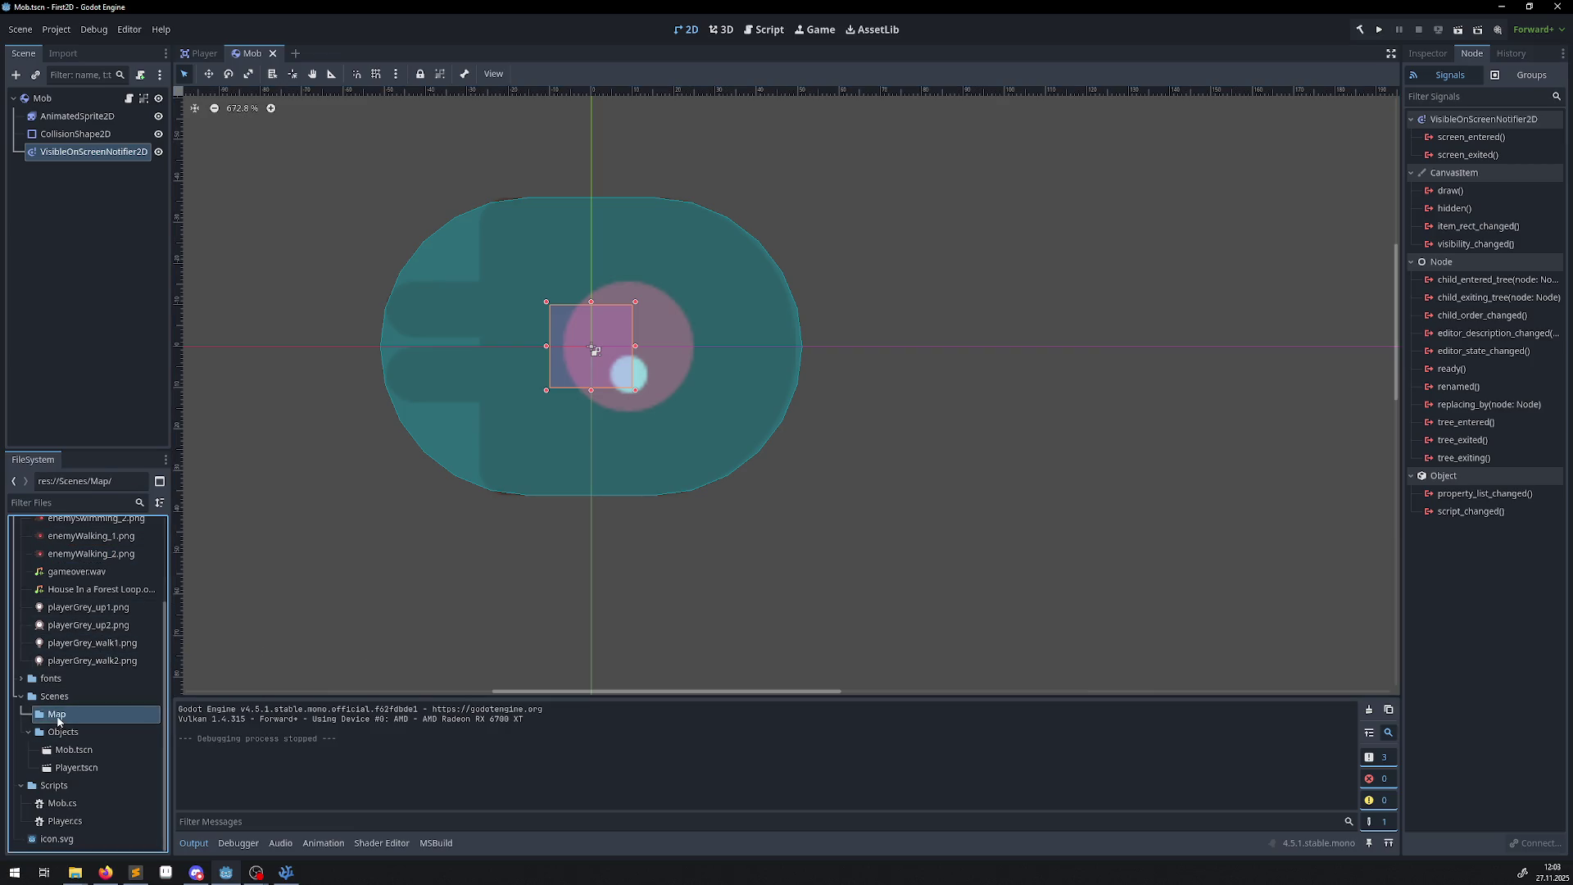
right_click(57, 720)
mouse_move(164, 599)
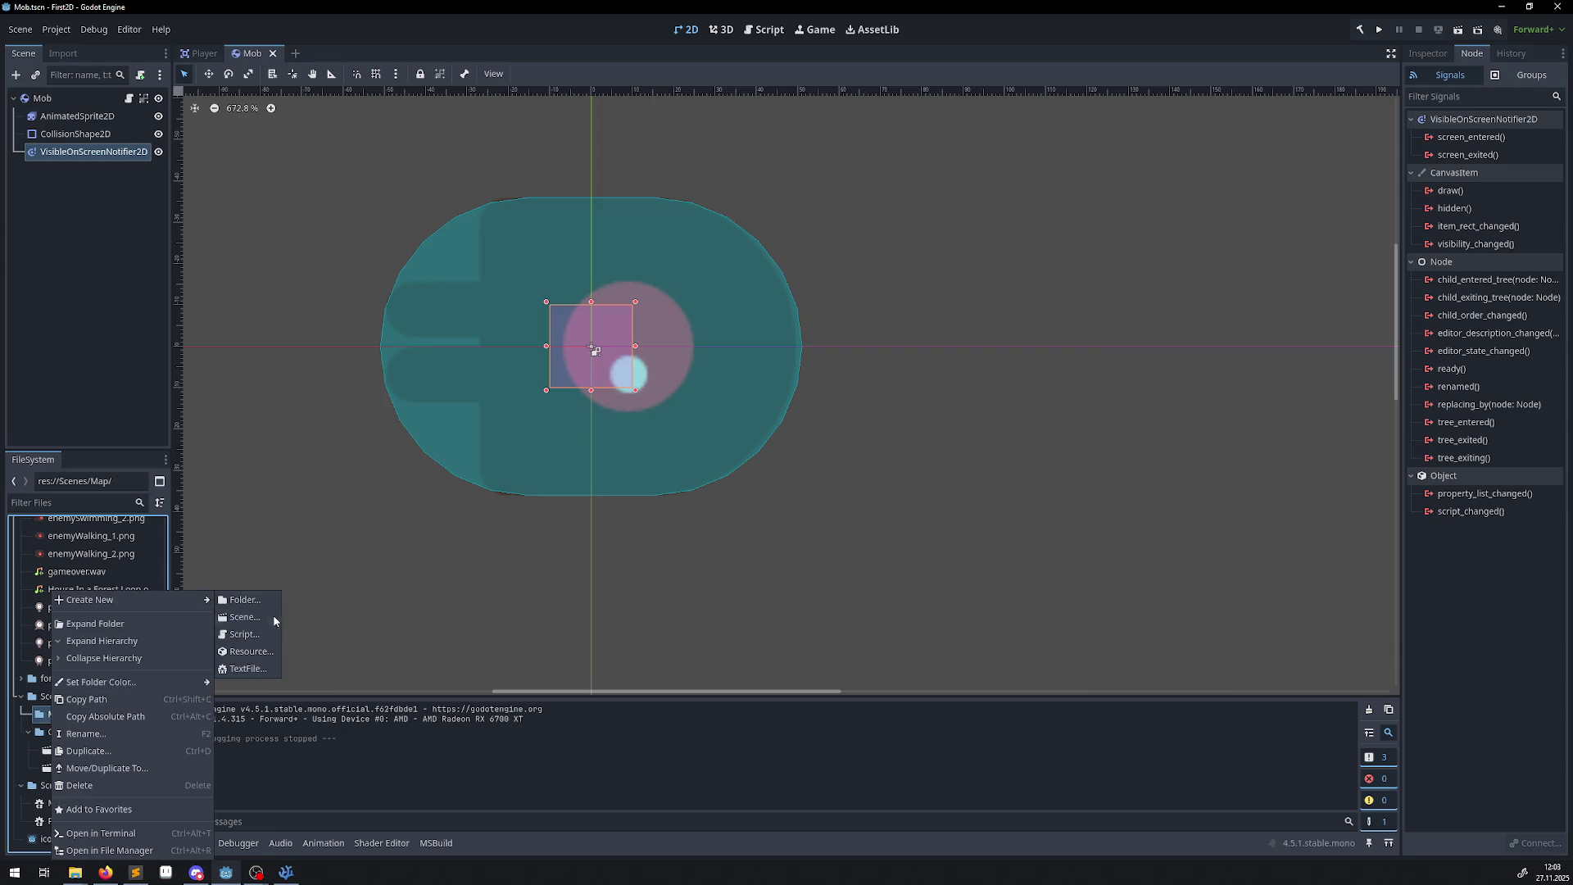
click(273, 618)
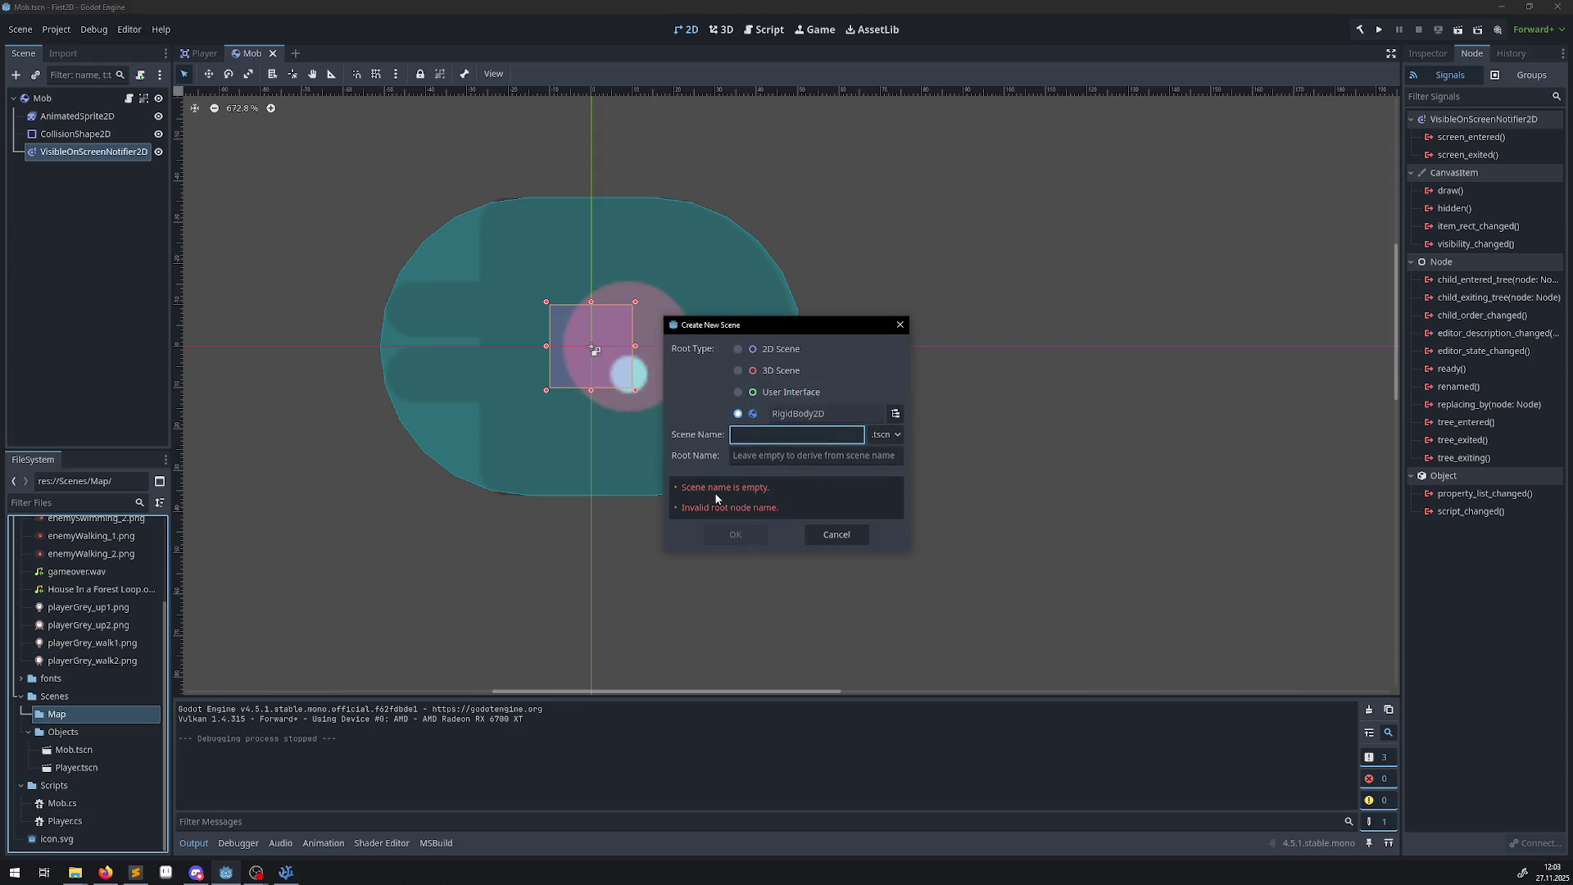
text(Main)
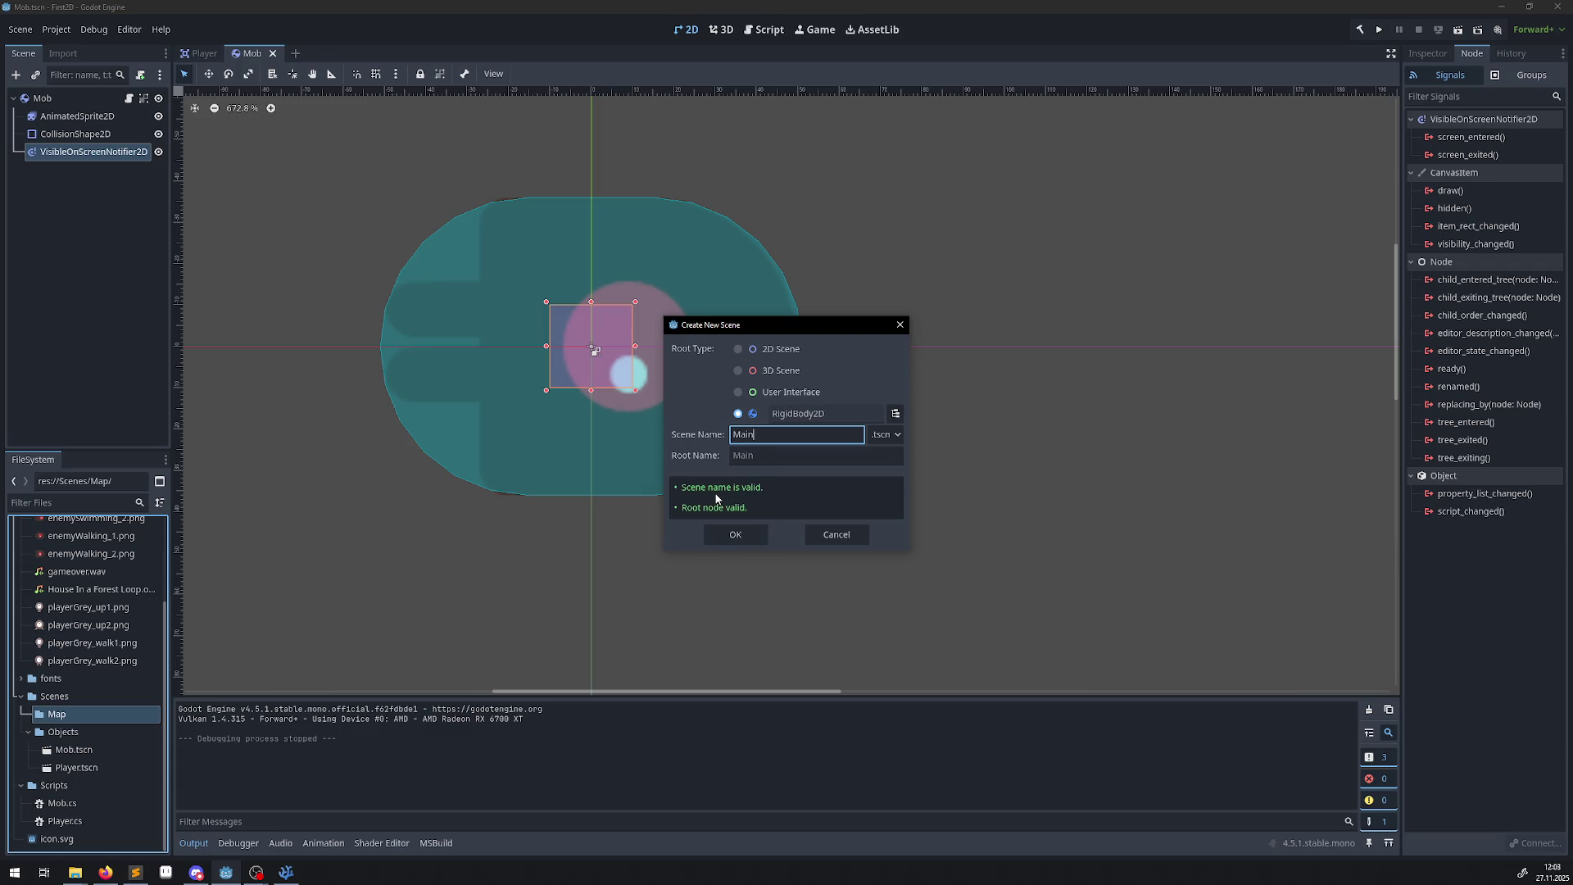
click(734, 351)
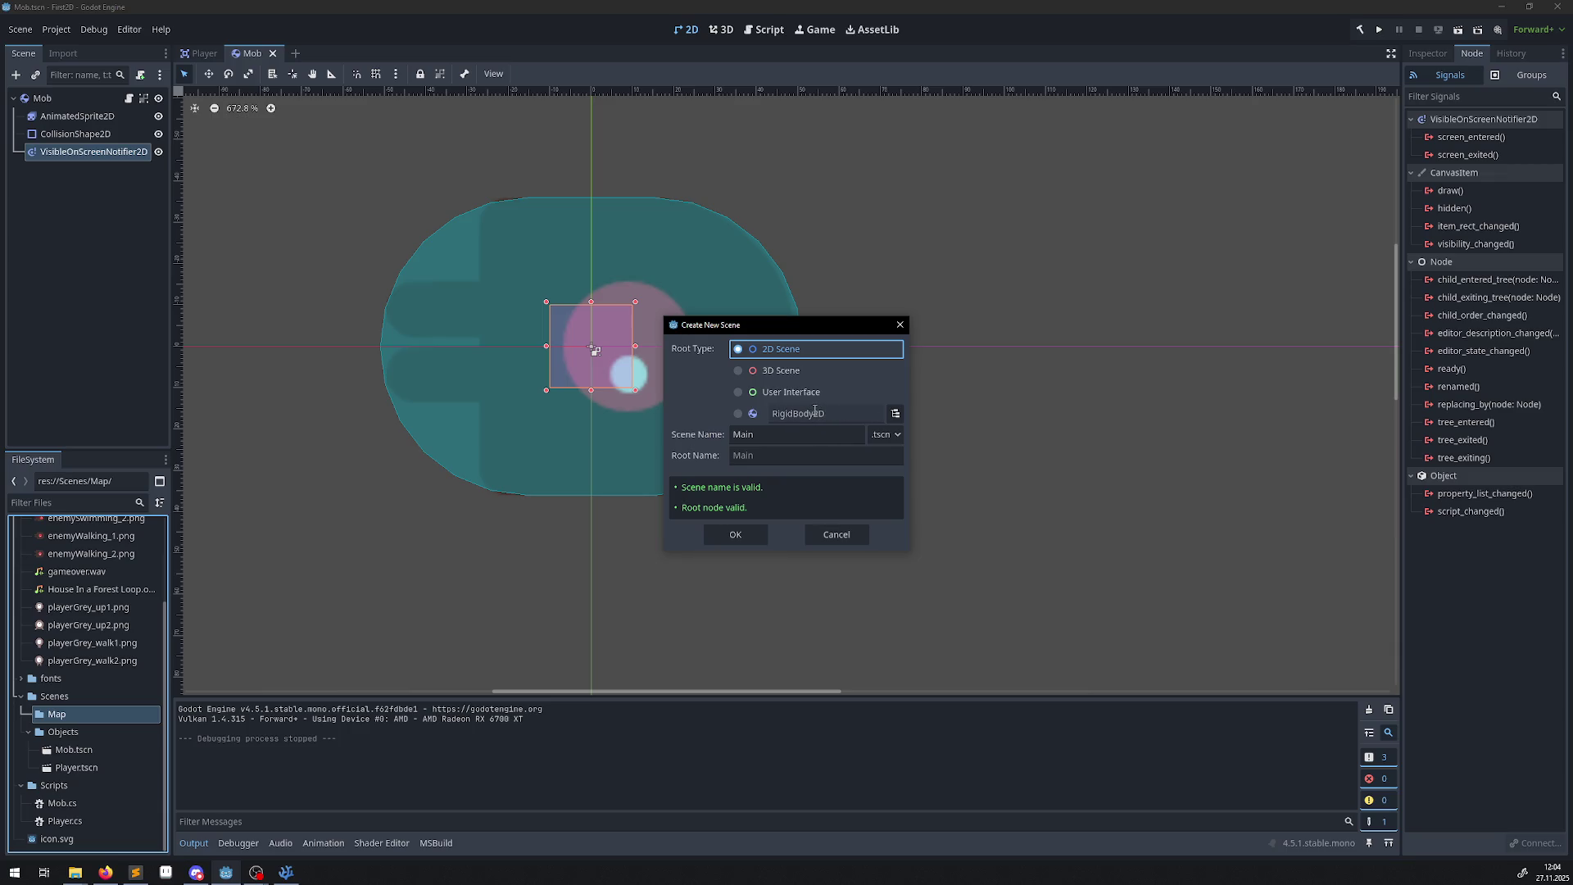
click(744, 535)
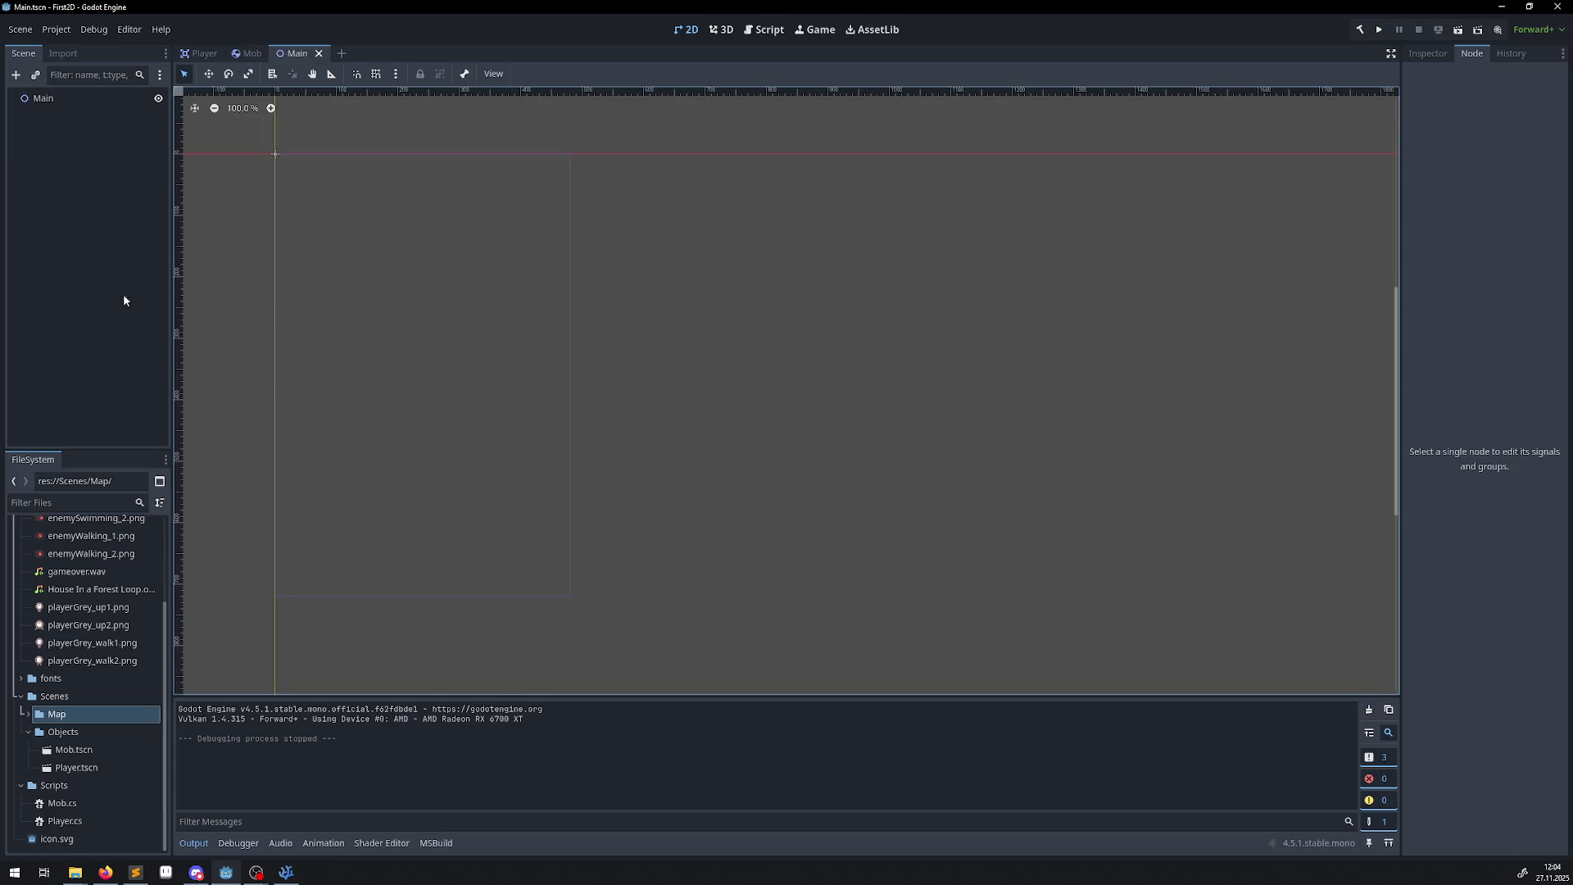
Instance Player.tscn as a child of the Main root node.
key(alt+Tab)
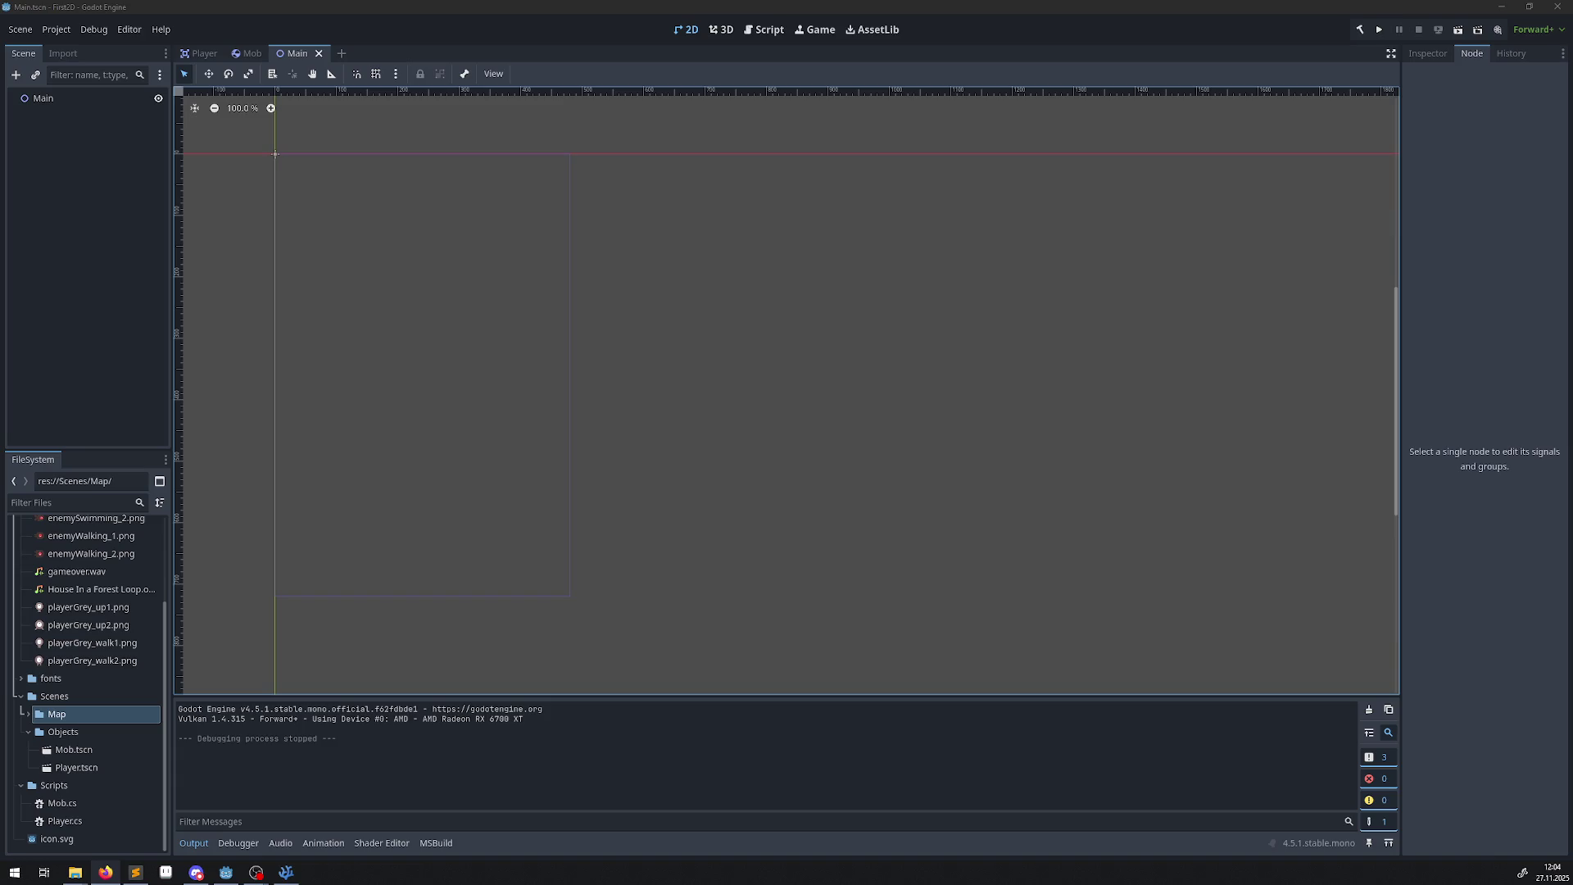
click(35, 76)
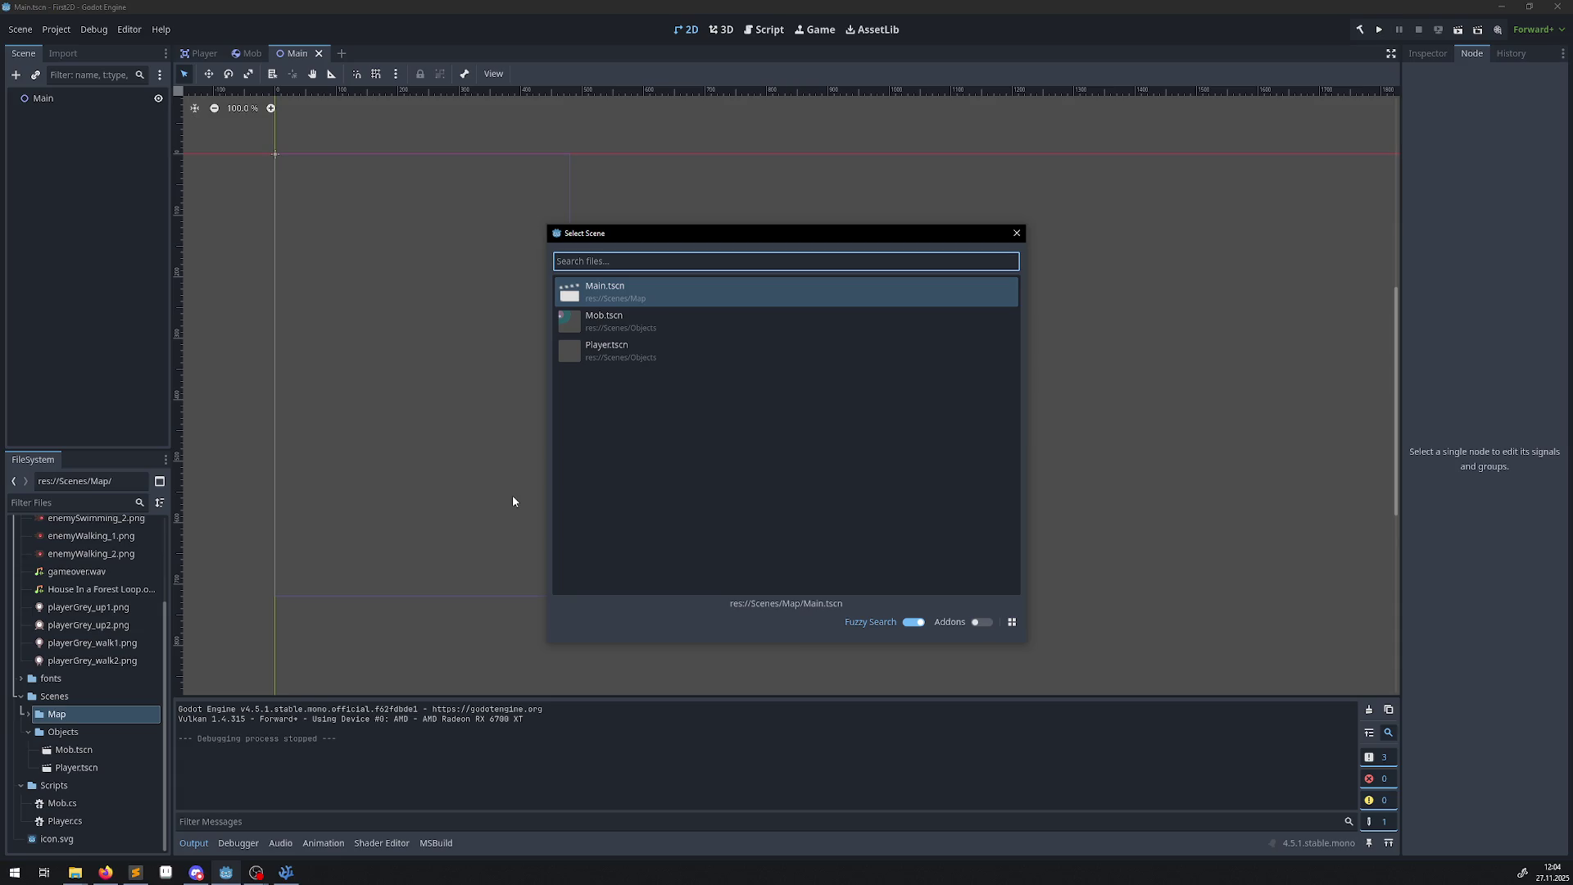
click(1015, 233)
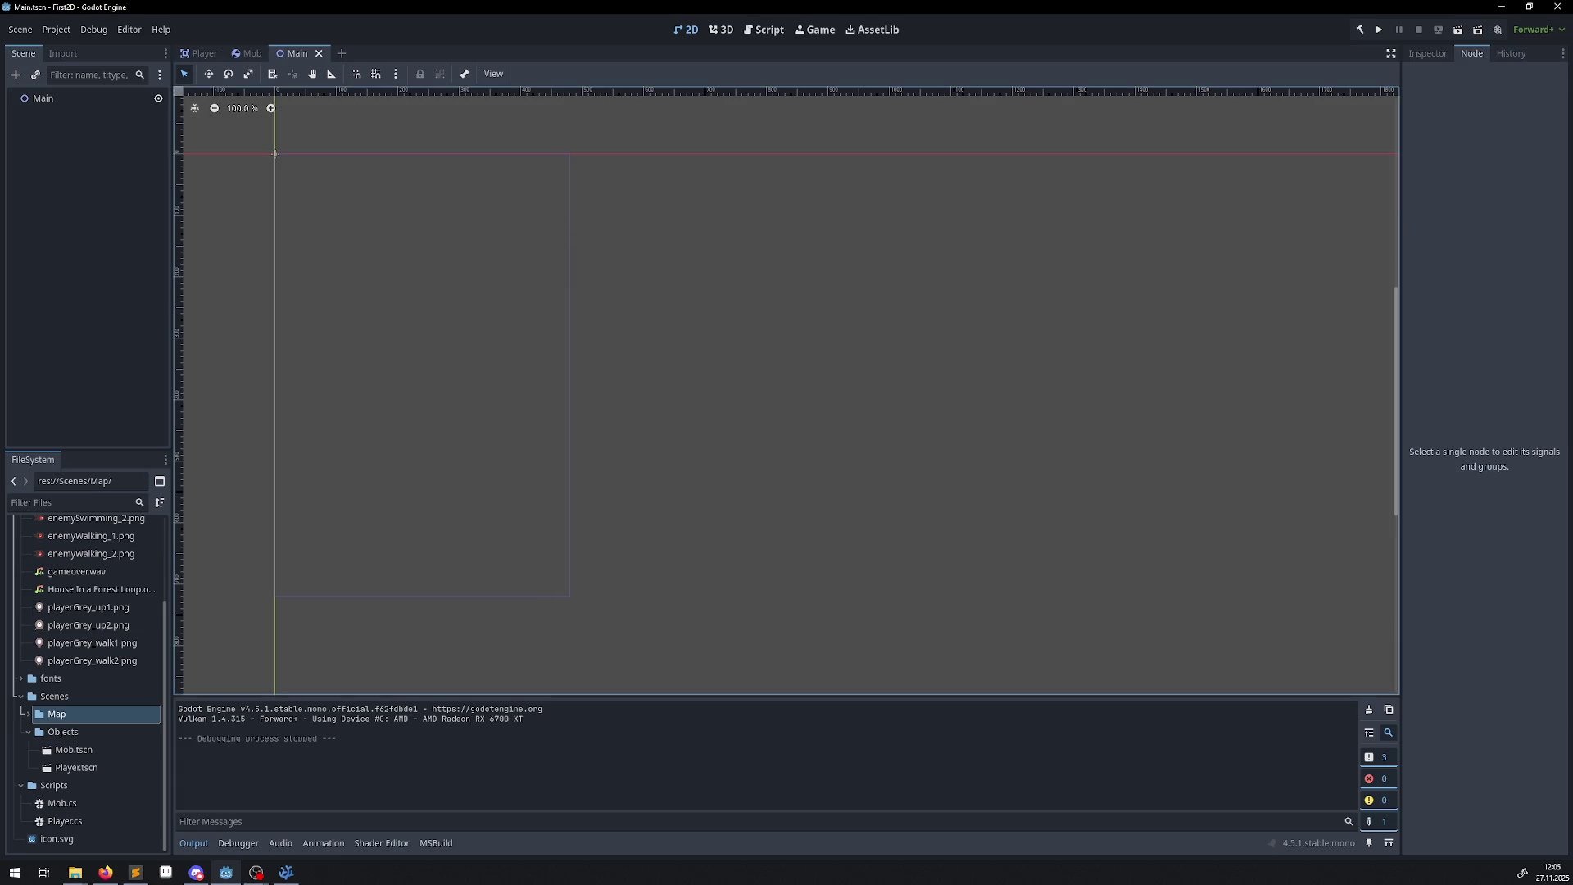
click(15, 75)
click(1053, 217)
click(35, 75)
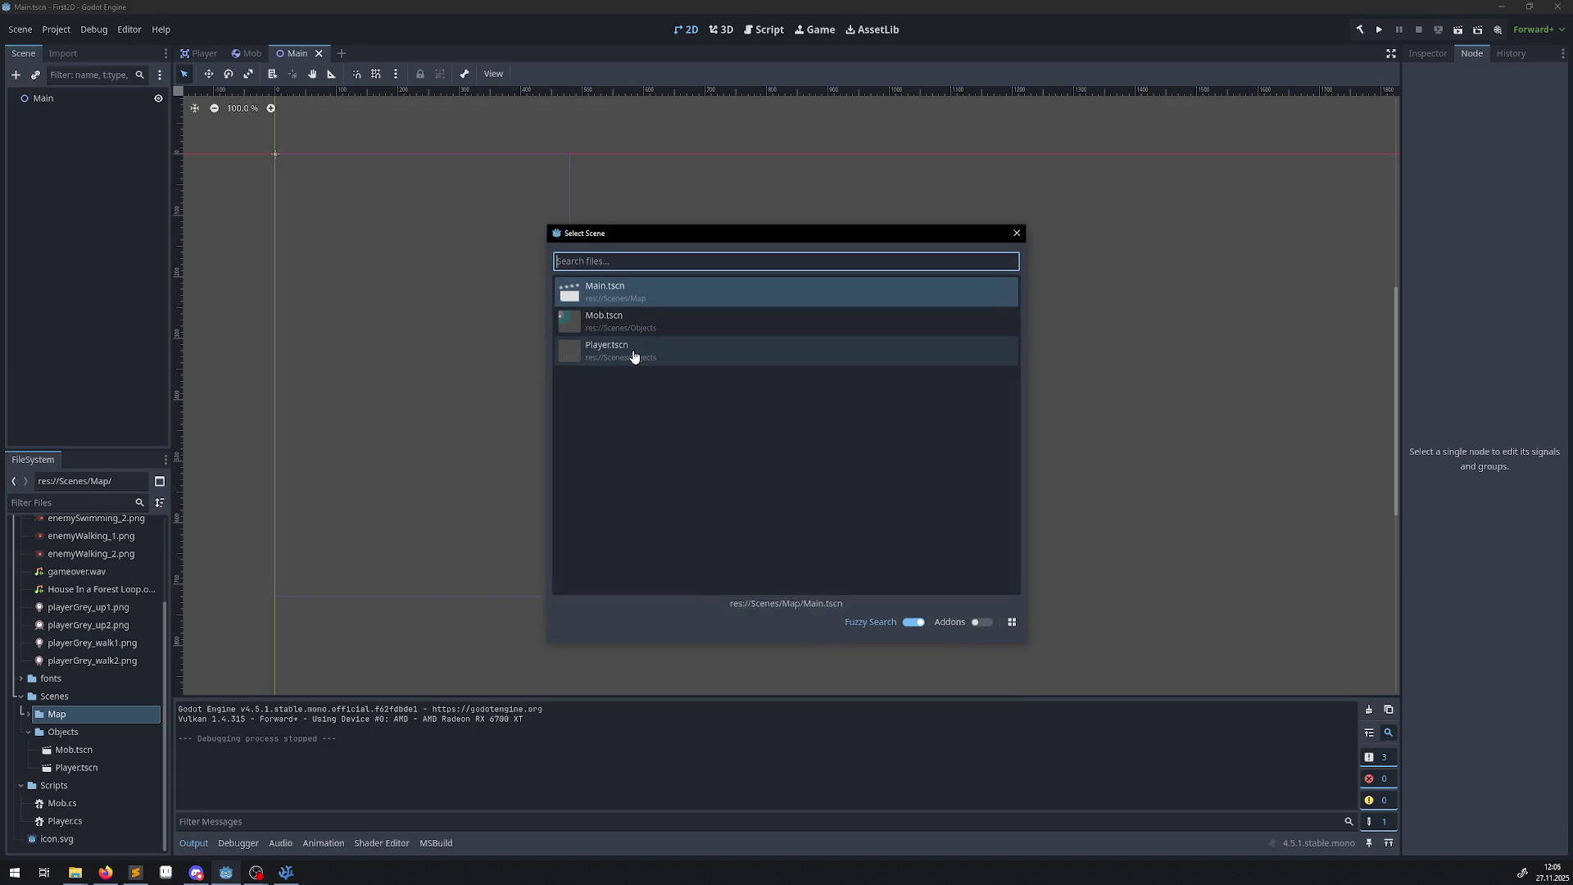
double_click(646, 351)
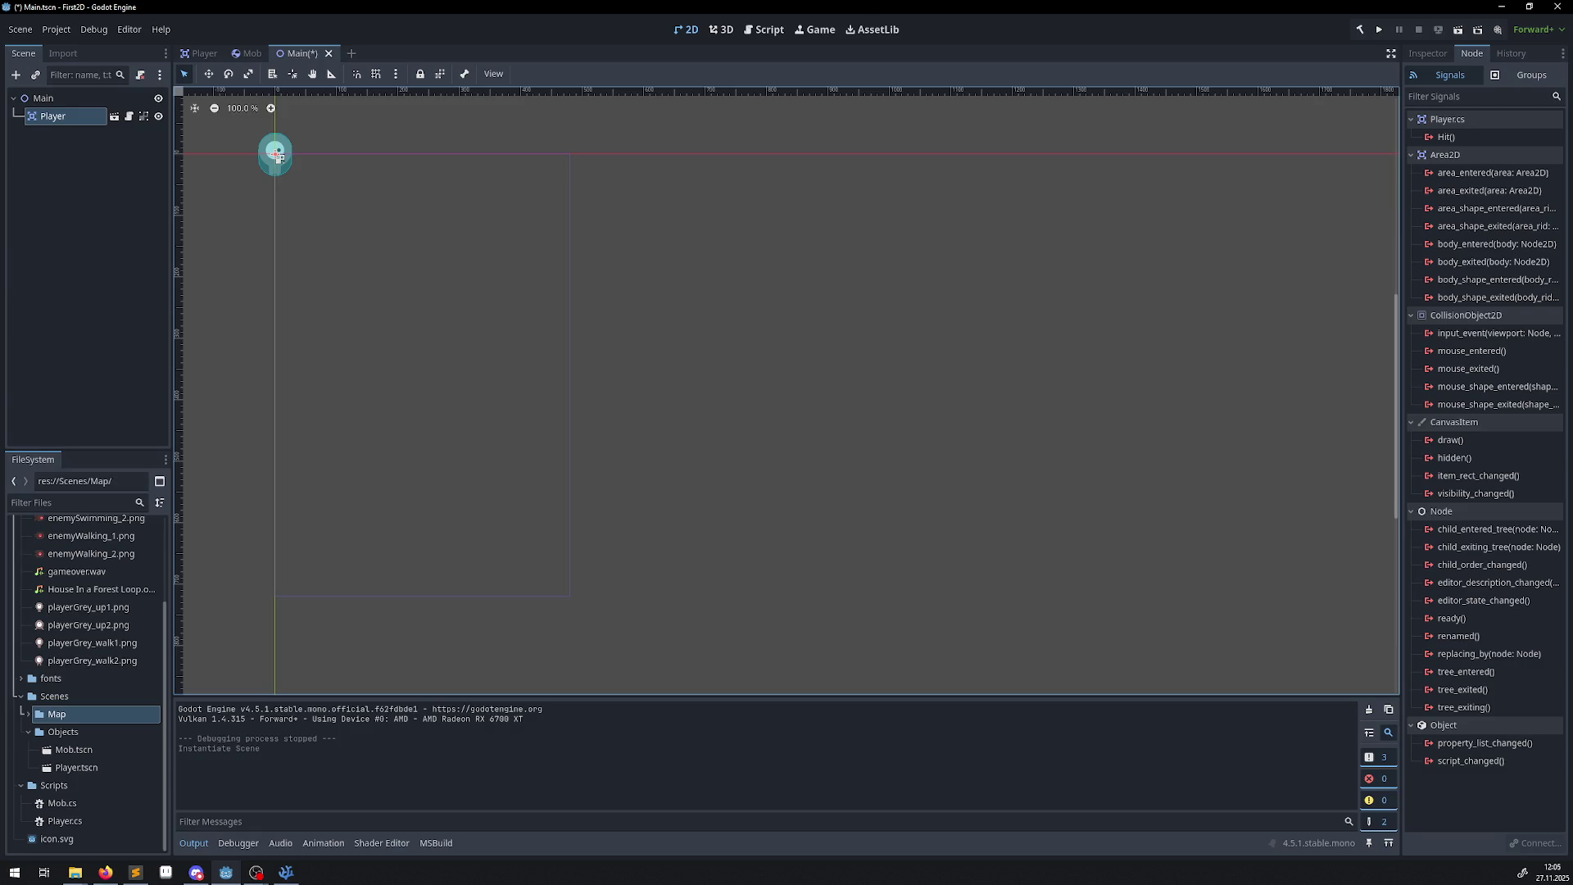
key(alt+Tab)
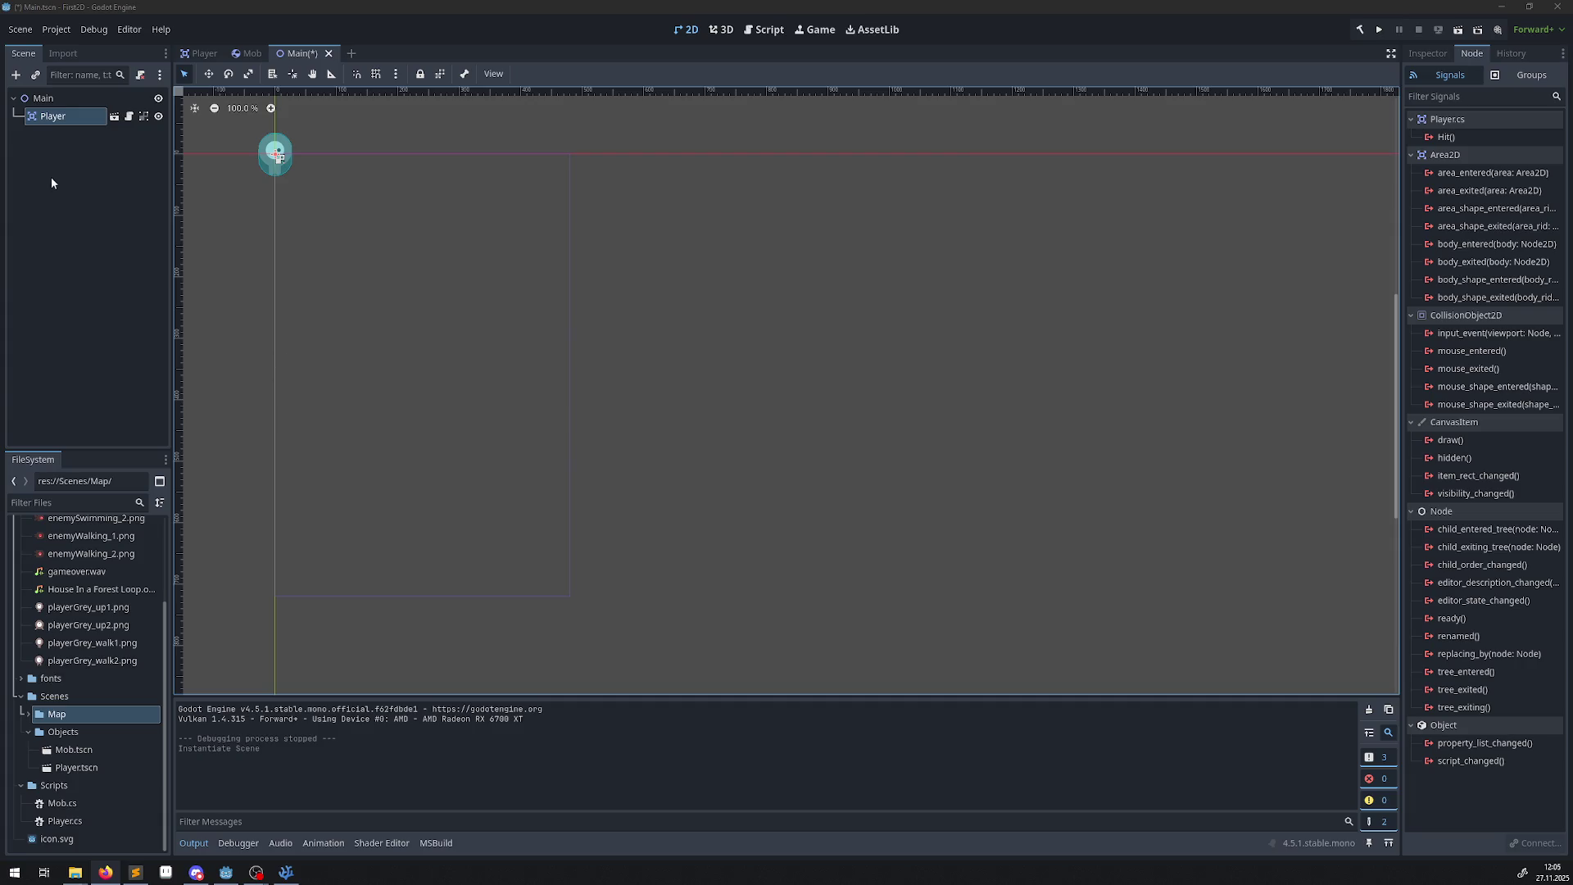
Add a Timer under Main and rename it MobTimer.
click(104, 199)
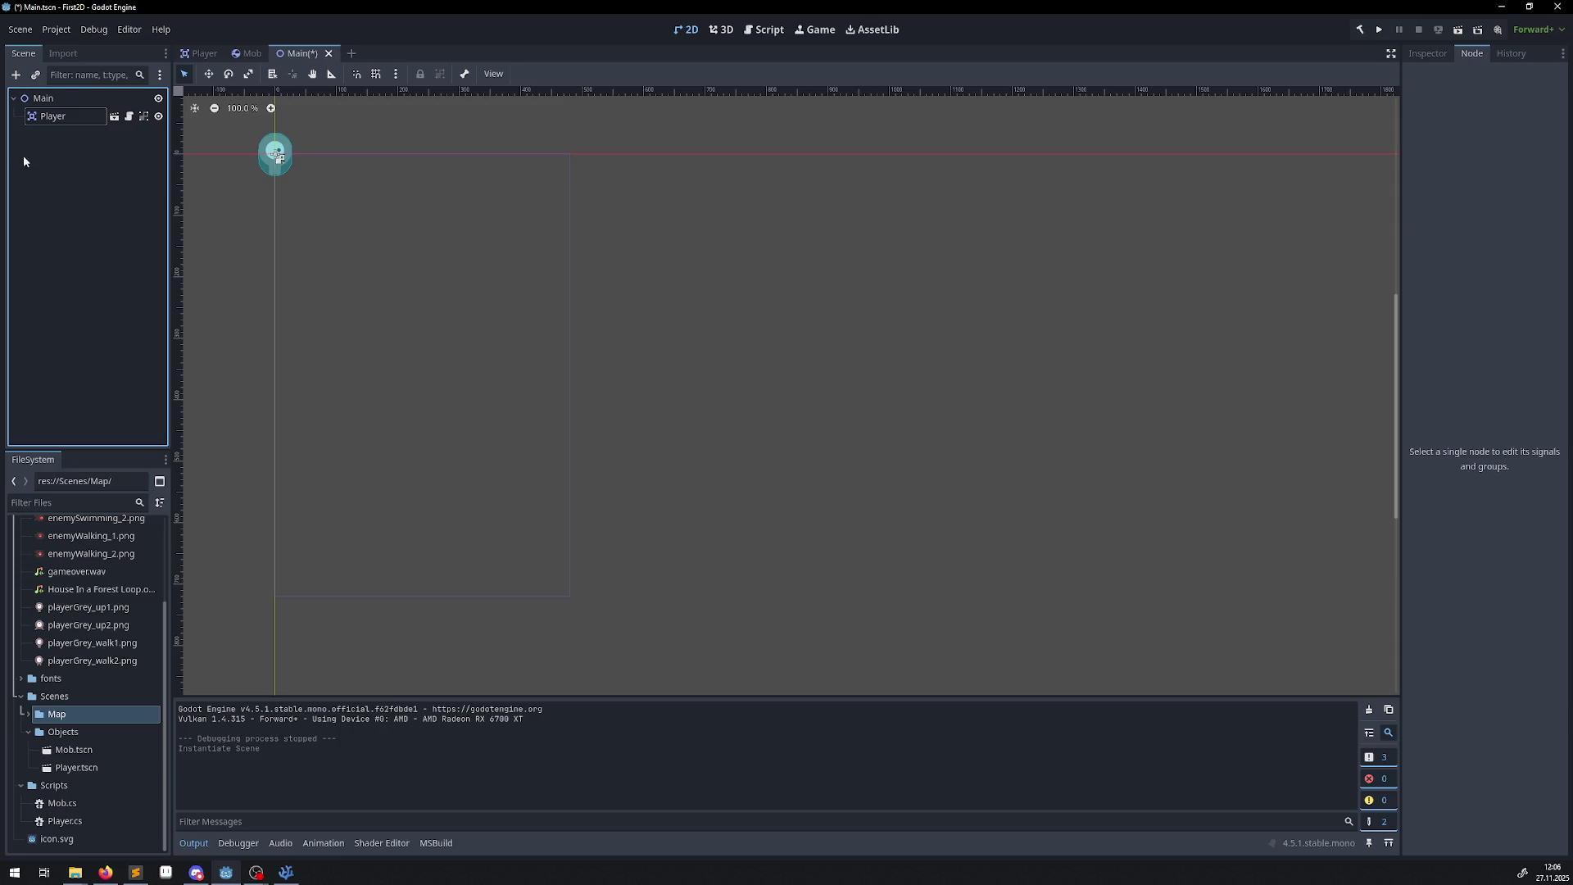
click(57, 98)
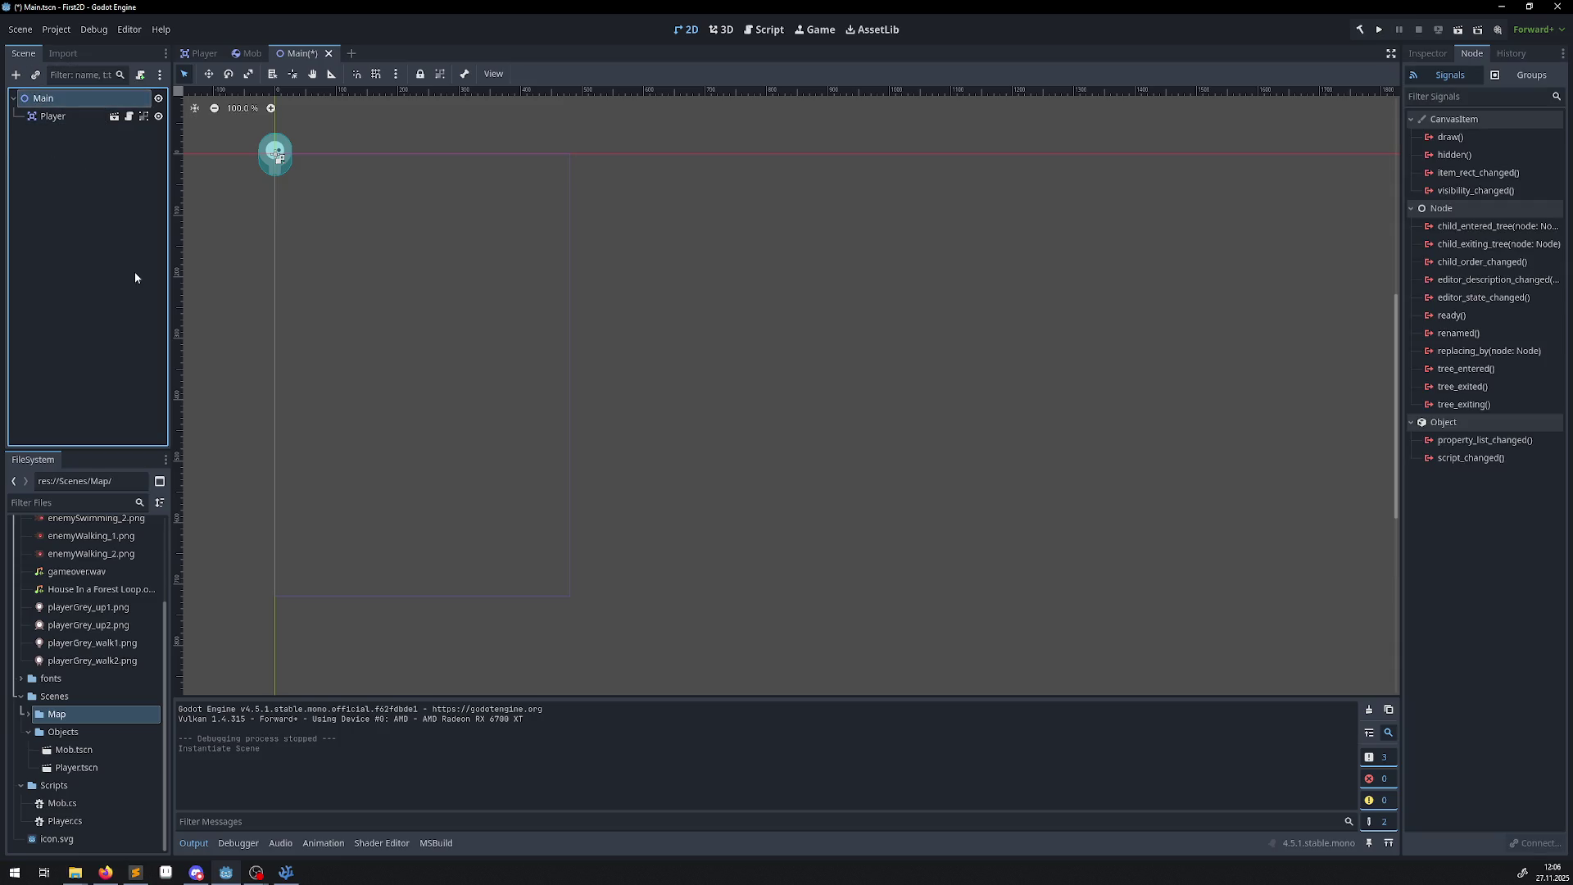
click(17, 75)
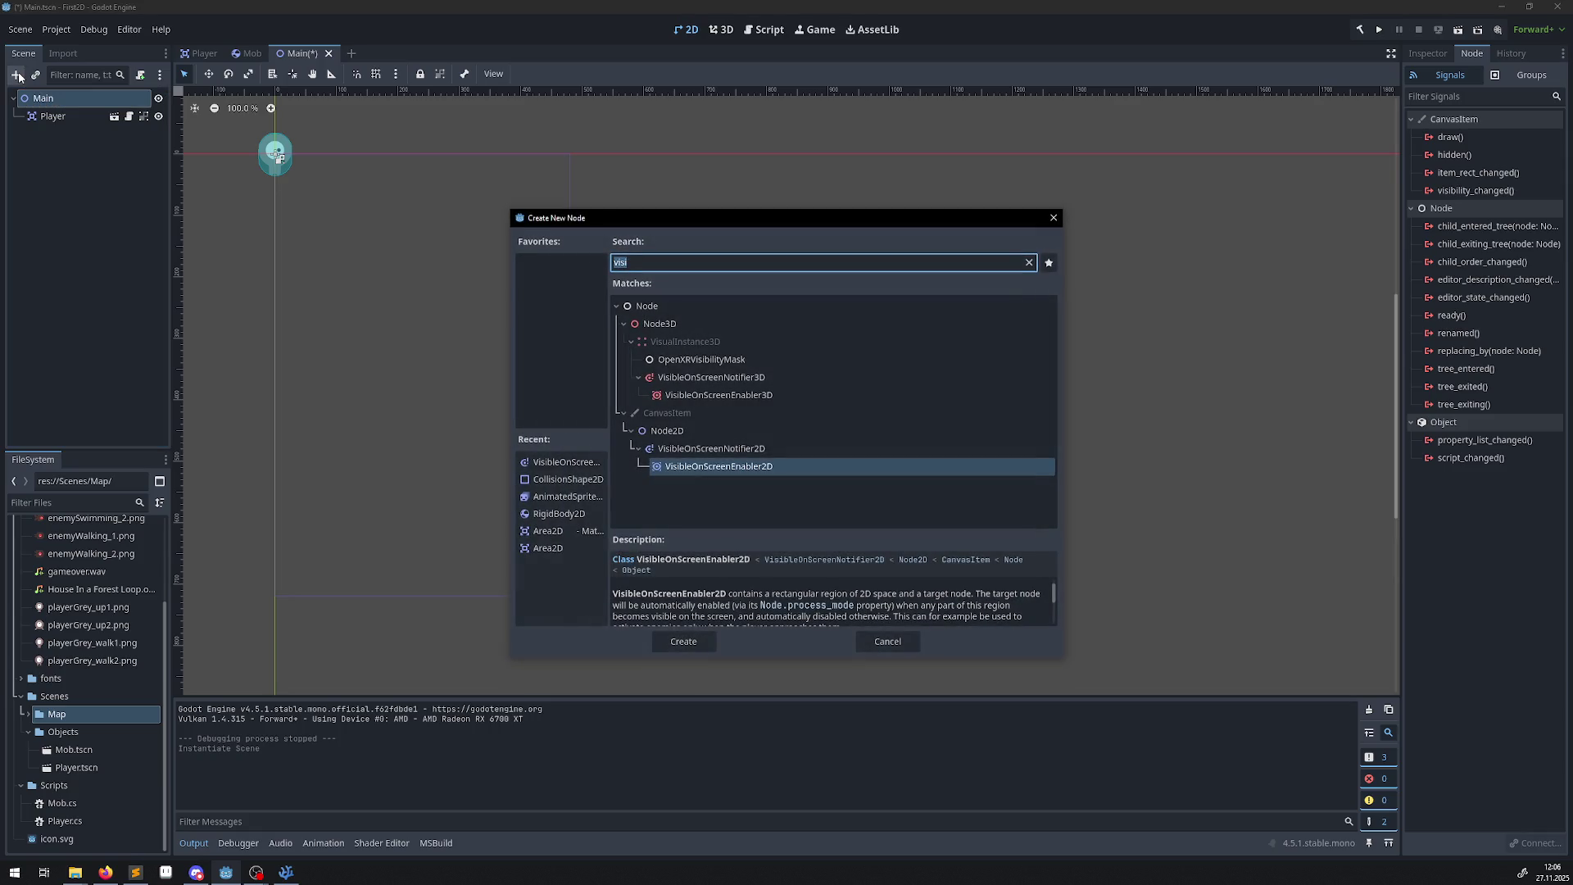
text(time)
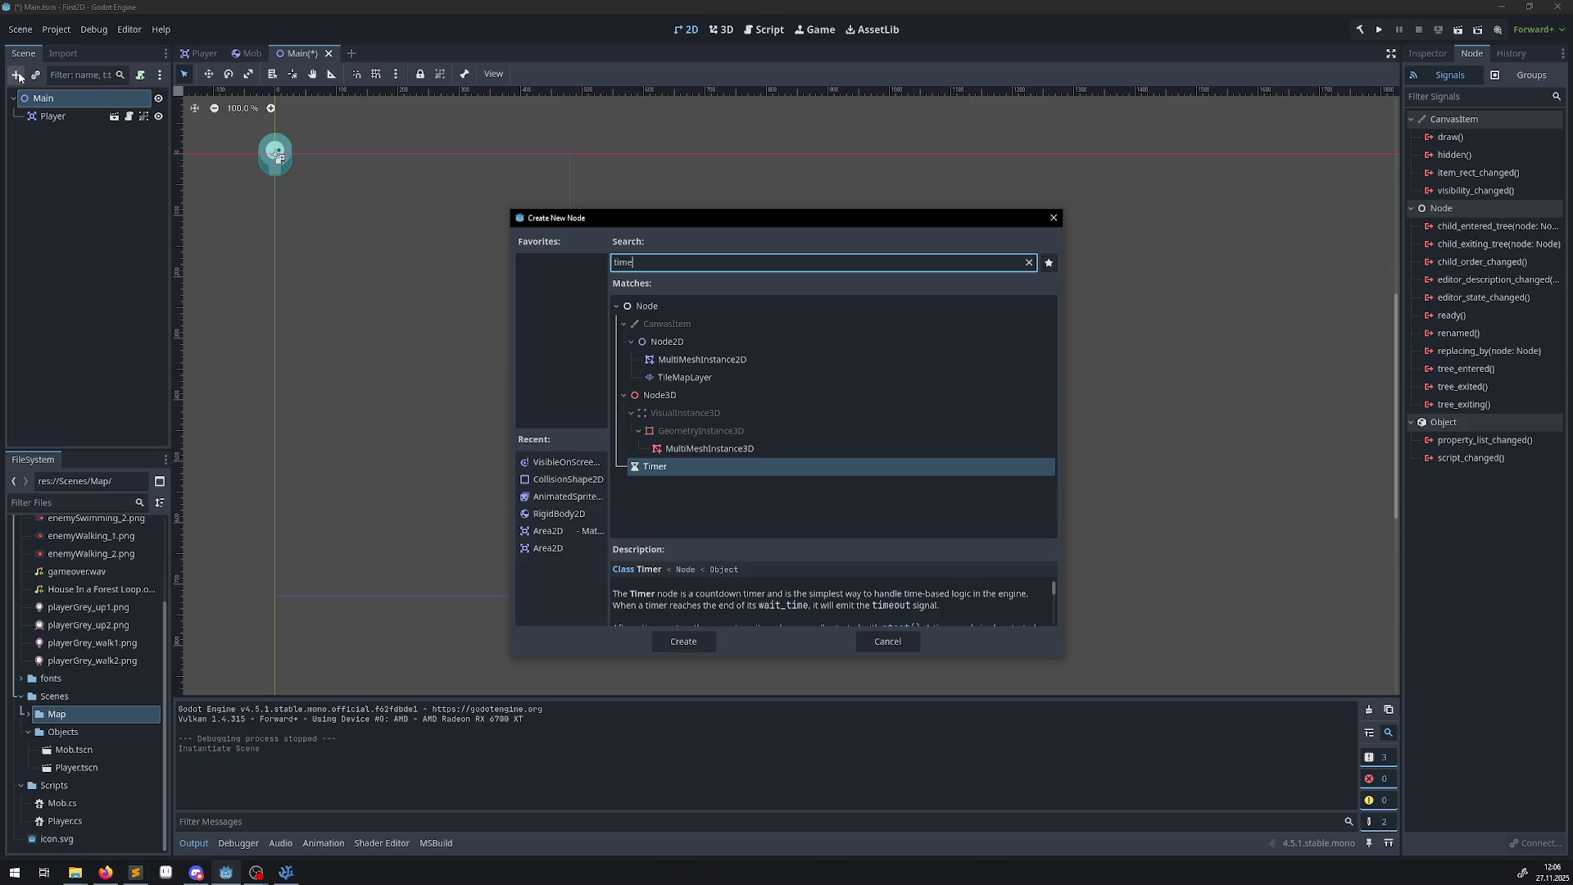
double_click(678, 466)
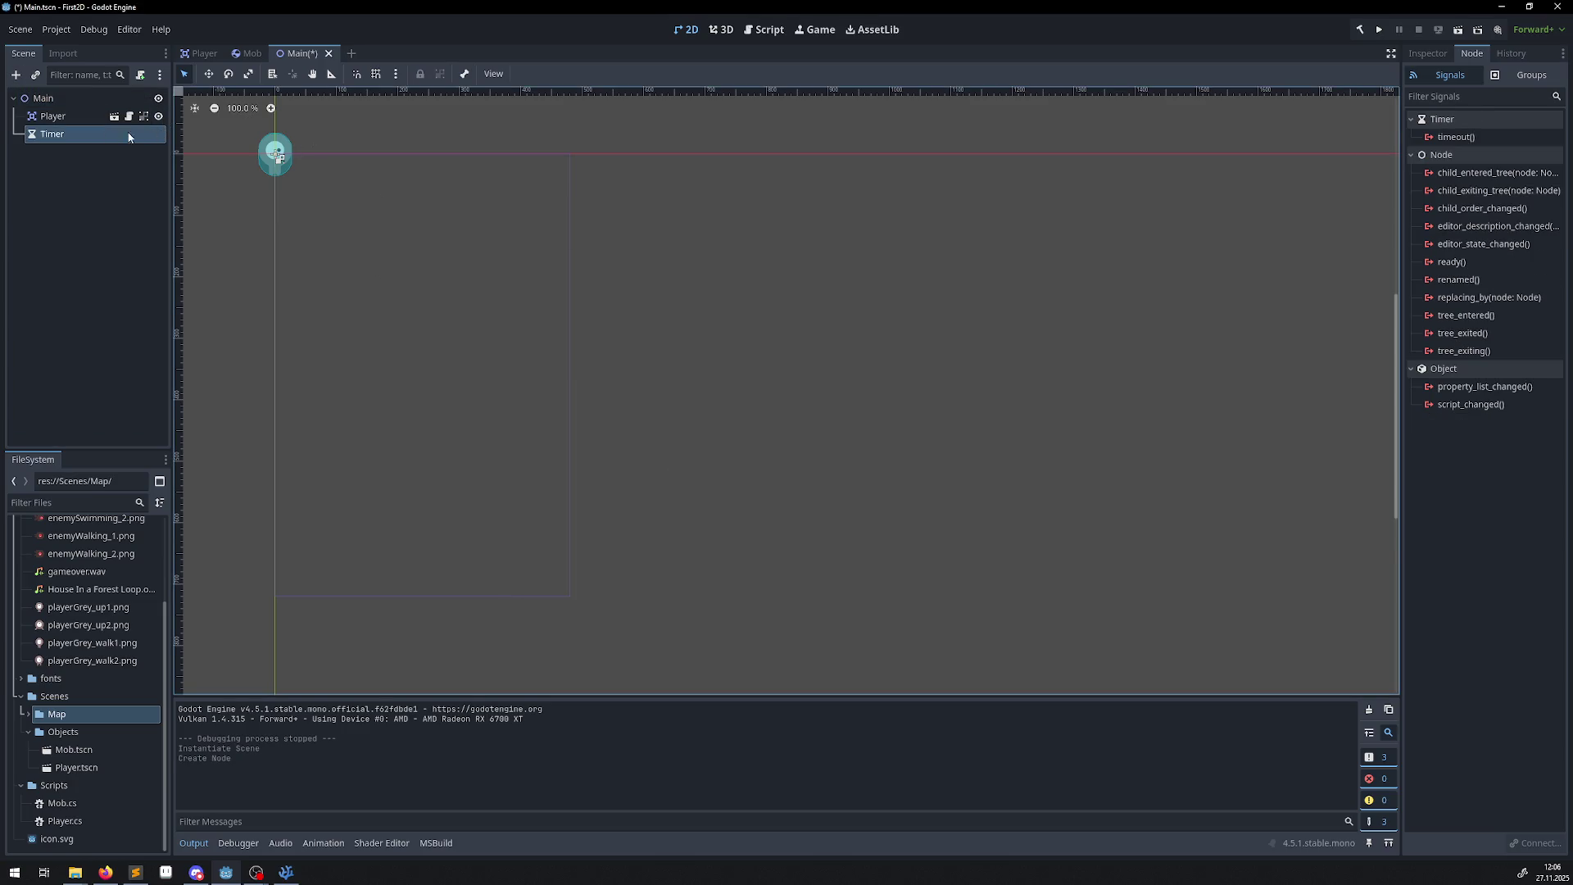
double_click(50, 135)
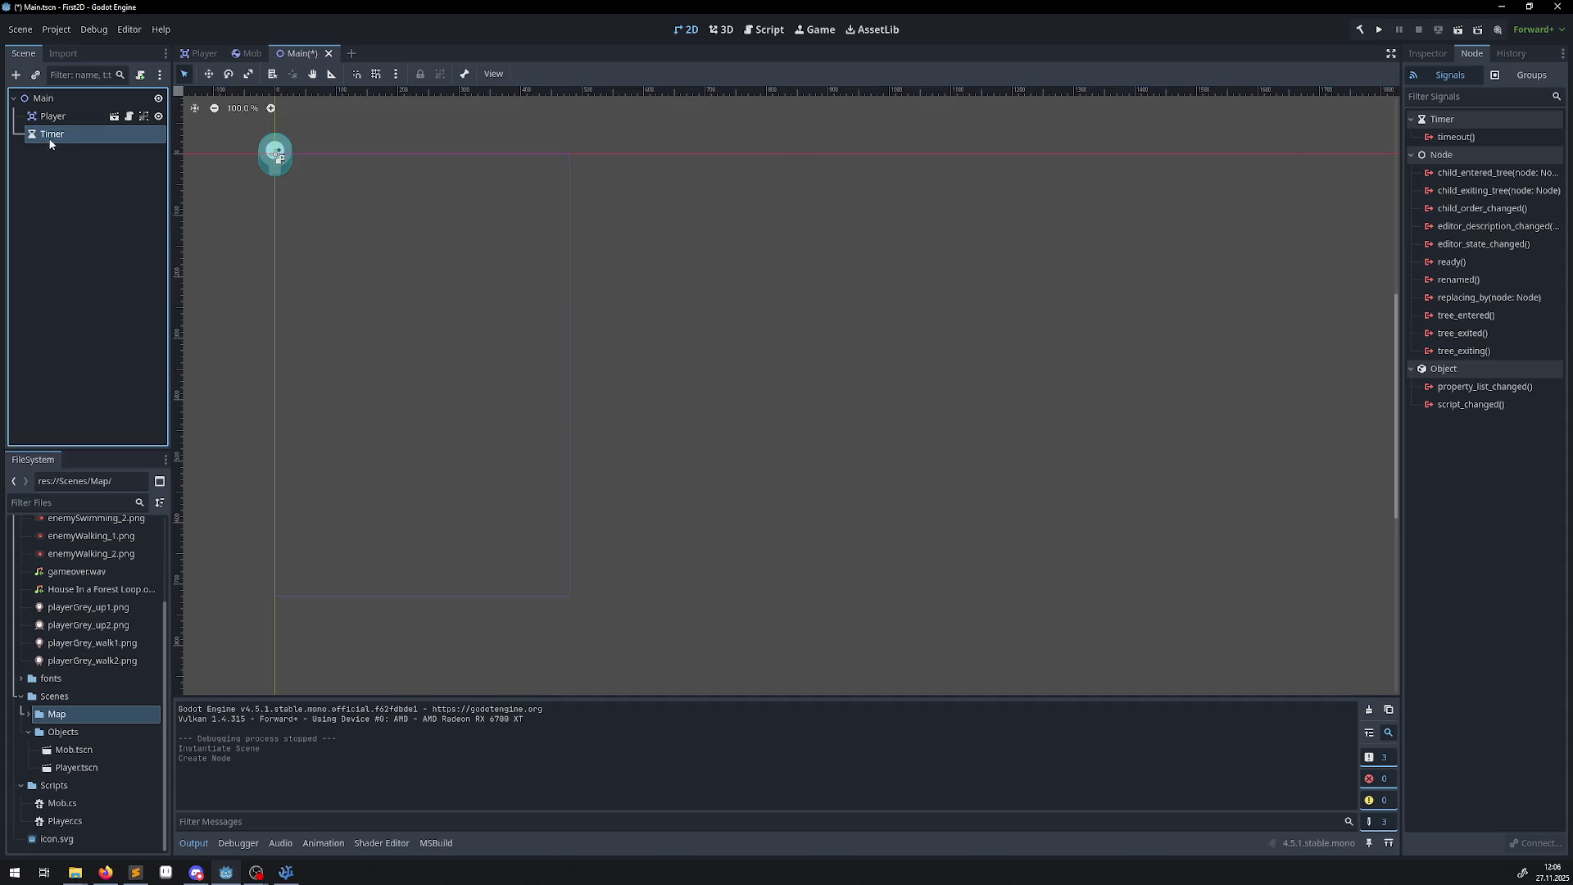
key(Home)
text(Mob)
key(Return)
Add a second Timer under Main named ScoreTimer.
click(43, 97)
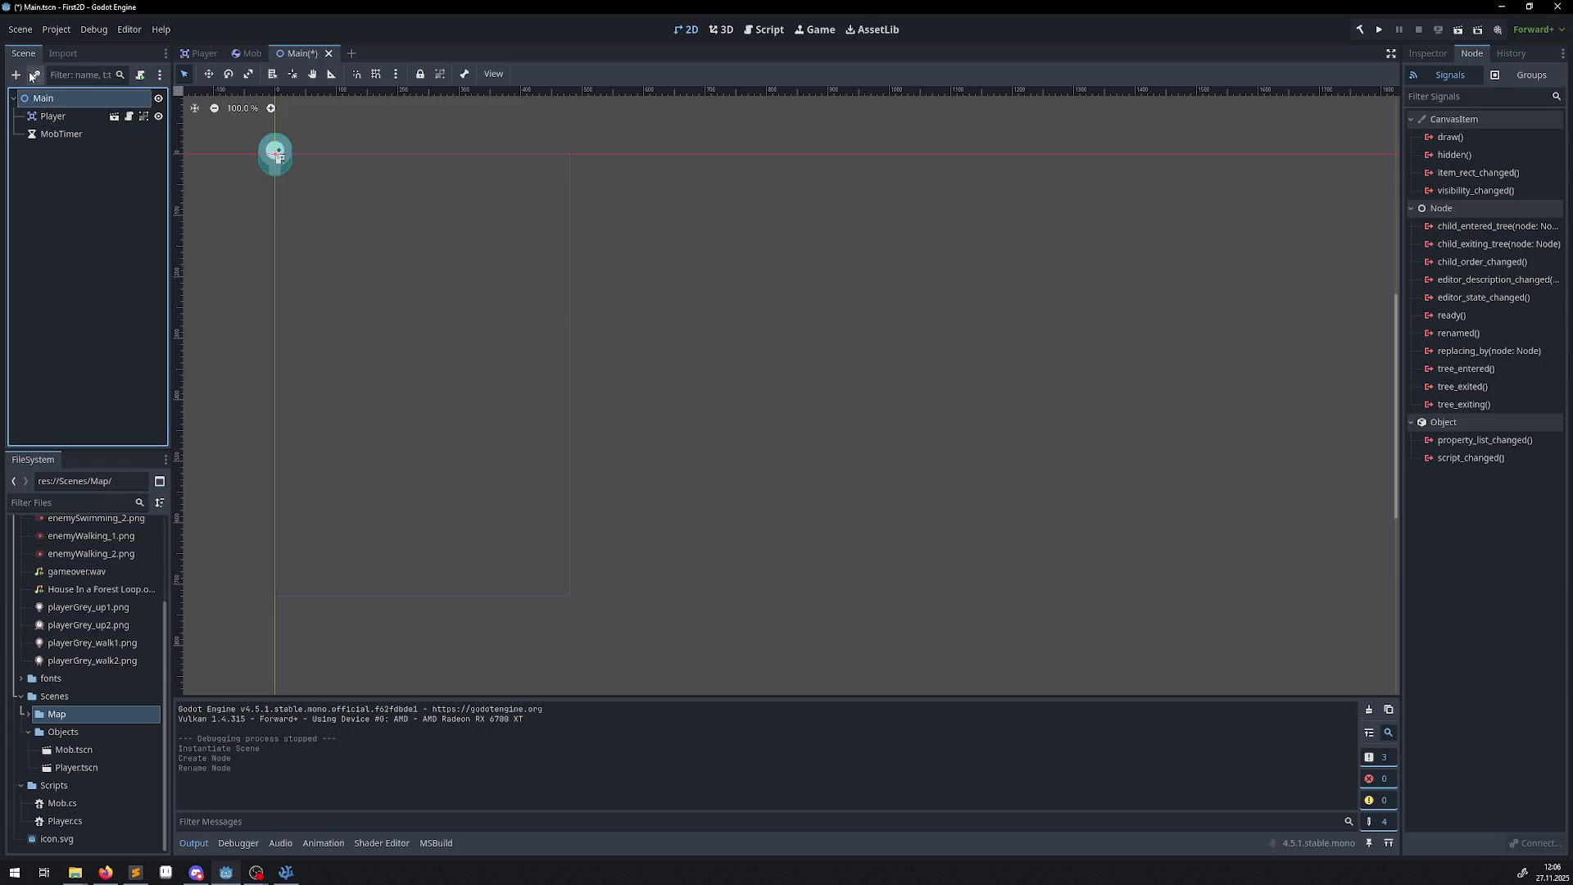
click(16, 75)
click(683, 640)
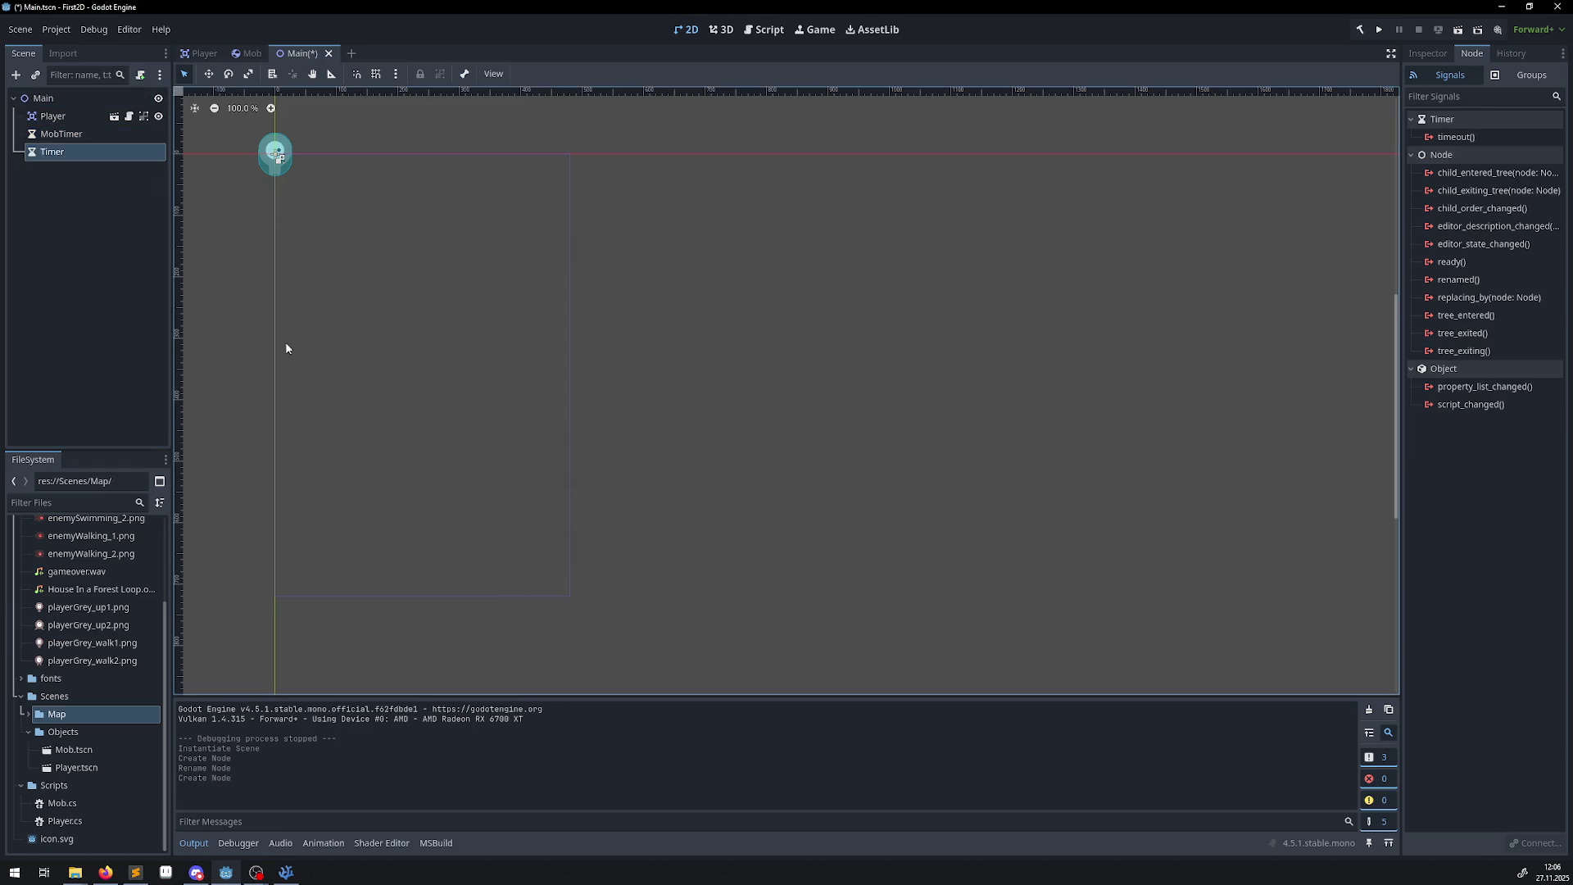
double_click(53, 151)
click(68, 154)
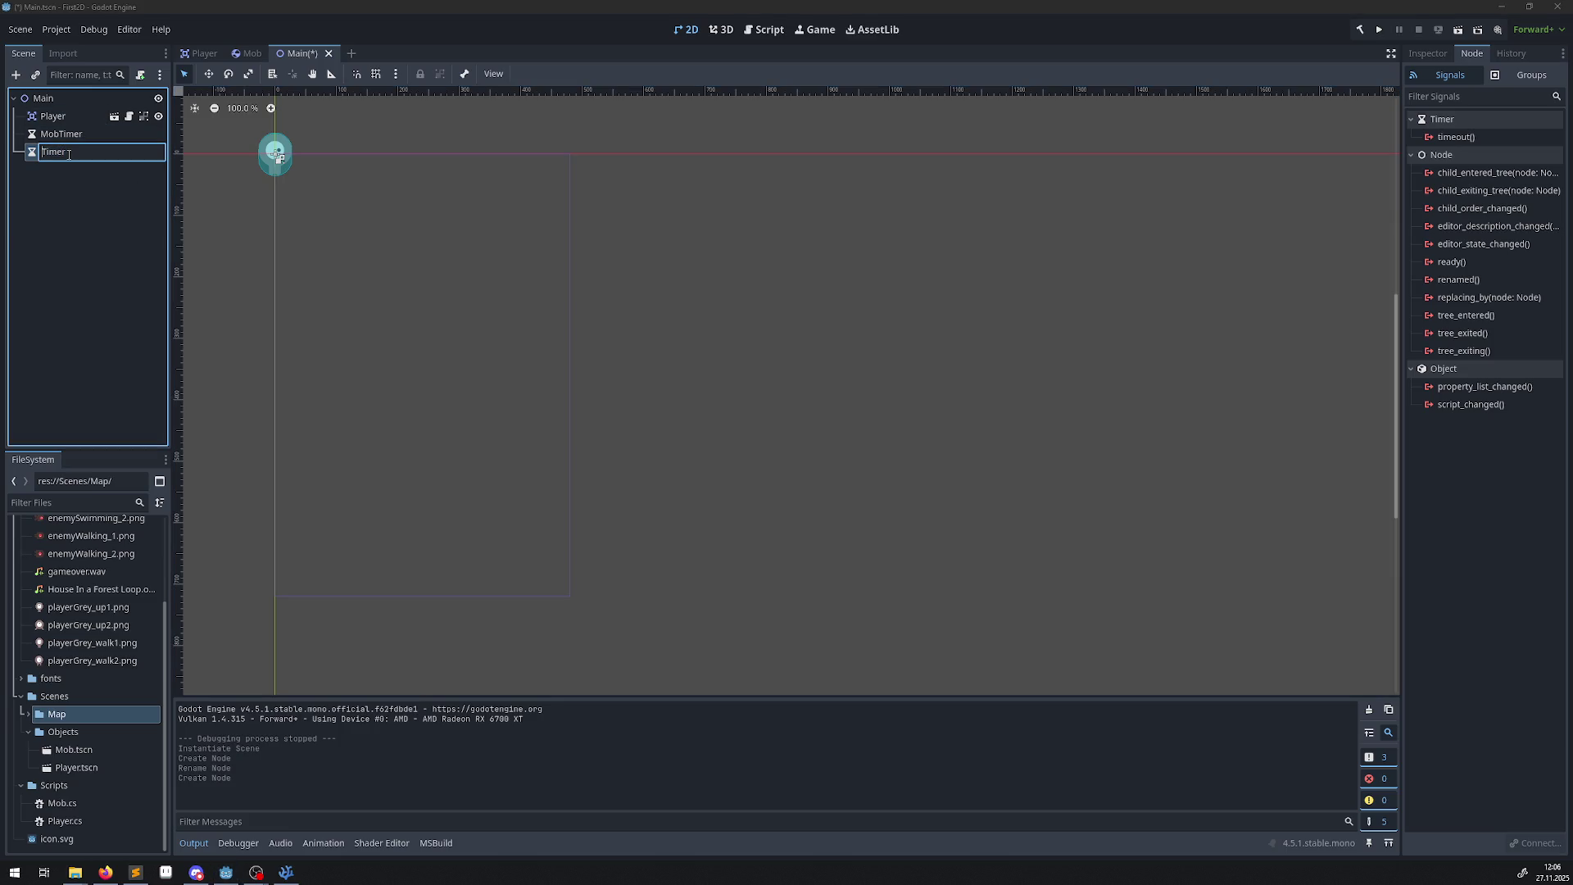
text(Score)
key(Return)
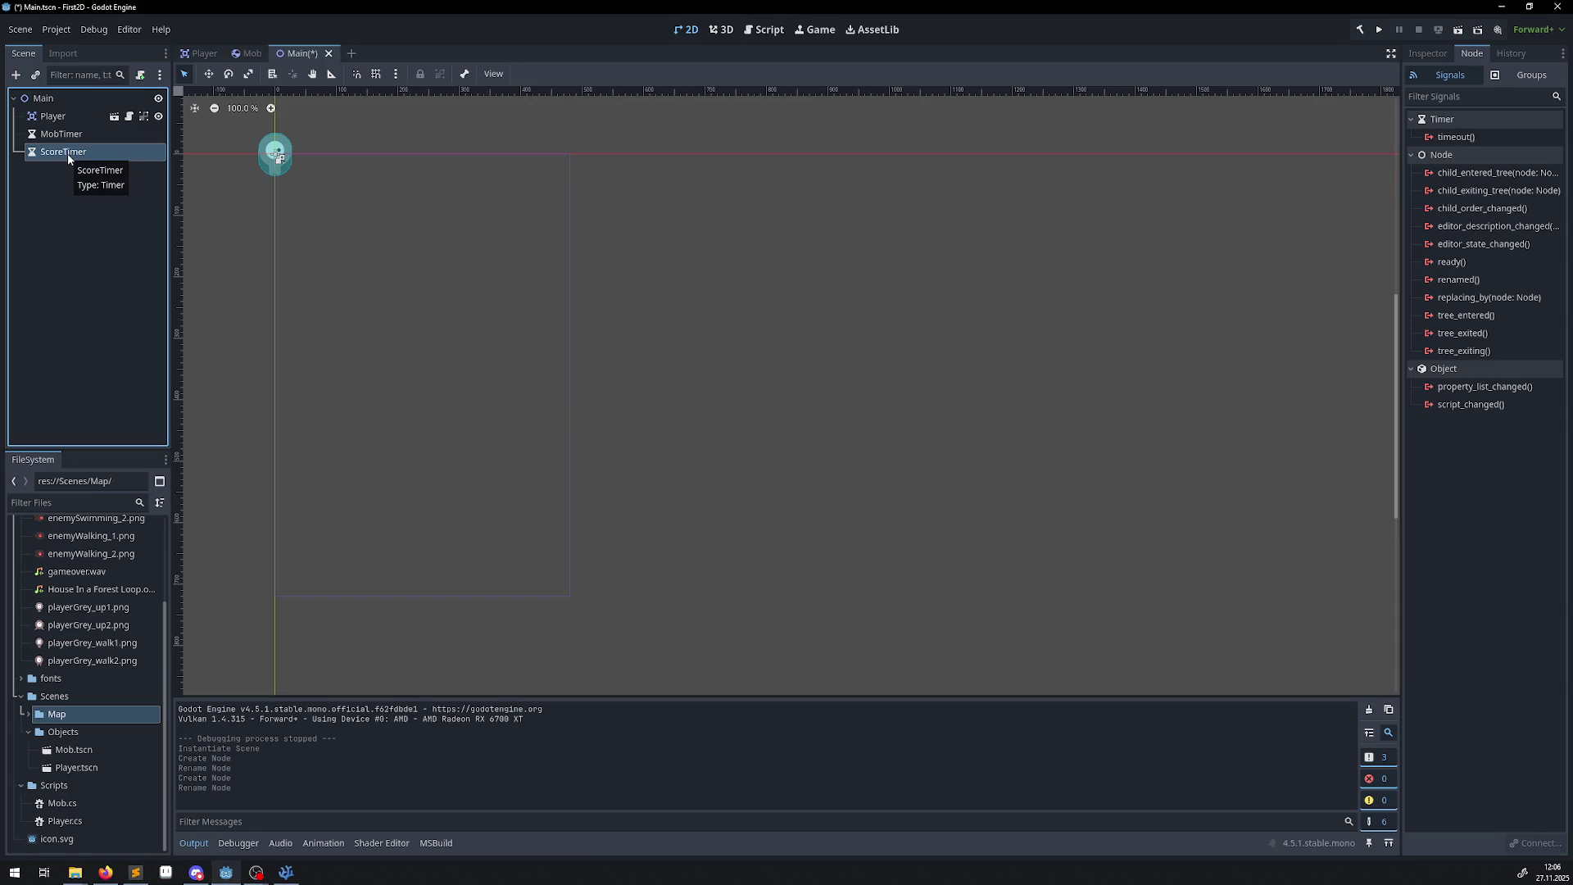
Add a third Timer, move it directly under Main, and name it StartTimer.
click(15, 74)
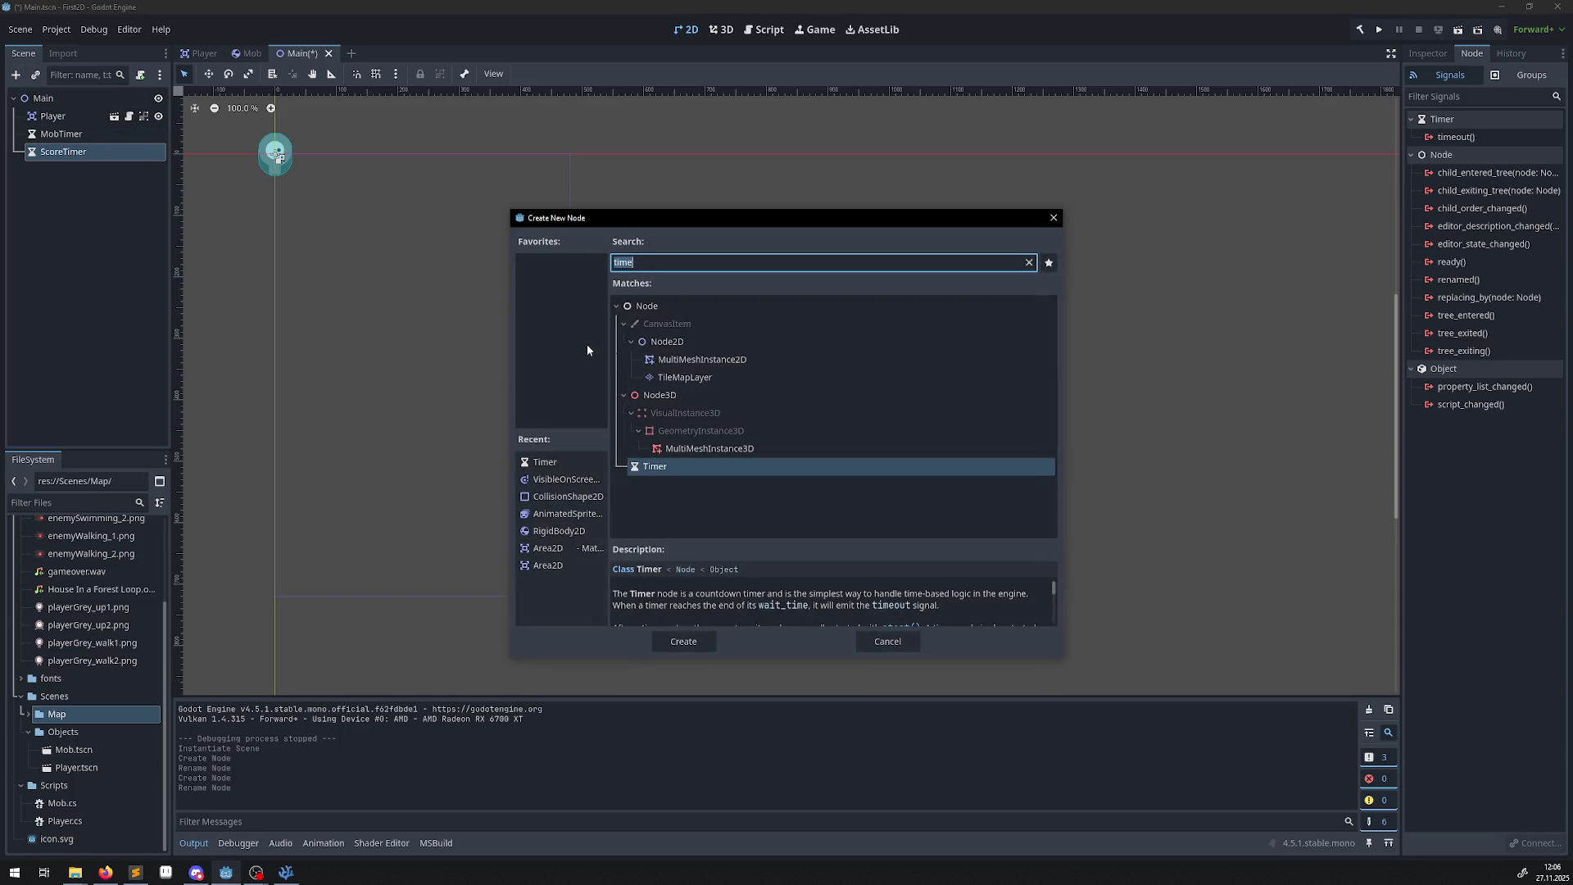
click(685, 640)
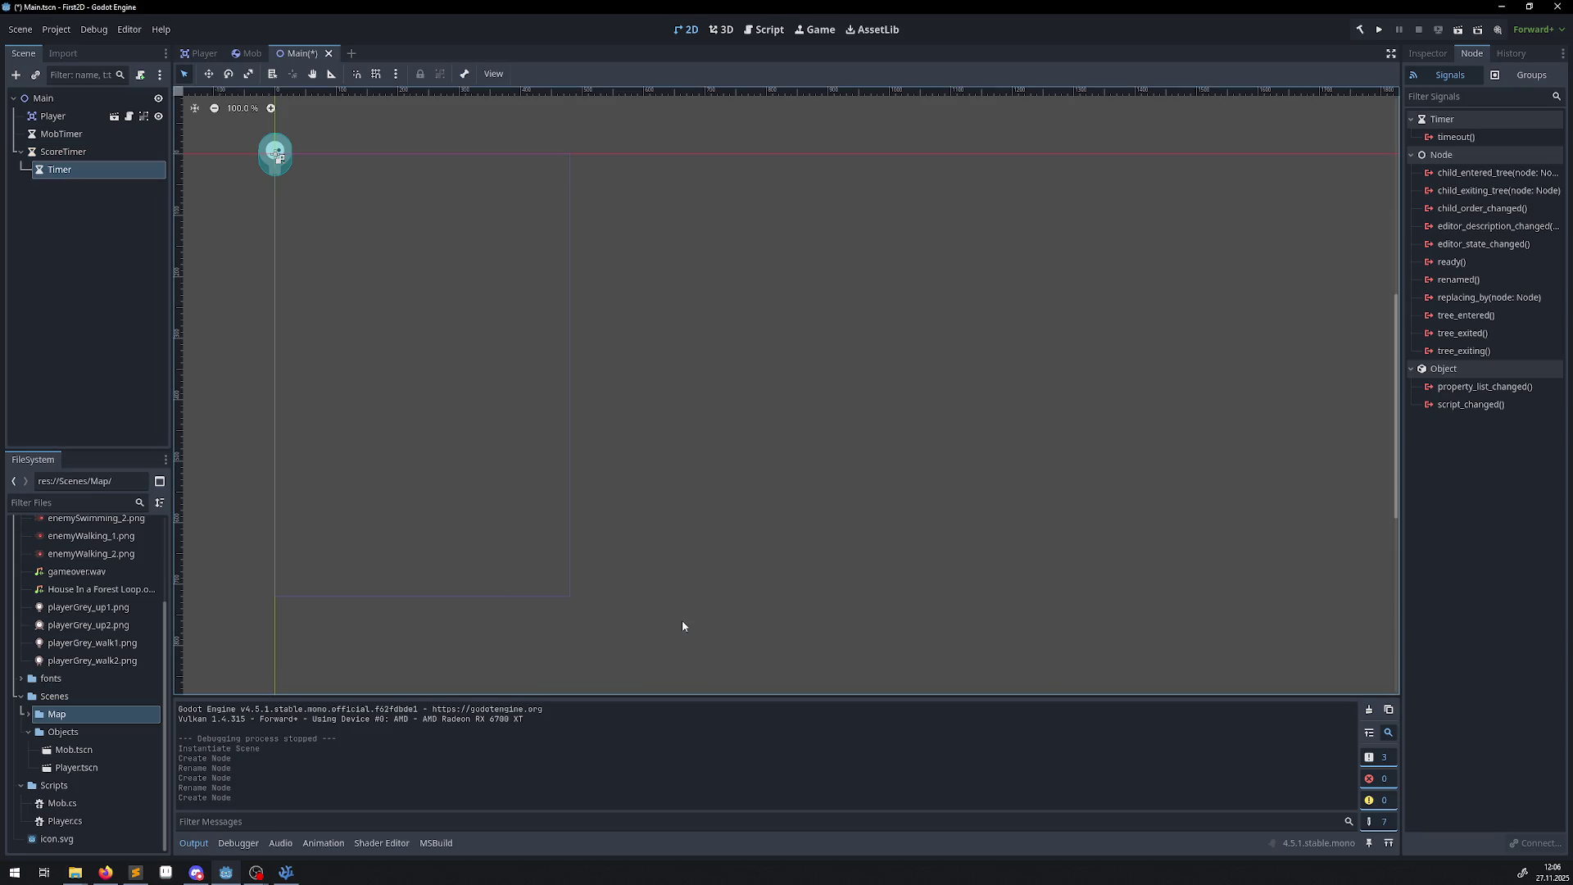
drag(67, 173, 52, 104)
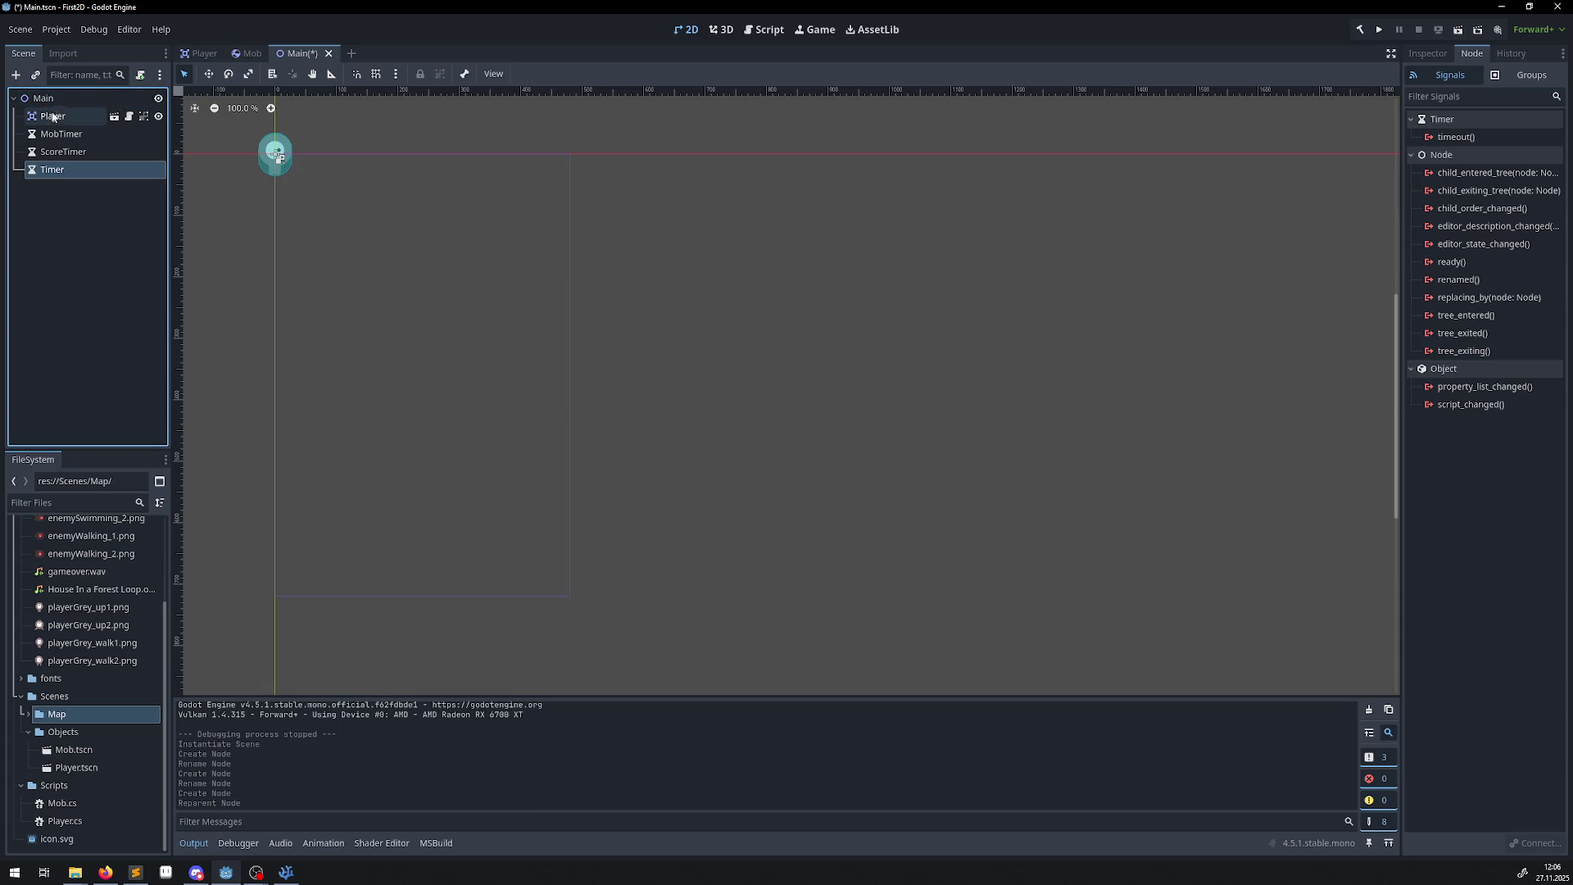
double_click(38, 169)
text(StartTimer)
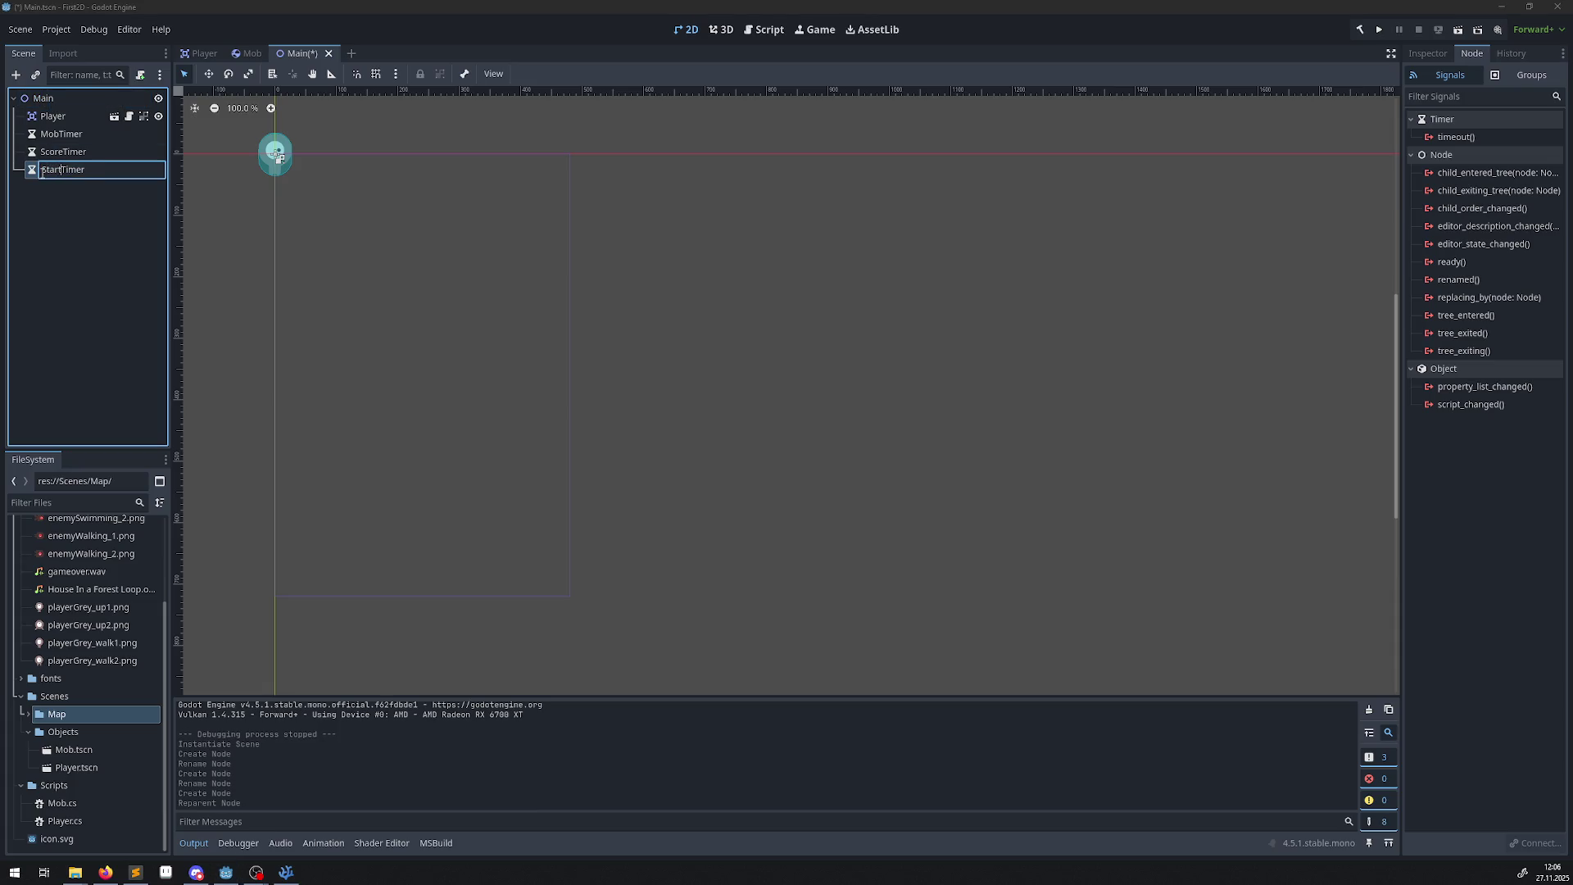
key(Return)
key(alt+Tab)
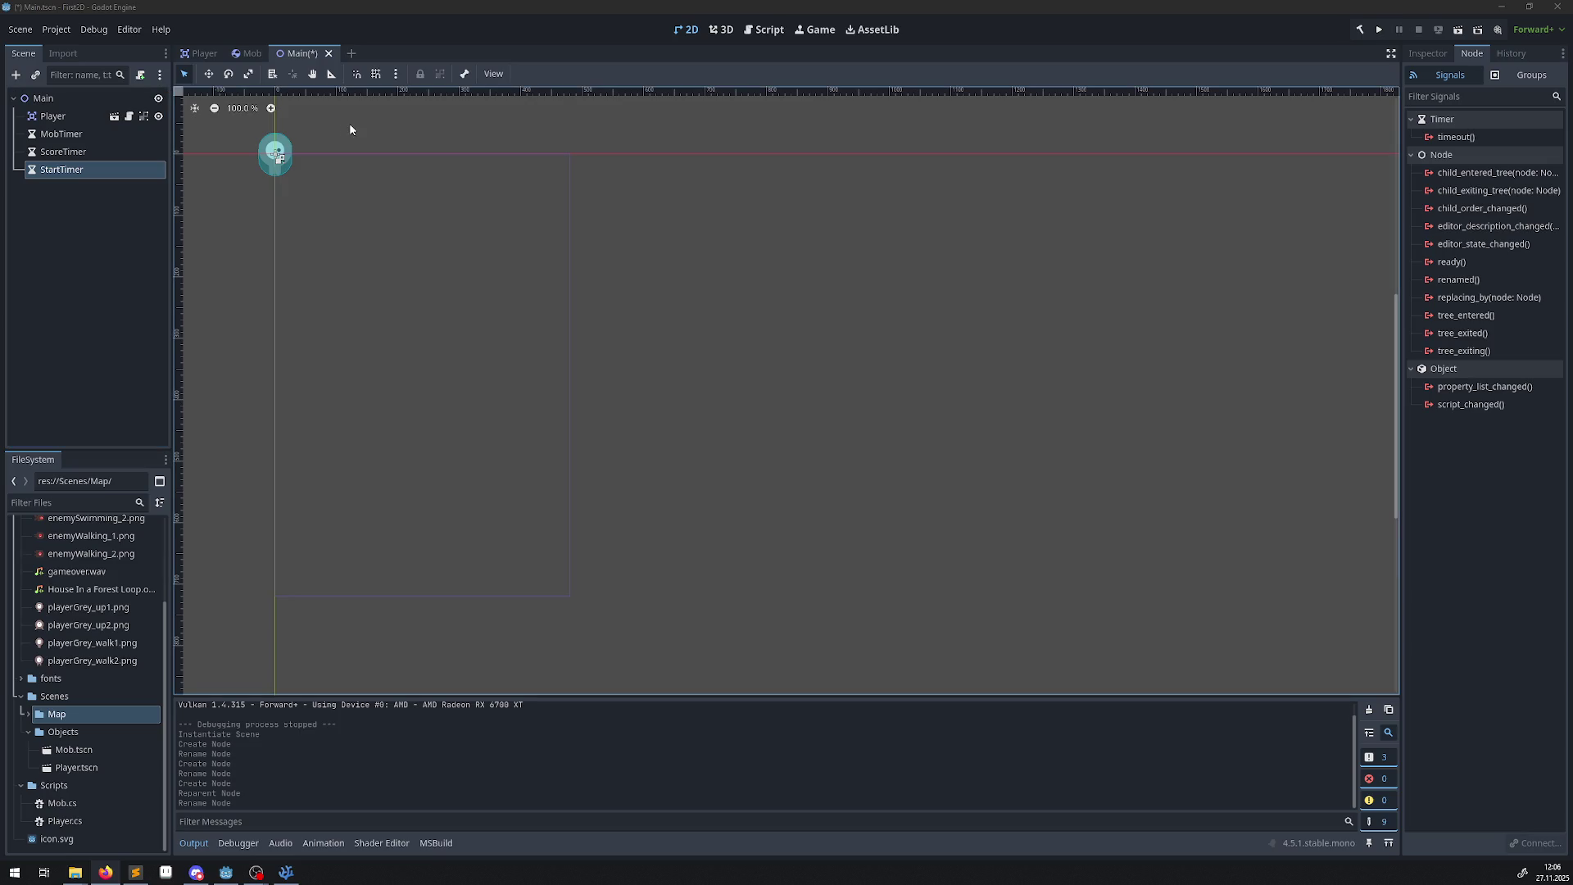
Add a Marker2D named StartPosition under Main and drag it to about (228, 342).
click(16, 75)
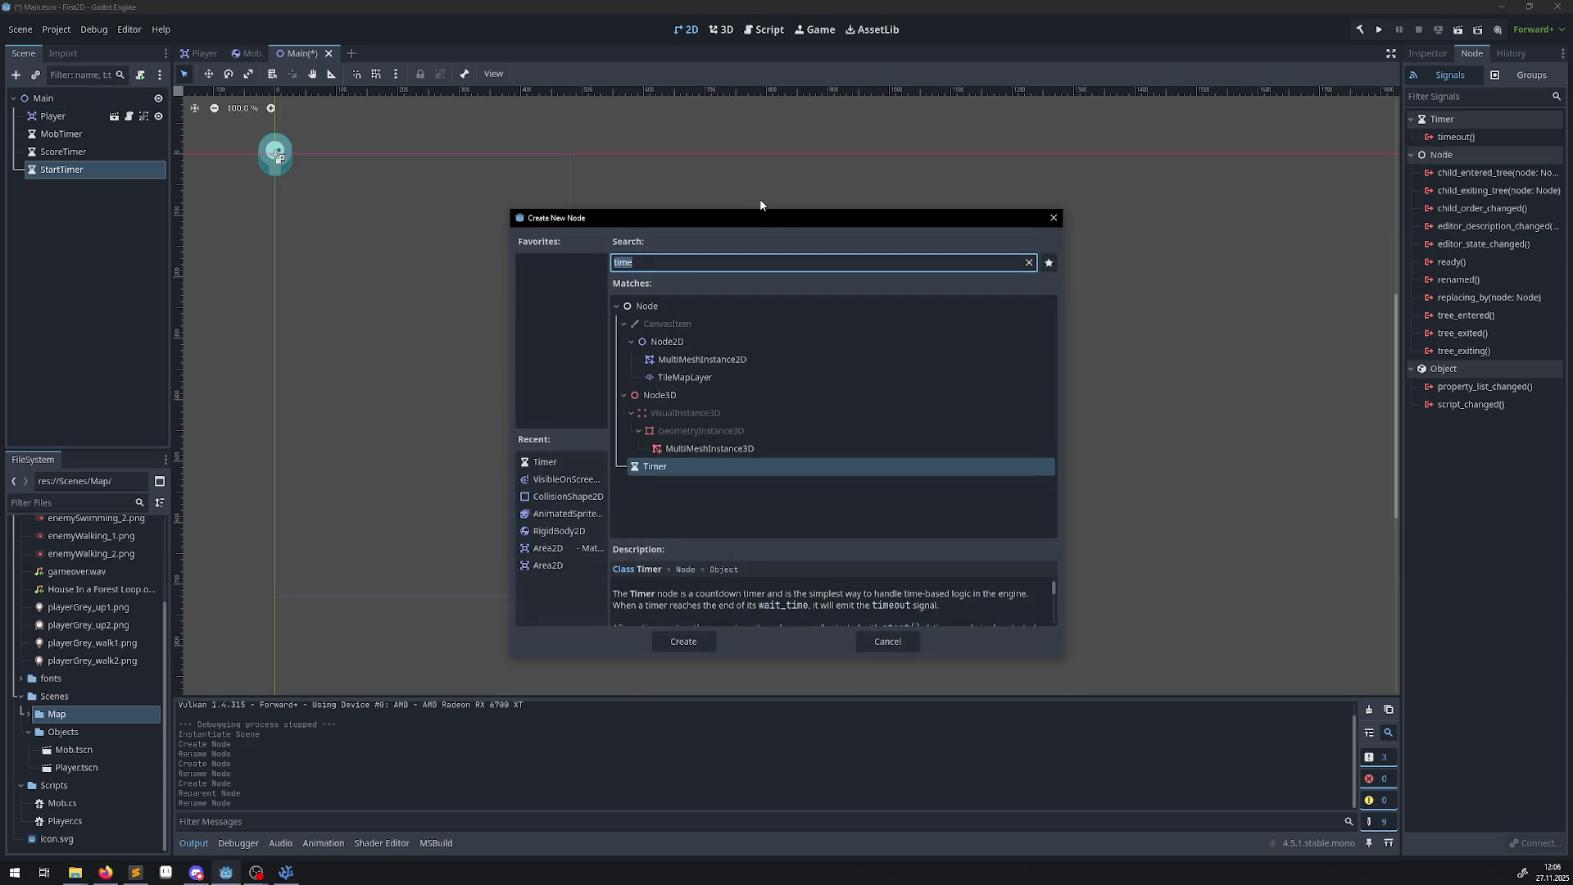
text(s)
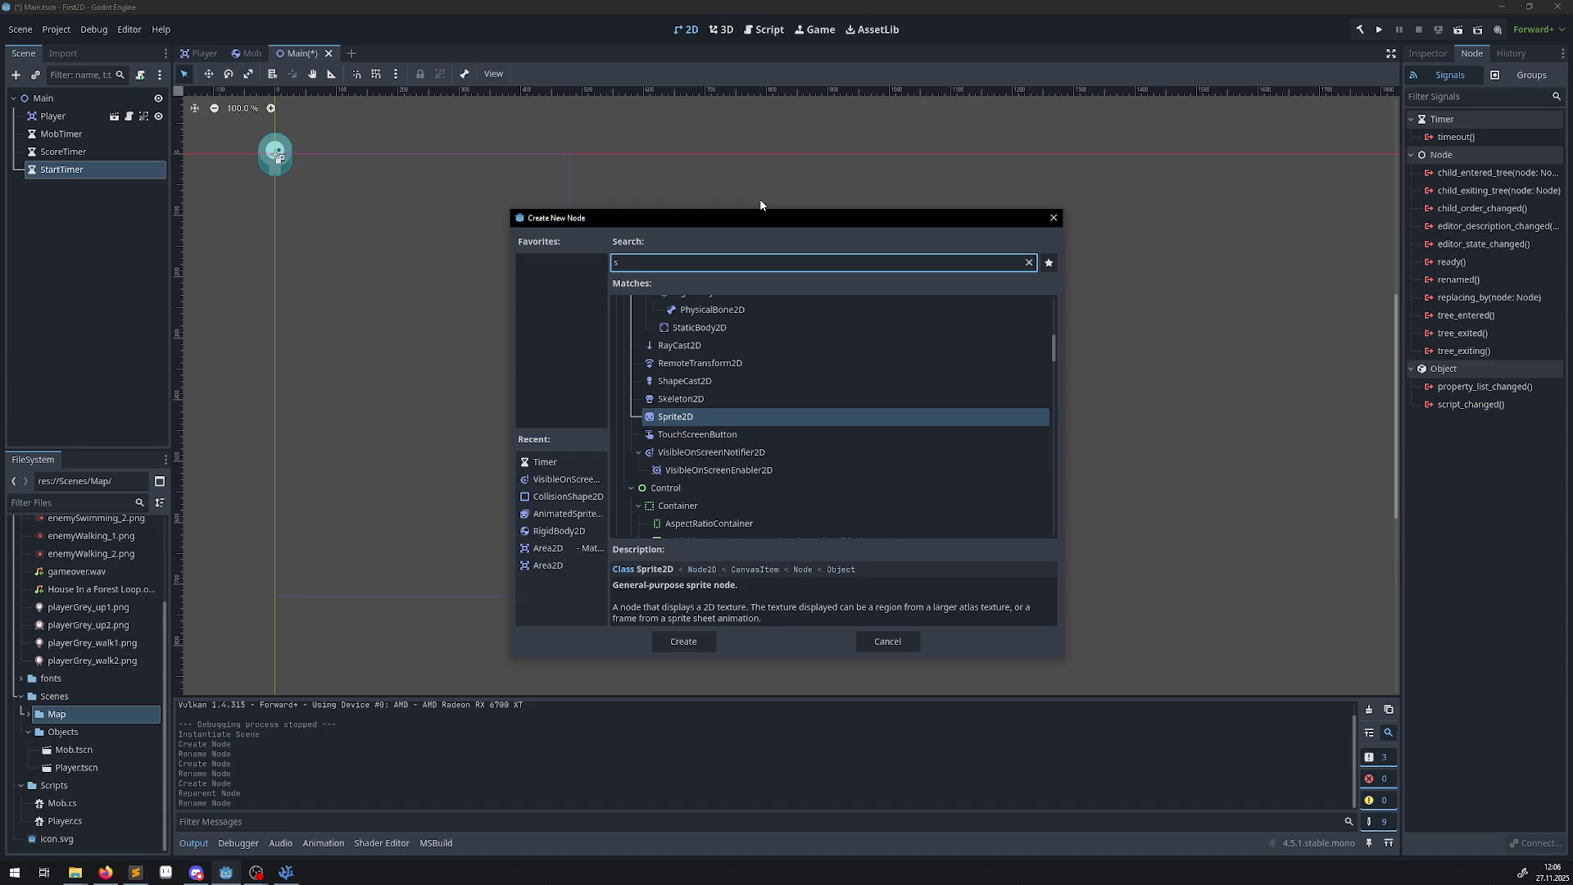
key(BackSpace)
text(marker)
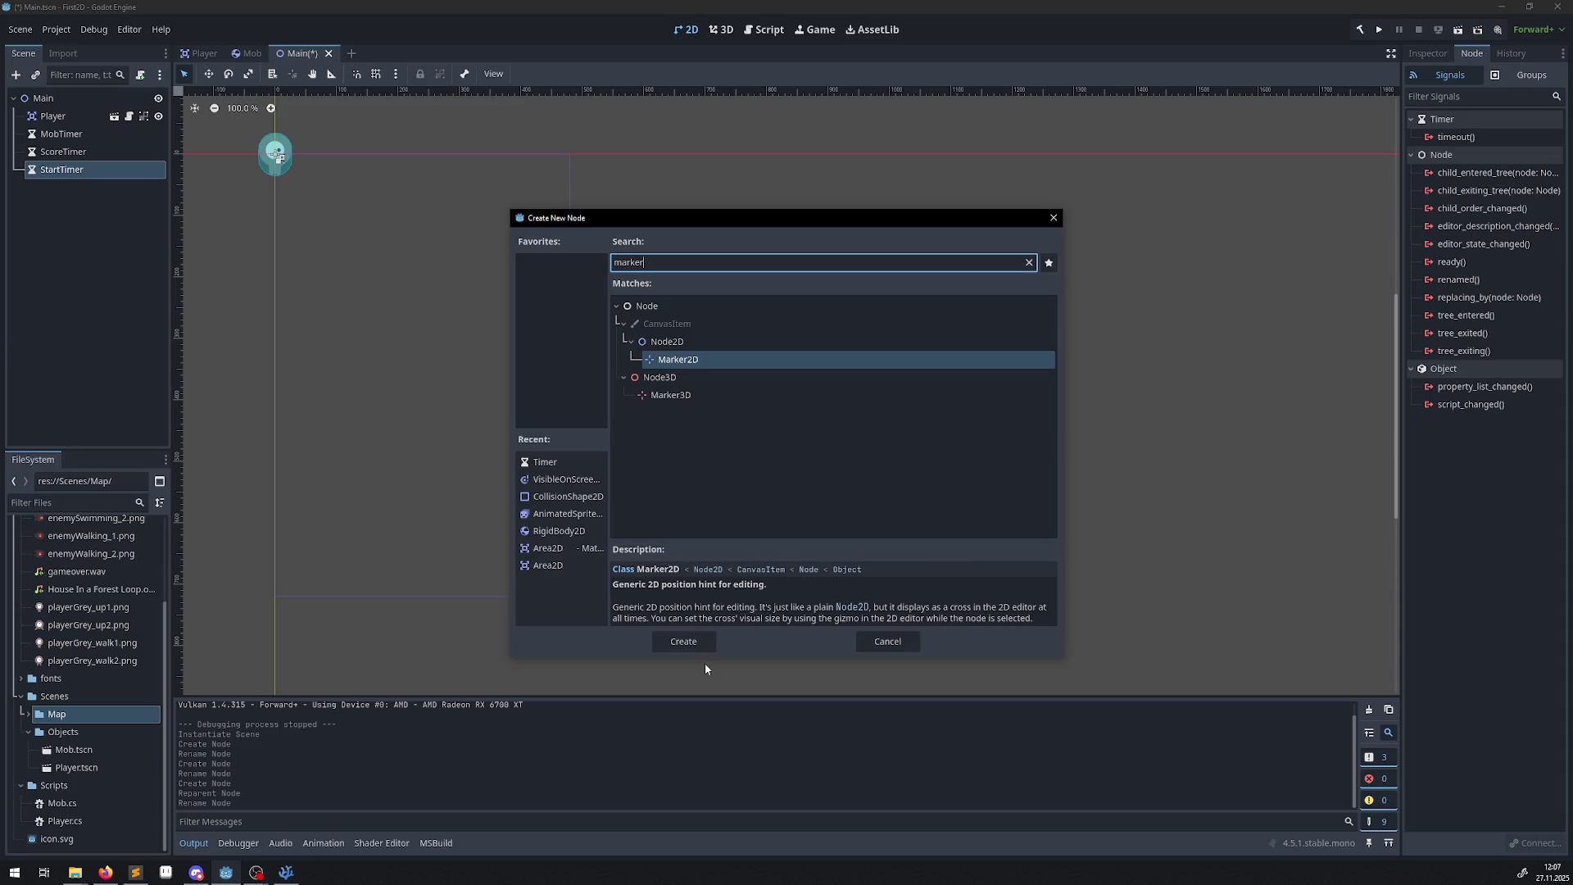
click(683, 641)
drag(57, 188, 47, 98)
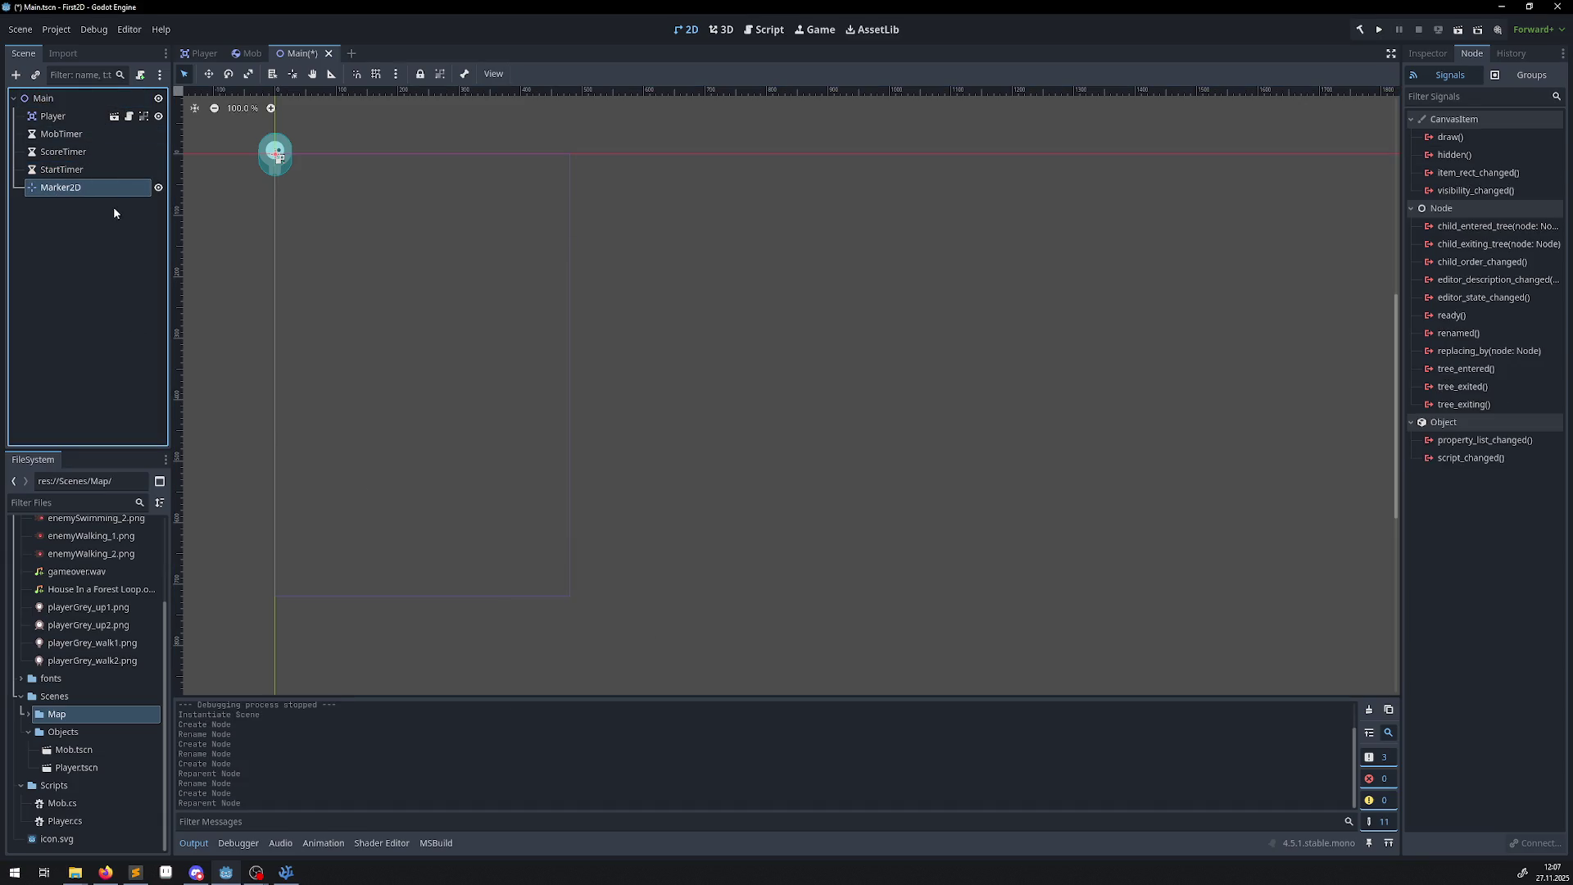
double_click(72, 188)
key(ctrl+a)
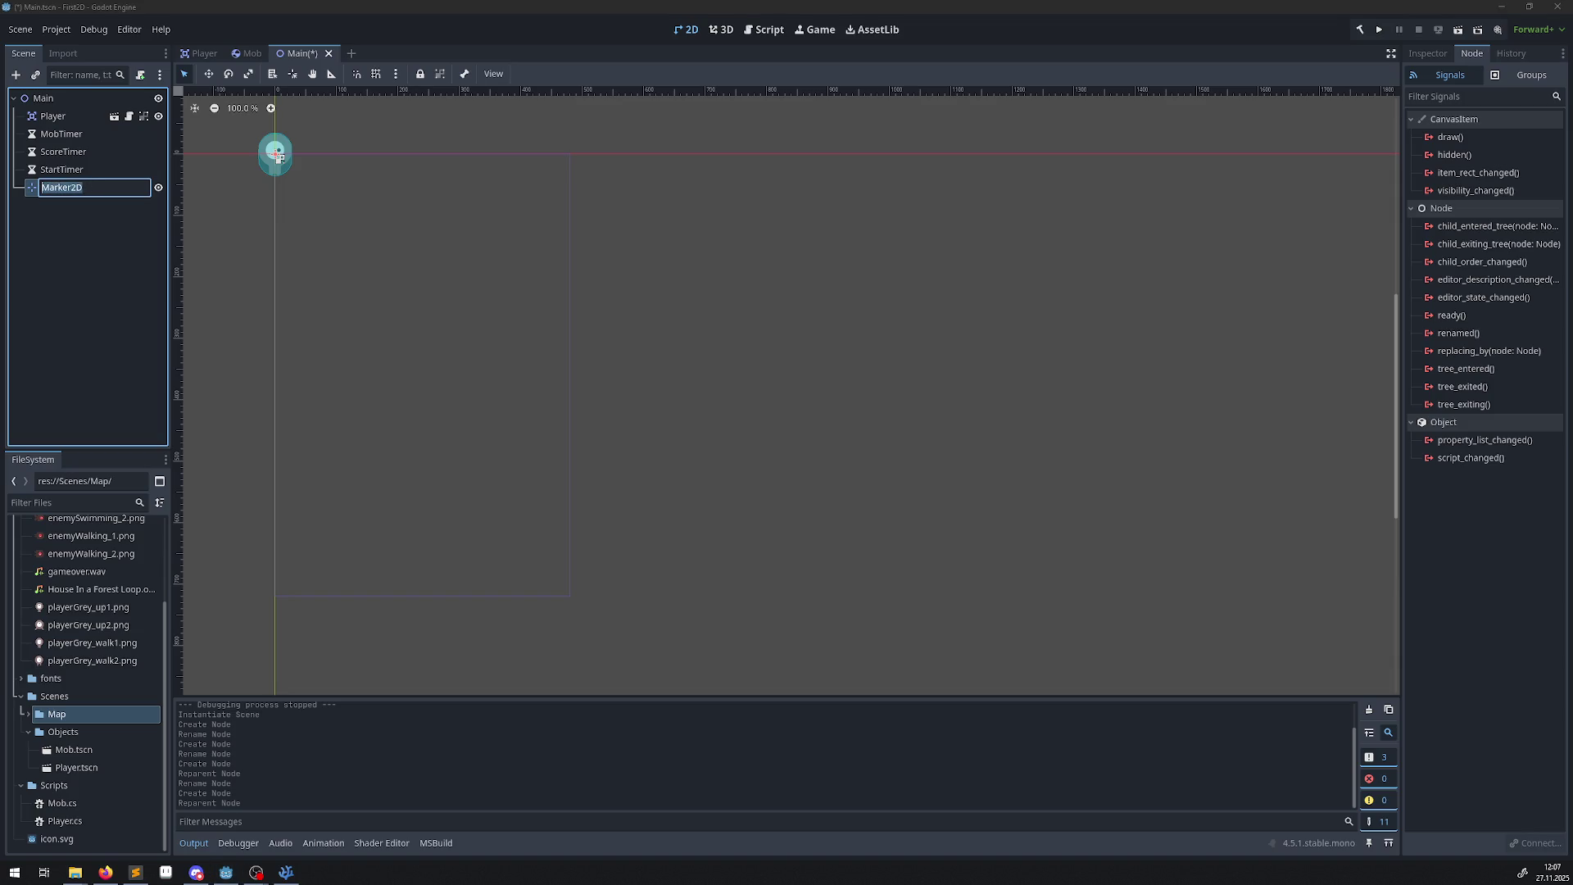
text(StartPO)
text(osi)
text(tio)
text(sition)
key(Return)
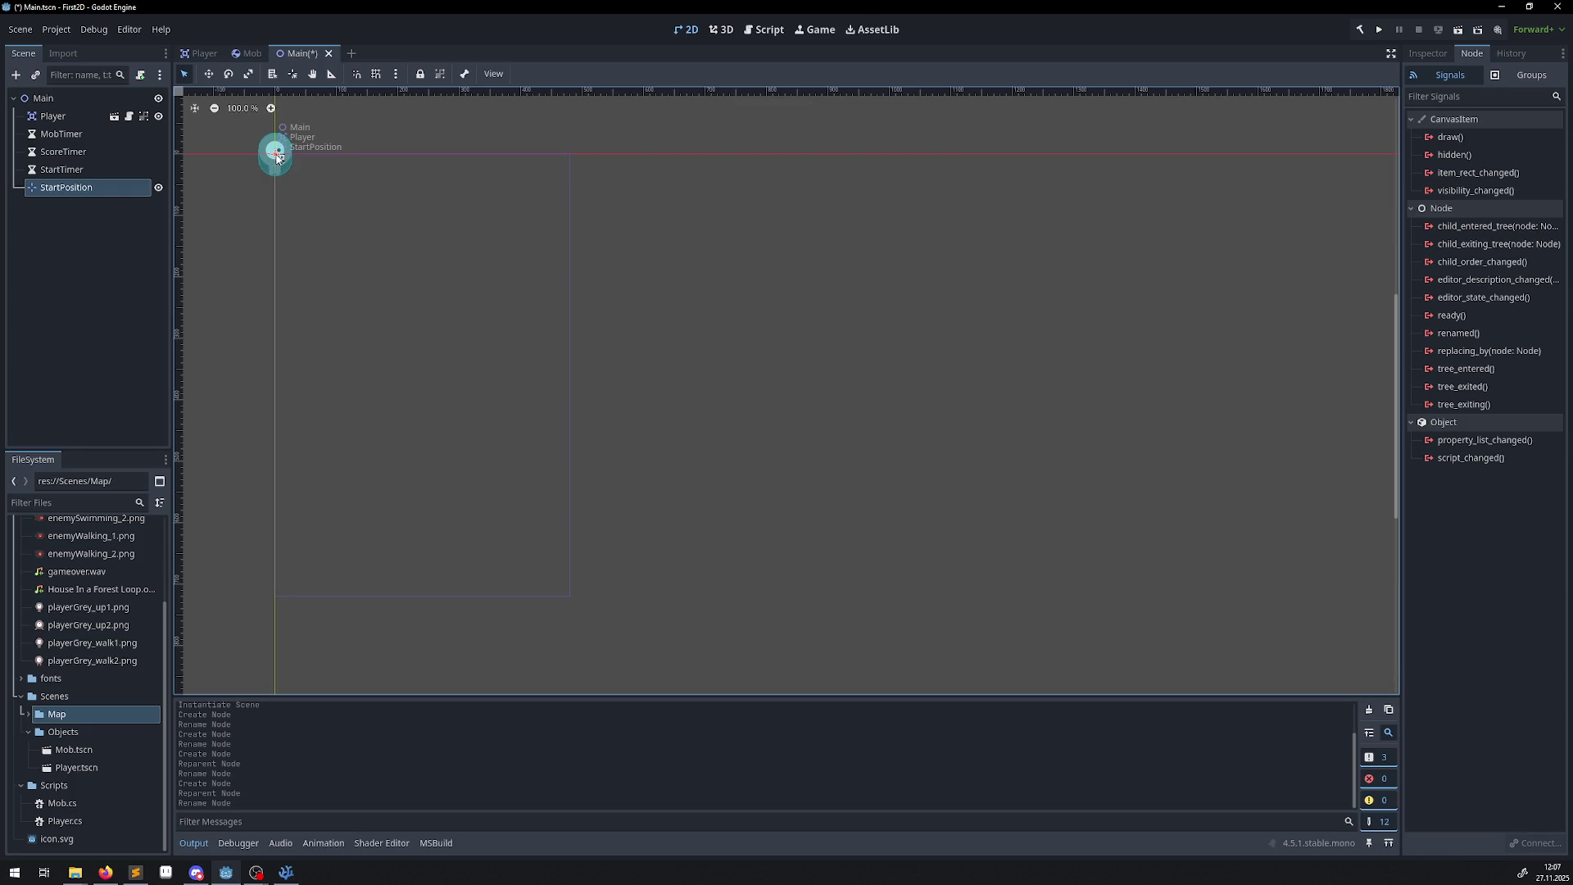
mouse_move(273, 155)
mouse_down()
mouse_move(426, 357)
mouse_move(426, 504)
mouse_move(415, 488)
mouse_up()
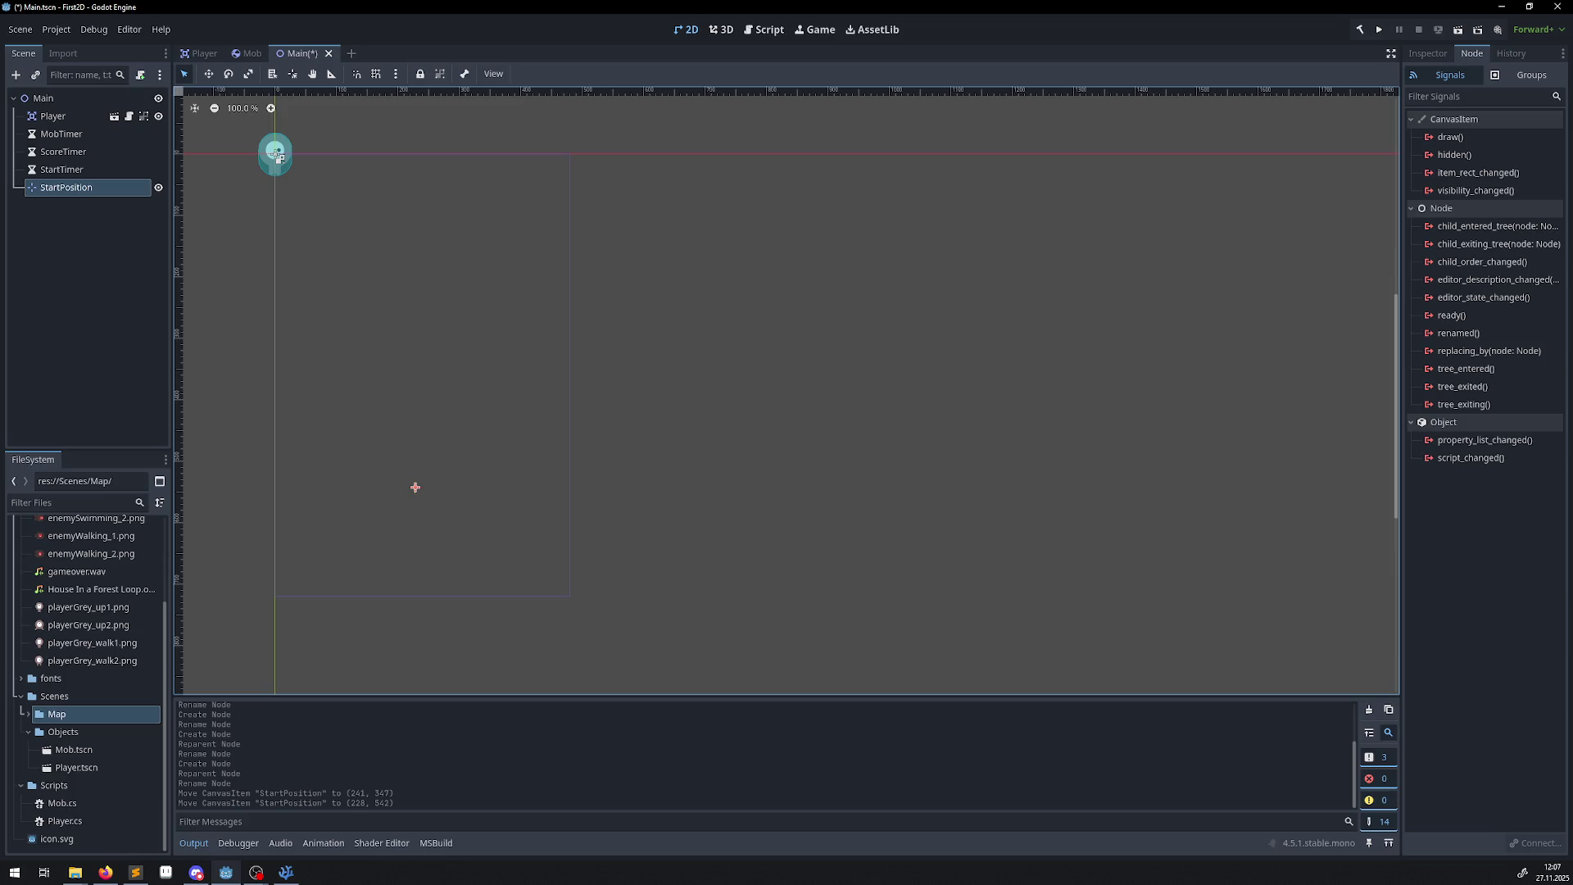
Set MobTimer's Wait Time to 0.5 seconds.
click(91, 135)
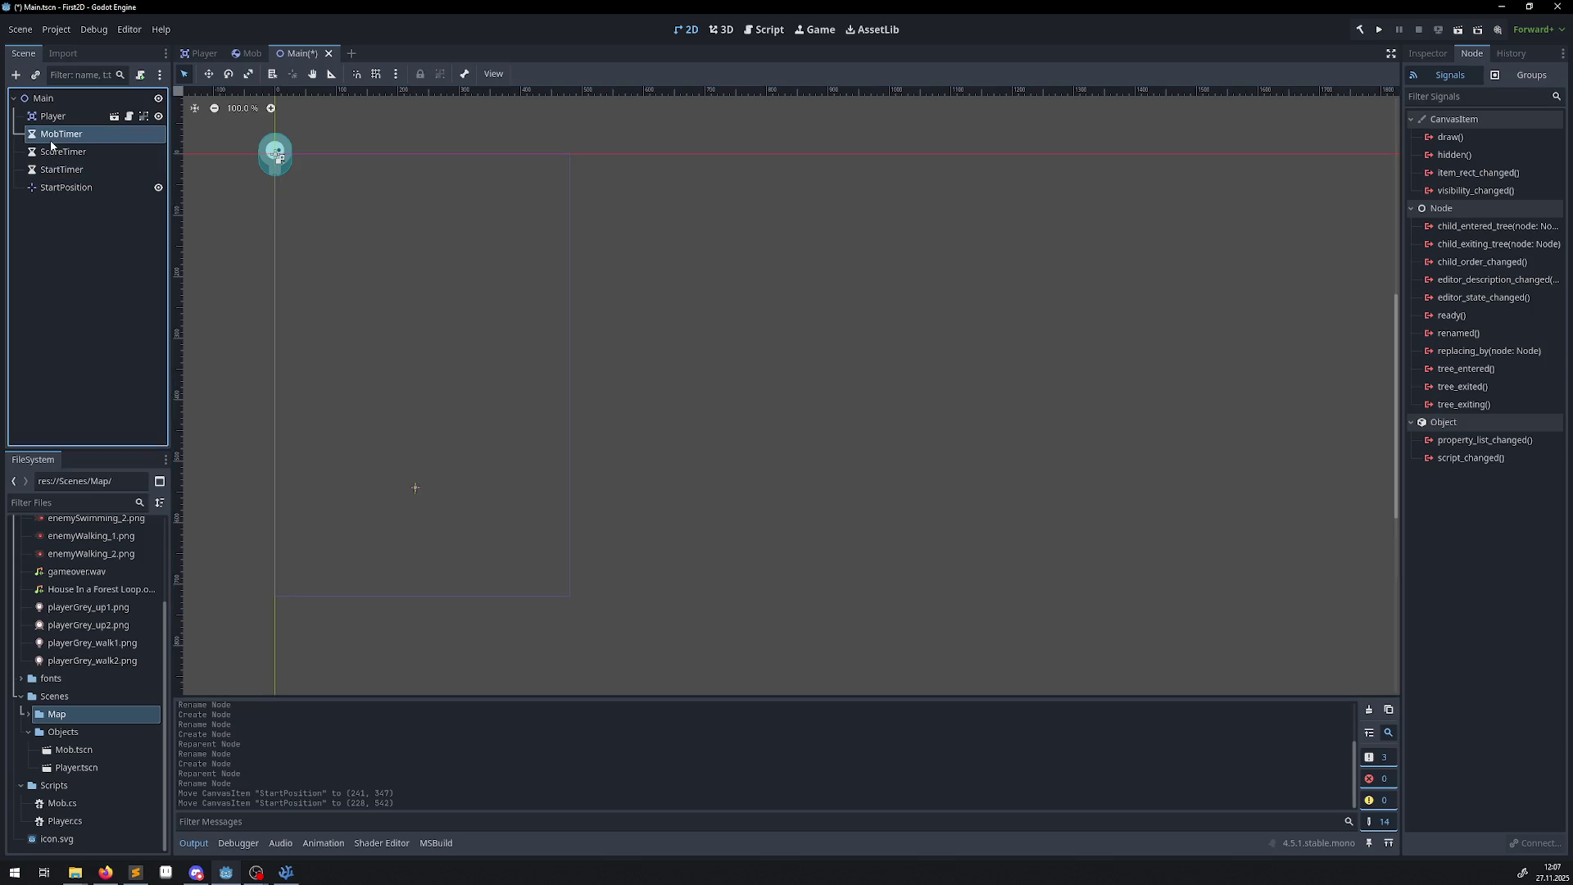
click(1428, 54)
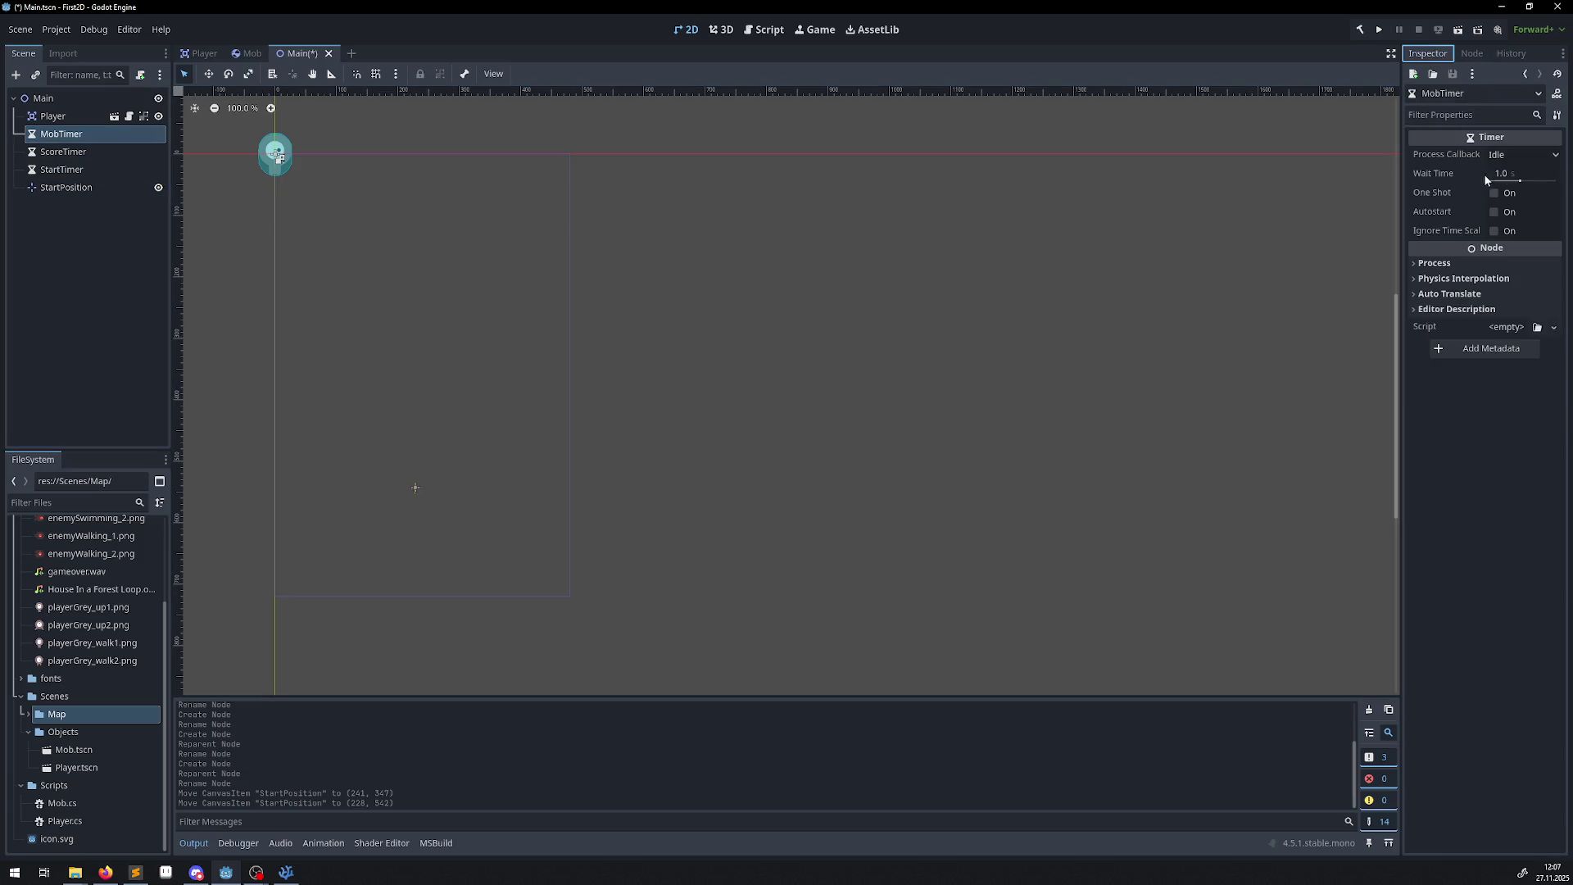
click(1513, 176)
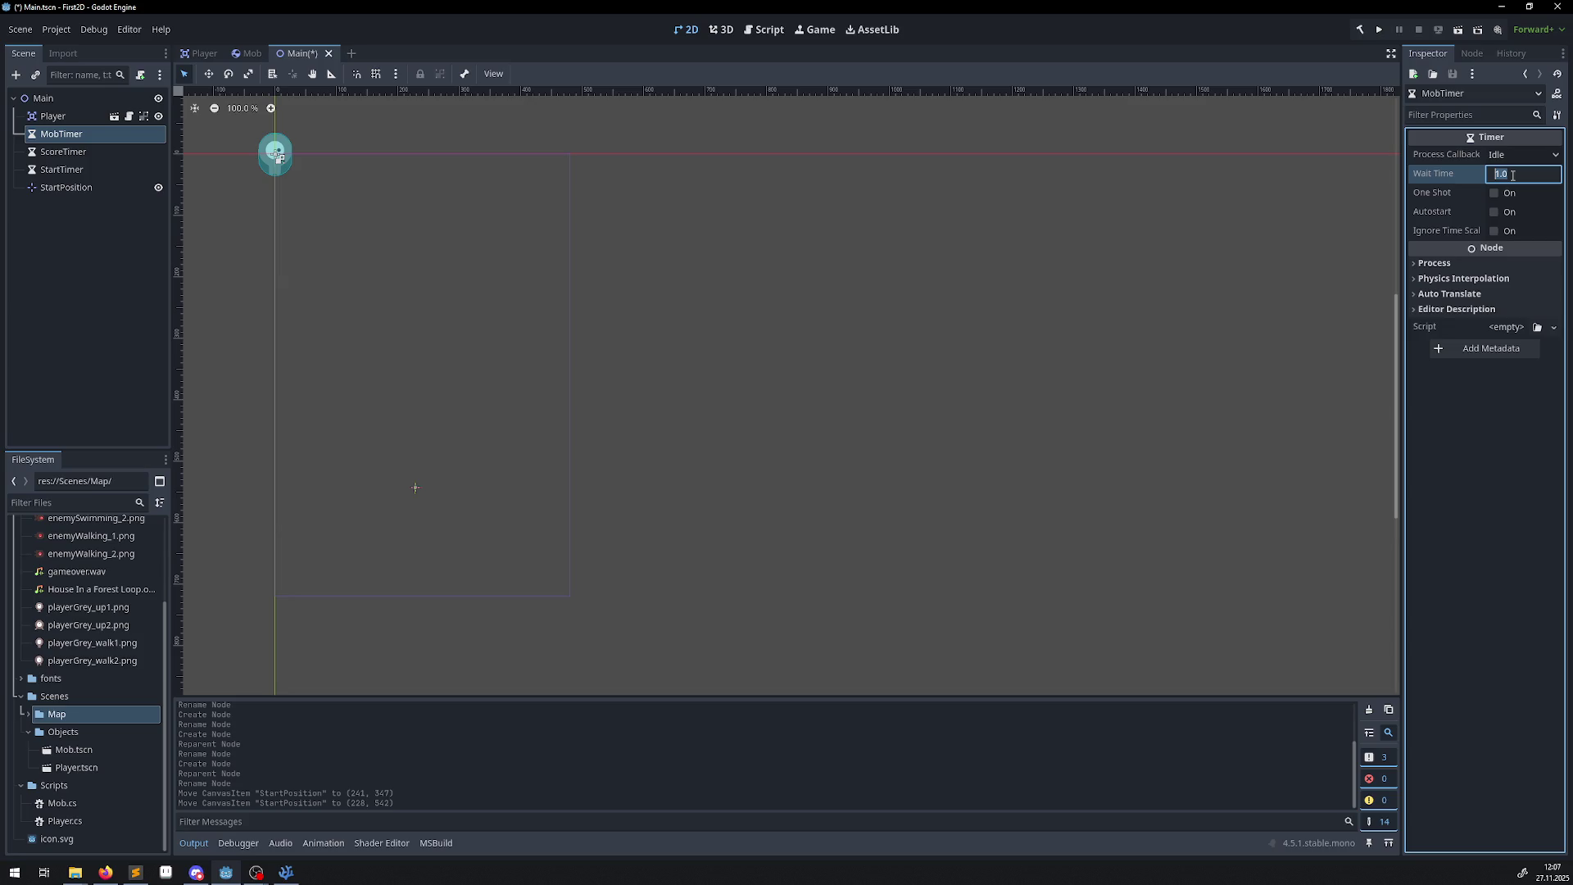
text(0.5)
key(Return)
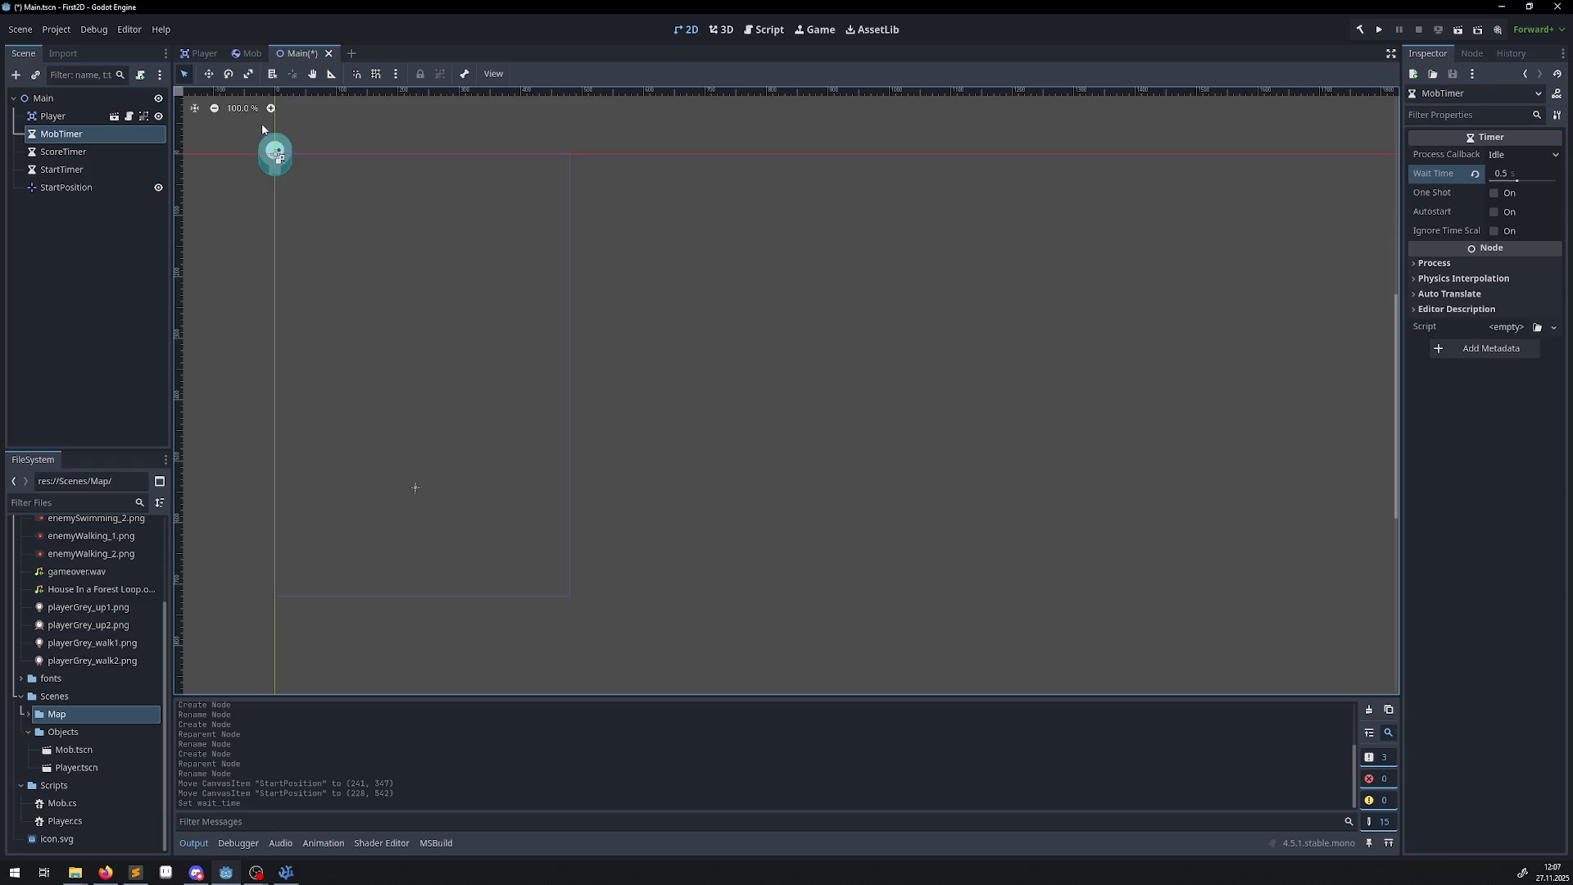
Give StartTimer a 2-second Wait Time and turn on One Shot.
click(131, 148)
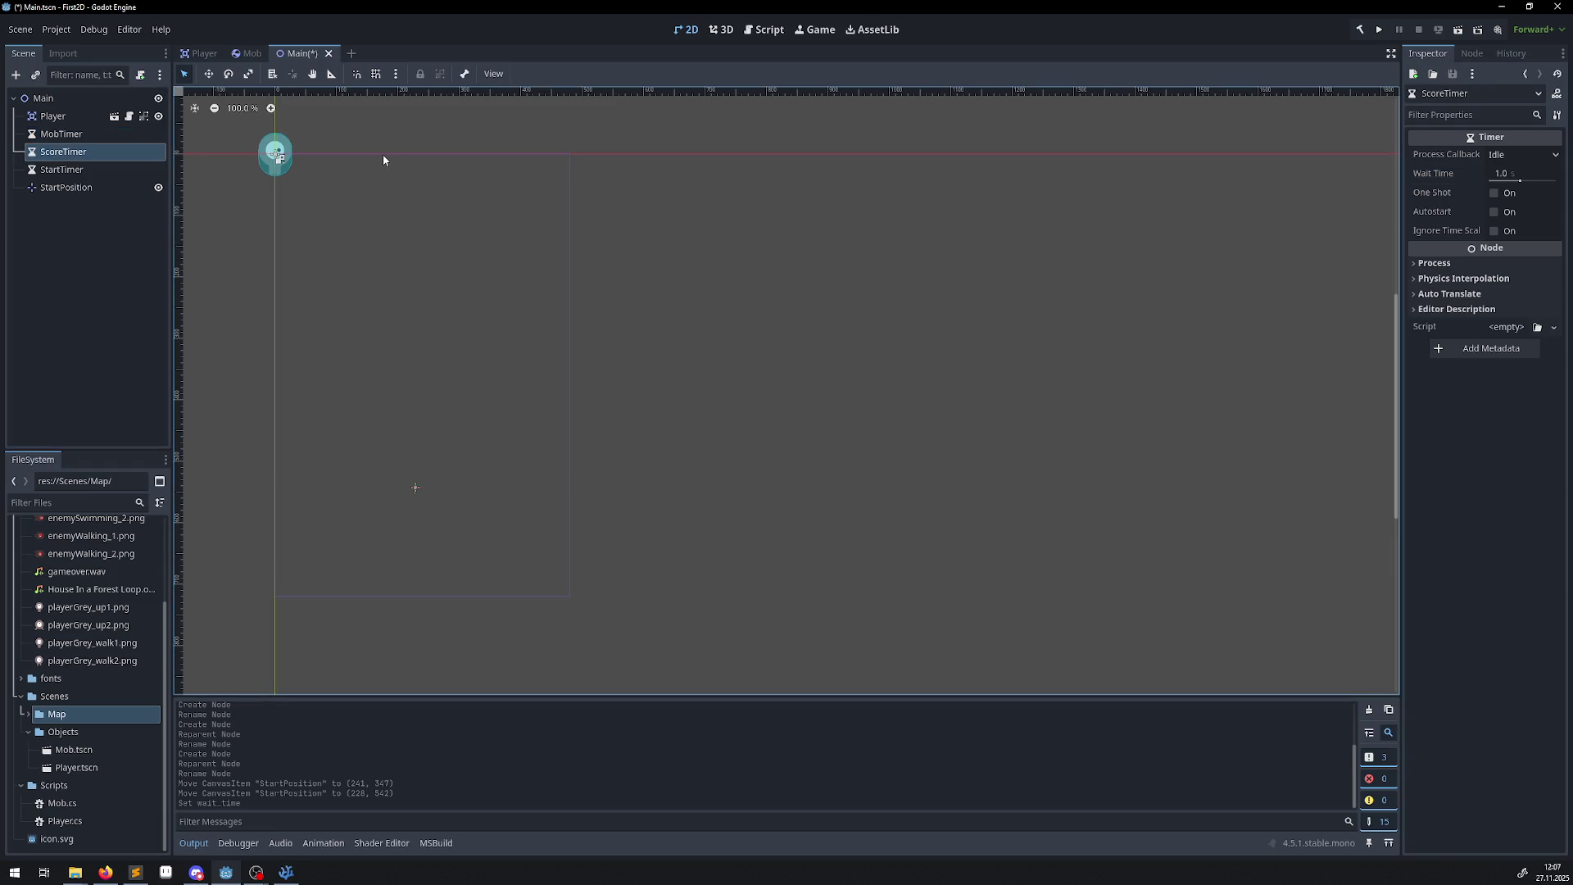
click(119, 168)
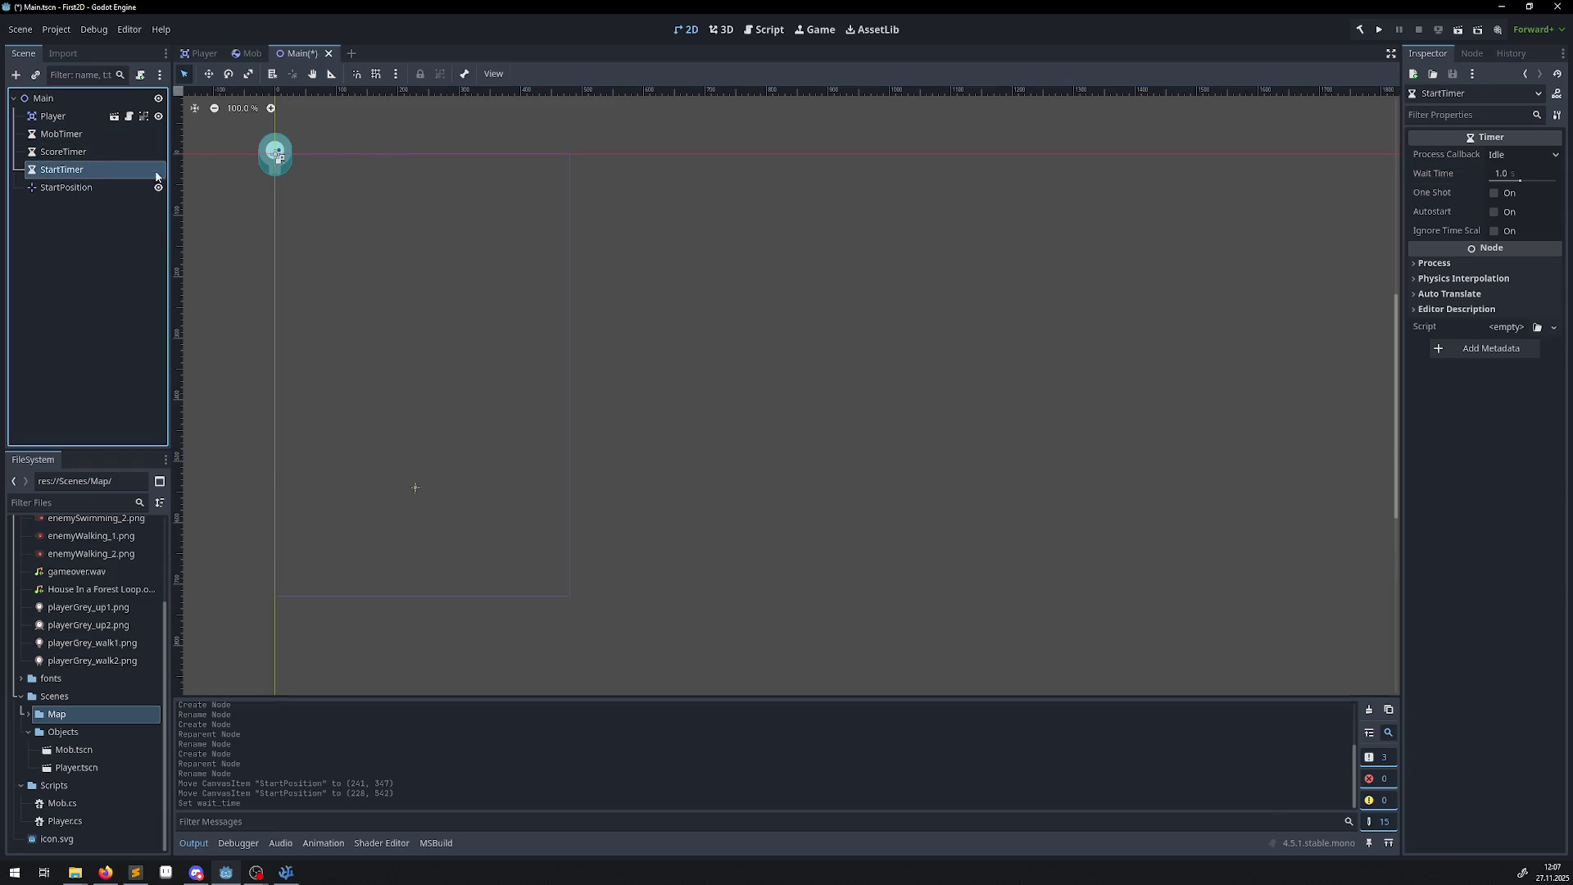
click(1513, 175)
text(2)
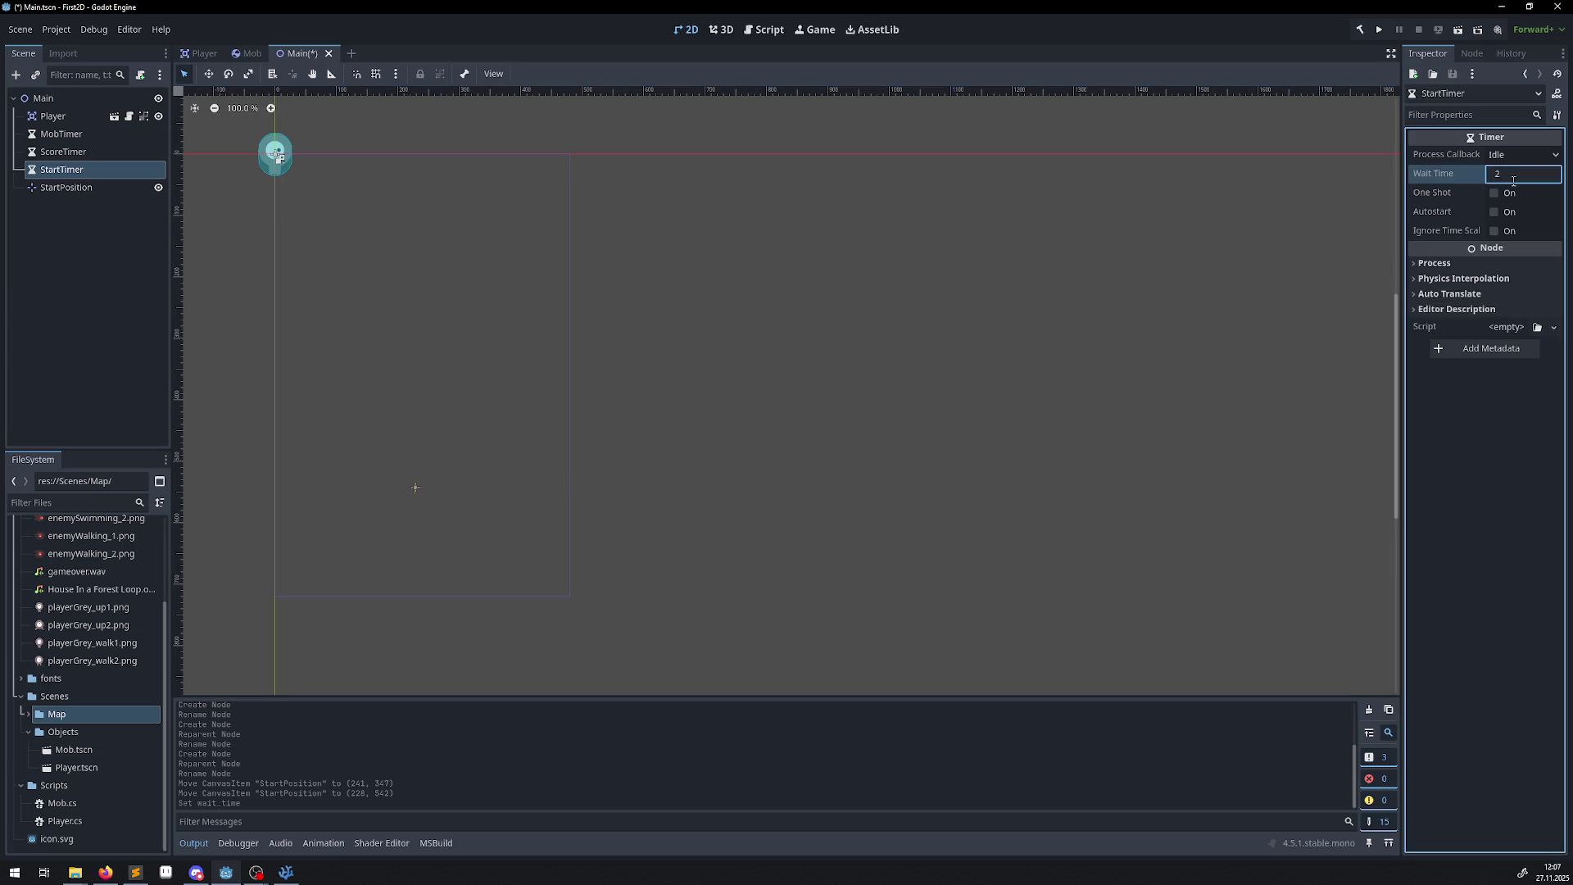
key(Return)
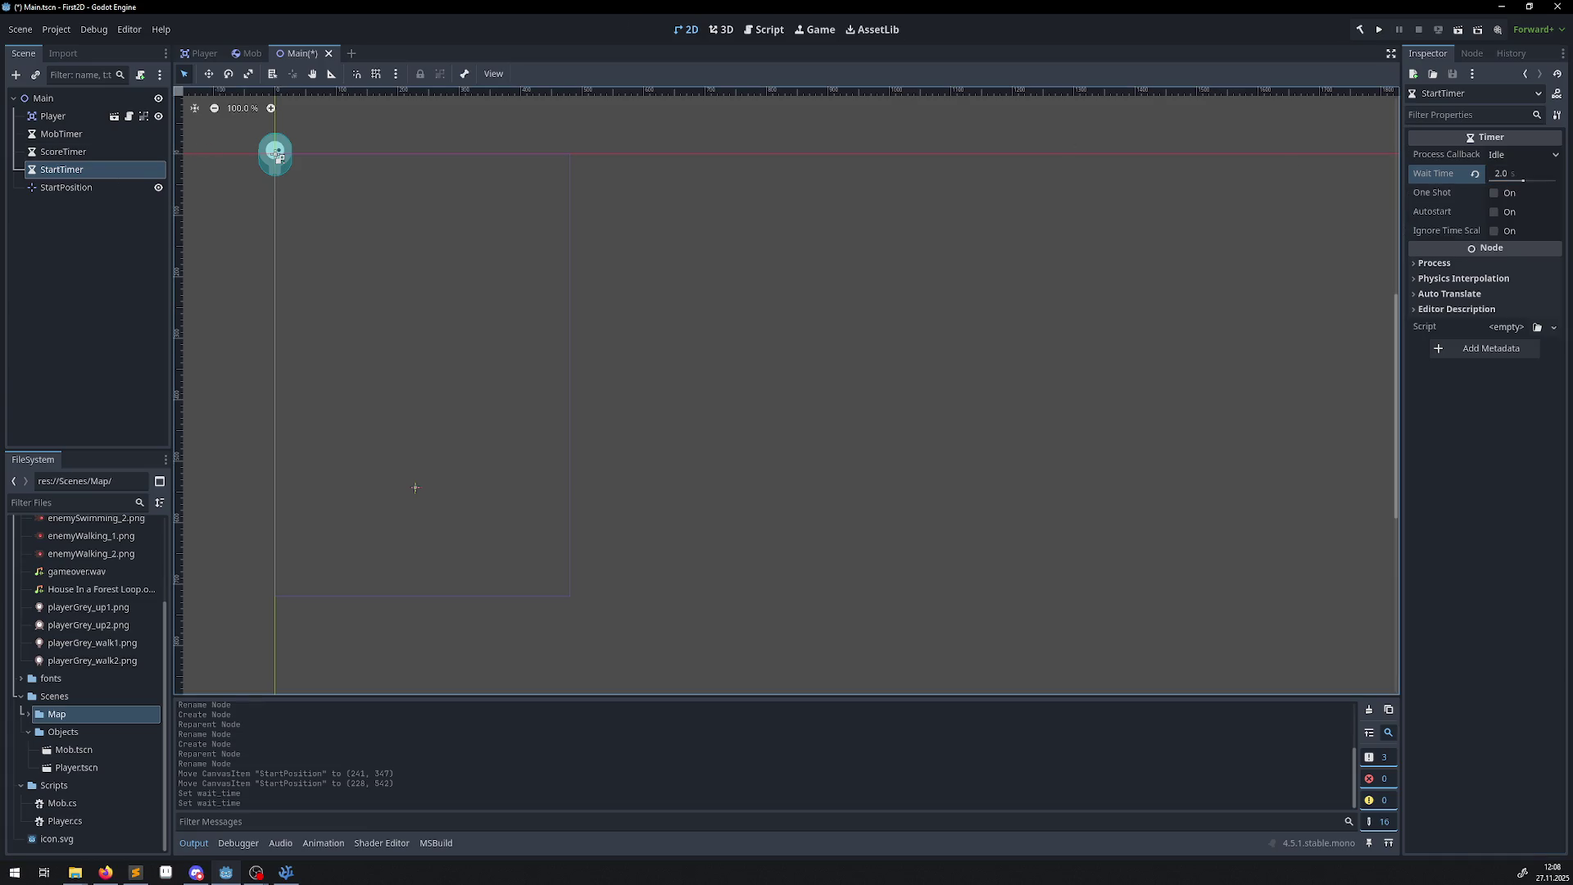
key(alt+Tab)
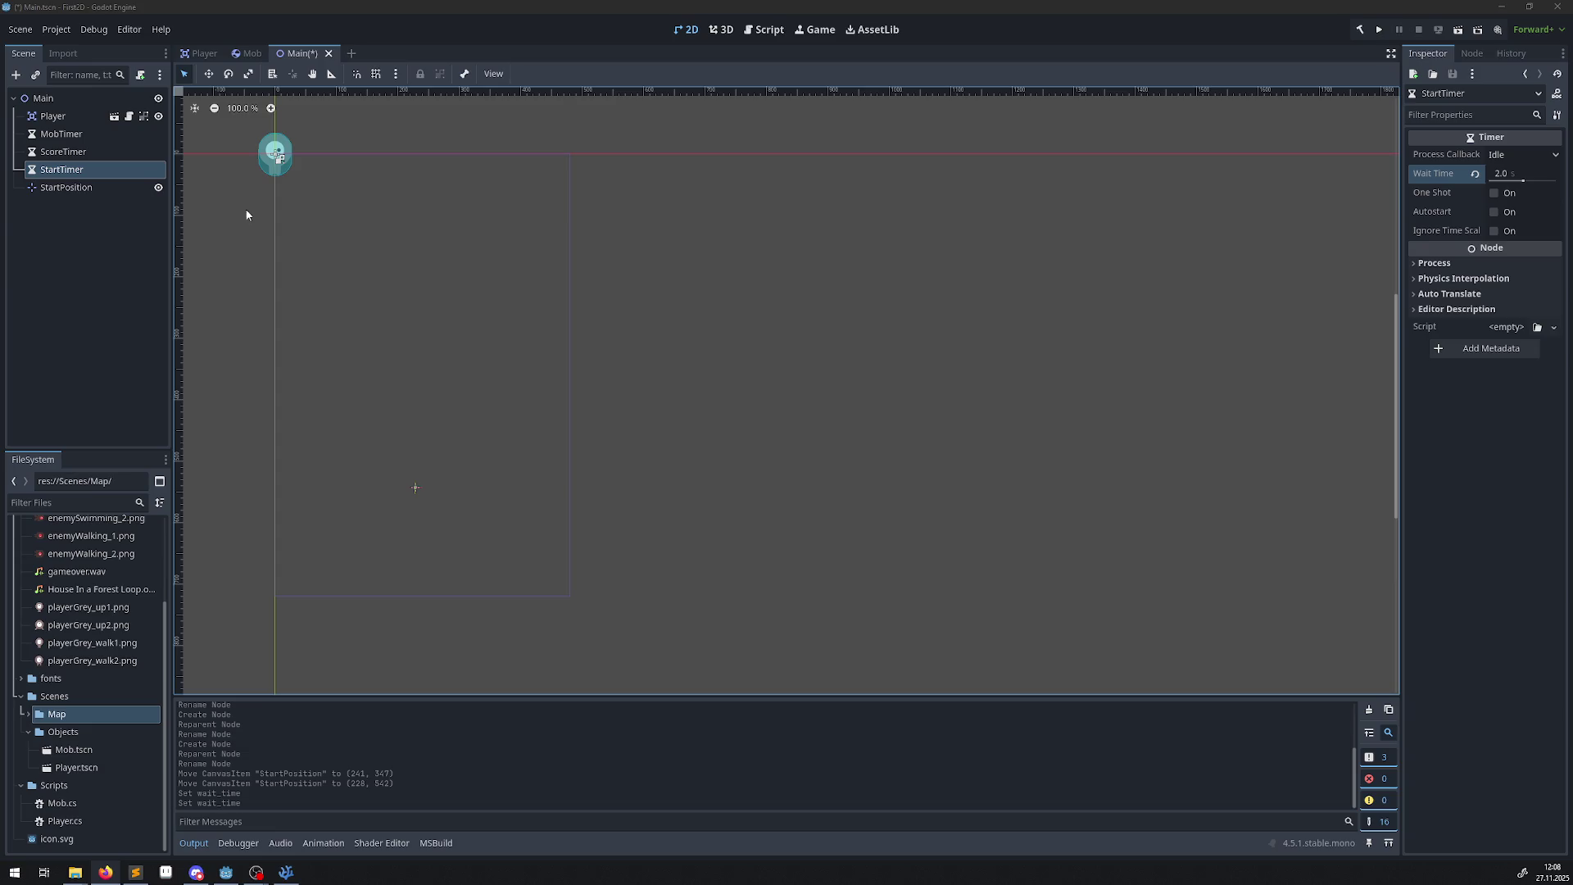
click(1494, 194)
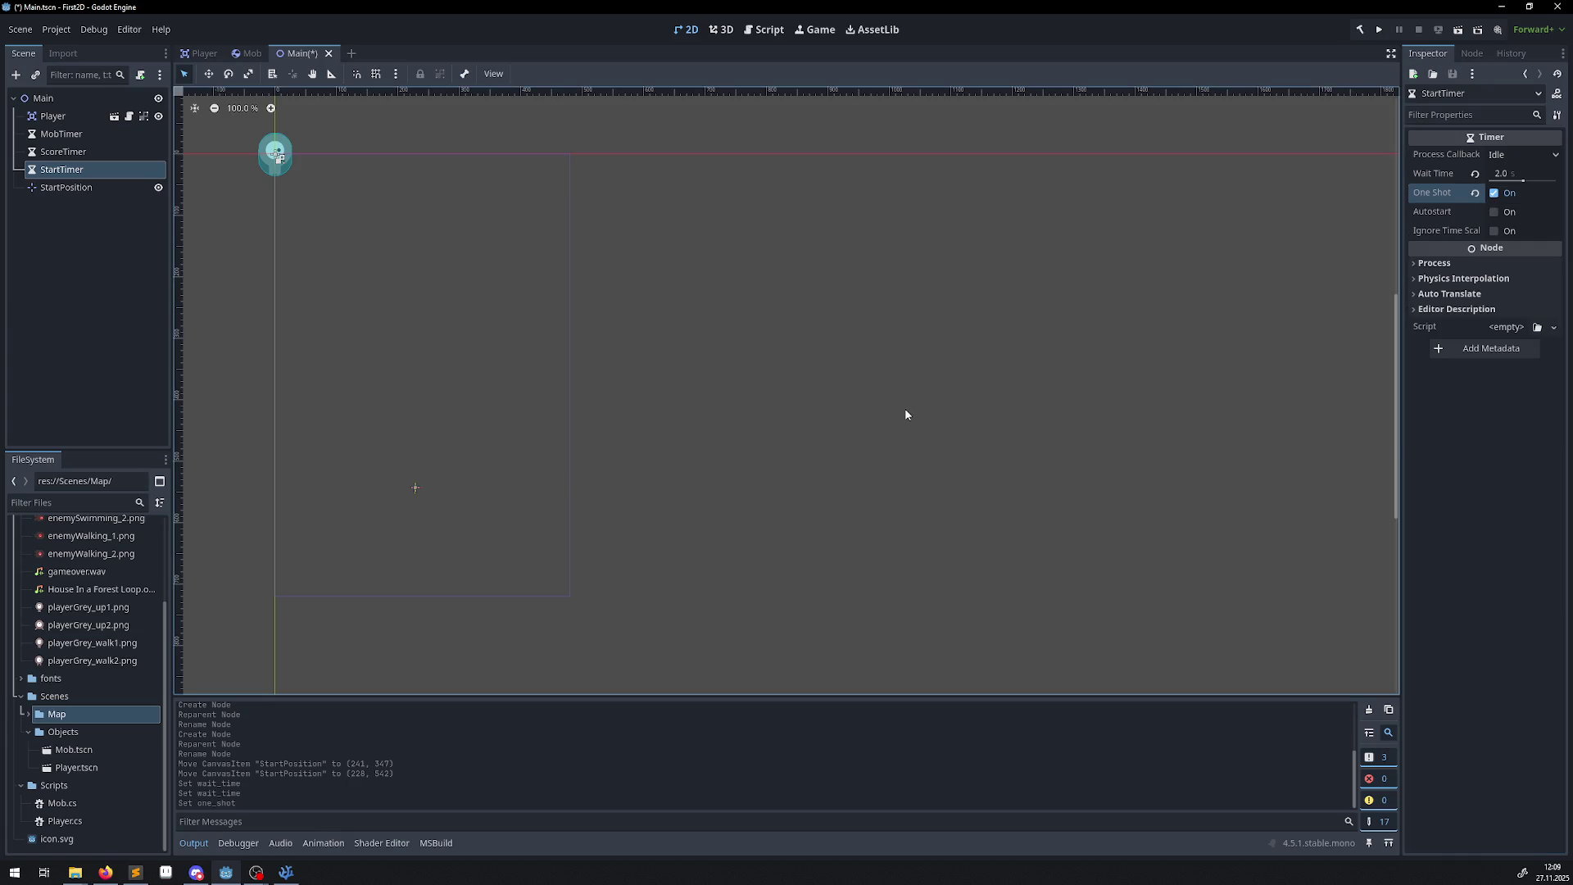
Set StartPosition's Transform position to x 240, y 450 and save the Main scene.
click(79, 187)
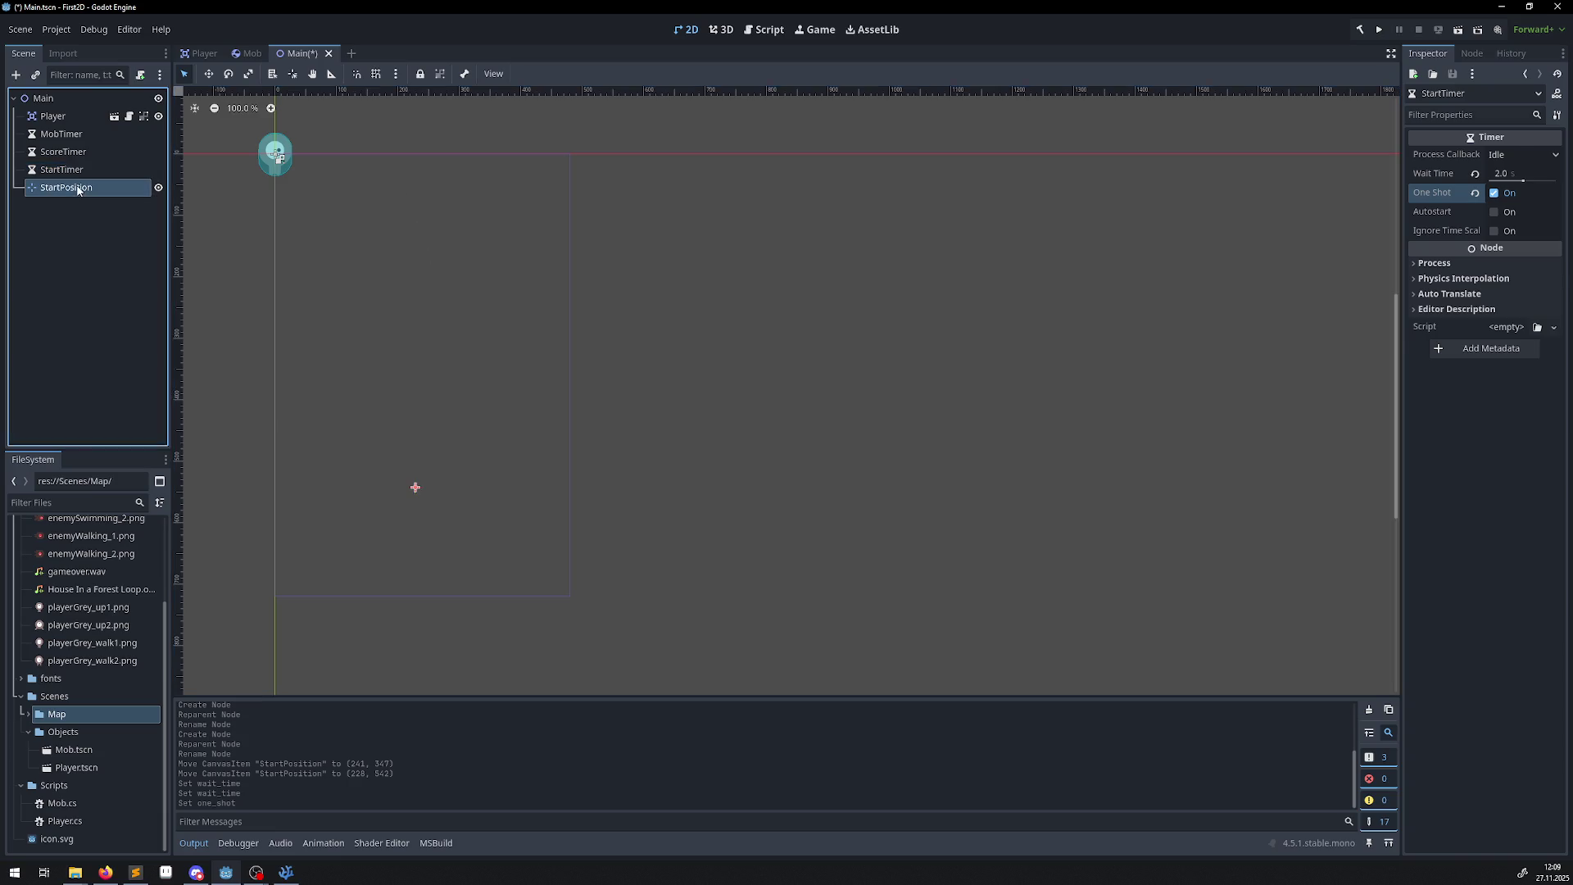
click(1414, 186)
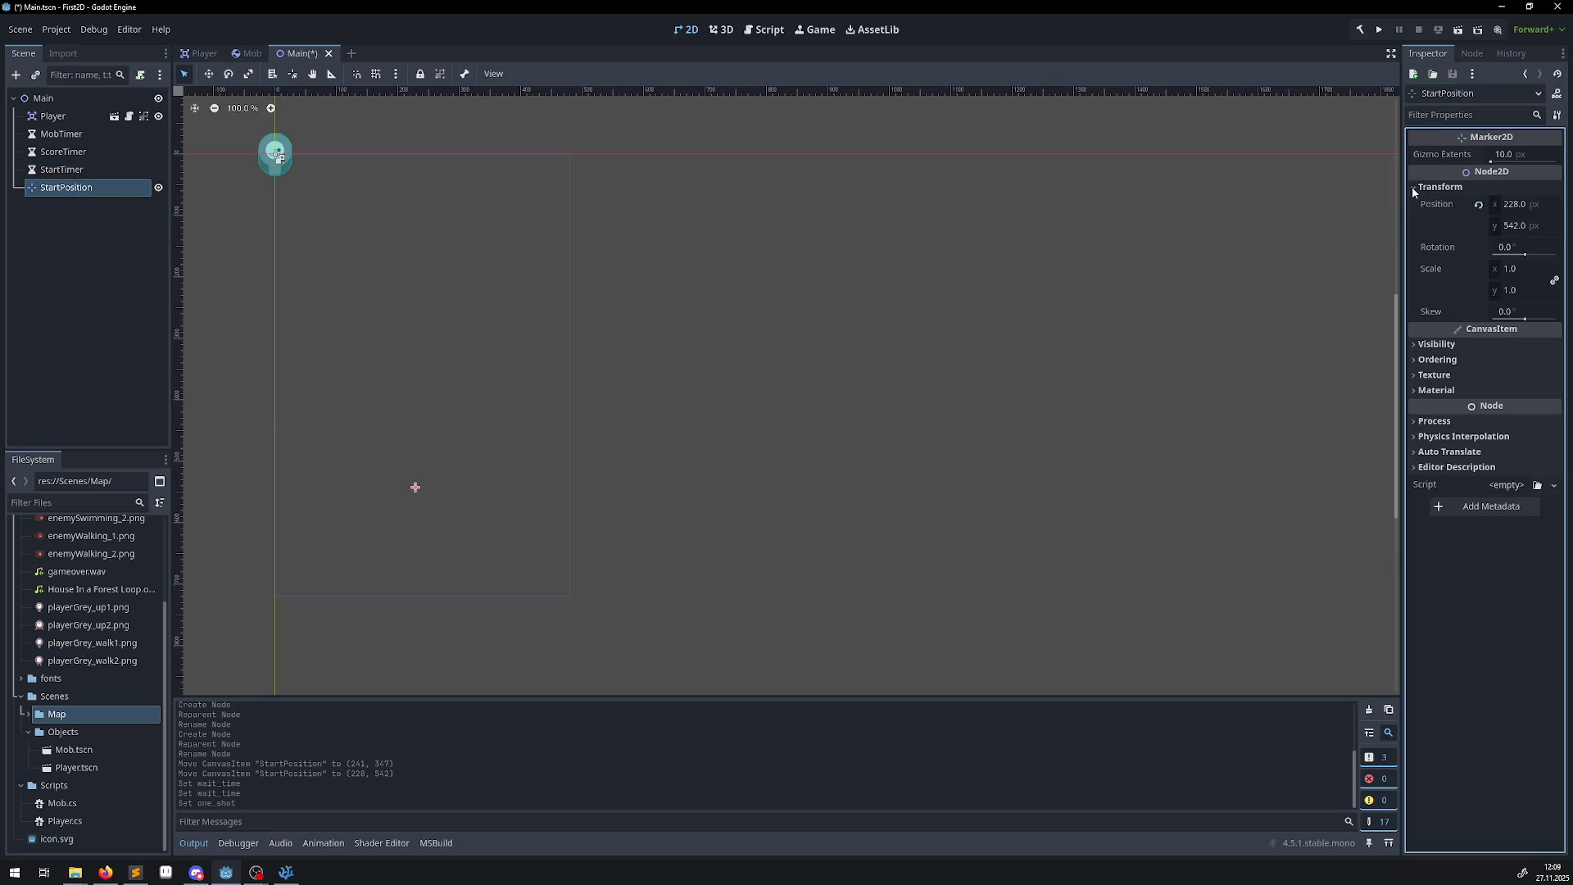
click(1502, 207)
text(240)
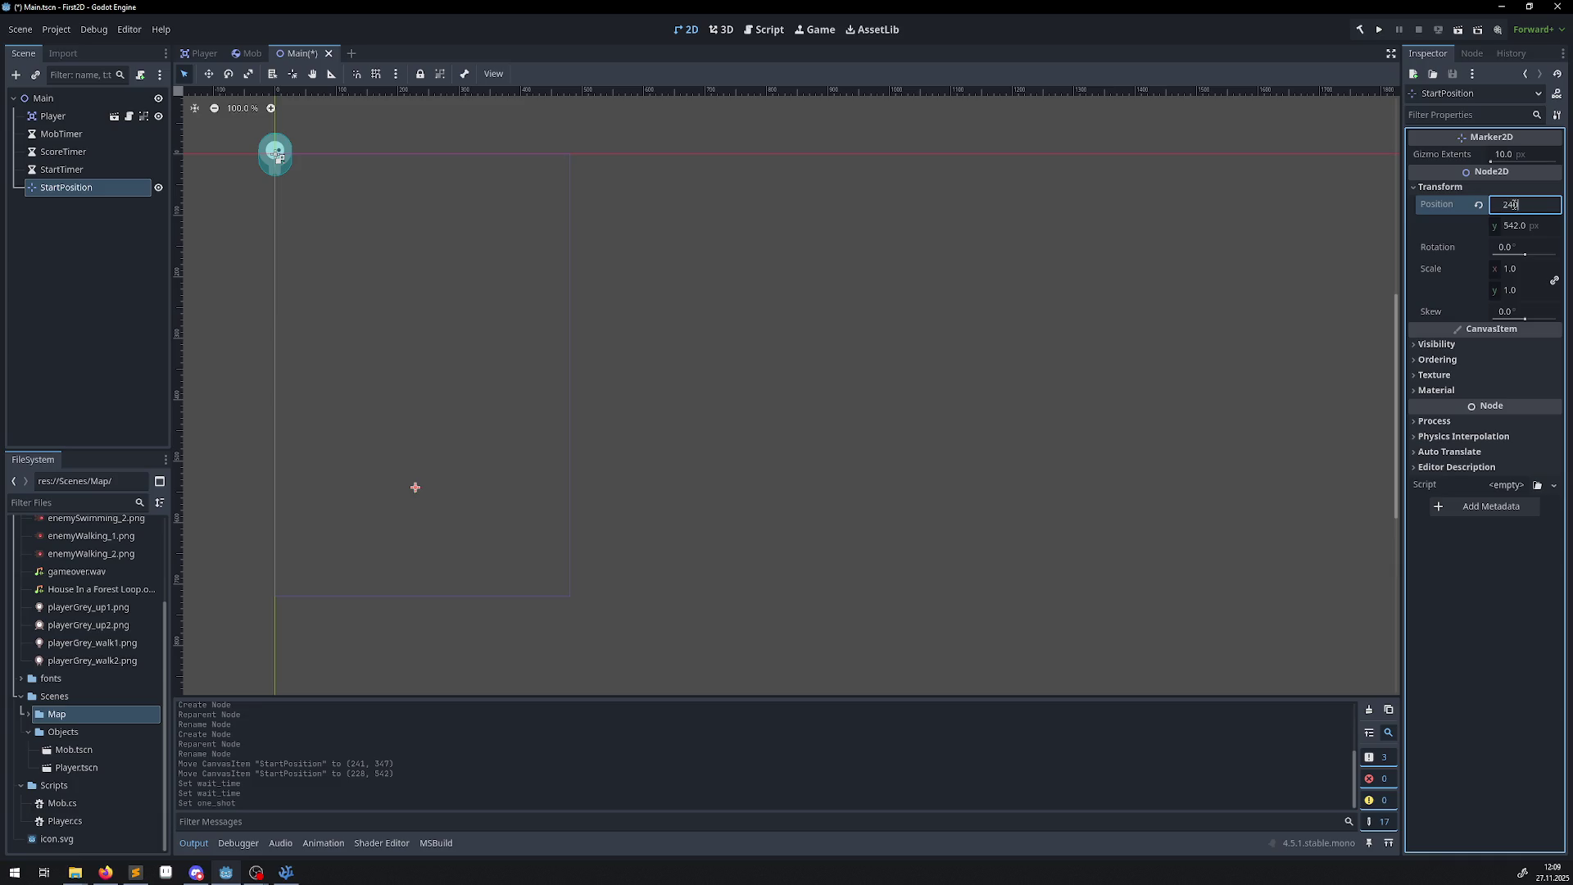
key(Return)
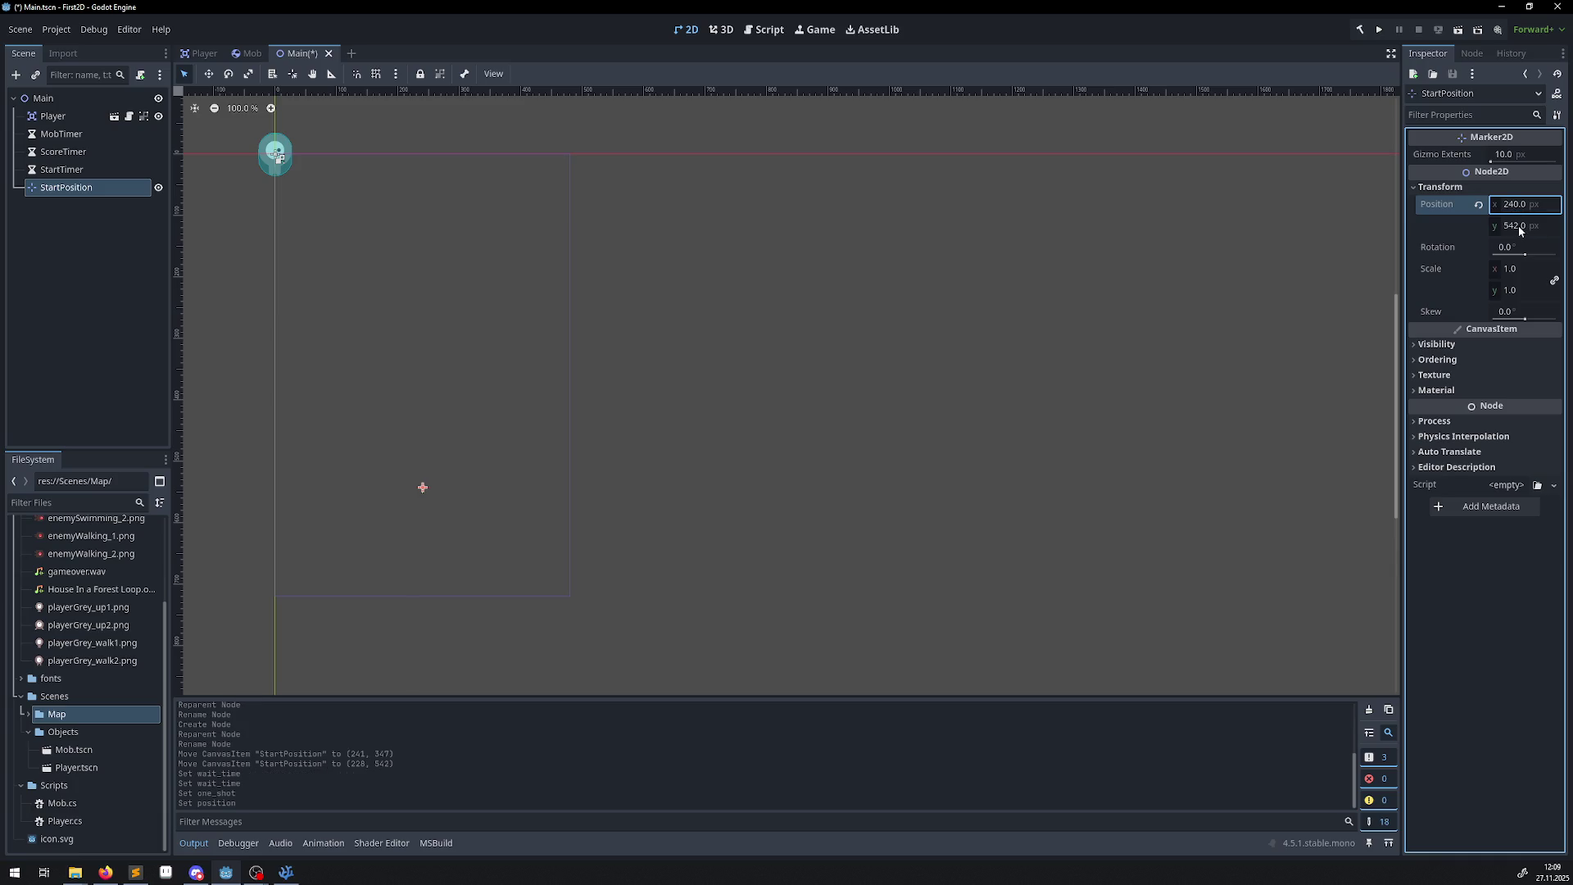
click(1518, 227)
text(50)
key(Return)
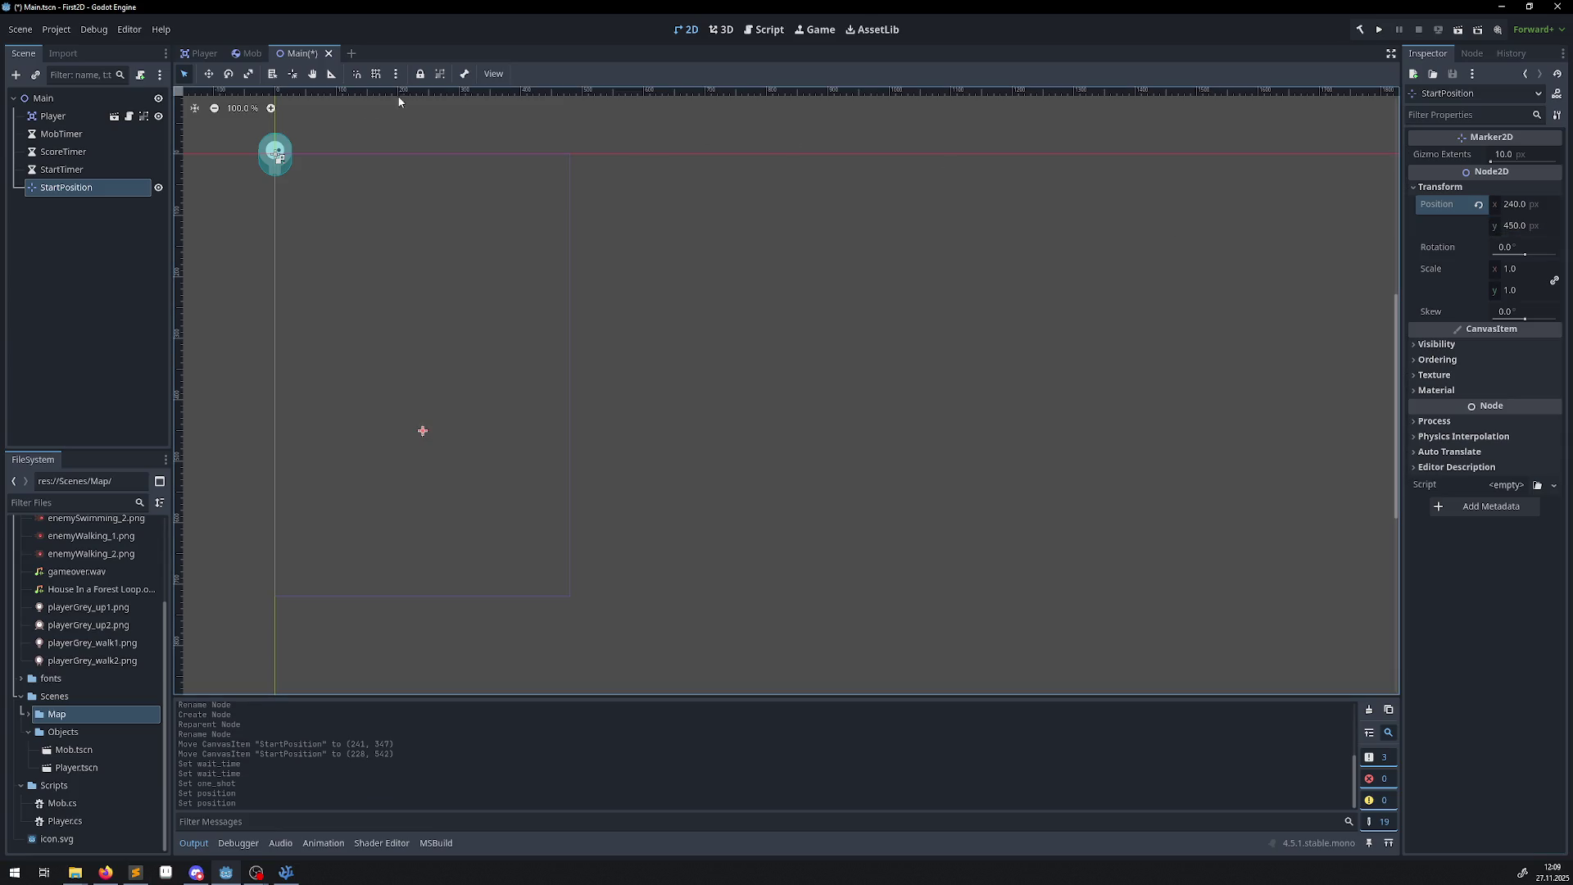
key(ctrl+s)
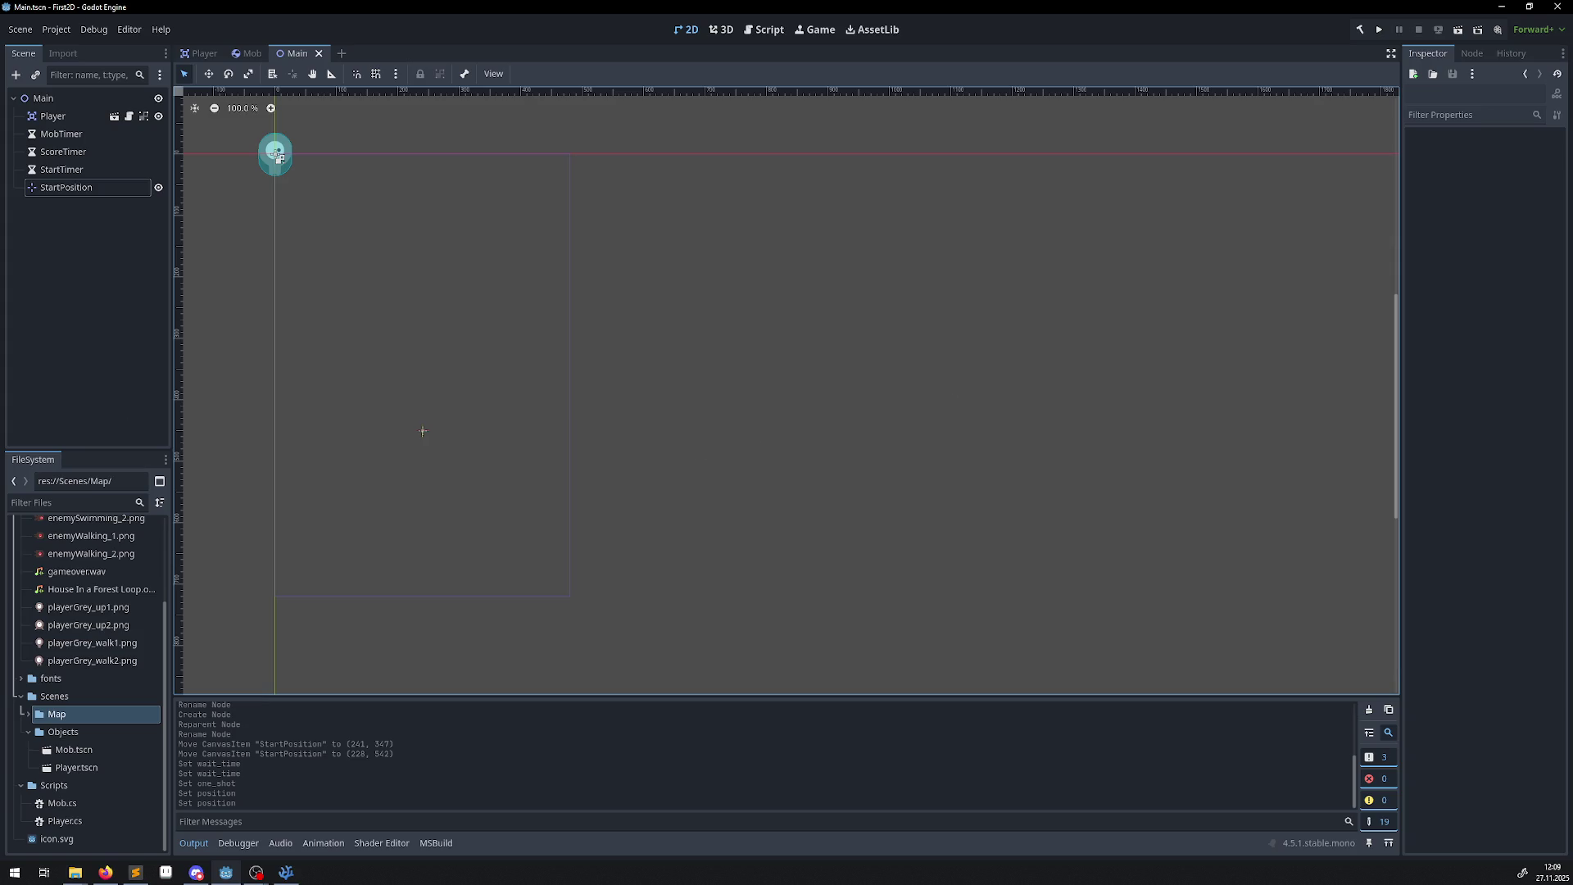
key(alt+Tab)
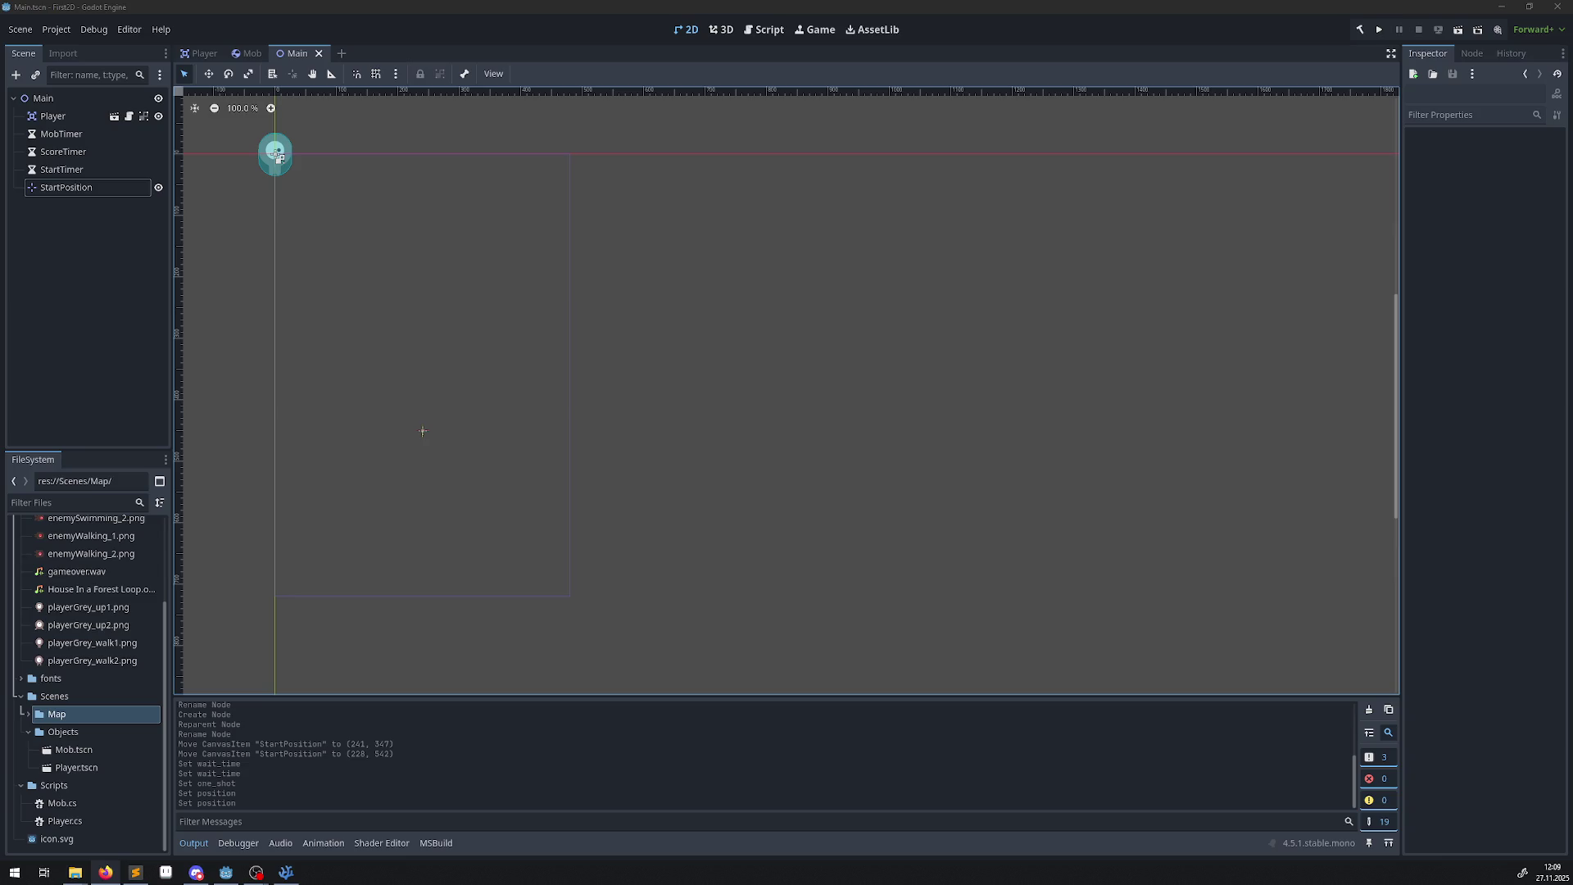
click(44, 99)
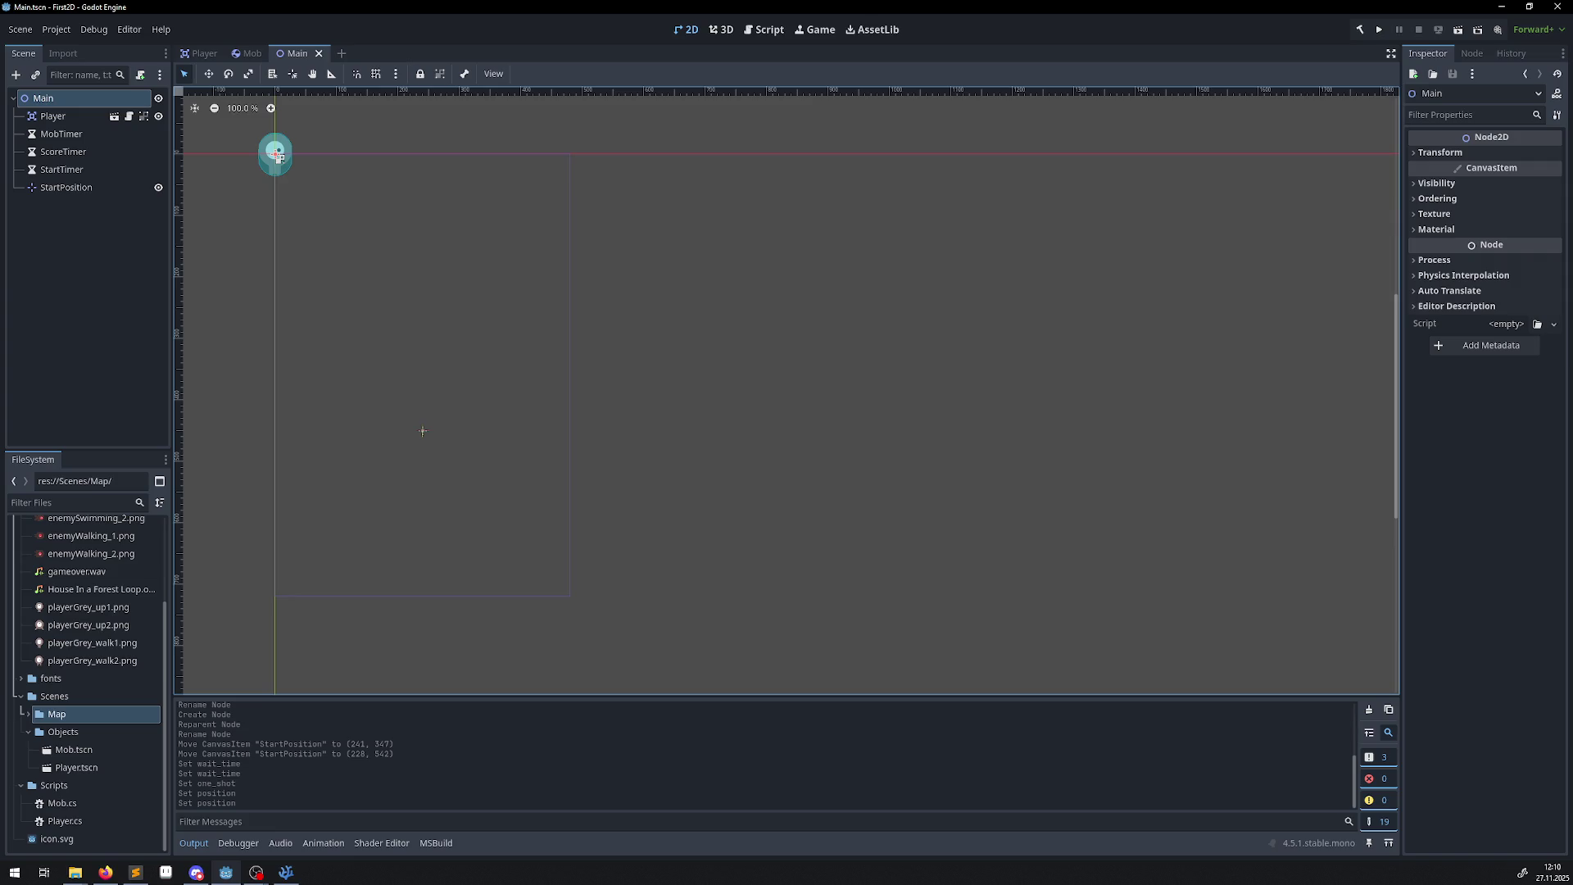
Create a Path2D node under Main, found by searching 'path' in the node list.
click(16, 74)
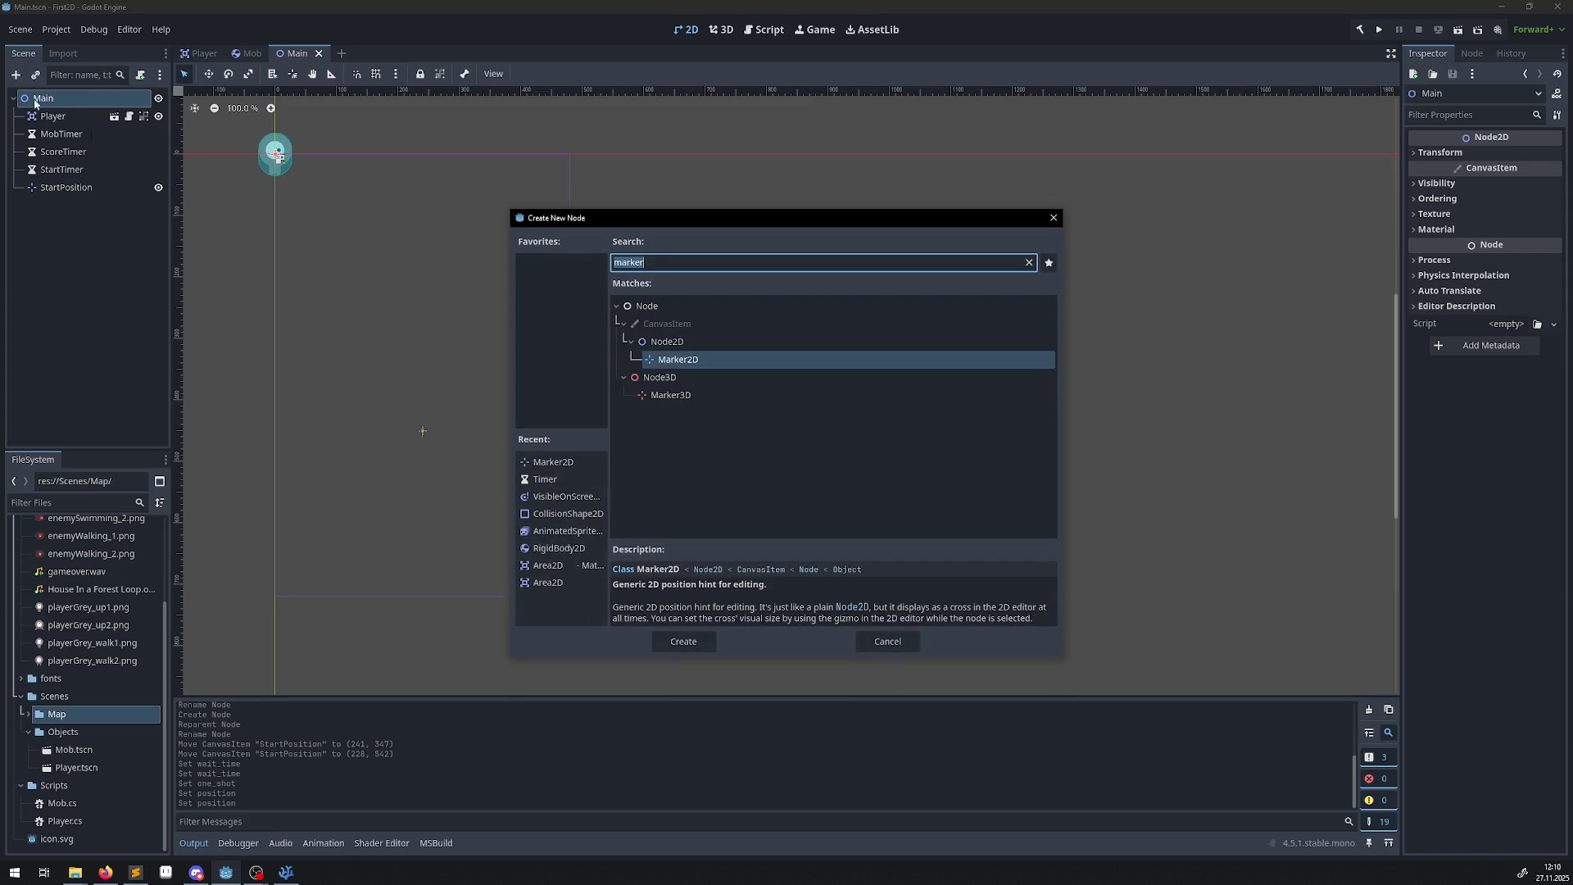
text(path)
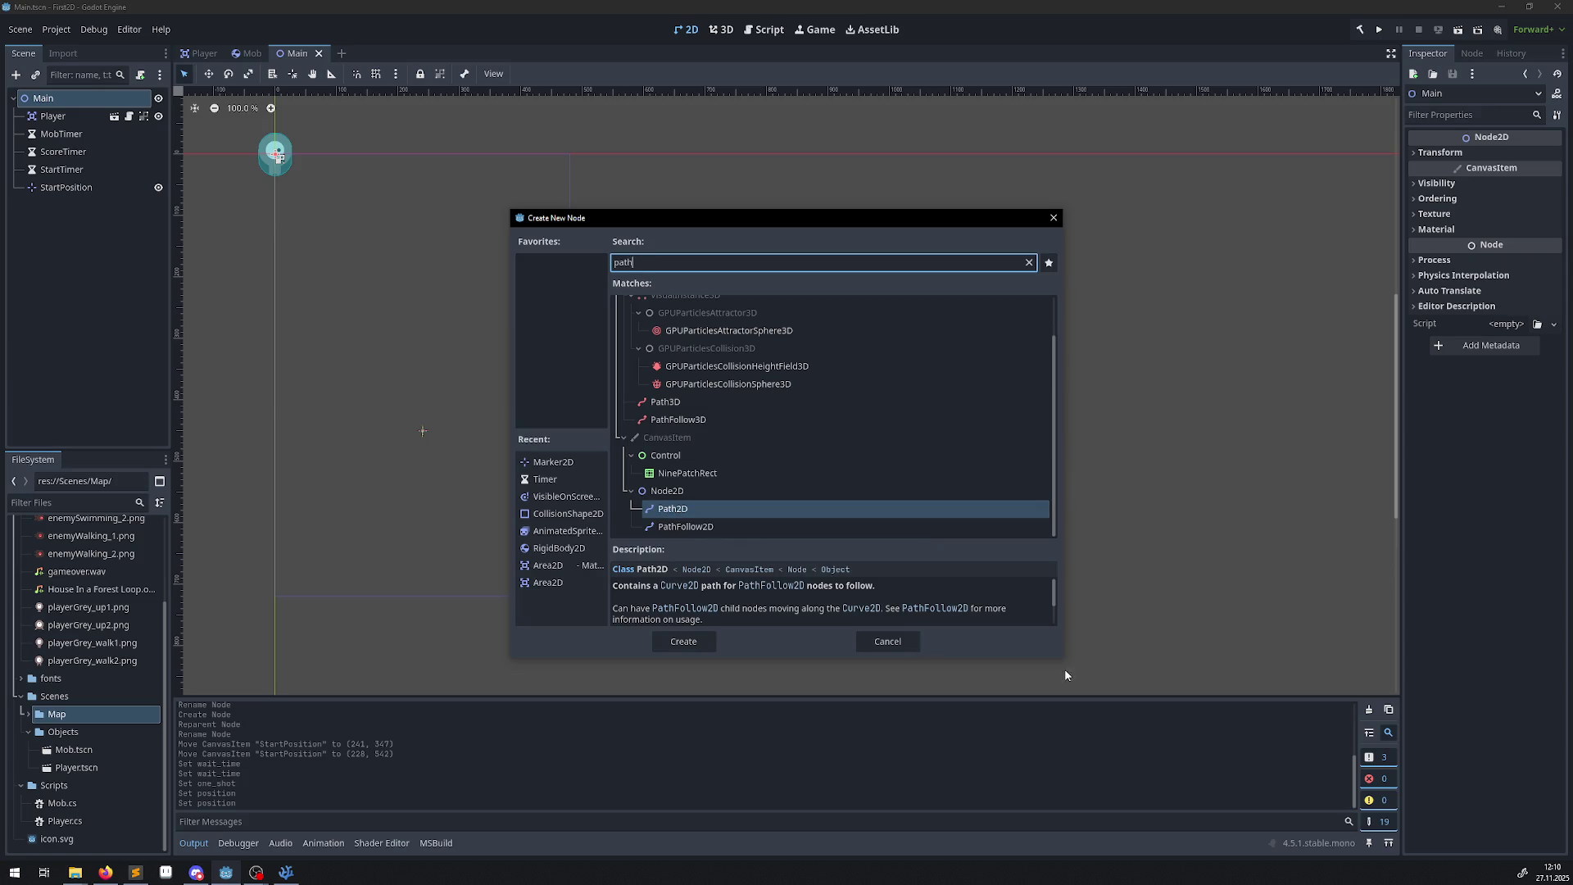
scroll(882, 608, down, 2)
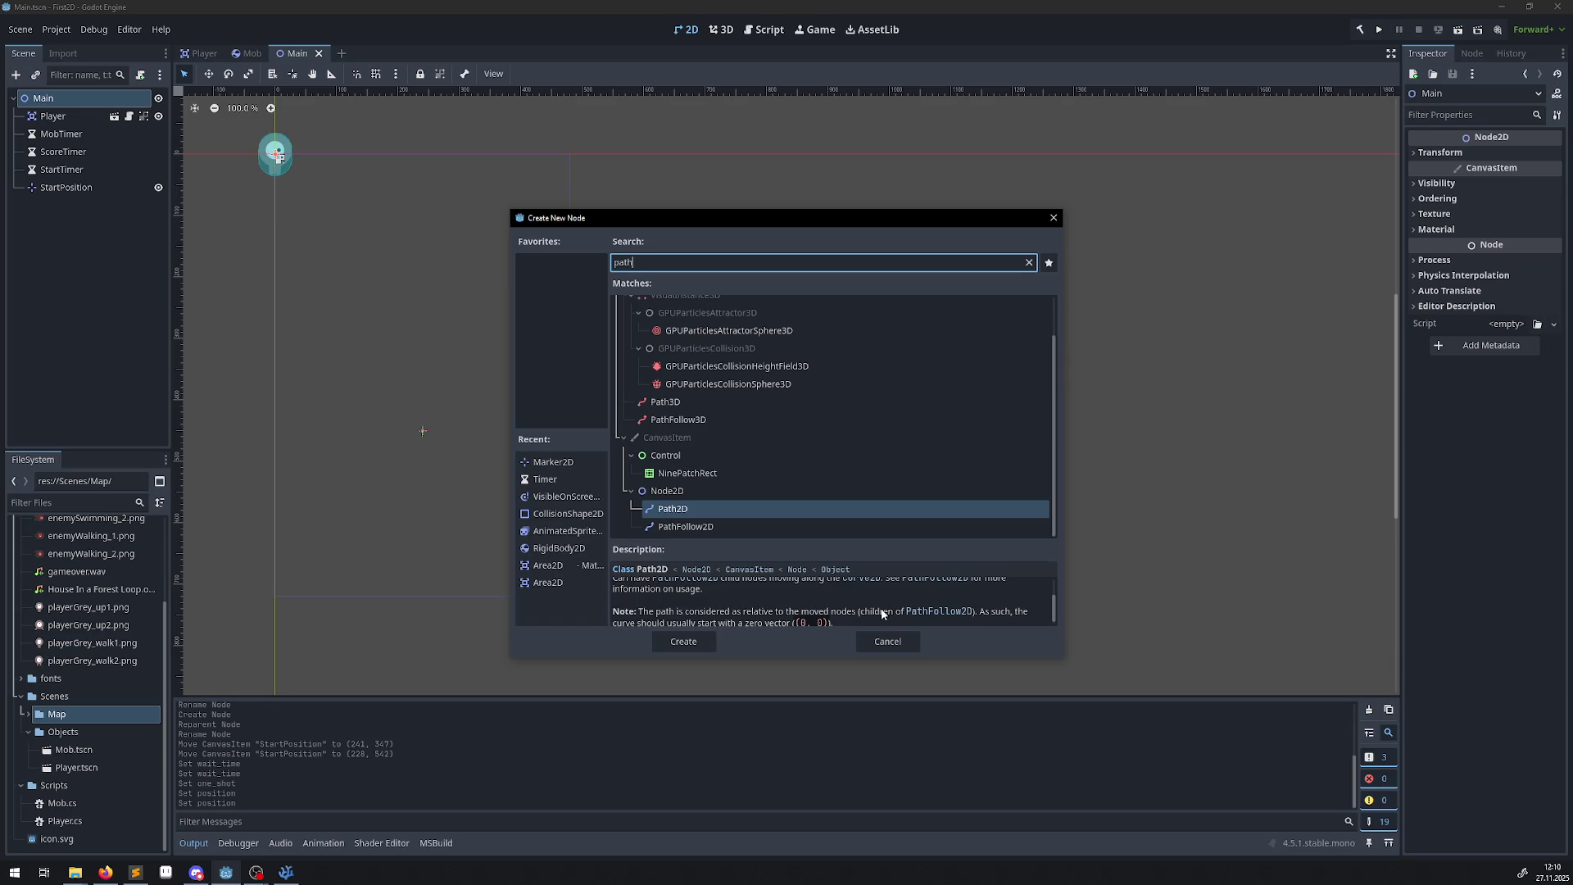
scroll(881, 612, up, 3)
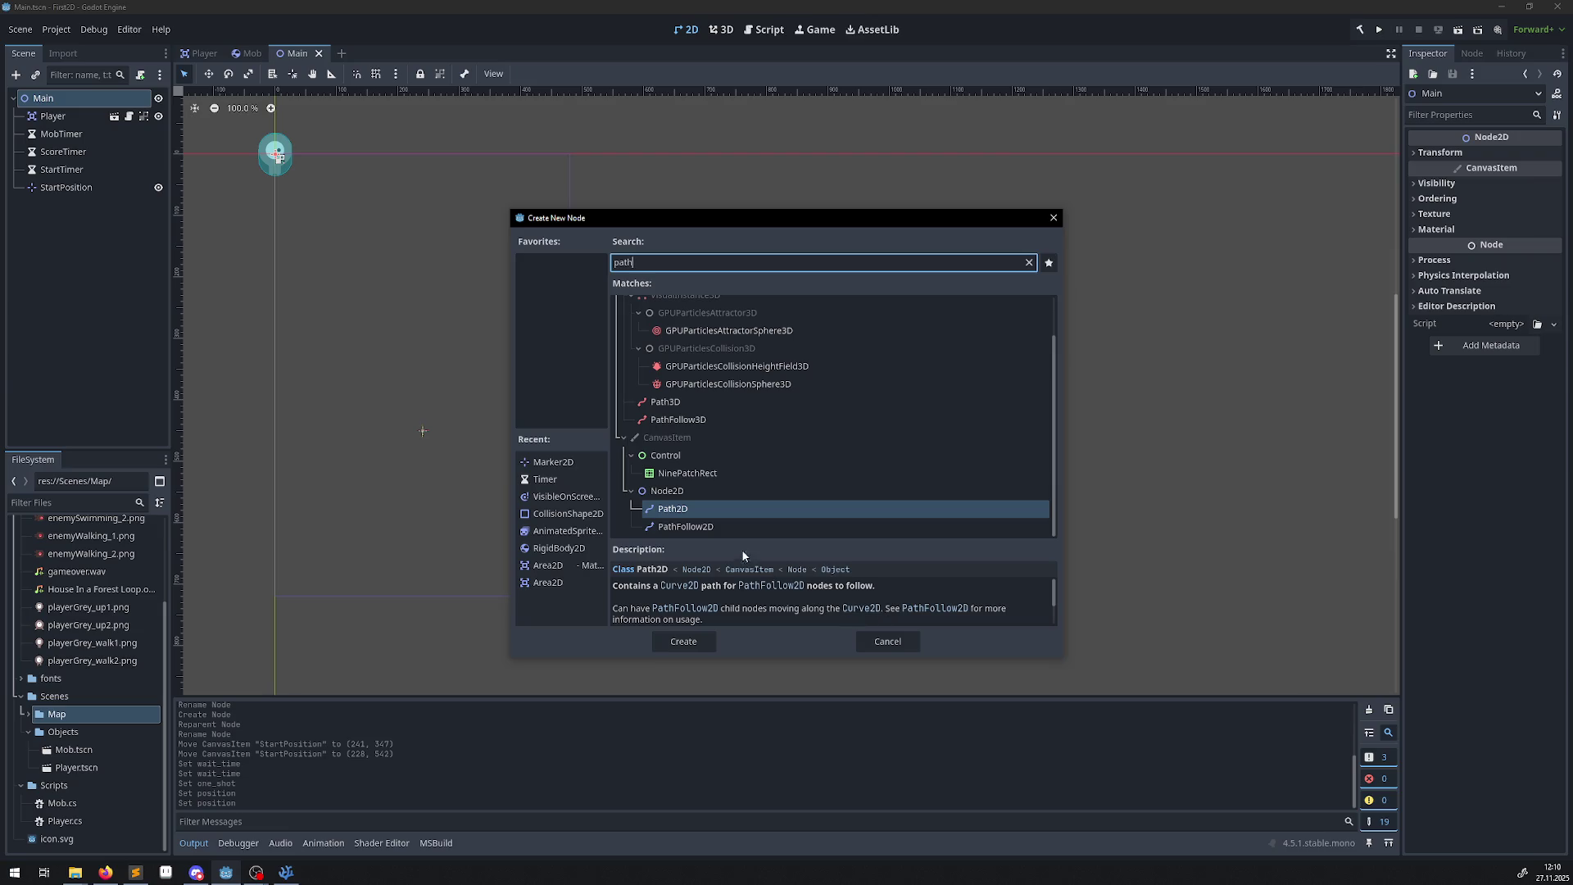
click(695, 528)
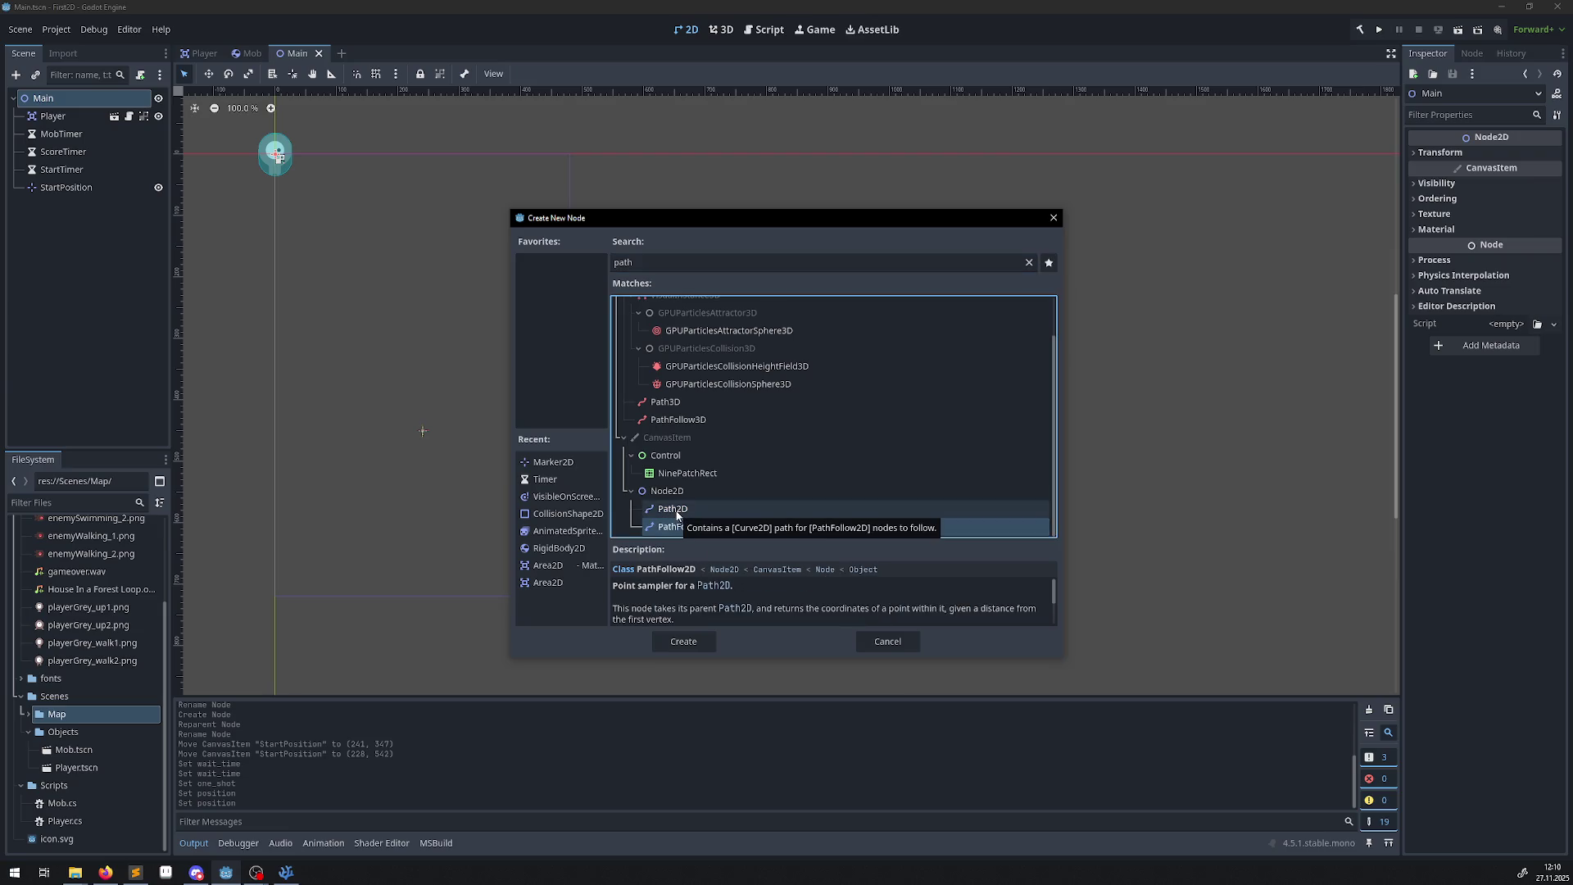
key(Up)
click(695, 639)
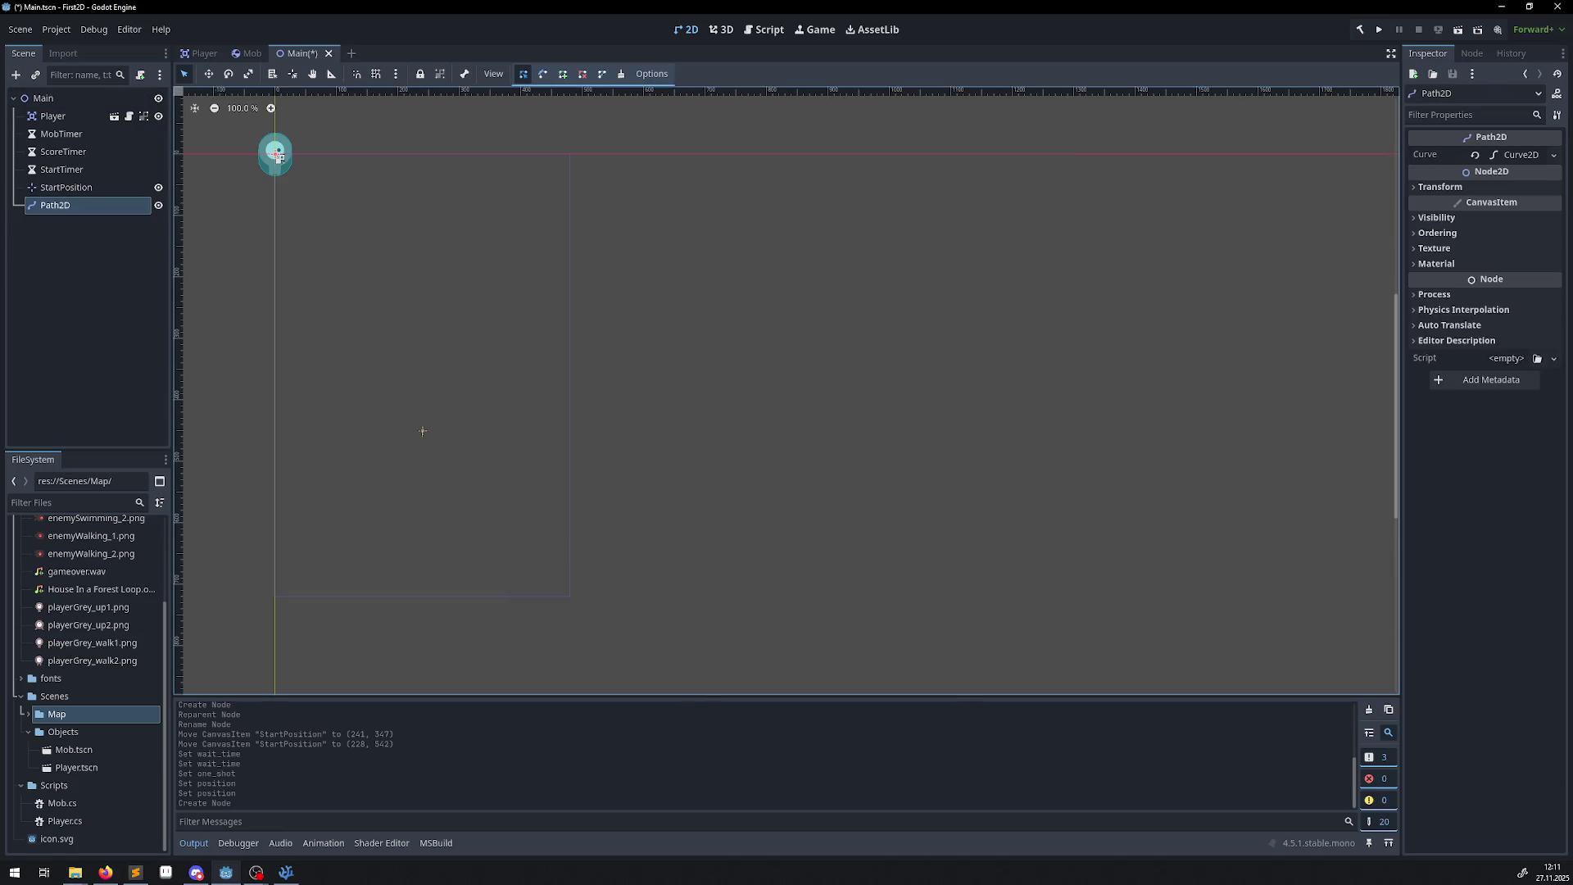
Rename the new Path2D node to MobPath using F2.
key(F2)
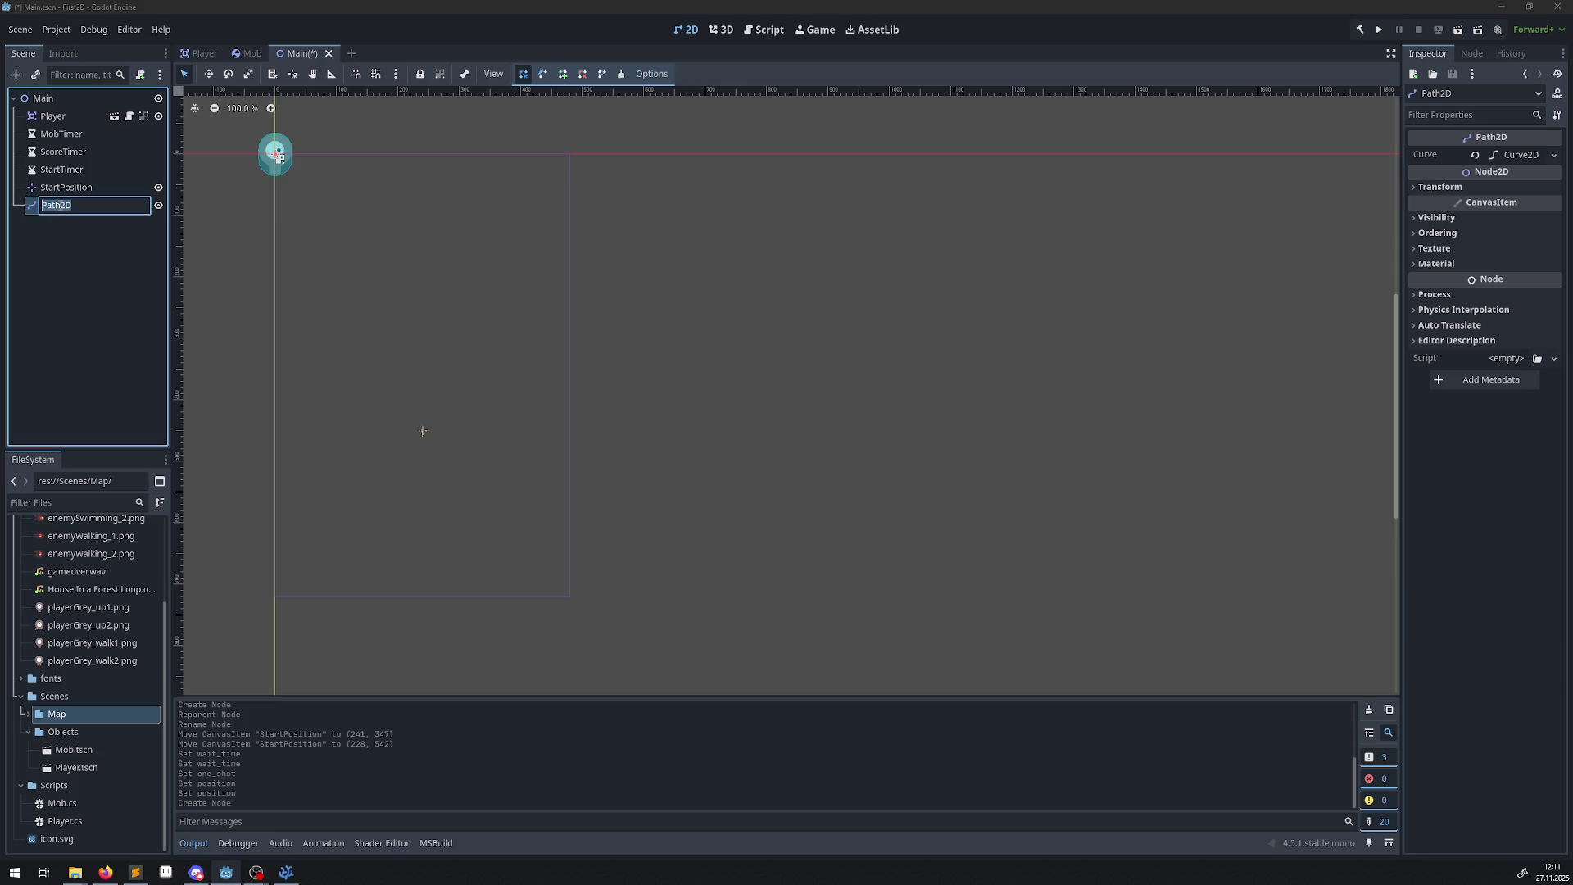
text(Mo)
text(Pa)
text(th)
key(Return)
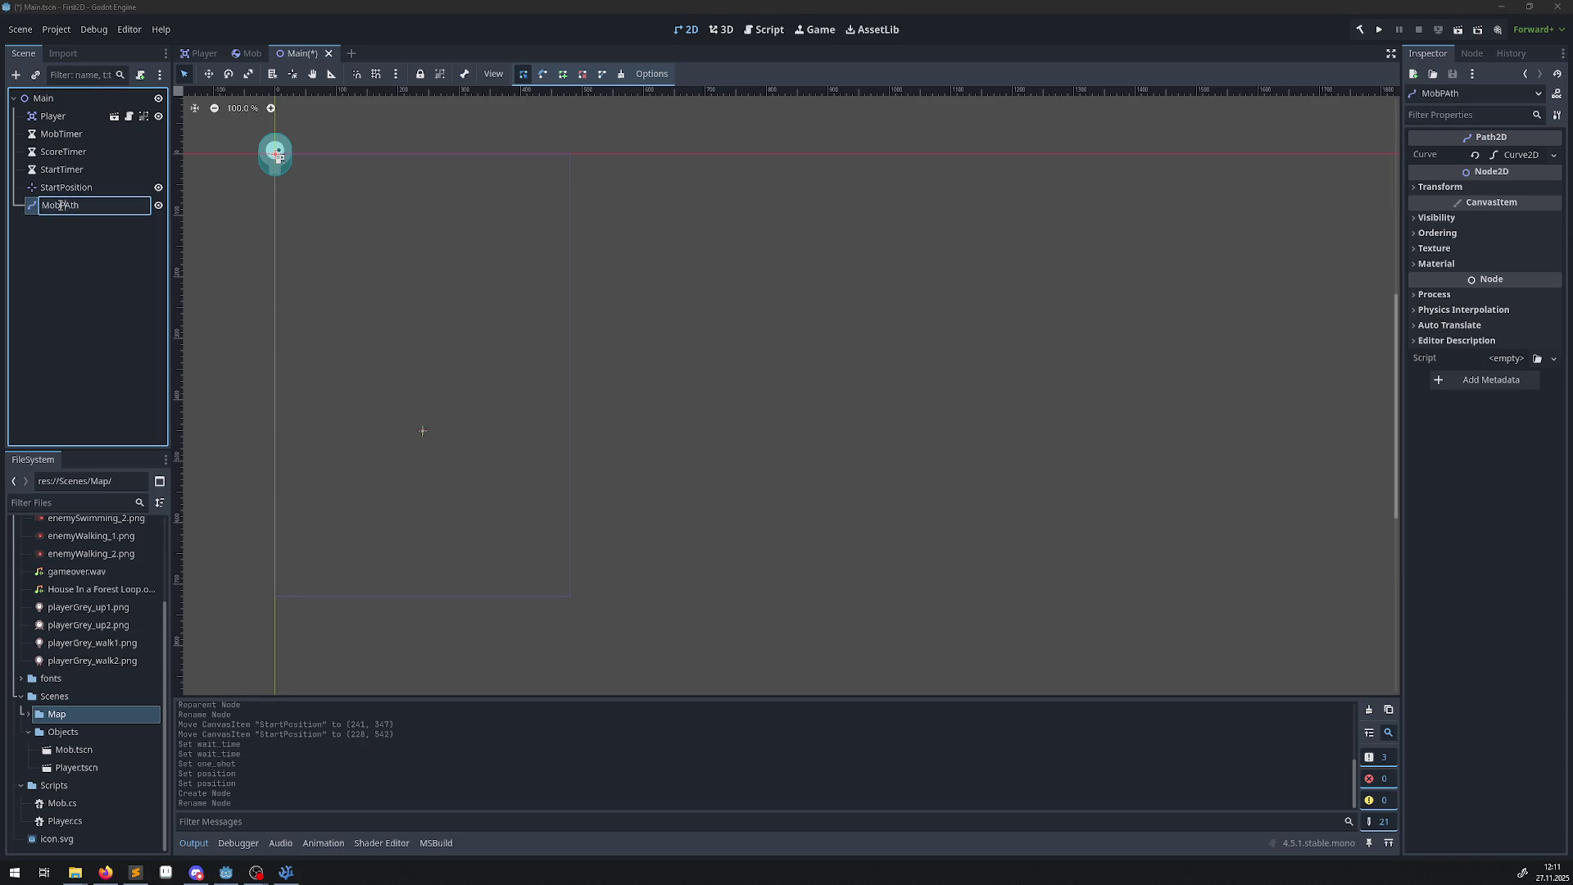
key(Return)
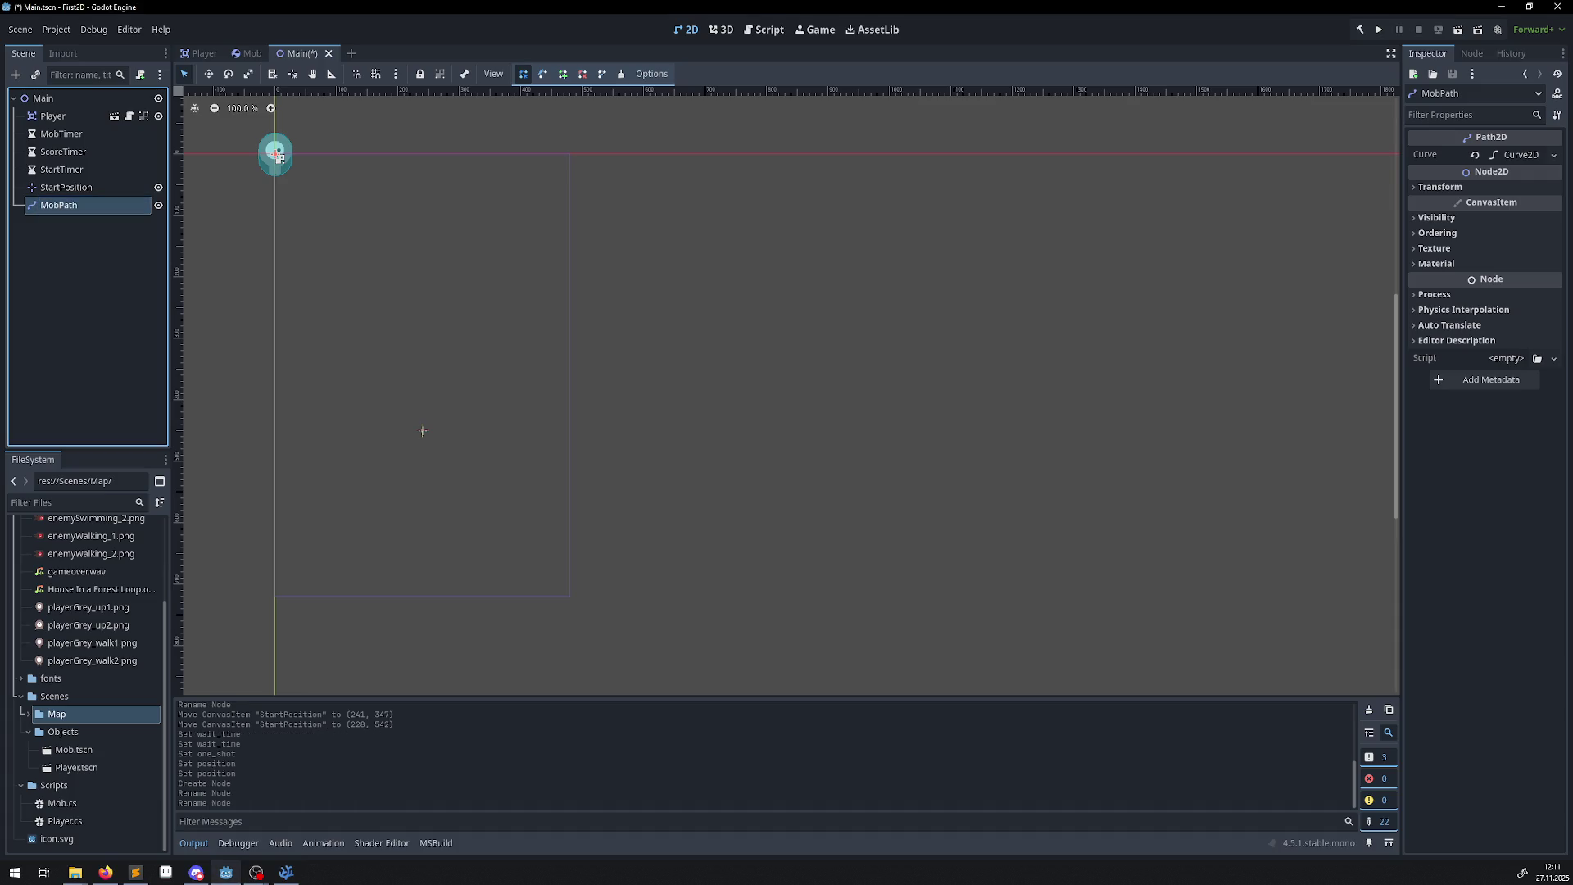
key(alt+Tab)
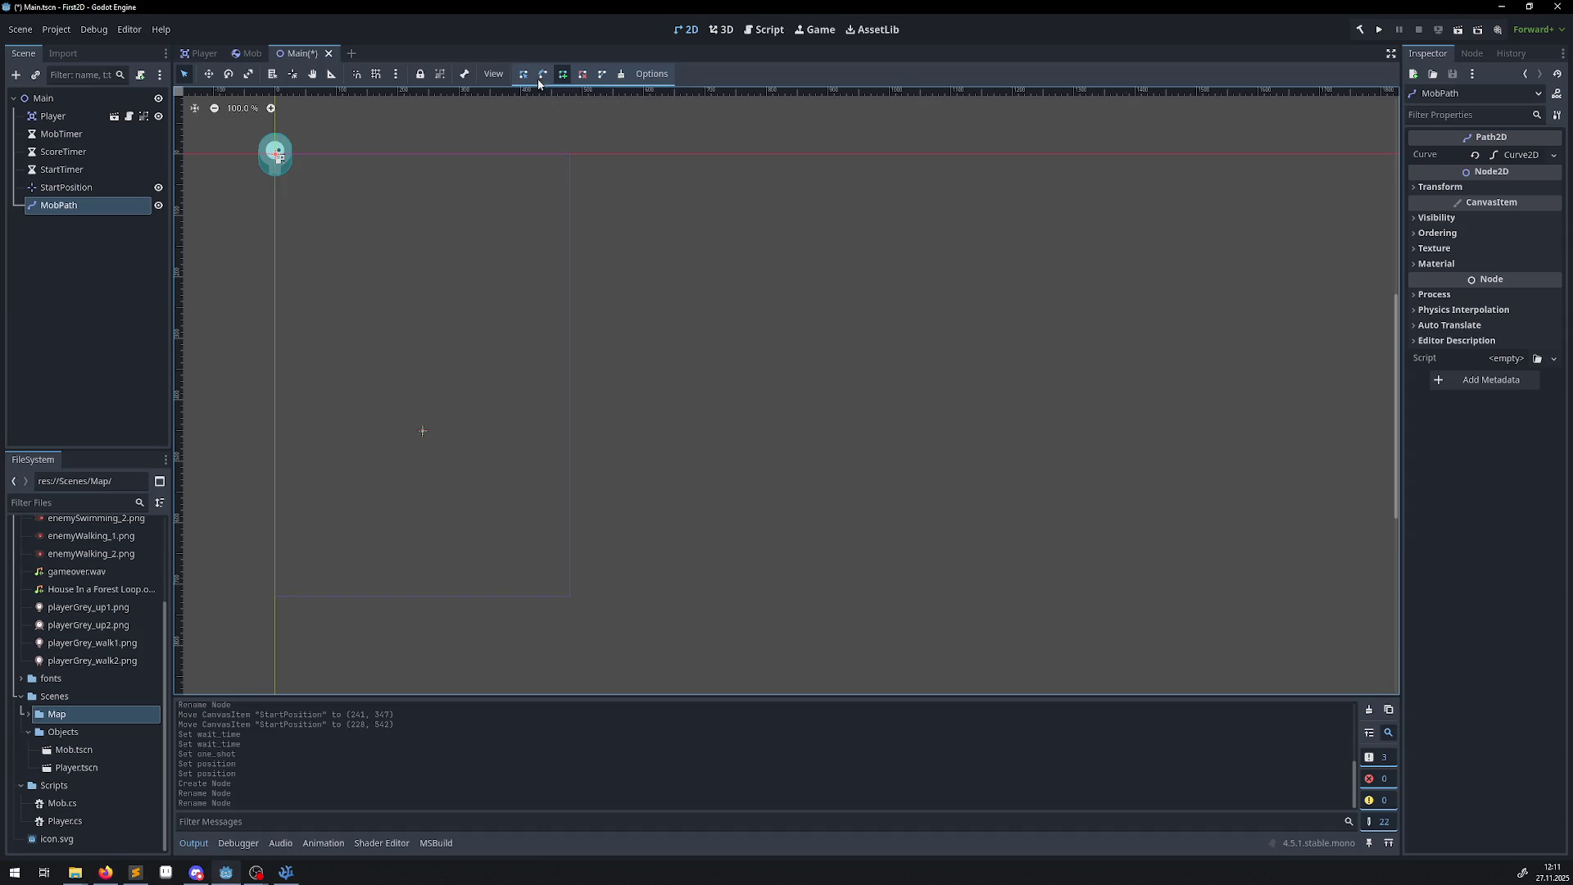
scroll(281, 154, up, 5)
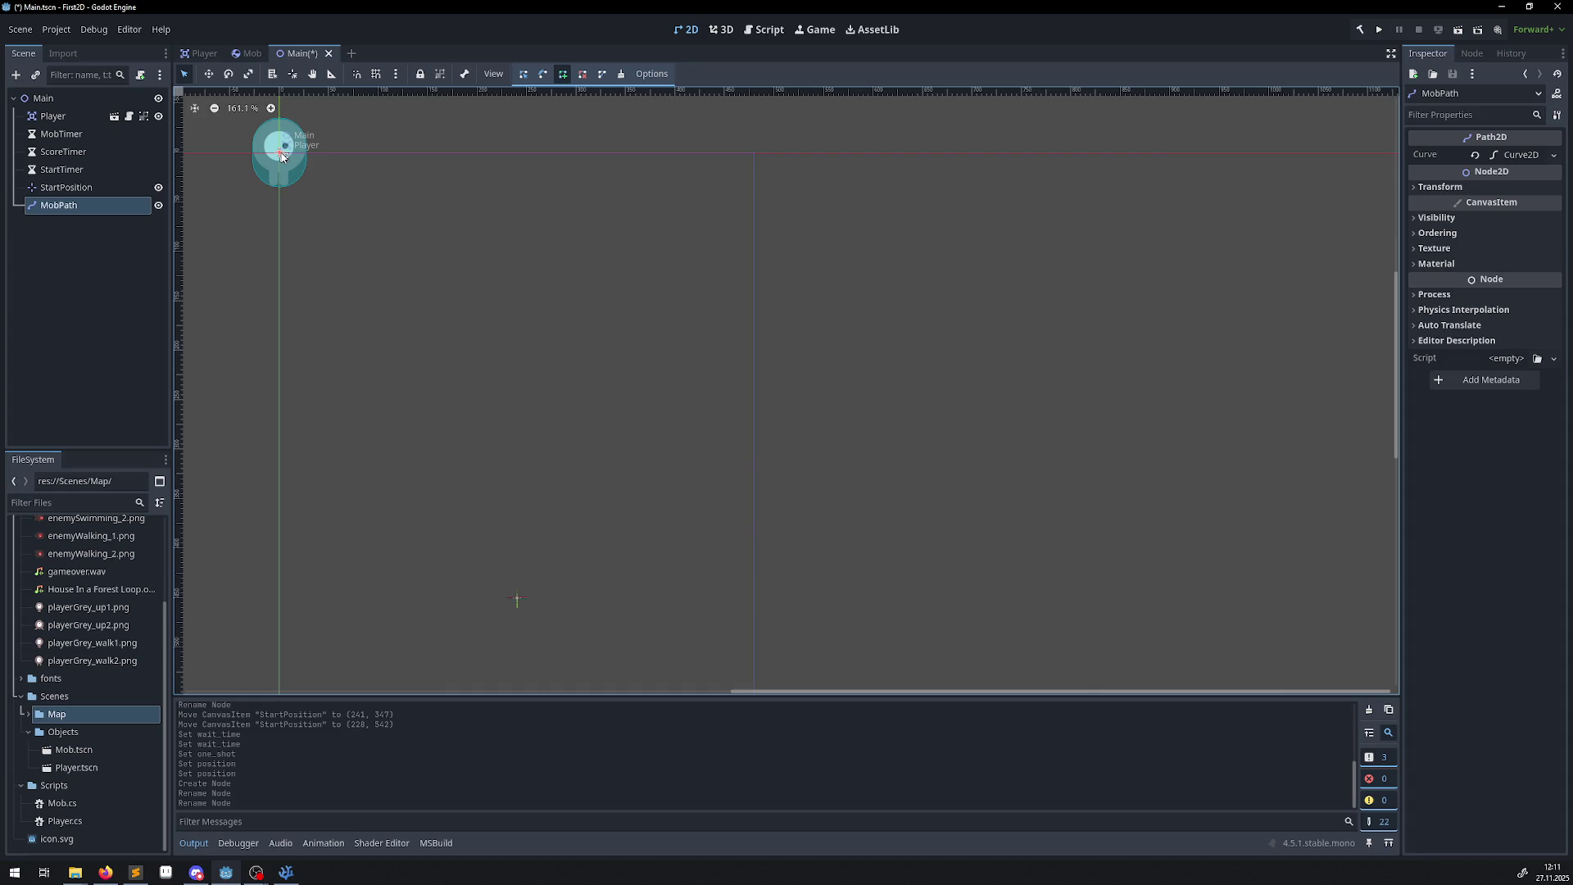
click(440, 287)
mouse_move(323, 213)
mouse_down()
mouse_move(292, 165)
mouse_move(578, 428)
mouse_move(583, 474)
mouse_up()
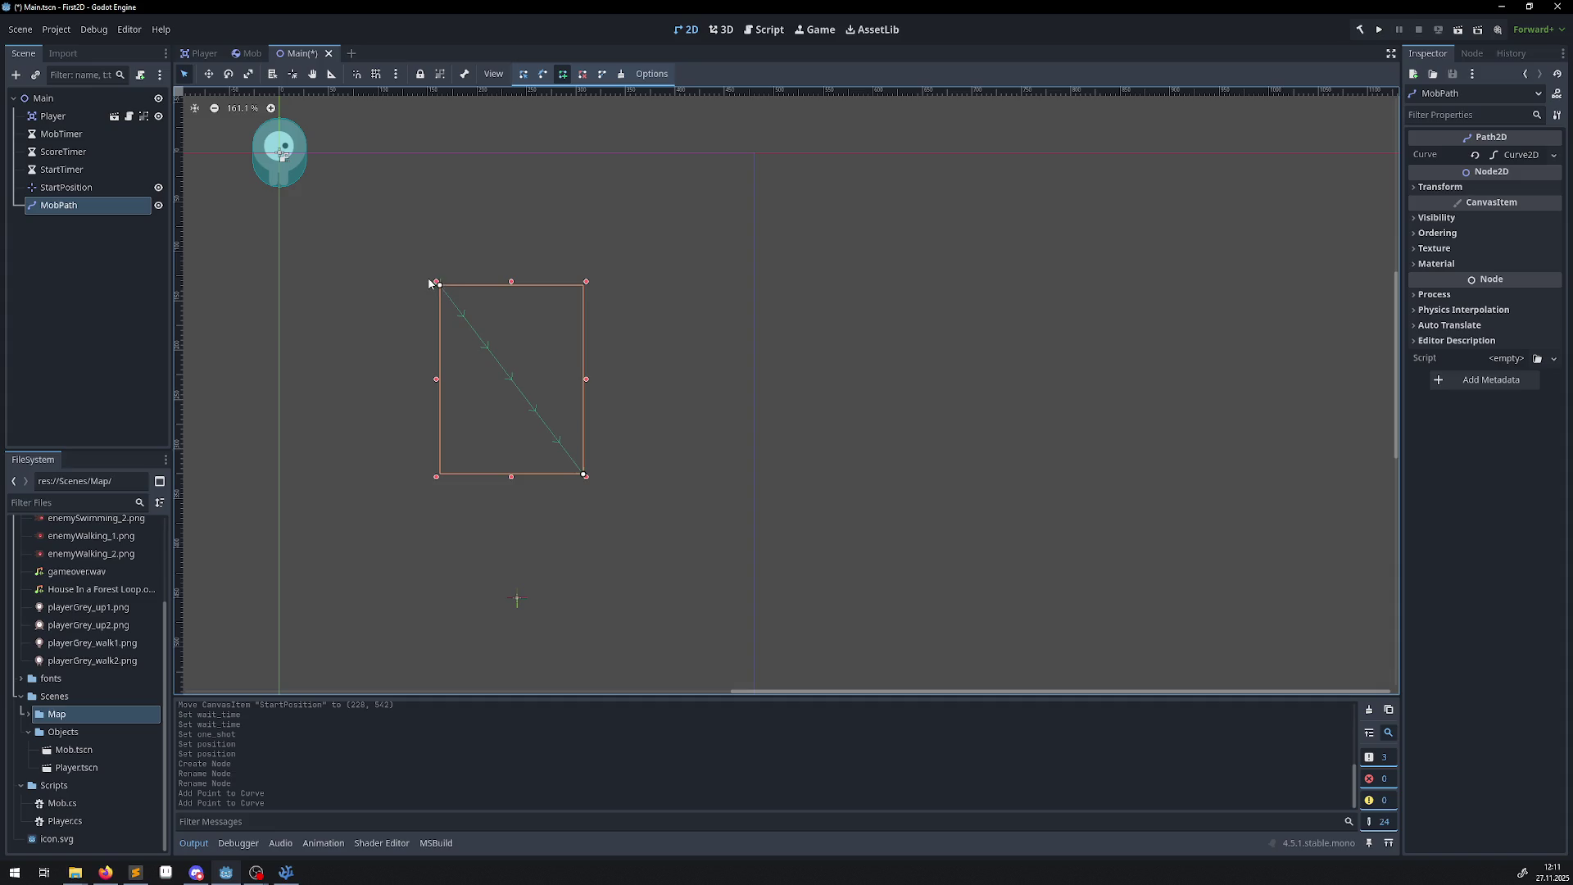
click(209, 74)
mouse_move(300, 192)
mouse_down()
mouse_move(289, 174)
mouse_move(609, 535)
mouse_move(689, 531)
mouse_move(643, 561)
mouse_up()
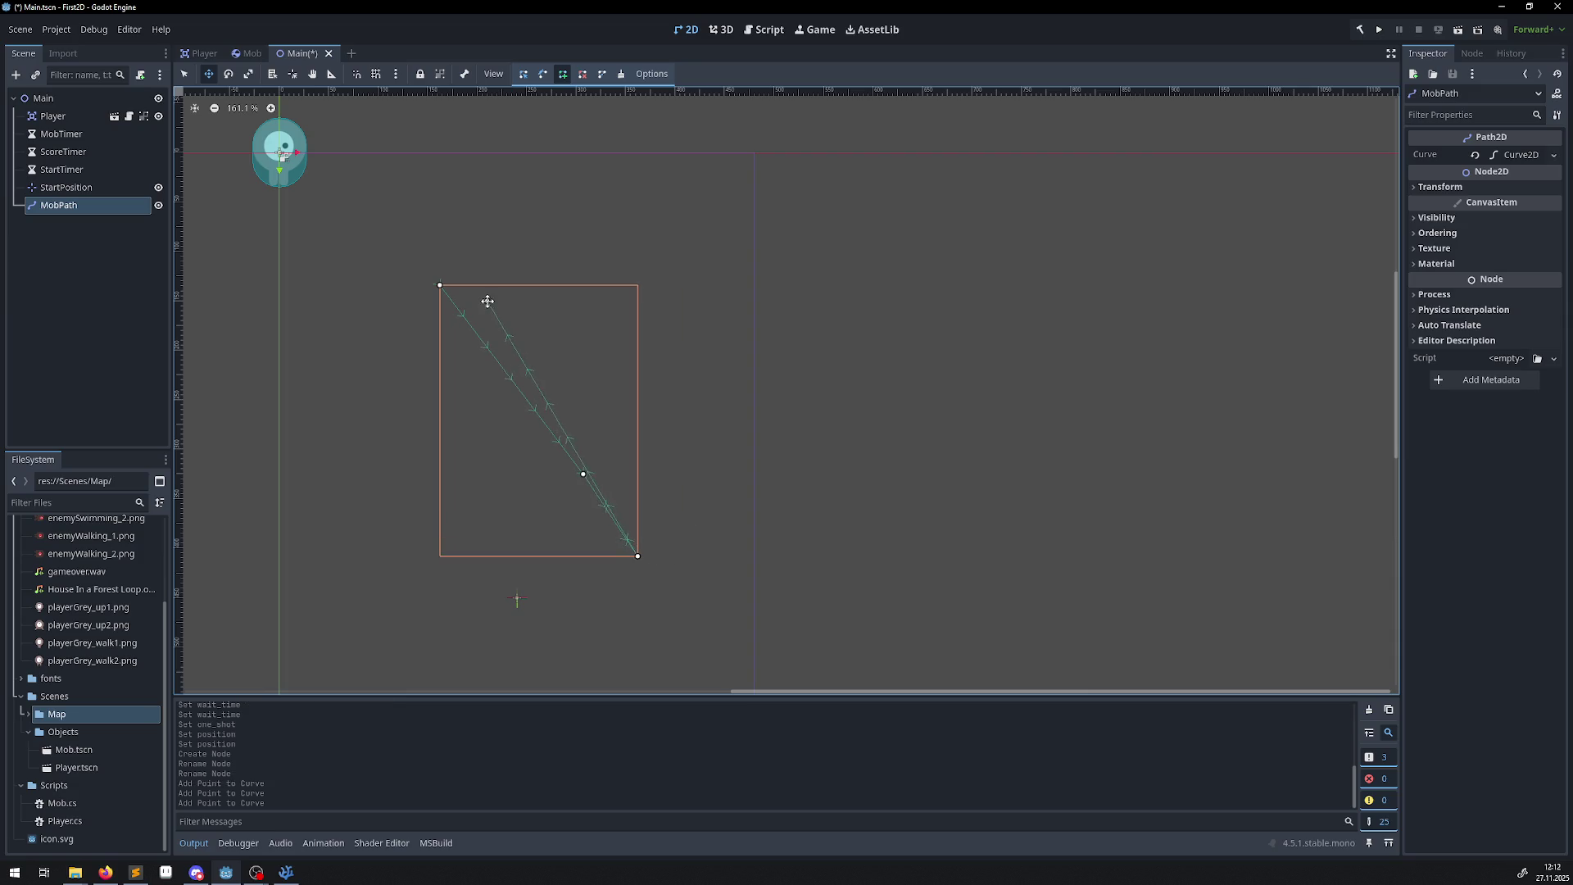
drag(731, 474, 696, 601)
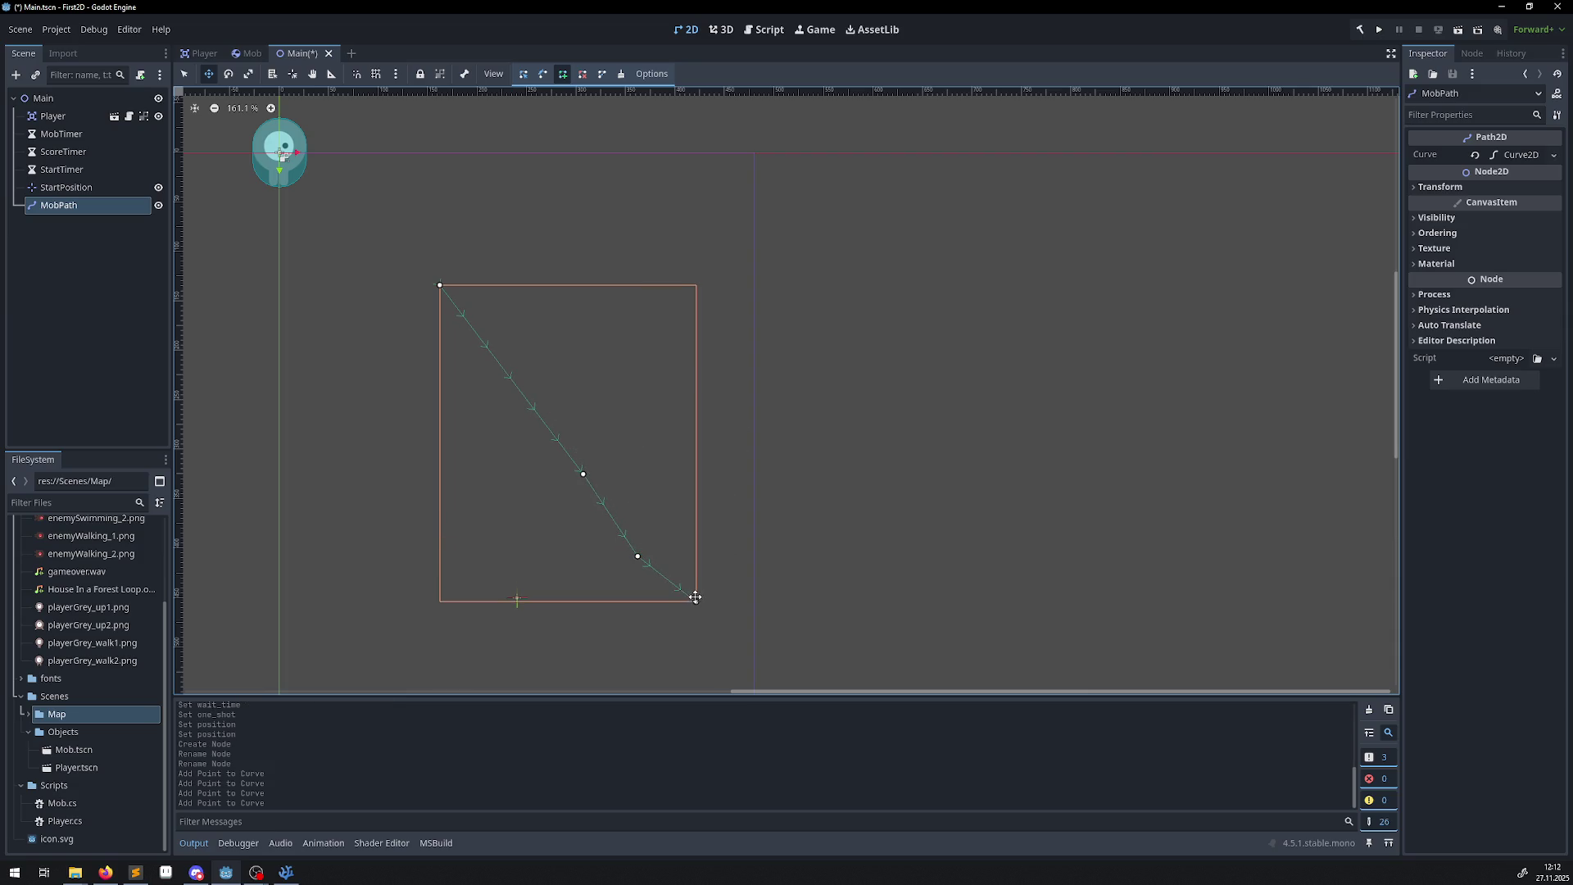
key(ctrl+z)
key(ctrl+z)
key(ctrl+z)
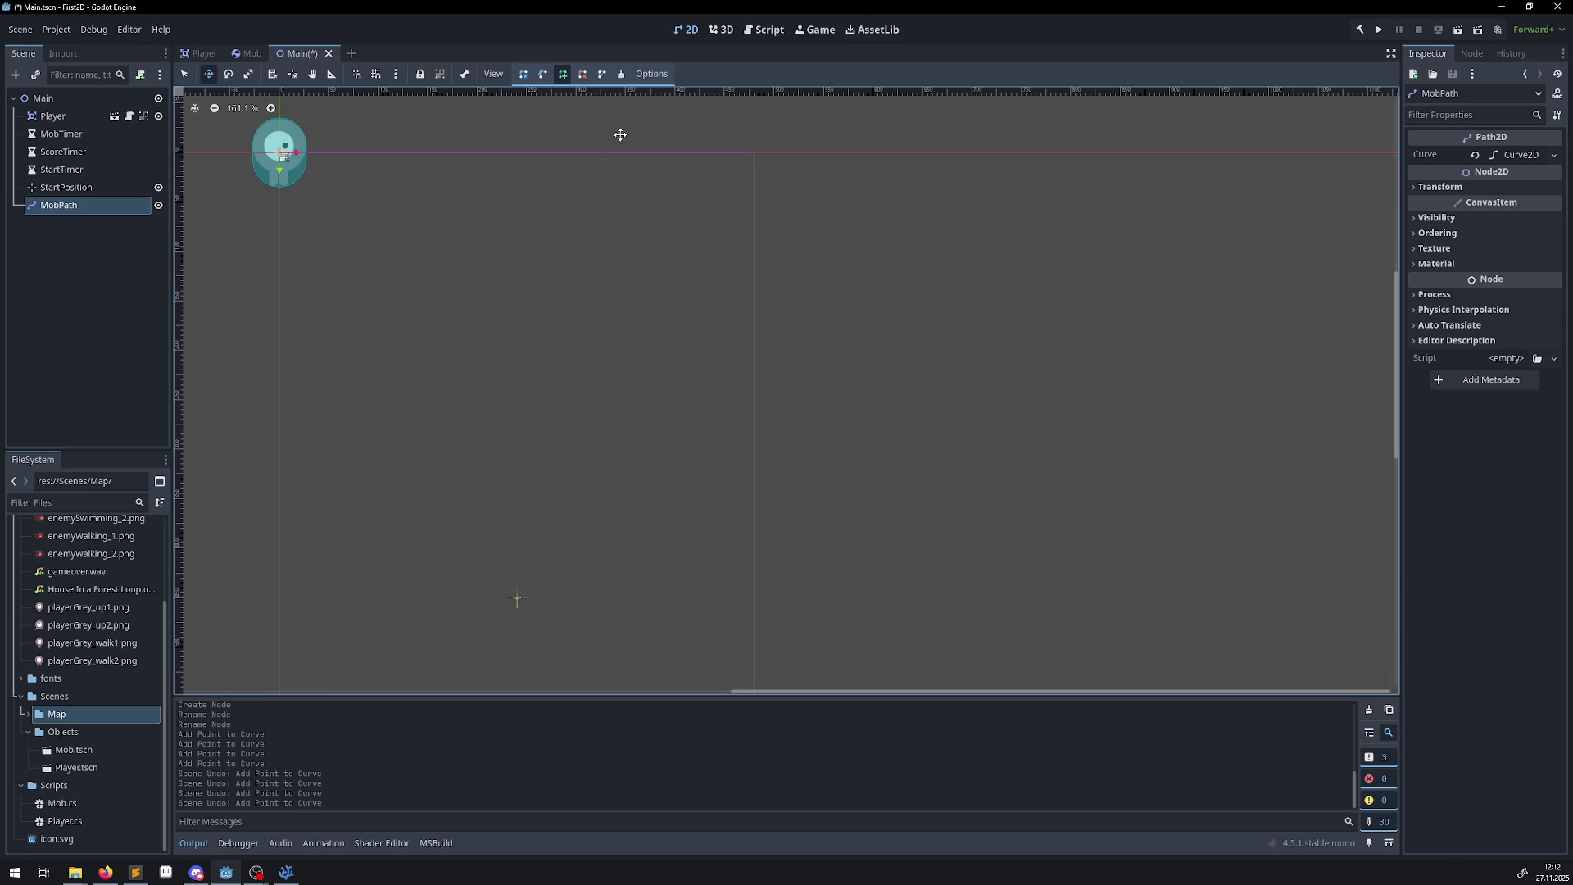
click(280, 152)
key(ctrl+z)
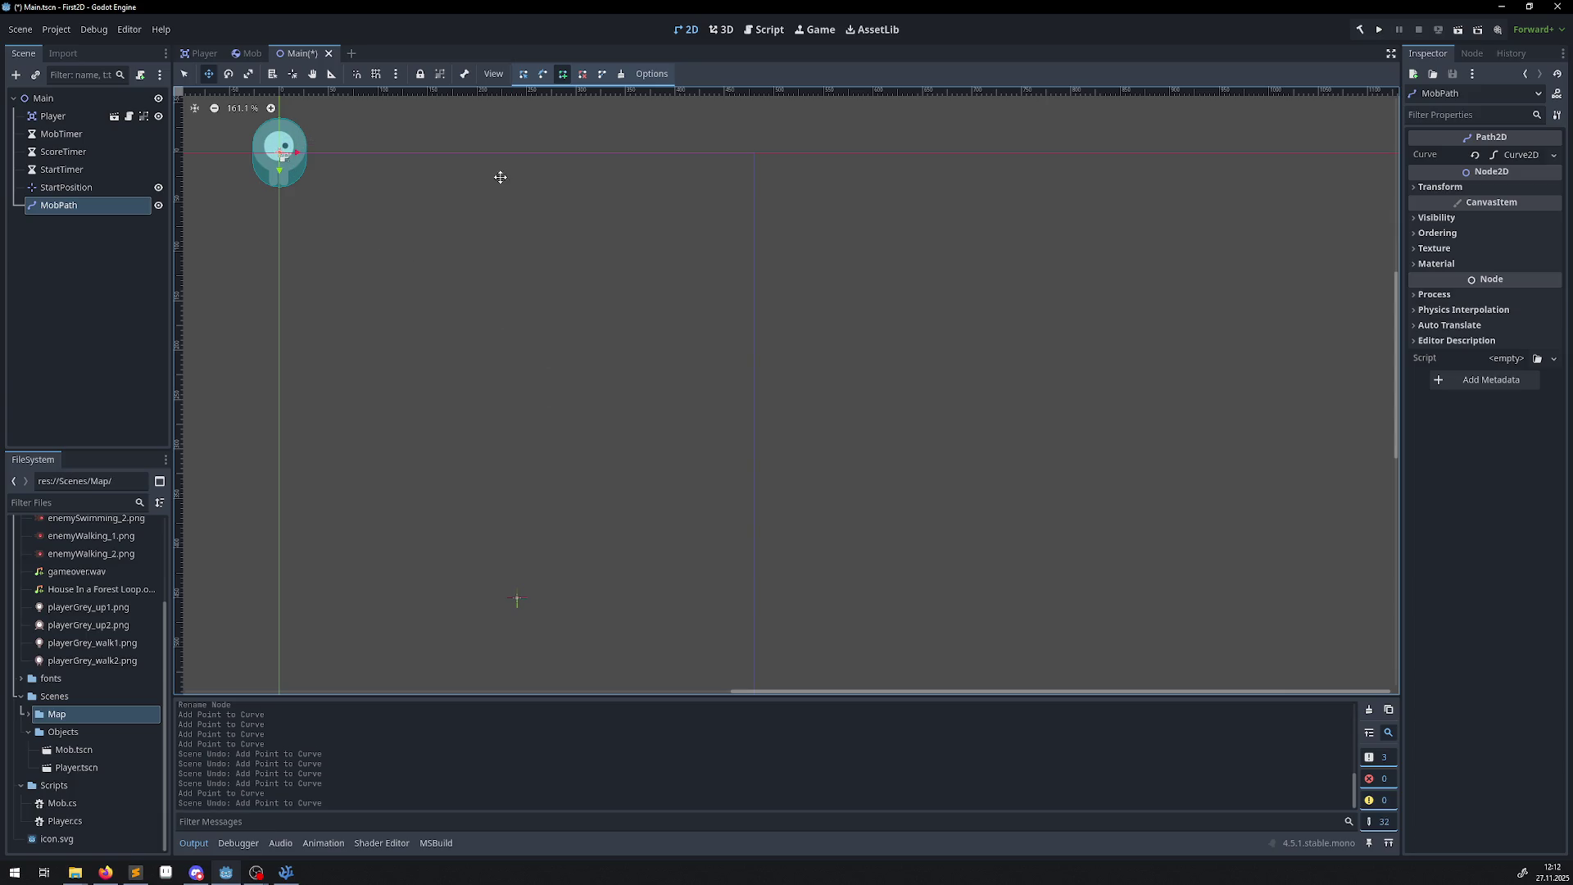
click(427, 218)
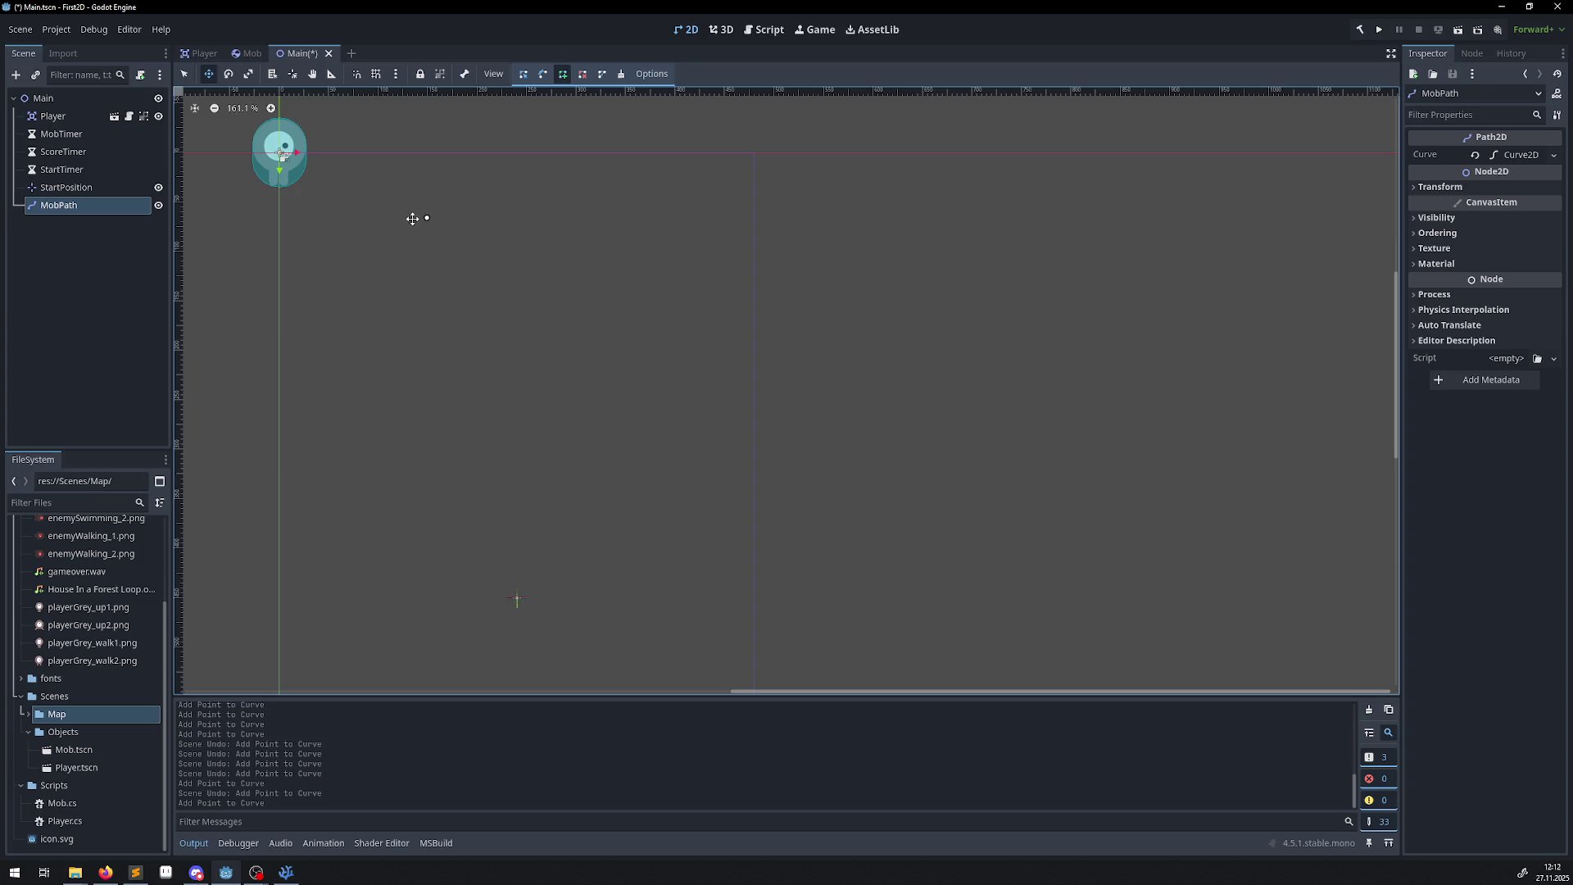
click(1416, 187)
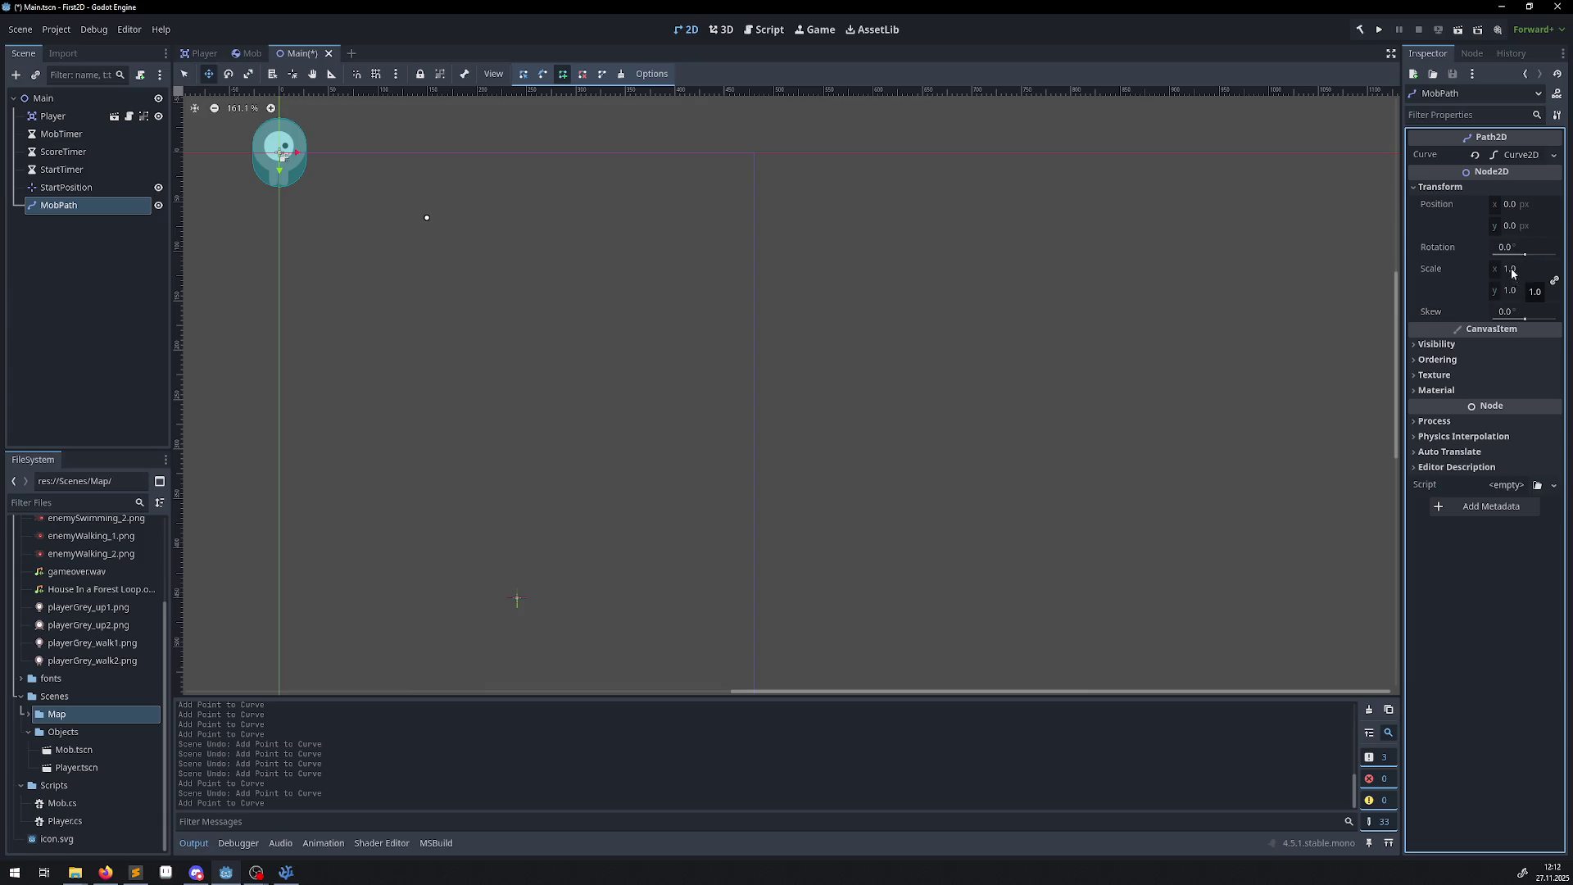
click(561, 331)
drag(596, 361, 685, 477)
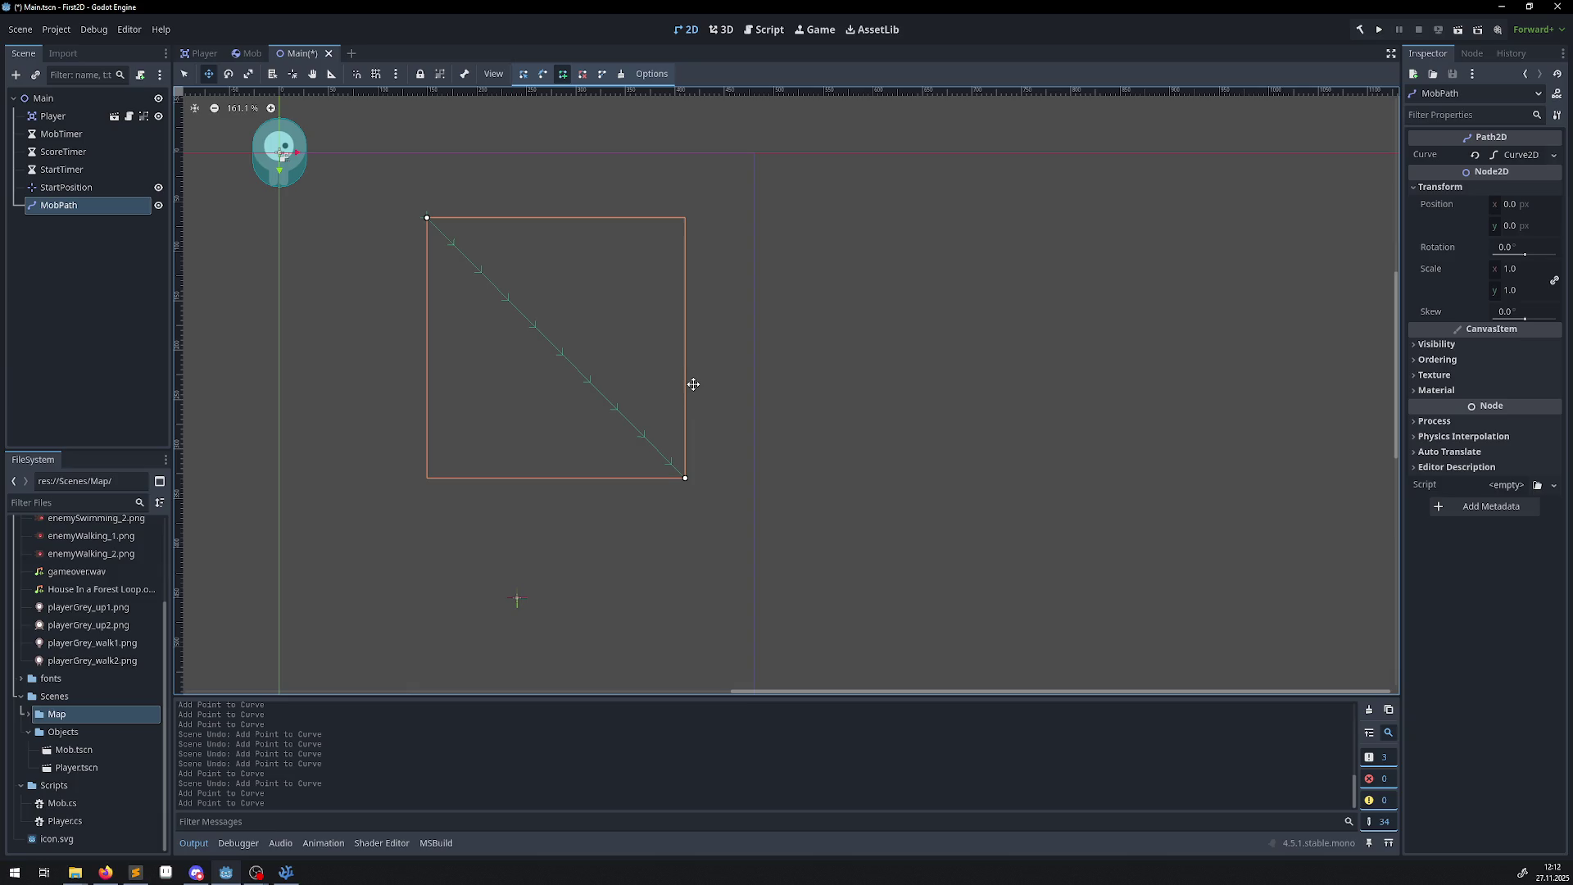
key(ctrl+z)
key(ctrl+z)
Turn on smart and grid snapping and place MobPath's corner points around the play area.
click(356, 74)
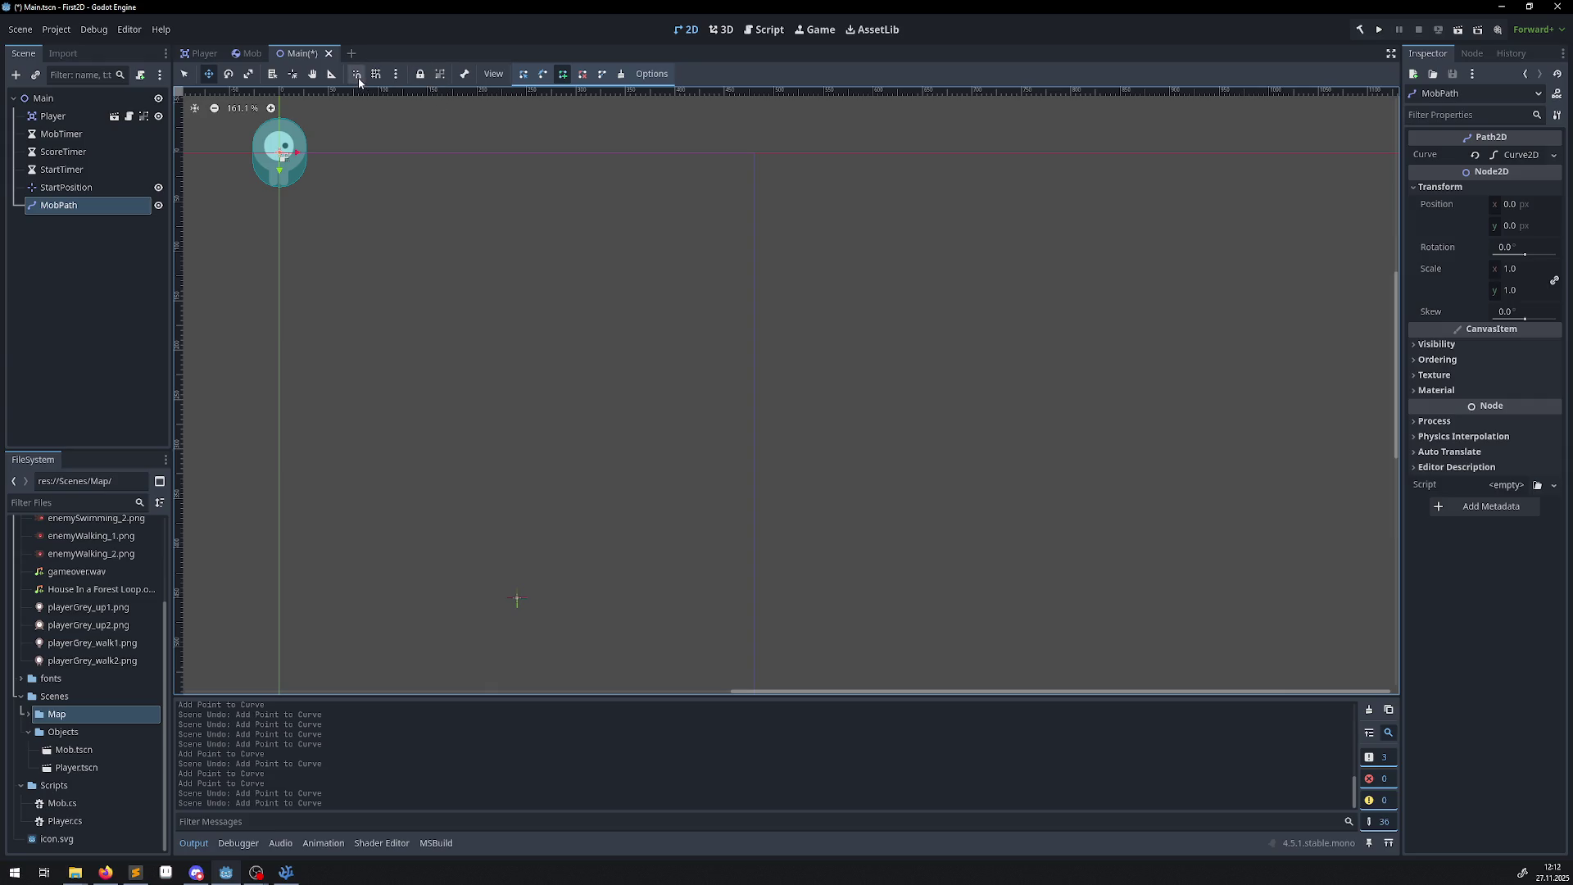
click(375, 75)
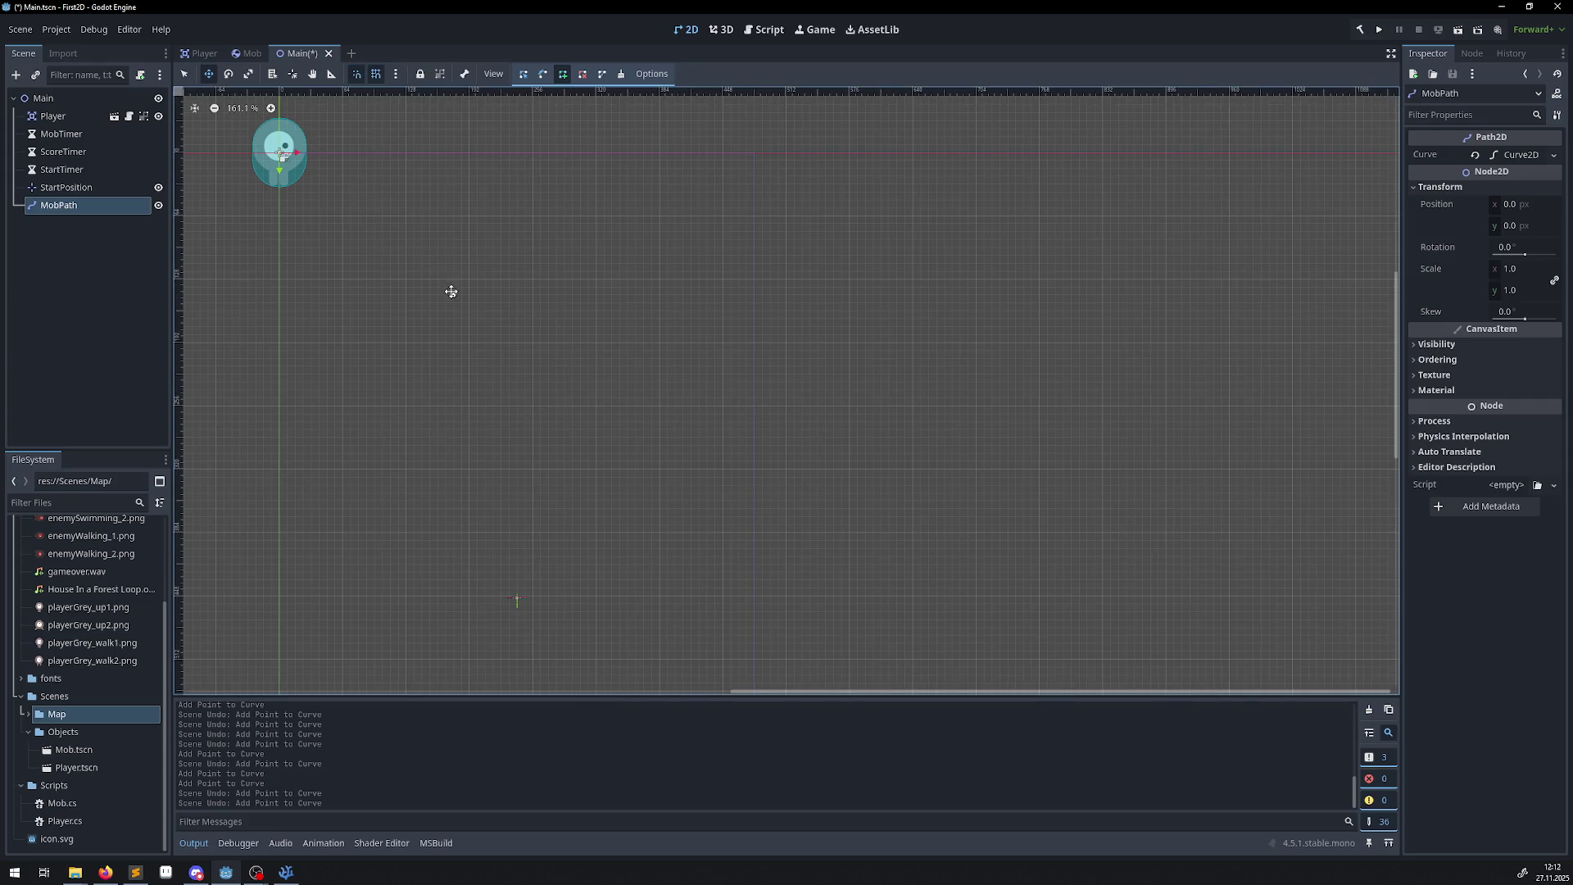
click(280, 154)
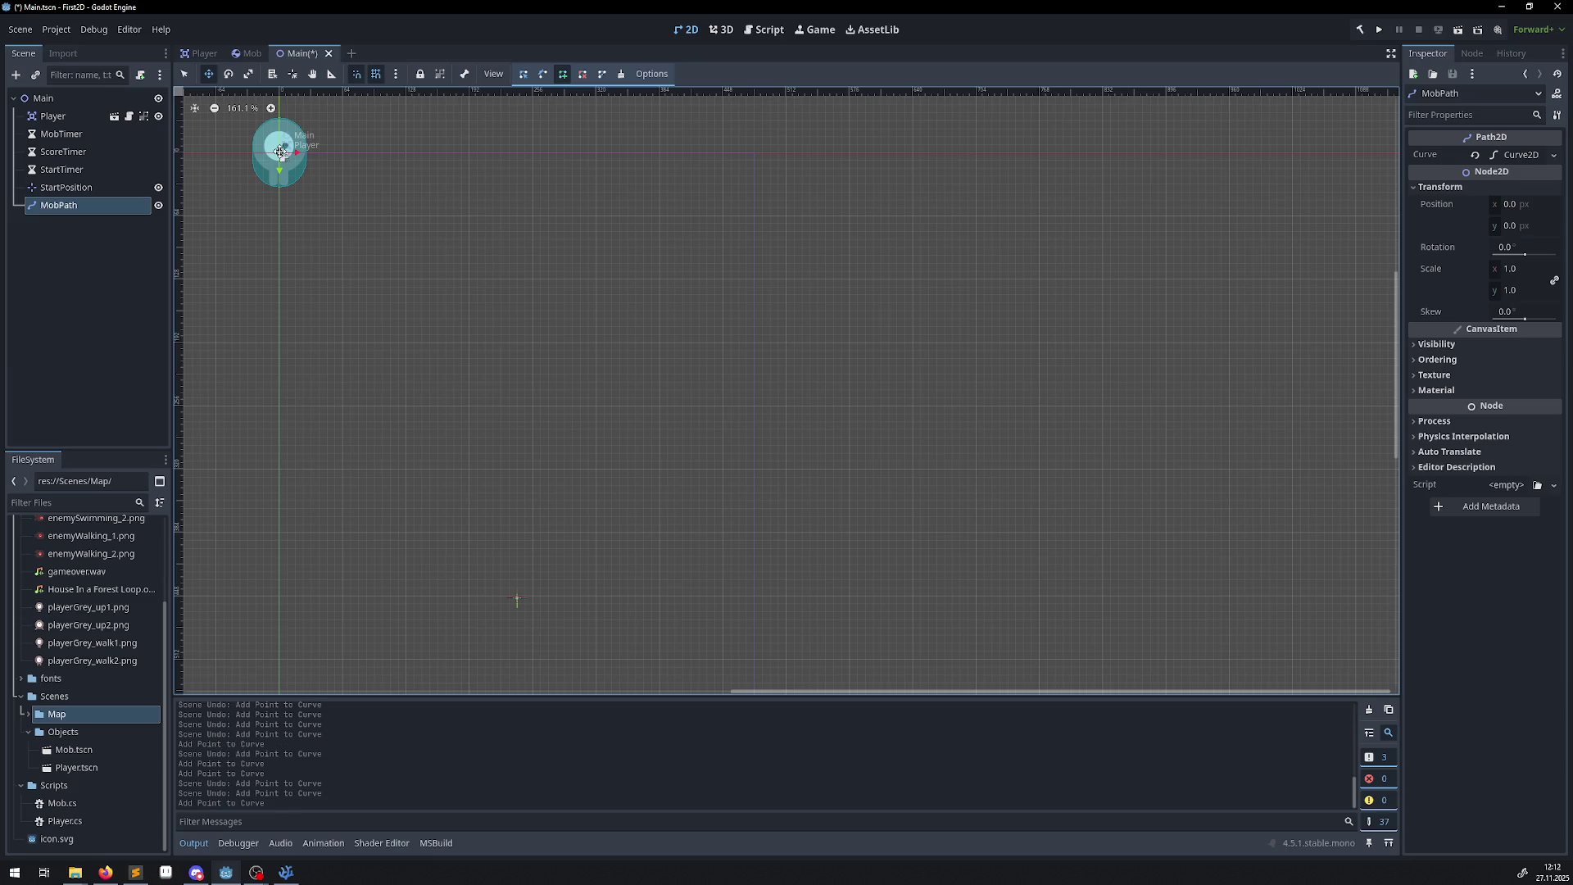
drag(376, 235, 754, 152)
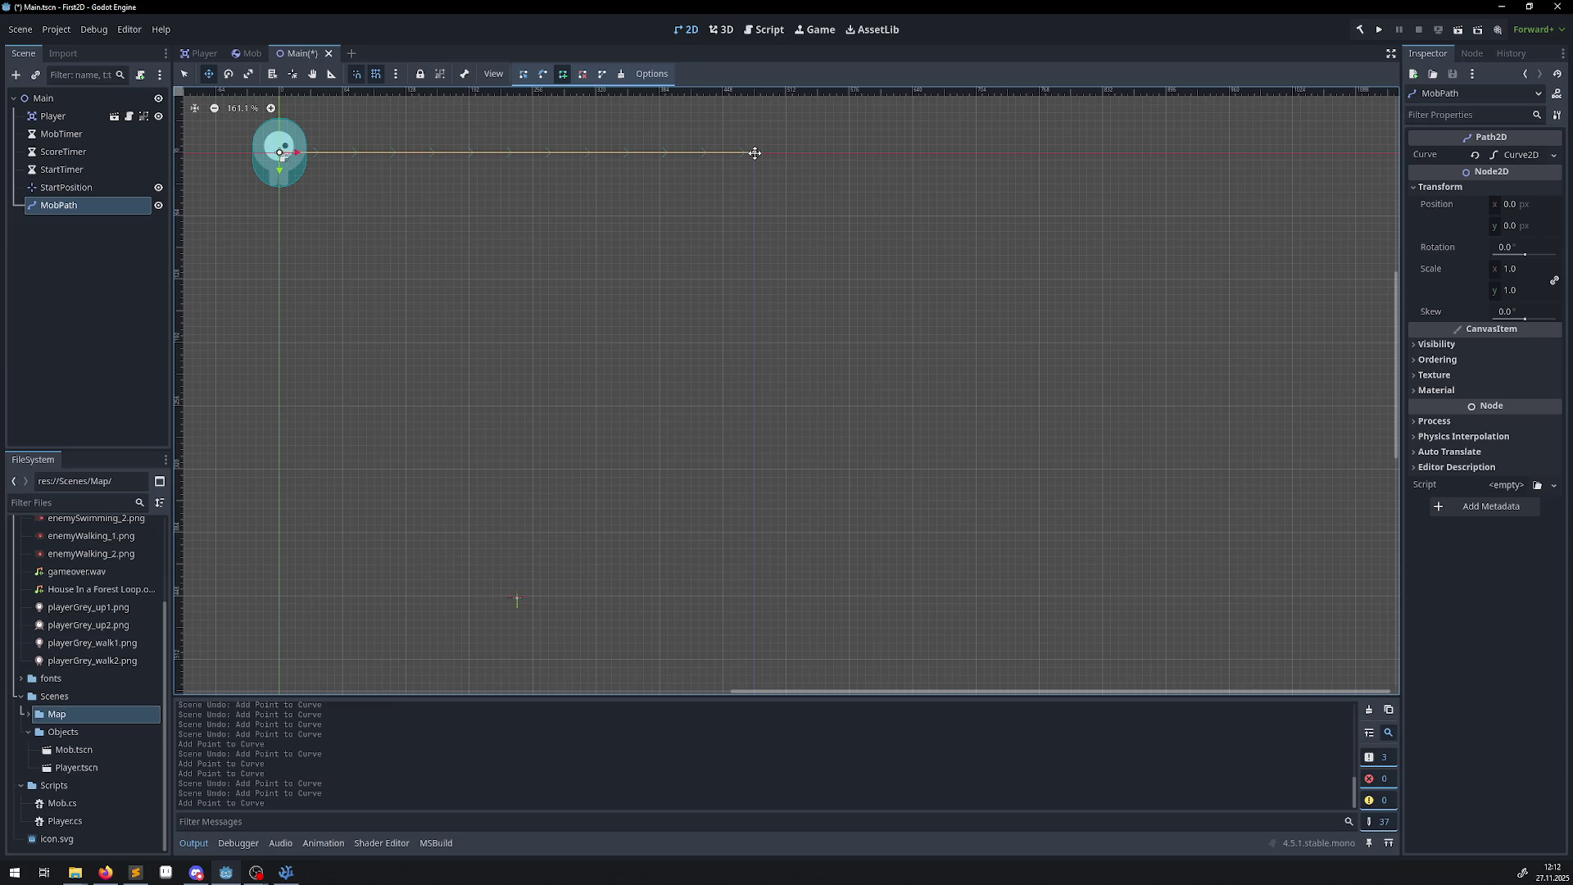
drag(755, 152, 754, 152)
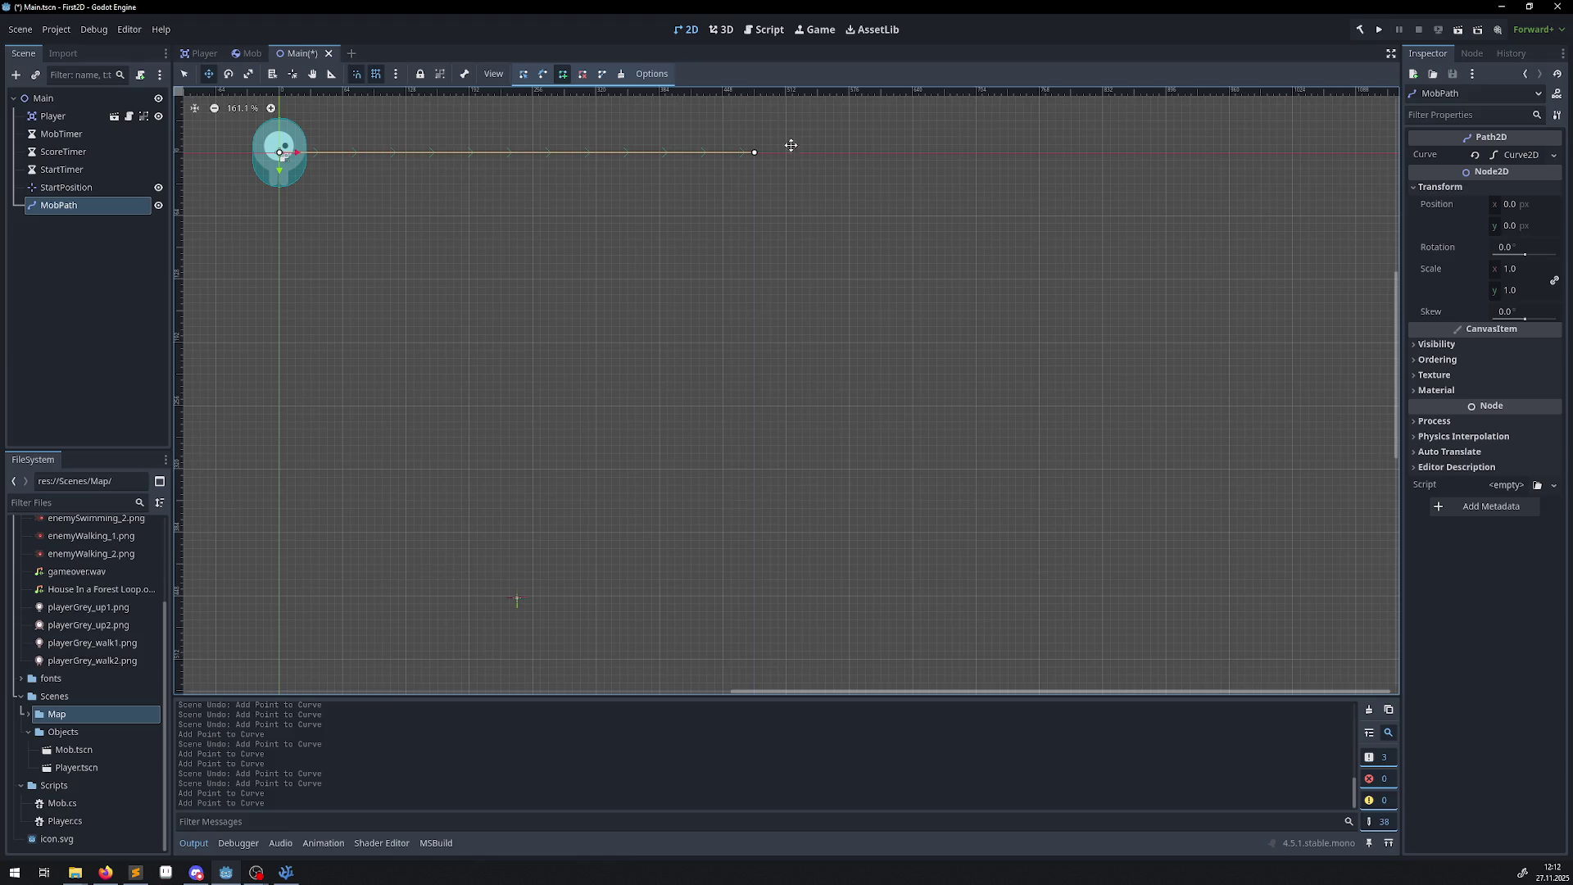
click(752, 153)
scroll(734, 611, down, 2)
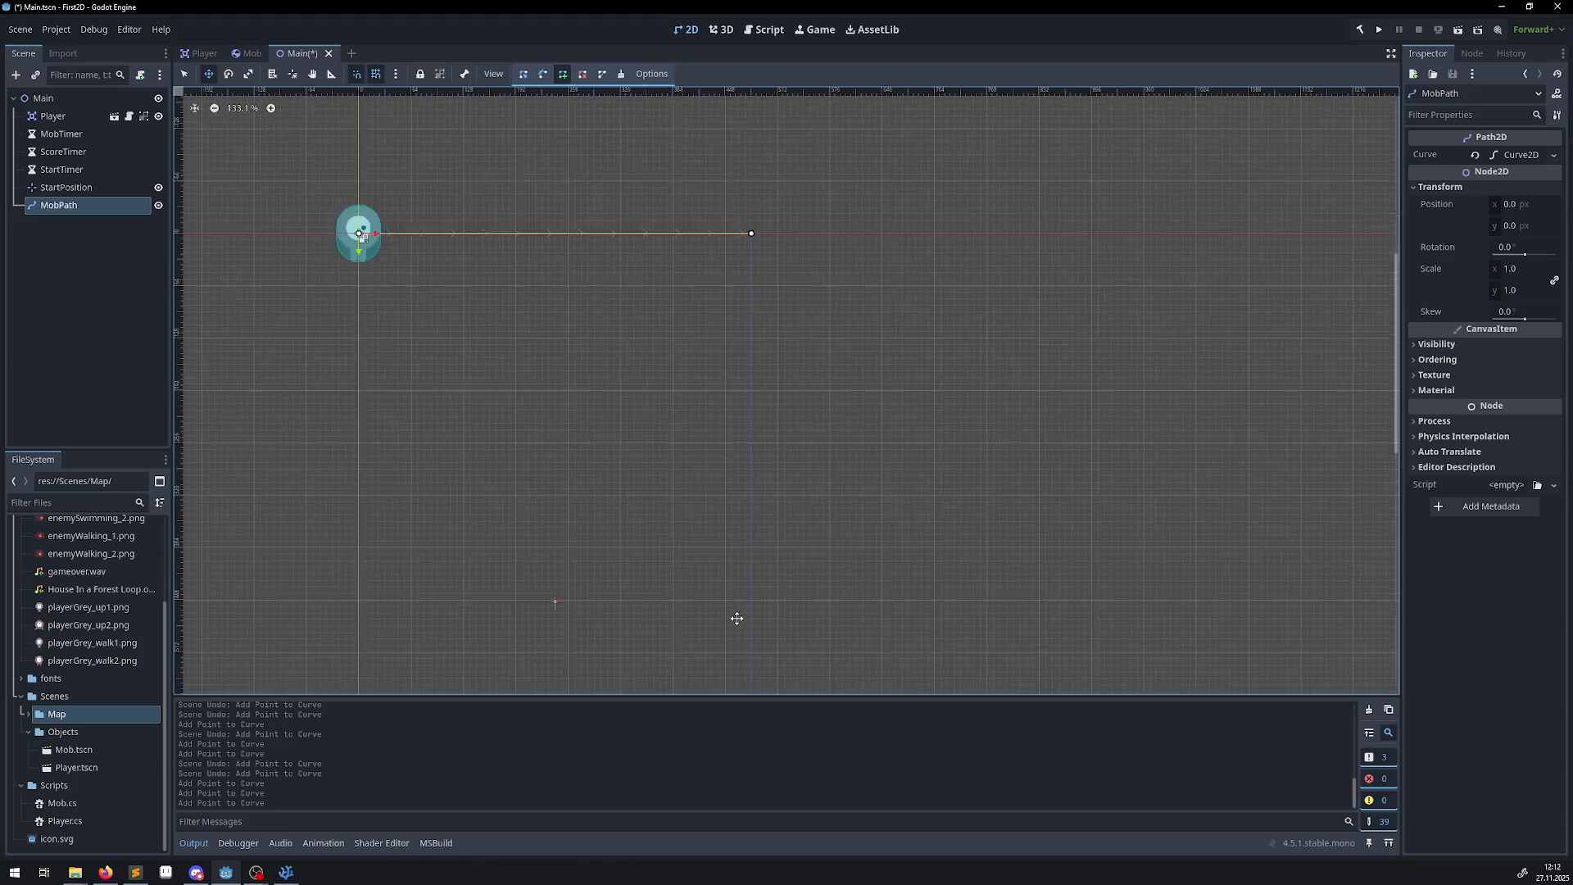
scroll(746, 573, up, 1)
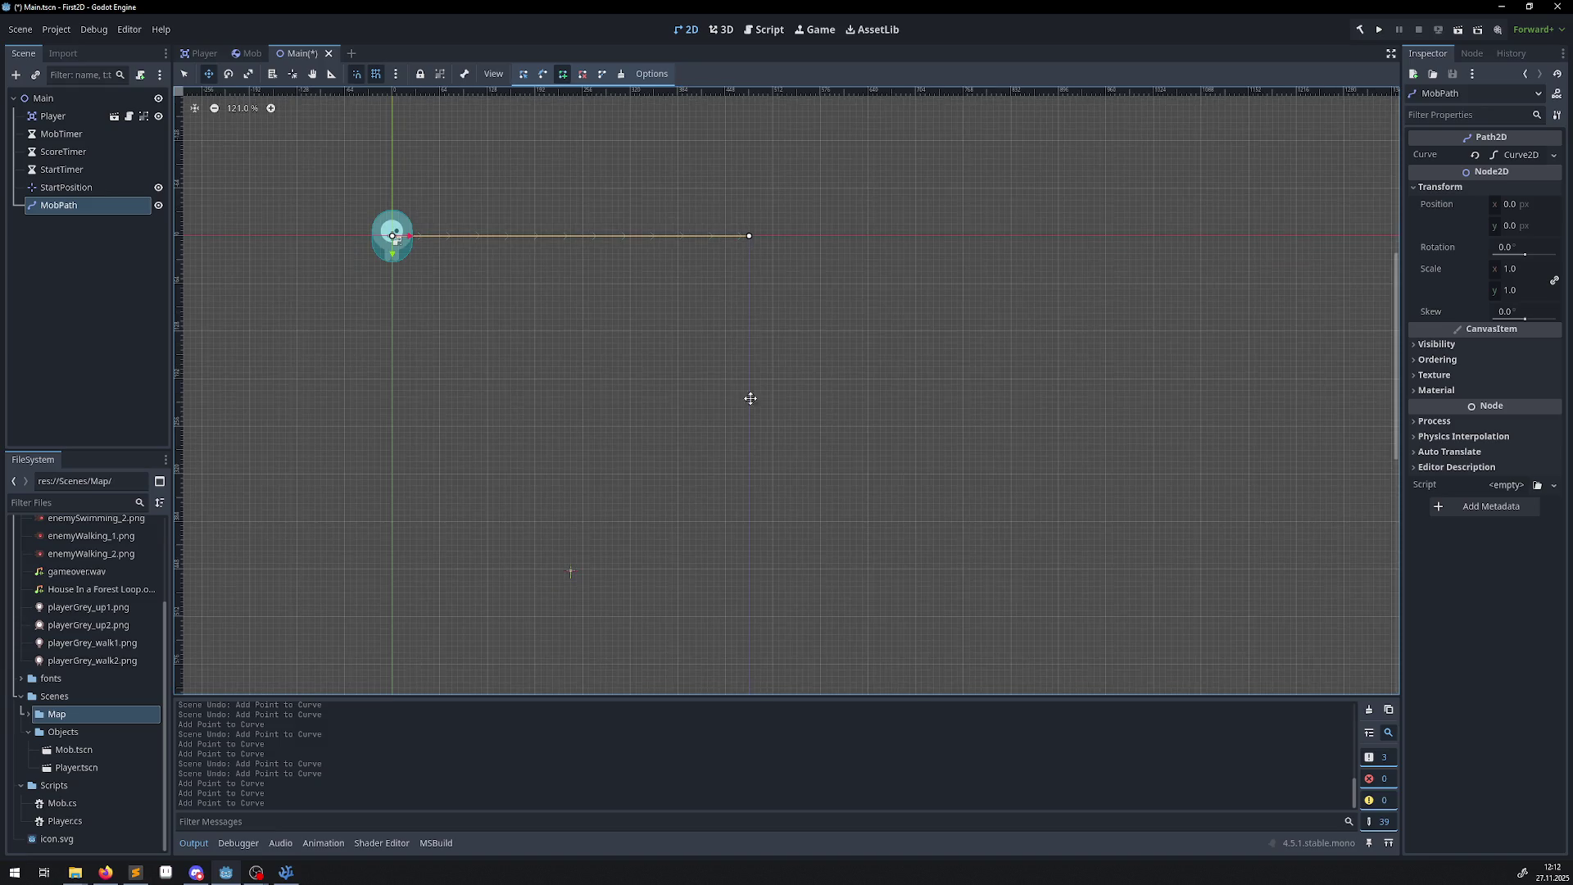
scroll(748, 397, down, 5)
scroll(727, 450, up, 8)
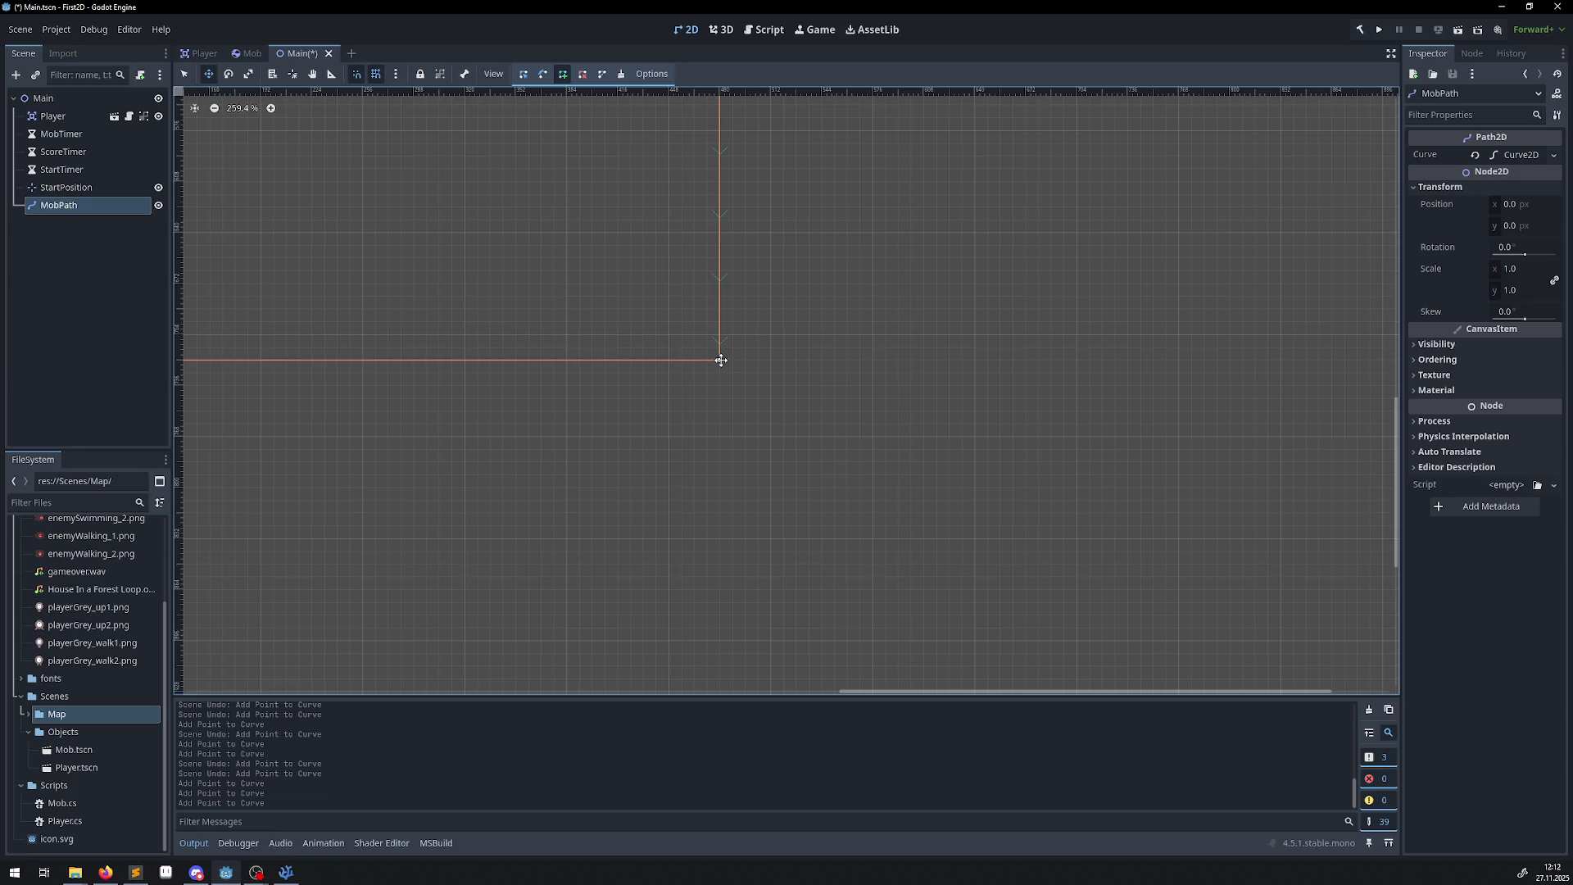
mouse_move(464, 362)
mouse_down()
mouse_move(1040, 390)
mouse_move(1117, 419)
mouse_up()
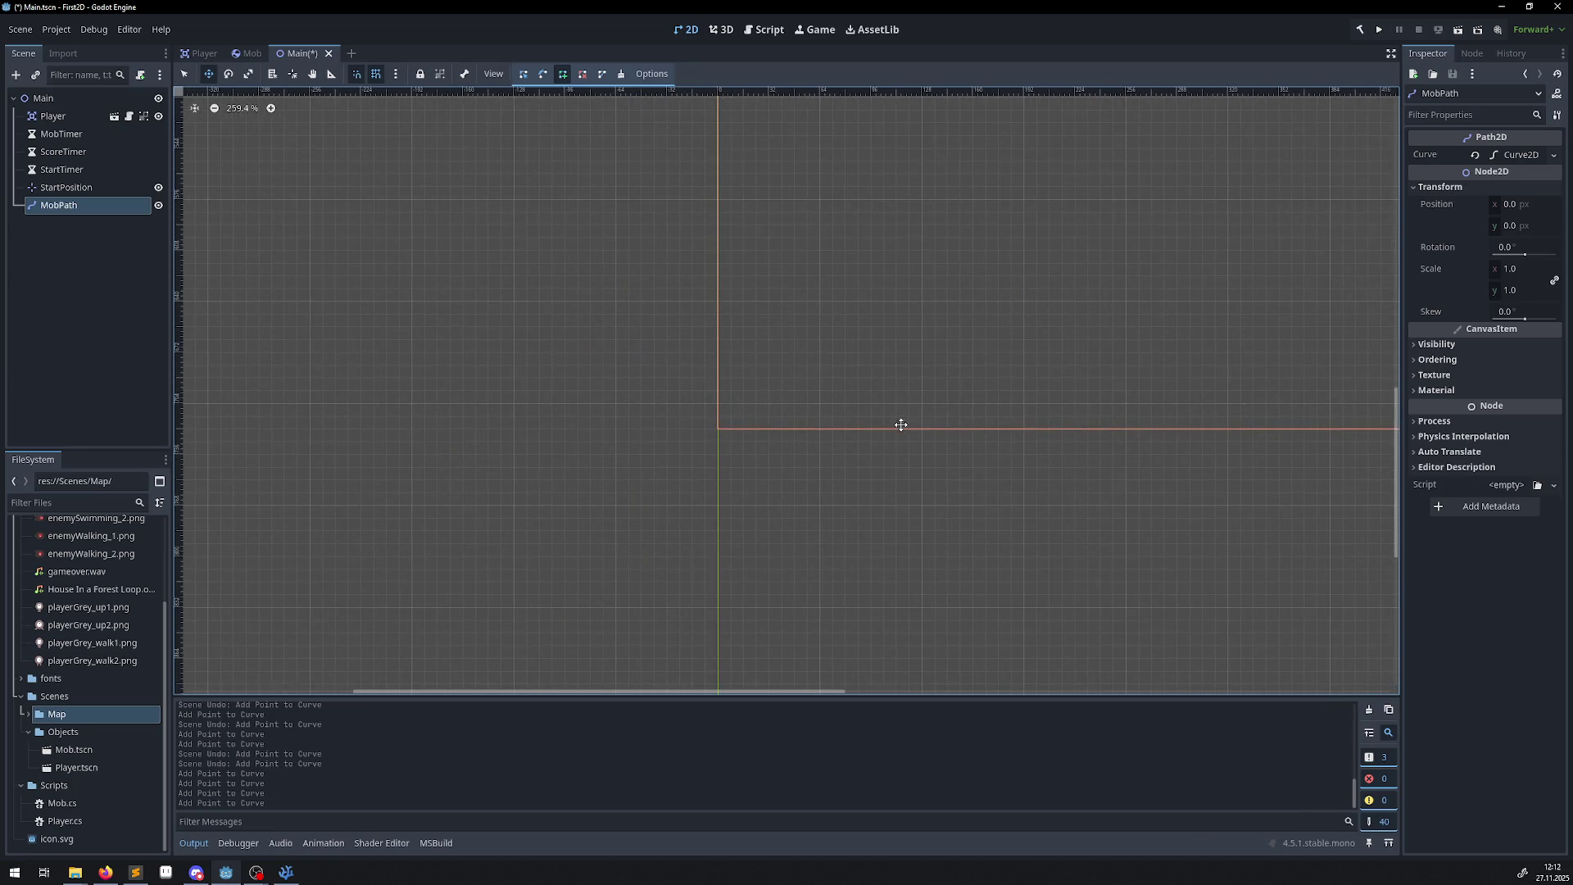
click(717, 429)
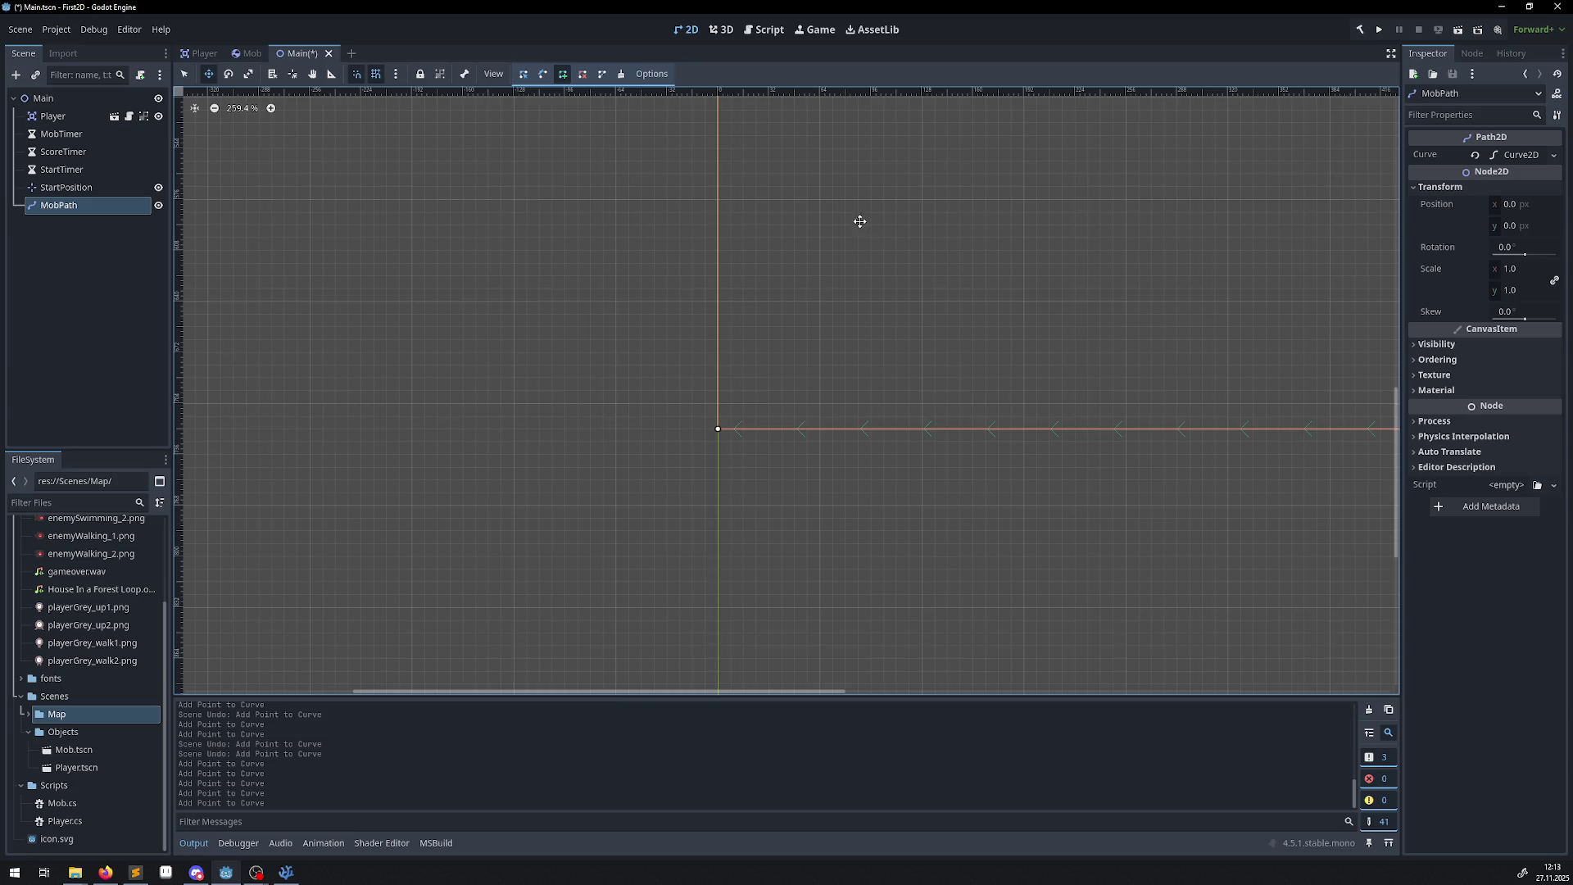
Close MobPath's curve into a rectangular loop and save the Main scene.
click(603, 74)
scroll(864, 228, down, 2)
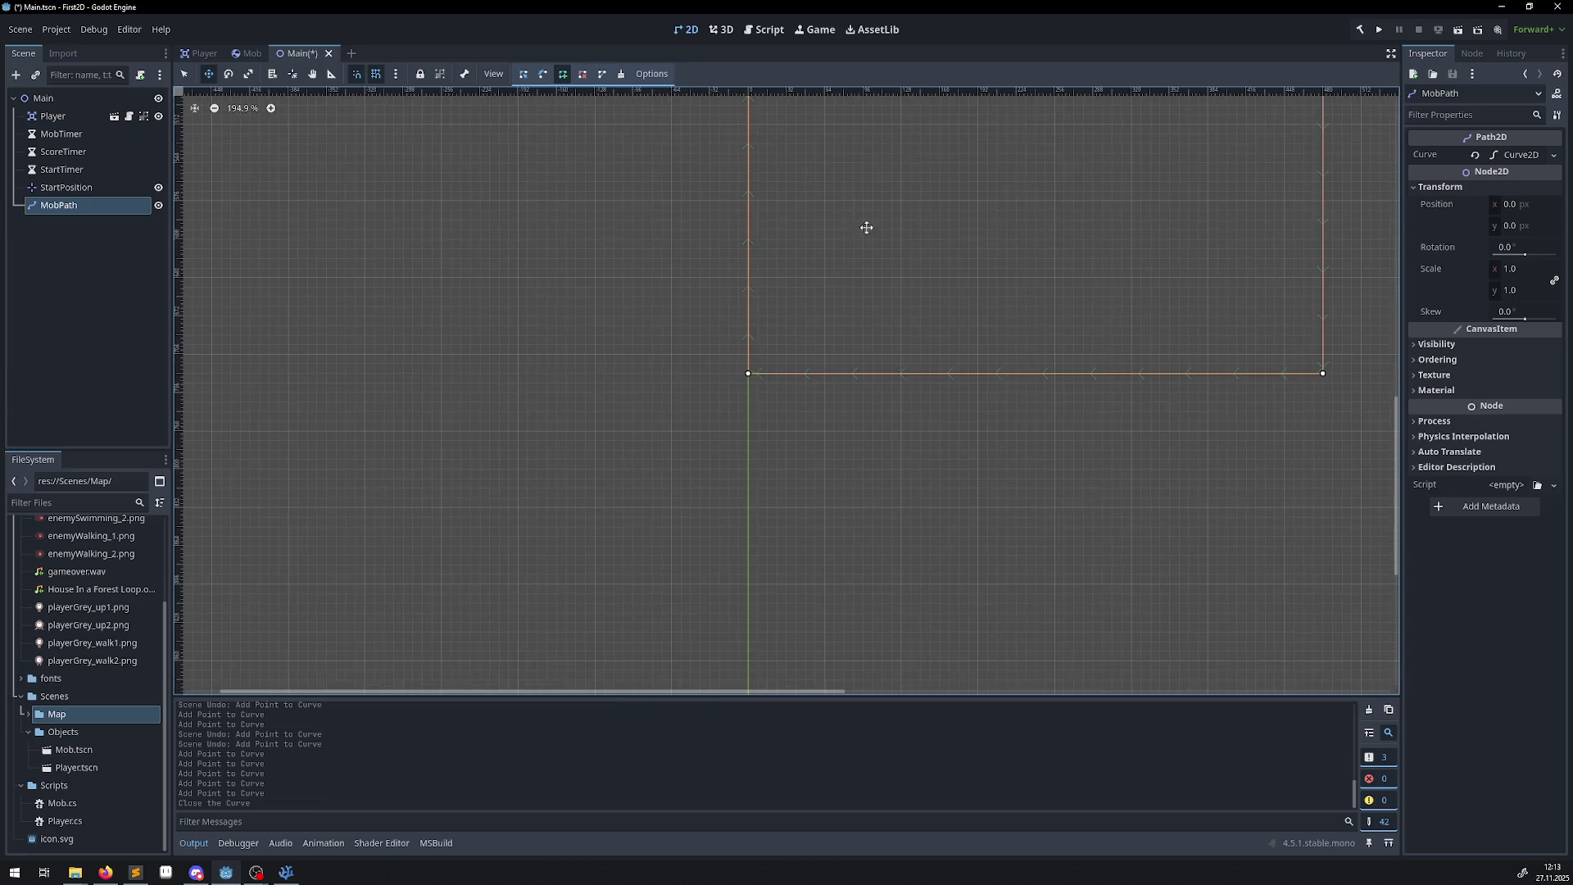
scroll(766, 393, right, 4)
scroll(702, 301, down, 1)
mouse_move(702, 302)
mouse_down()
mouse_move(636, 537)
mouse_move(643, 489)
mouse_up()
scroll(657, 362, down, 3)
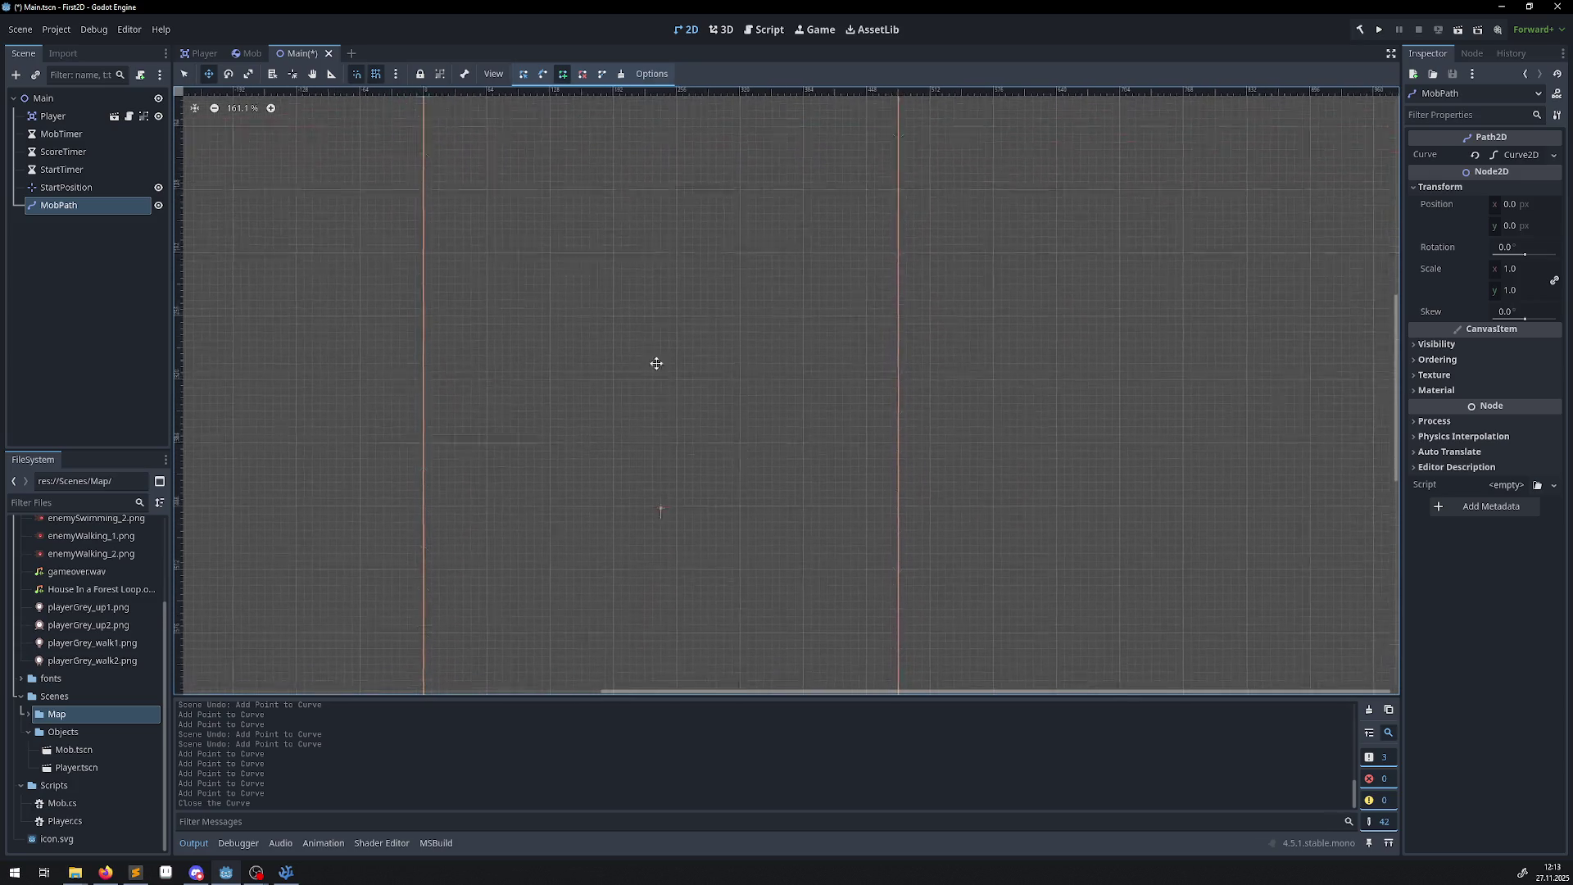
scroll(652, 362, down, 1)
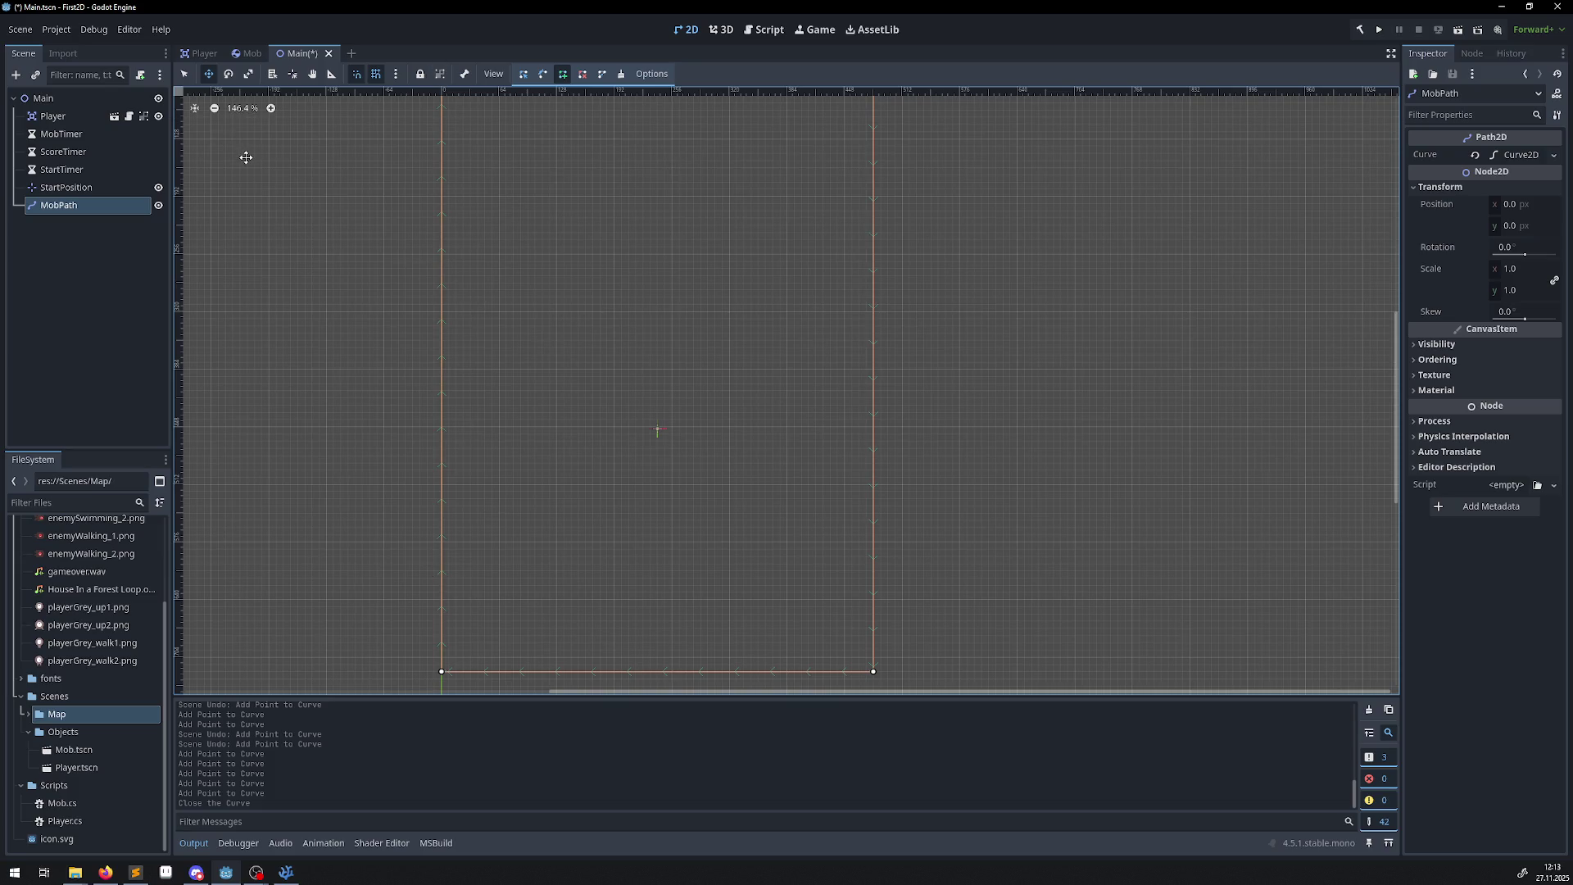
key(ctrl+s)
key(alt+Tab)
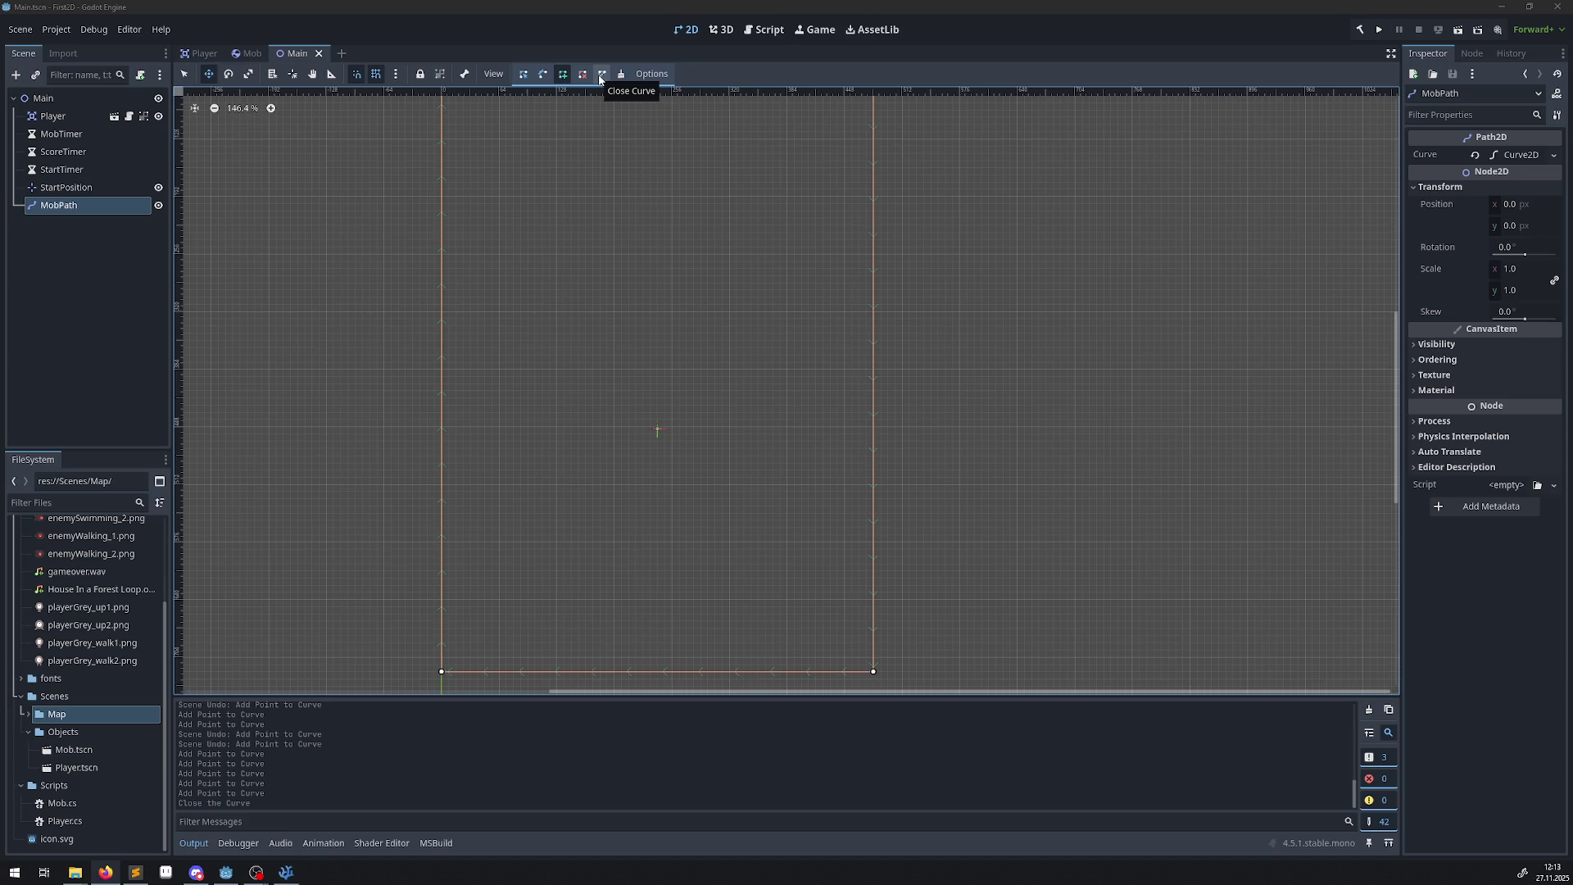
click(600, 79)
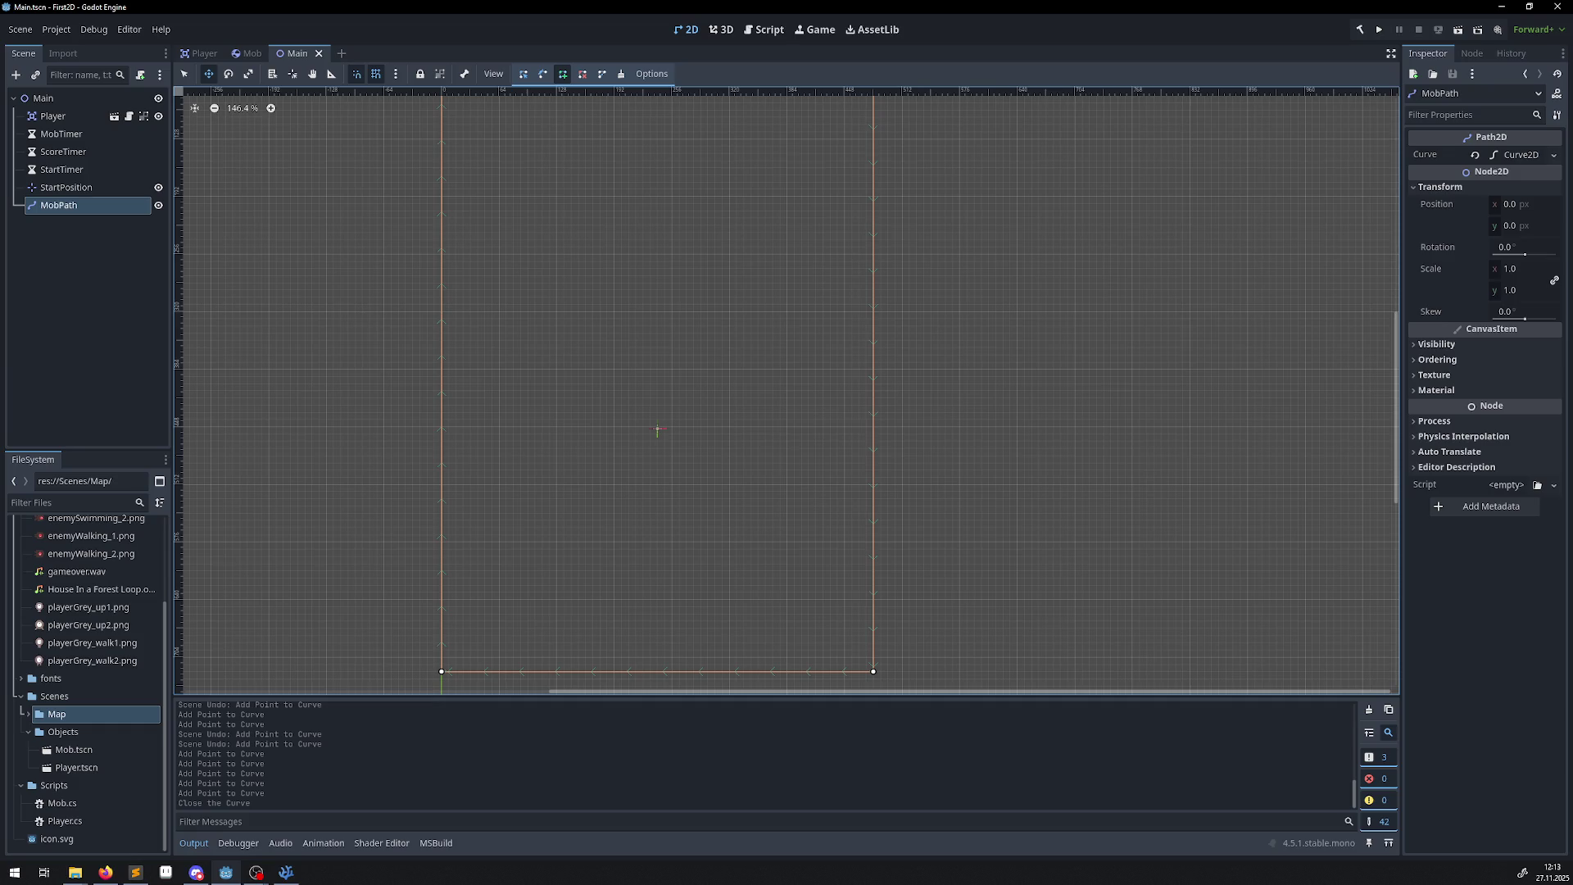
Add a PathFollow2D node beneath MobPath and rename it MobSpawnLocation.
click(16, 77)
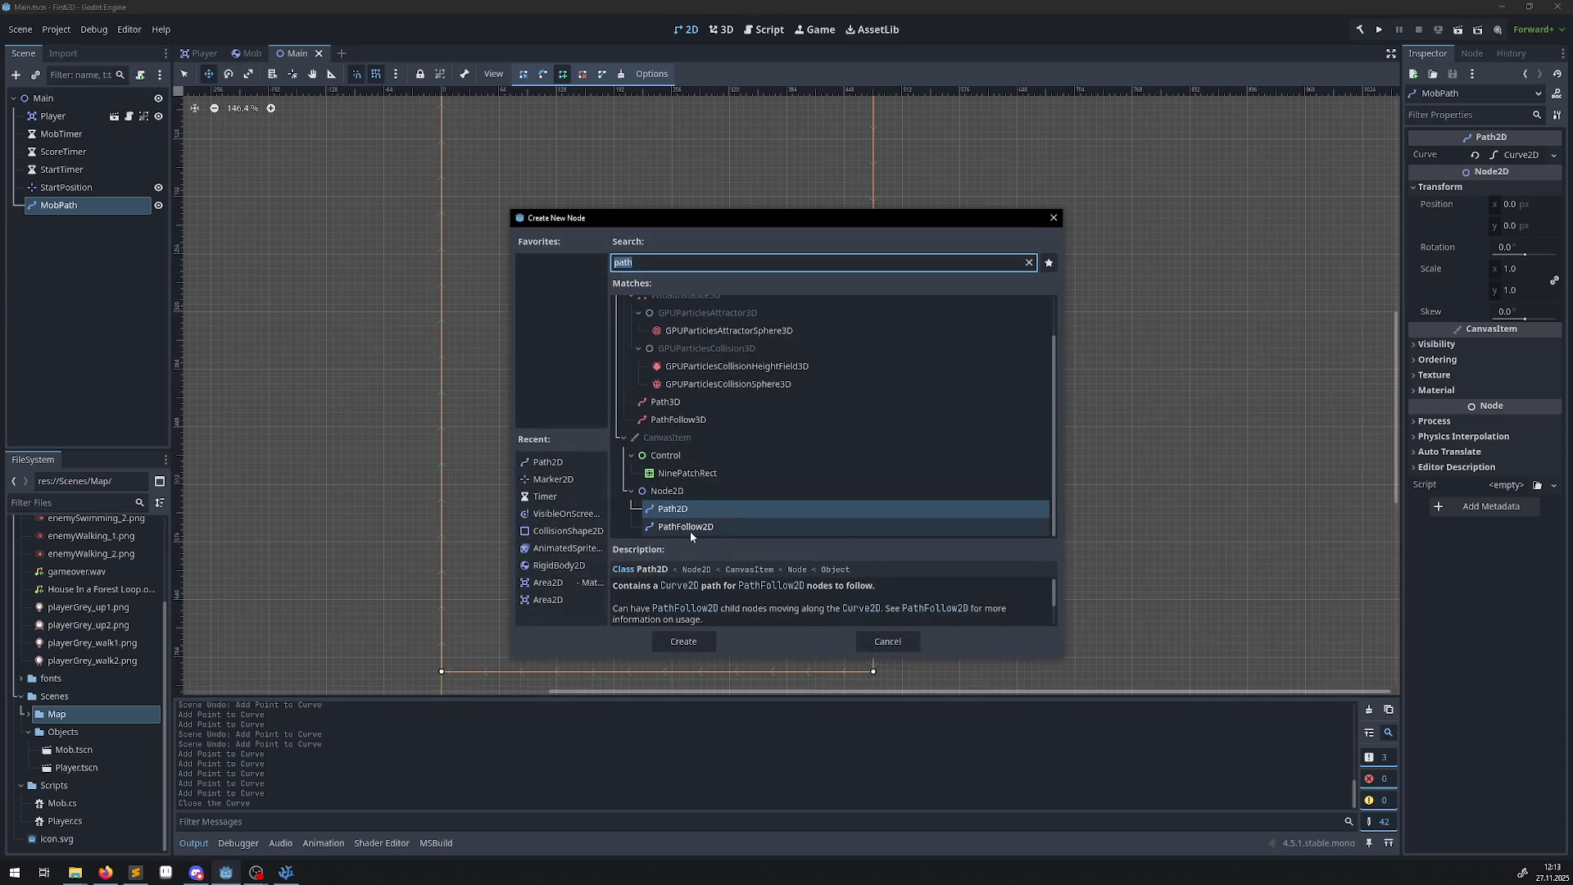
double_click(690, 526)
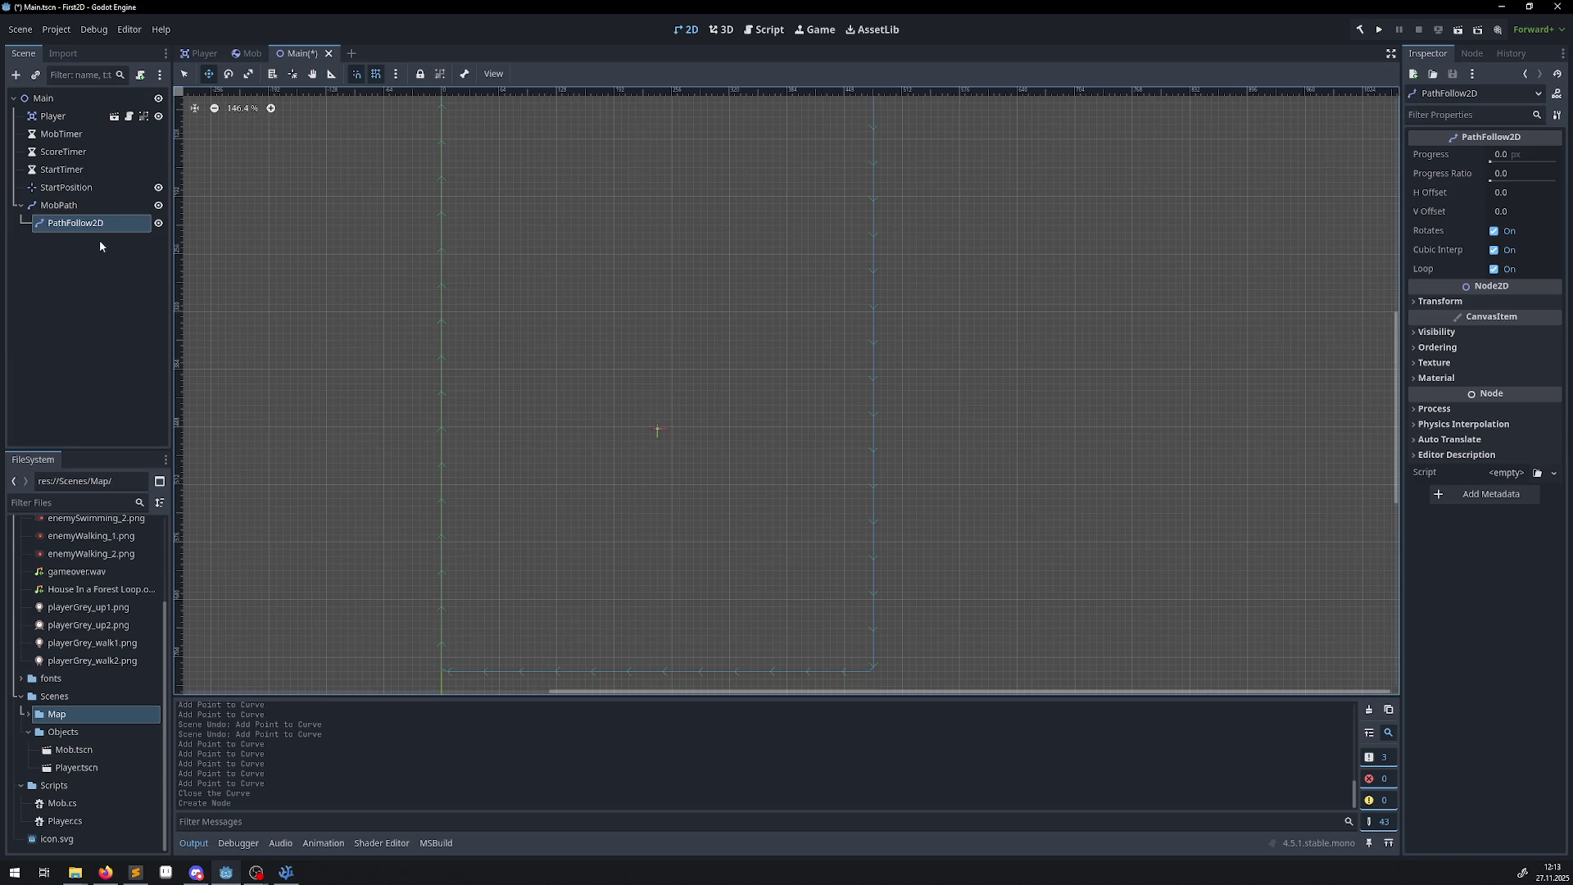
double_click(77, 224)
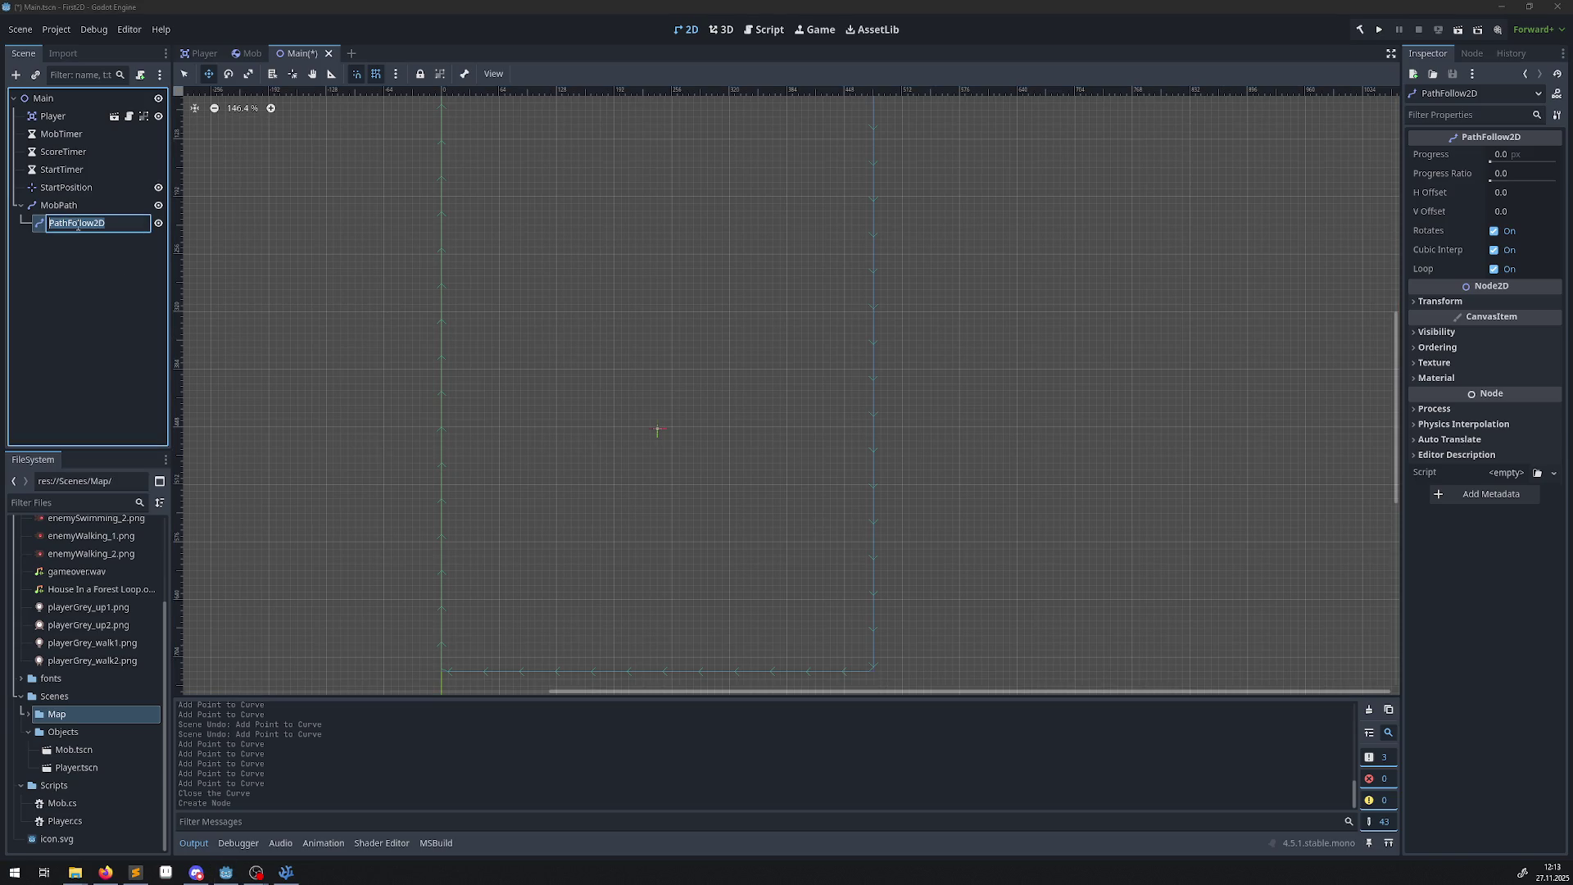
text(MobSpa)
text(wnLocation)
key(Return)
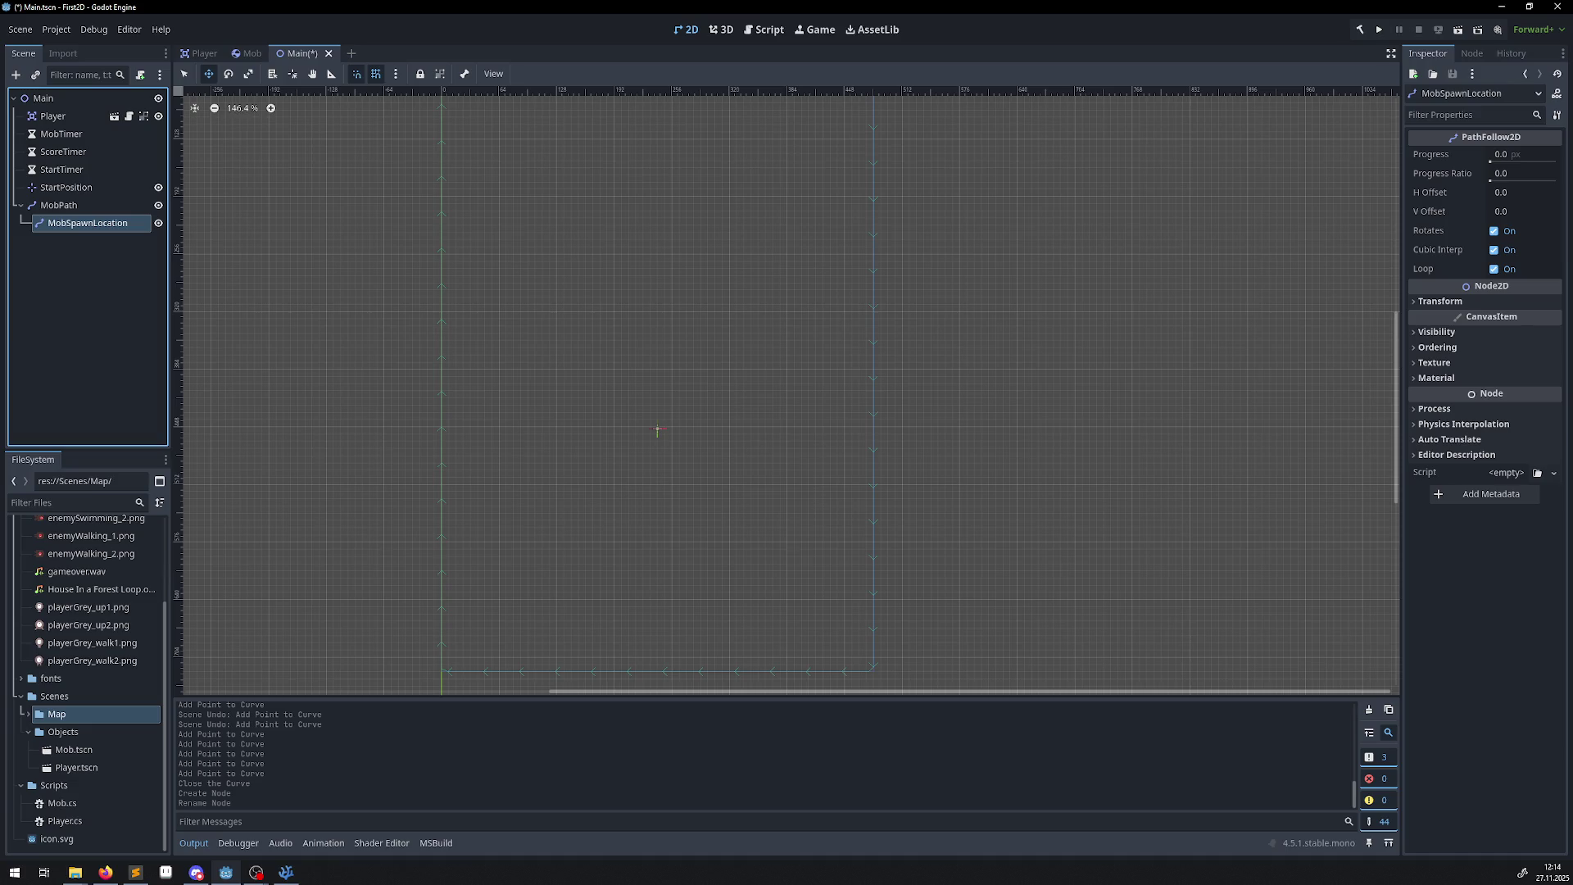
Start attaching a script to the Main node, with Node2D as the inherited class.
right_click(38, 98)
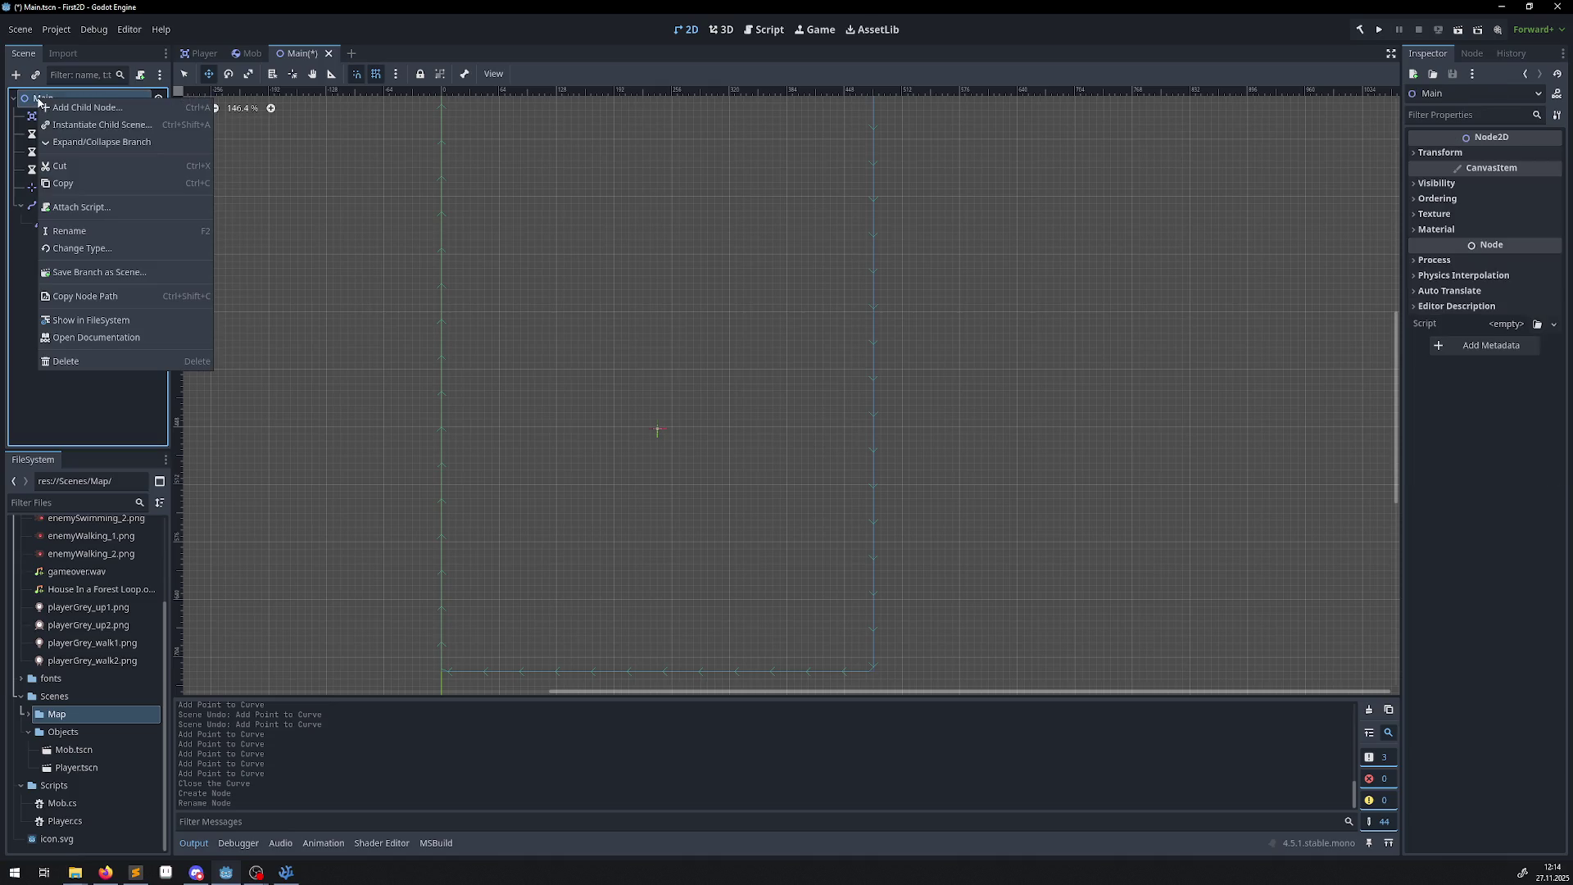
click(90, 206)
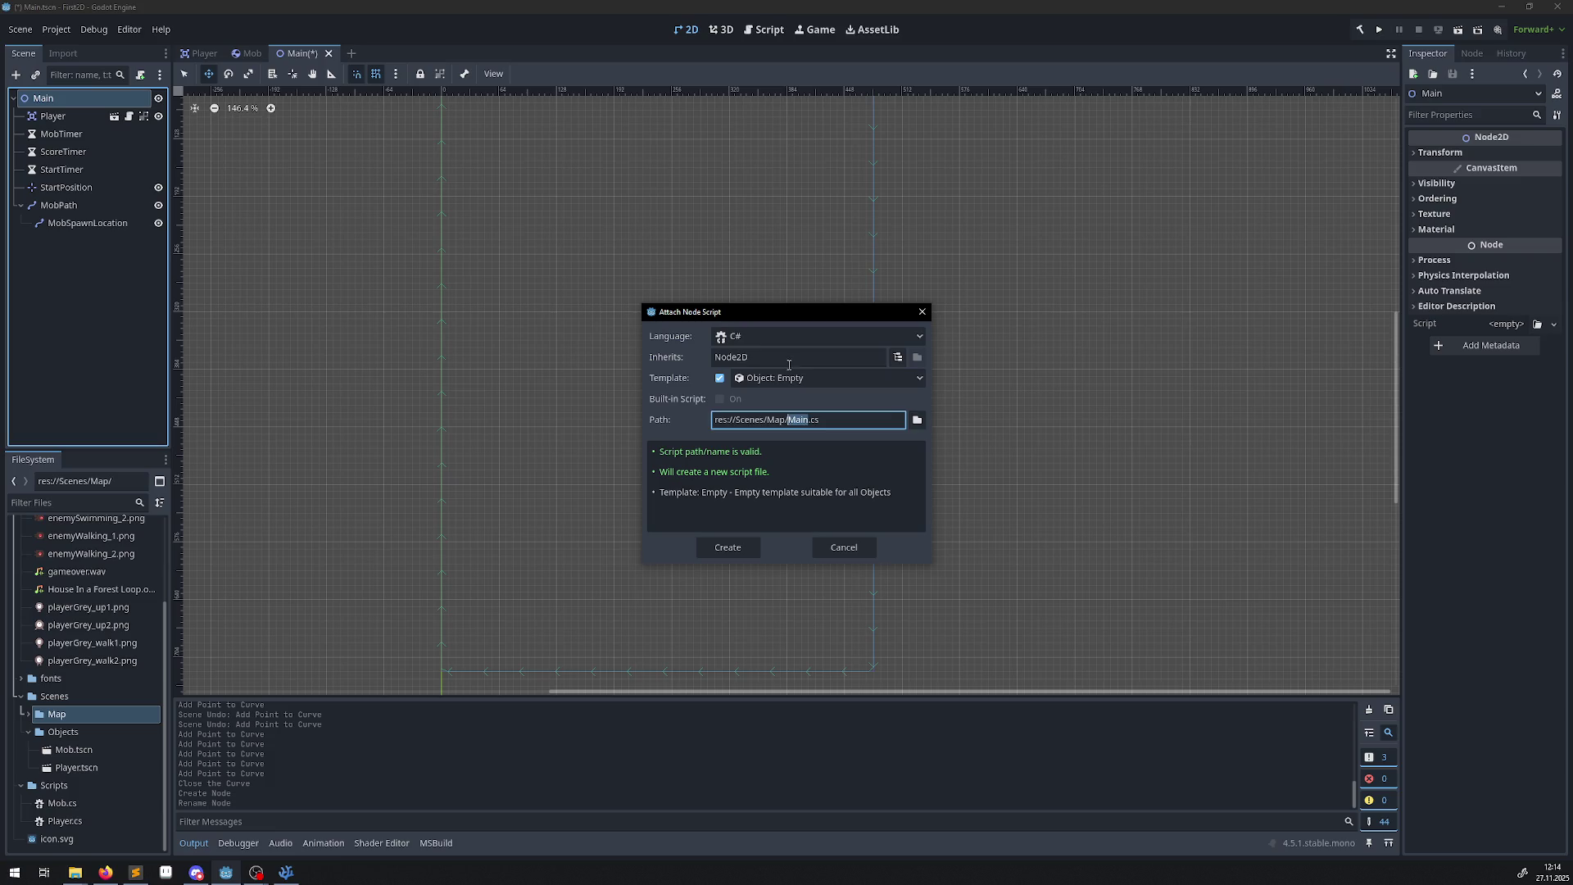
click(801, 361)
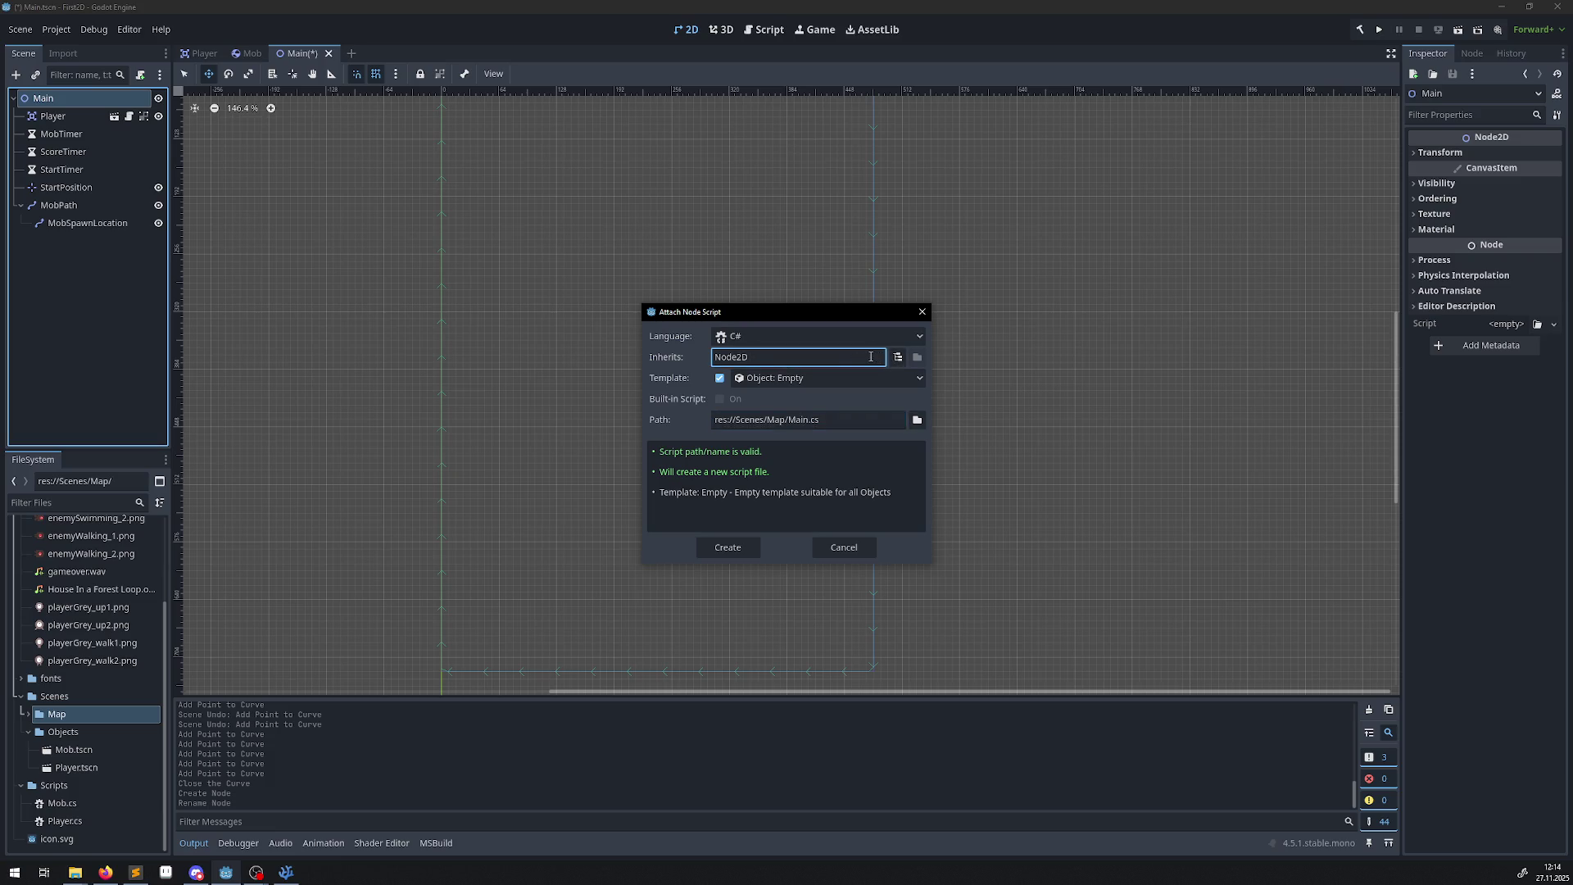
click(898, 356)
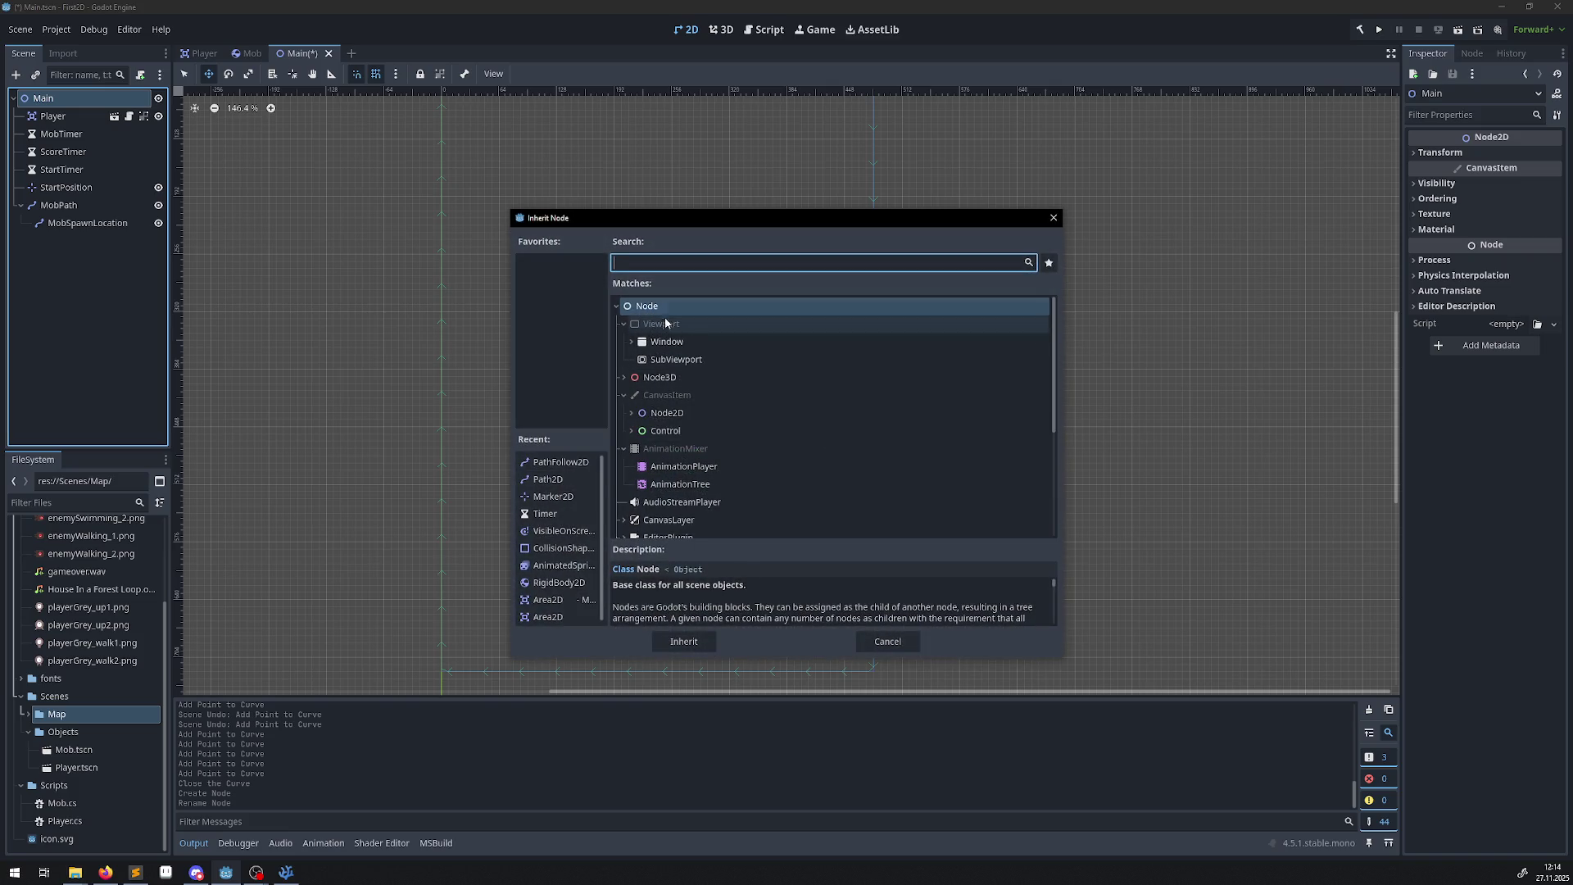
click(677, 414)
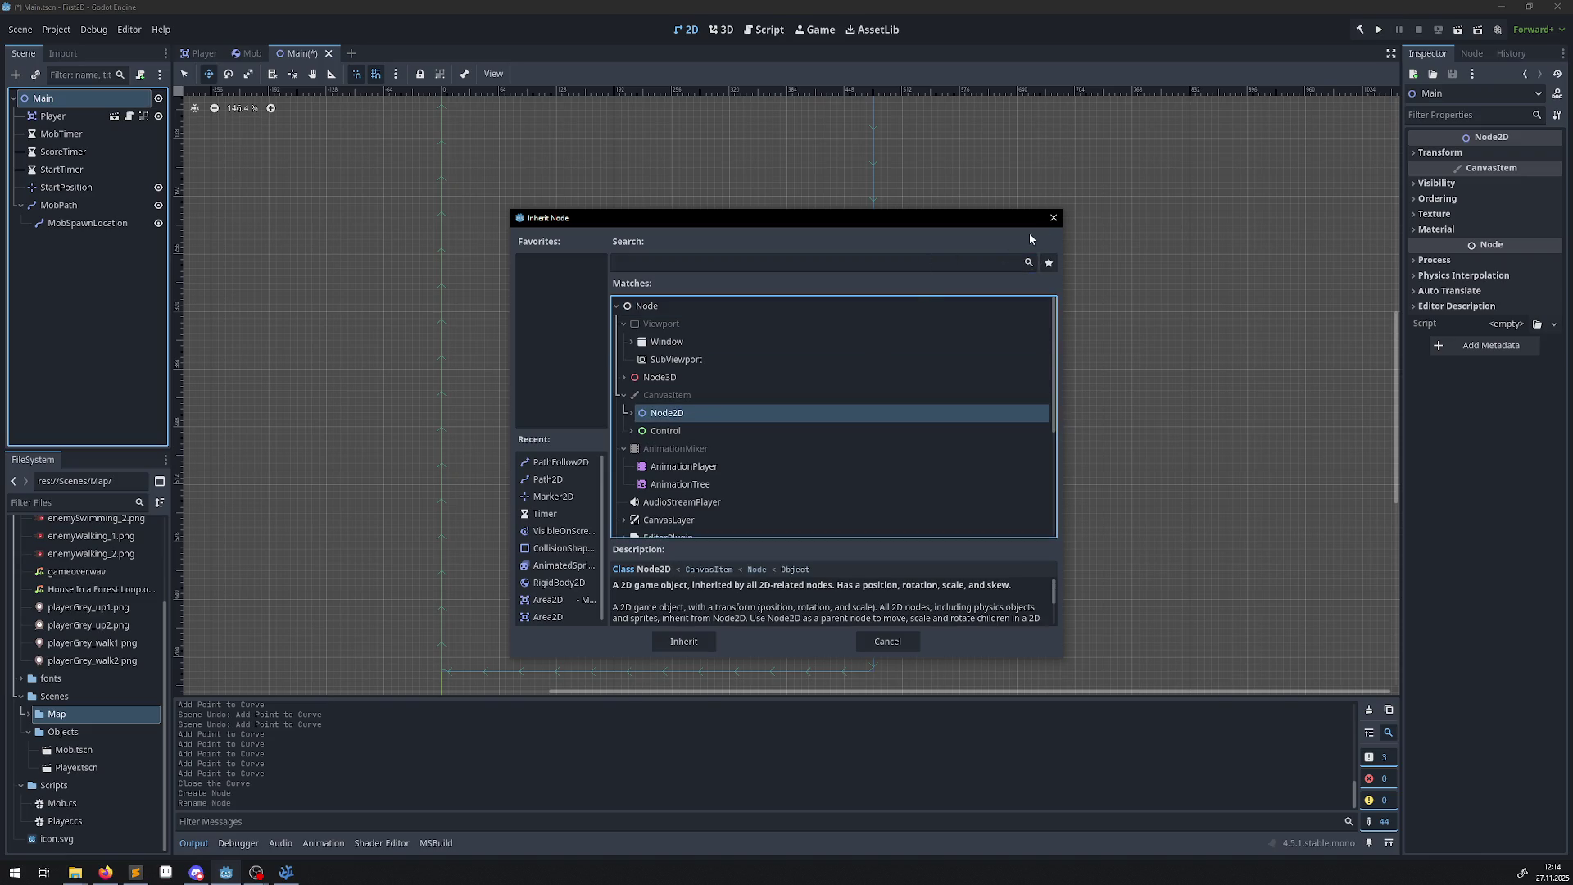
click(1054, 219)
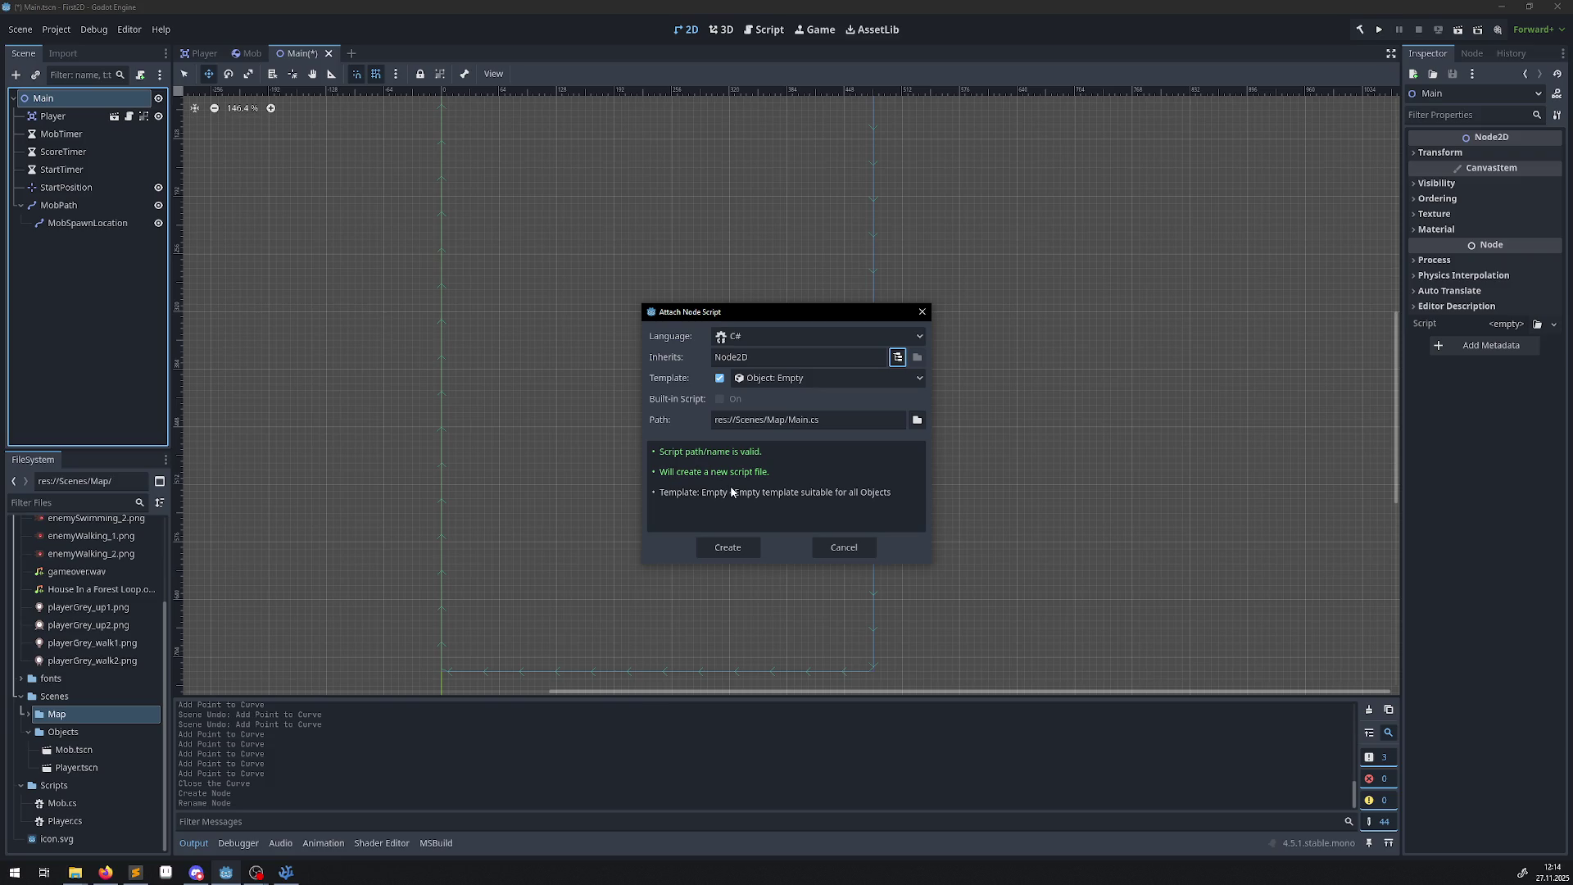
Set the script path to res://Scripts/Main.cs and create it.
click(916, 419)
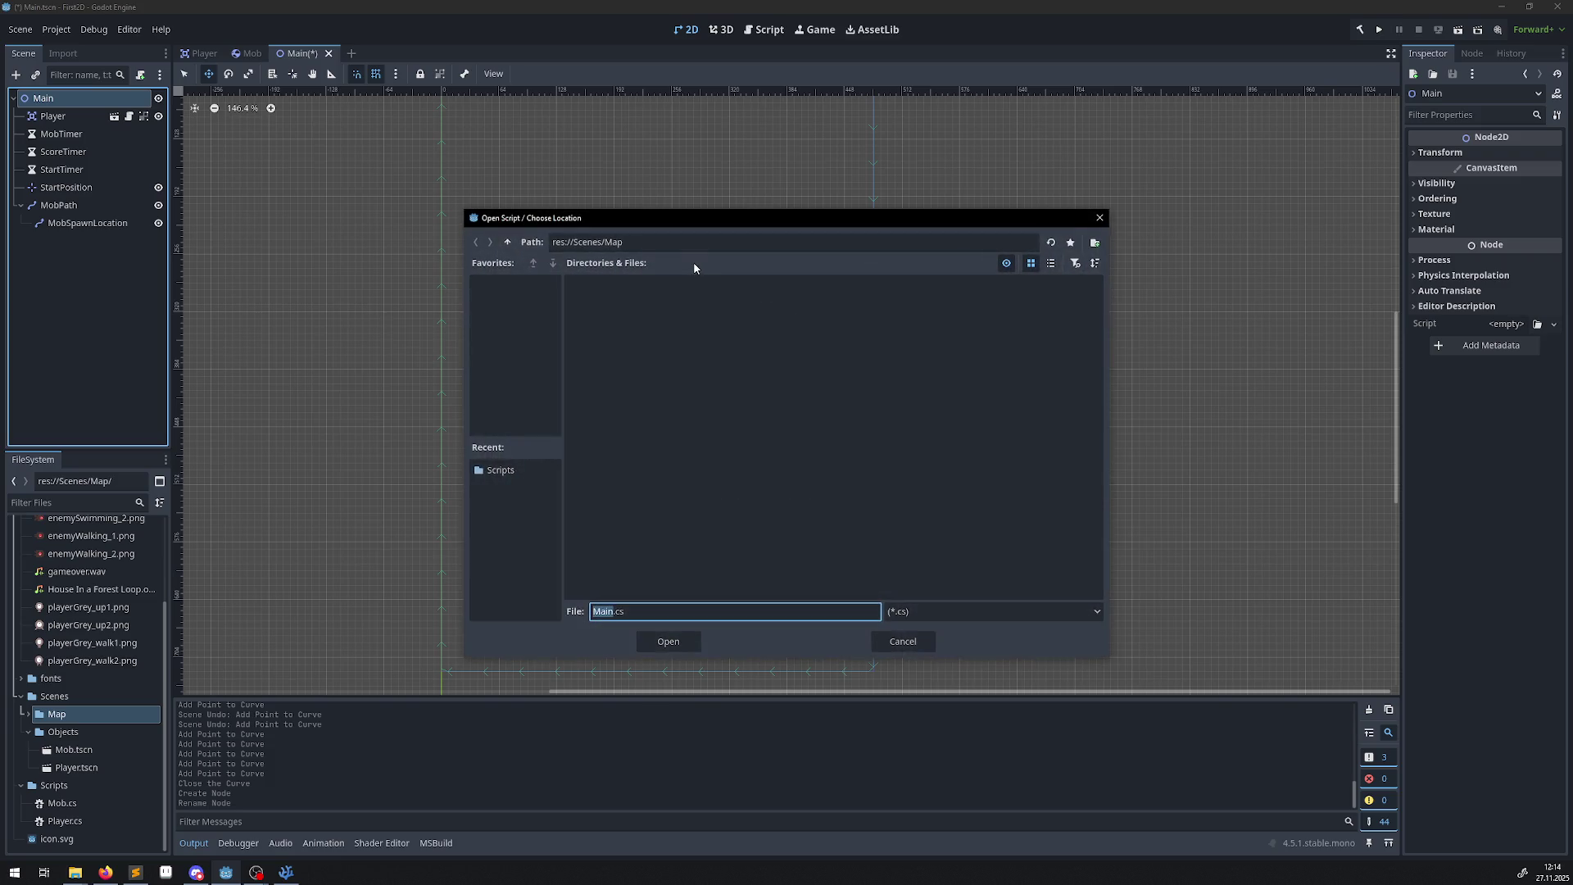
click(507, 242)
click(507, 242)
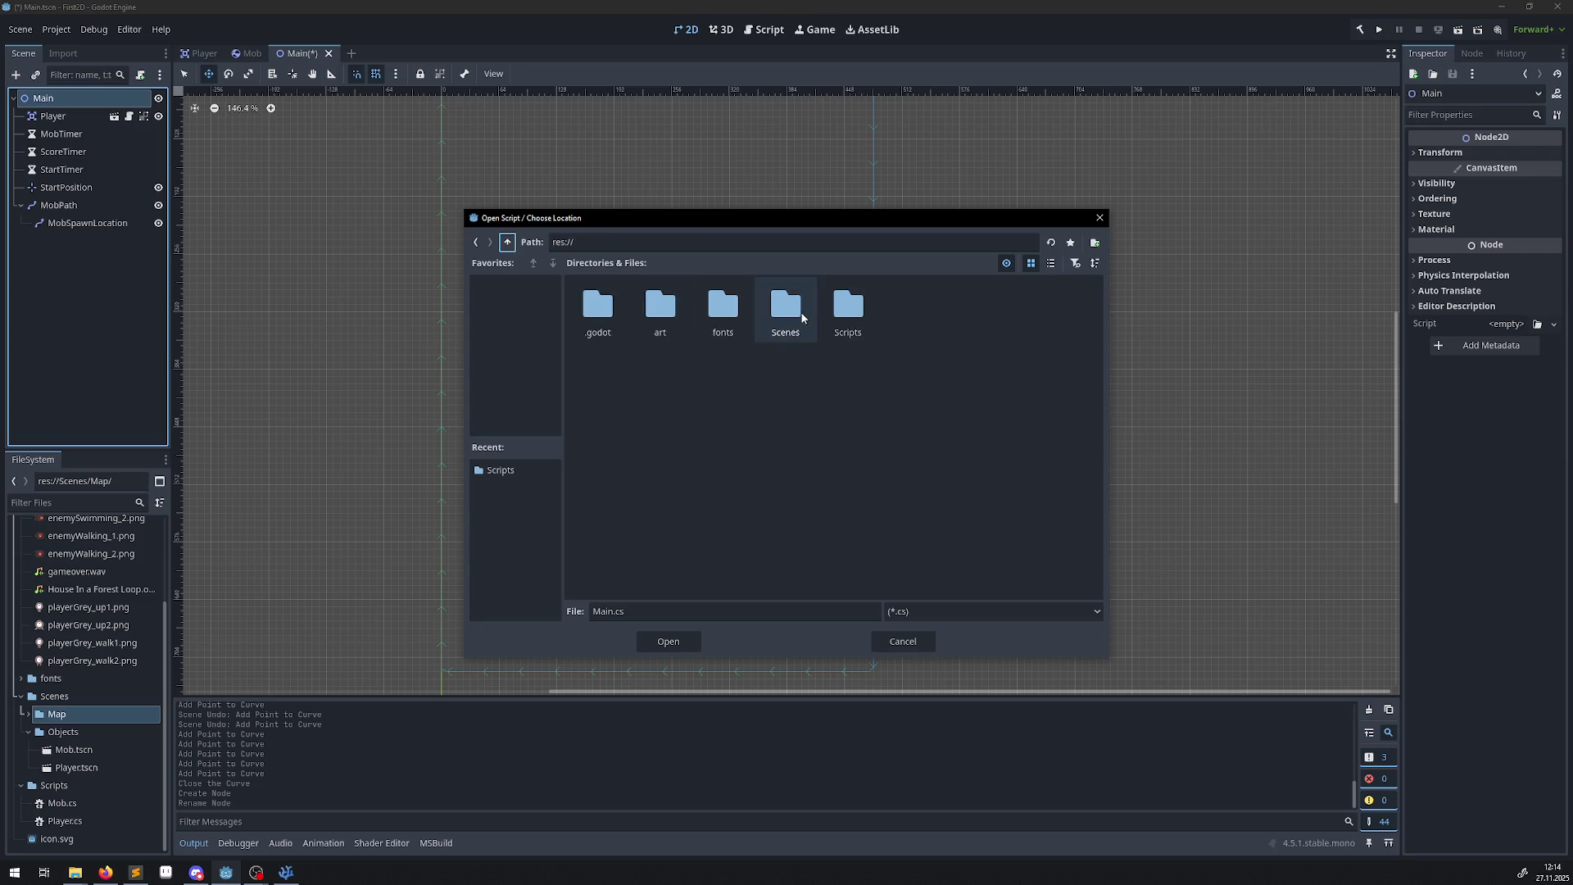
double_click(845, 308)
click(668, 640)
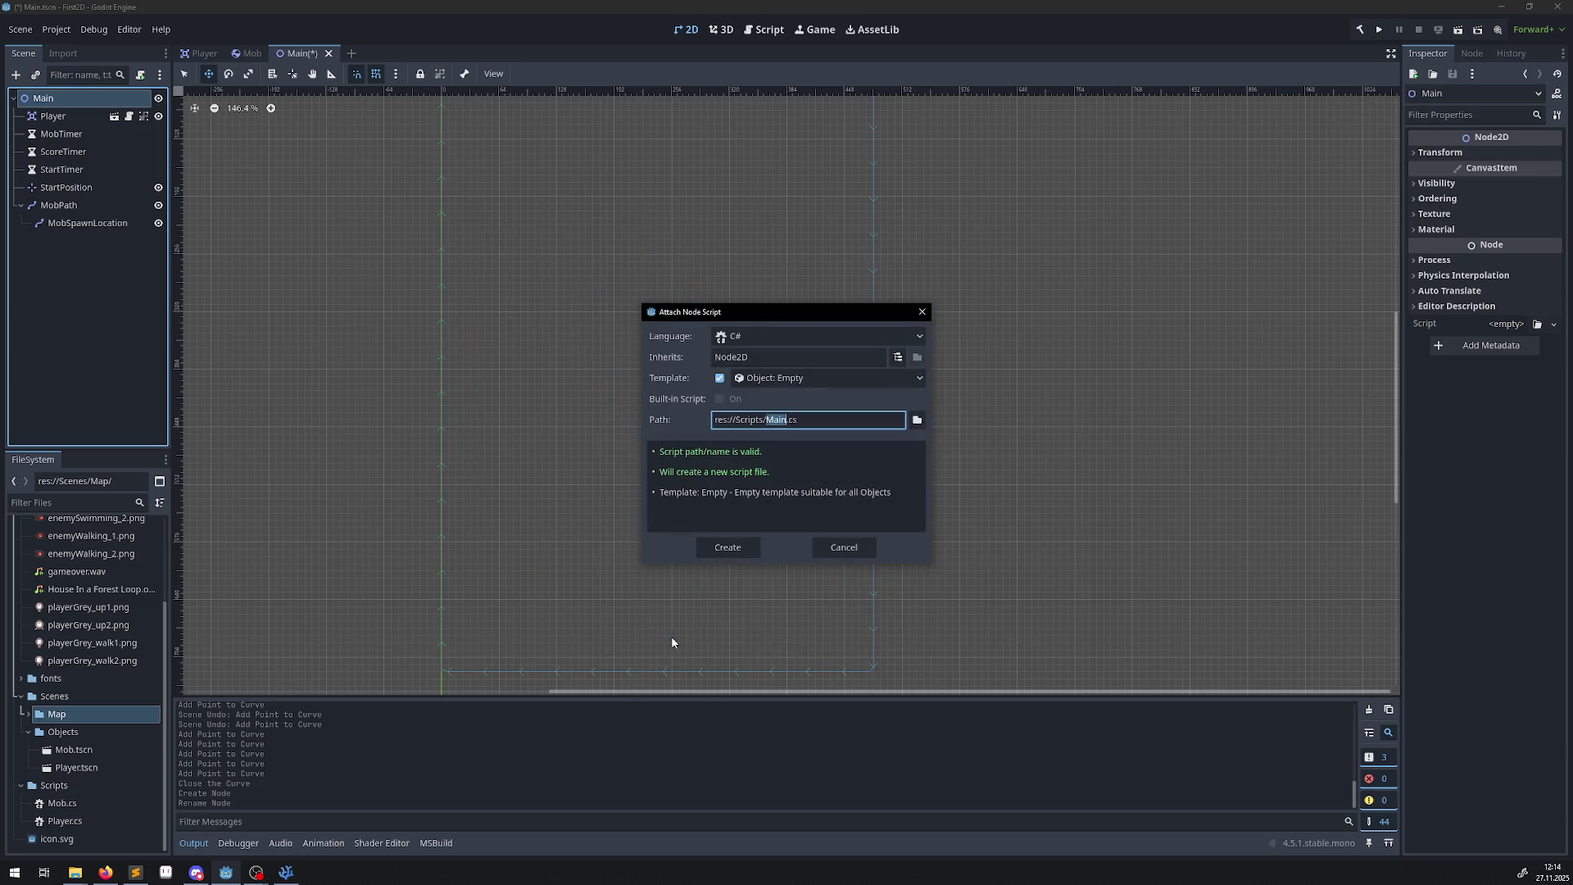
click(747, 547)
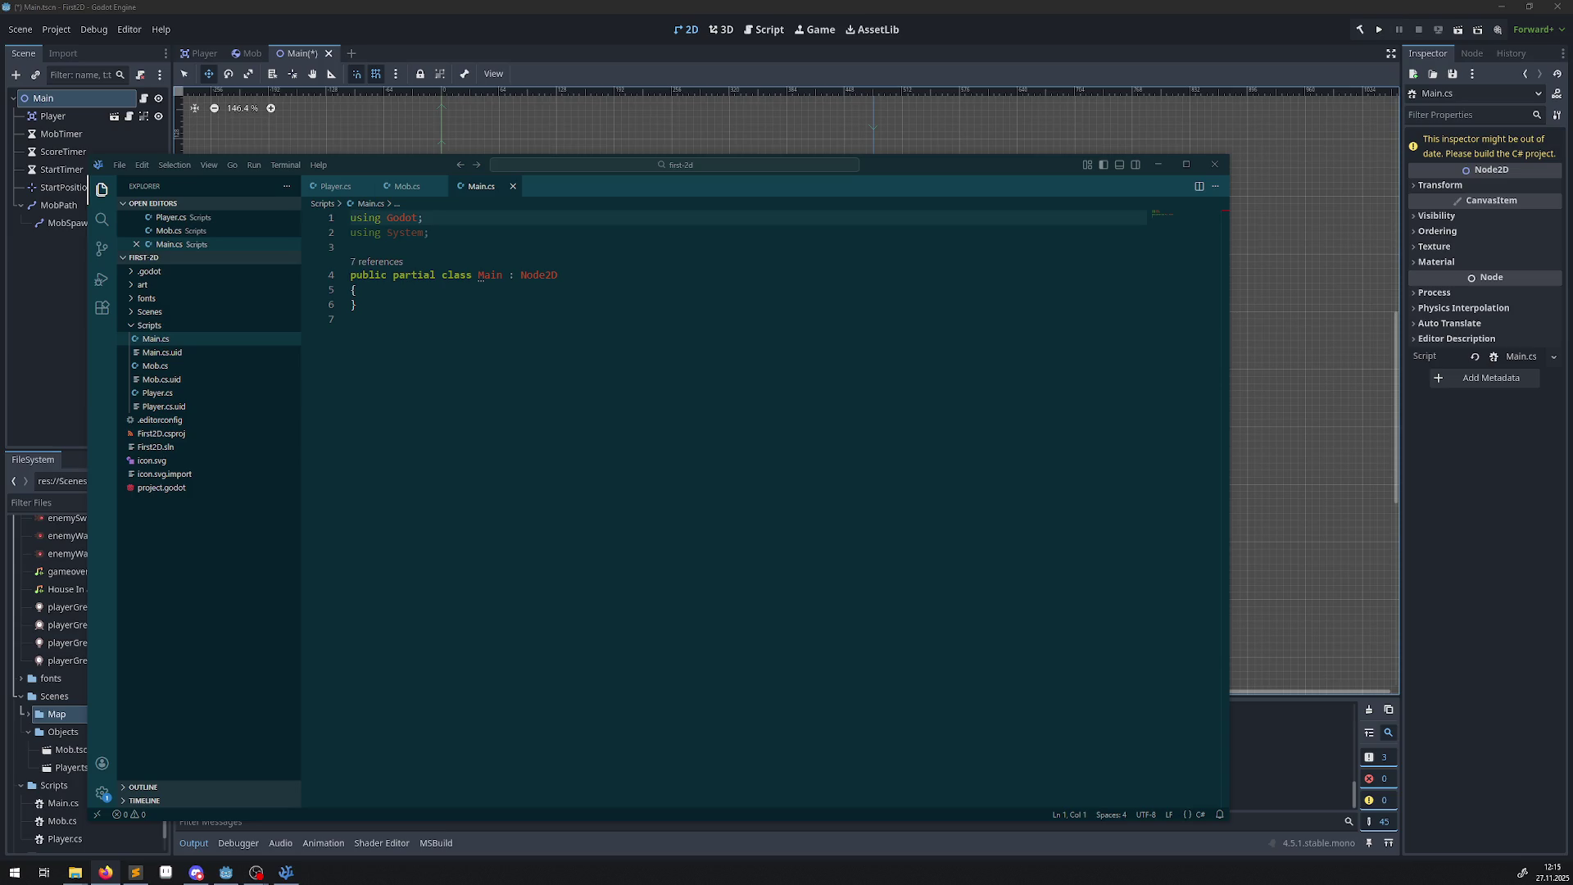
Paste an [Export] PackedScene MobScene property and private int _score field into Main.cs, then save.
click(386, 293)
key(Return)
key(Return)
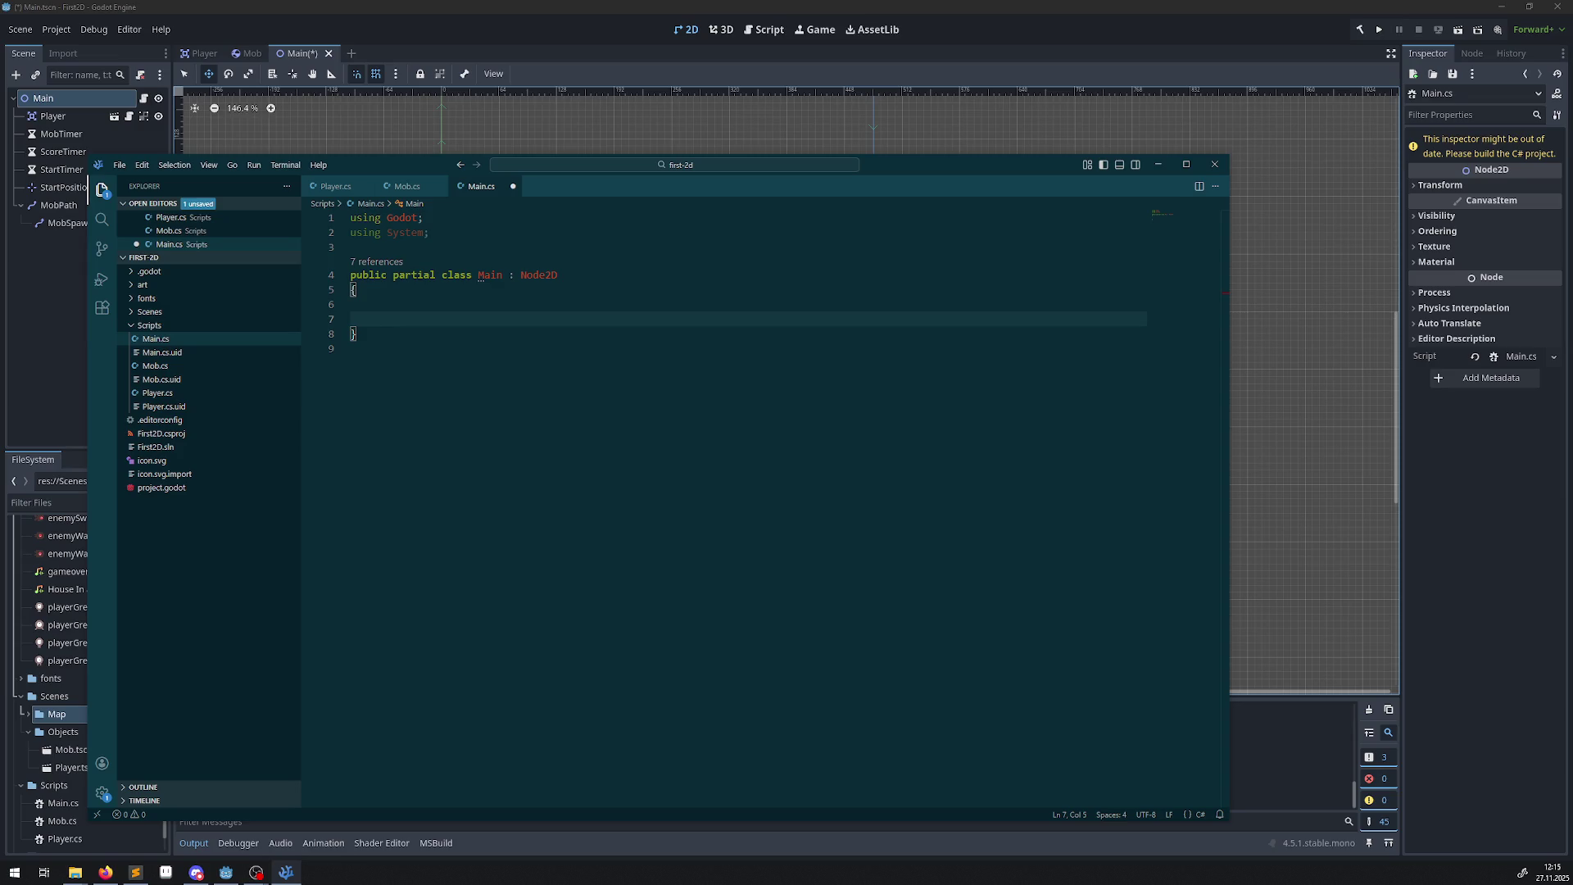
click(105, 872)
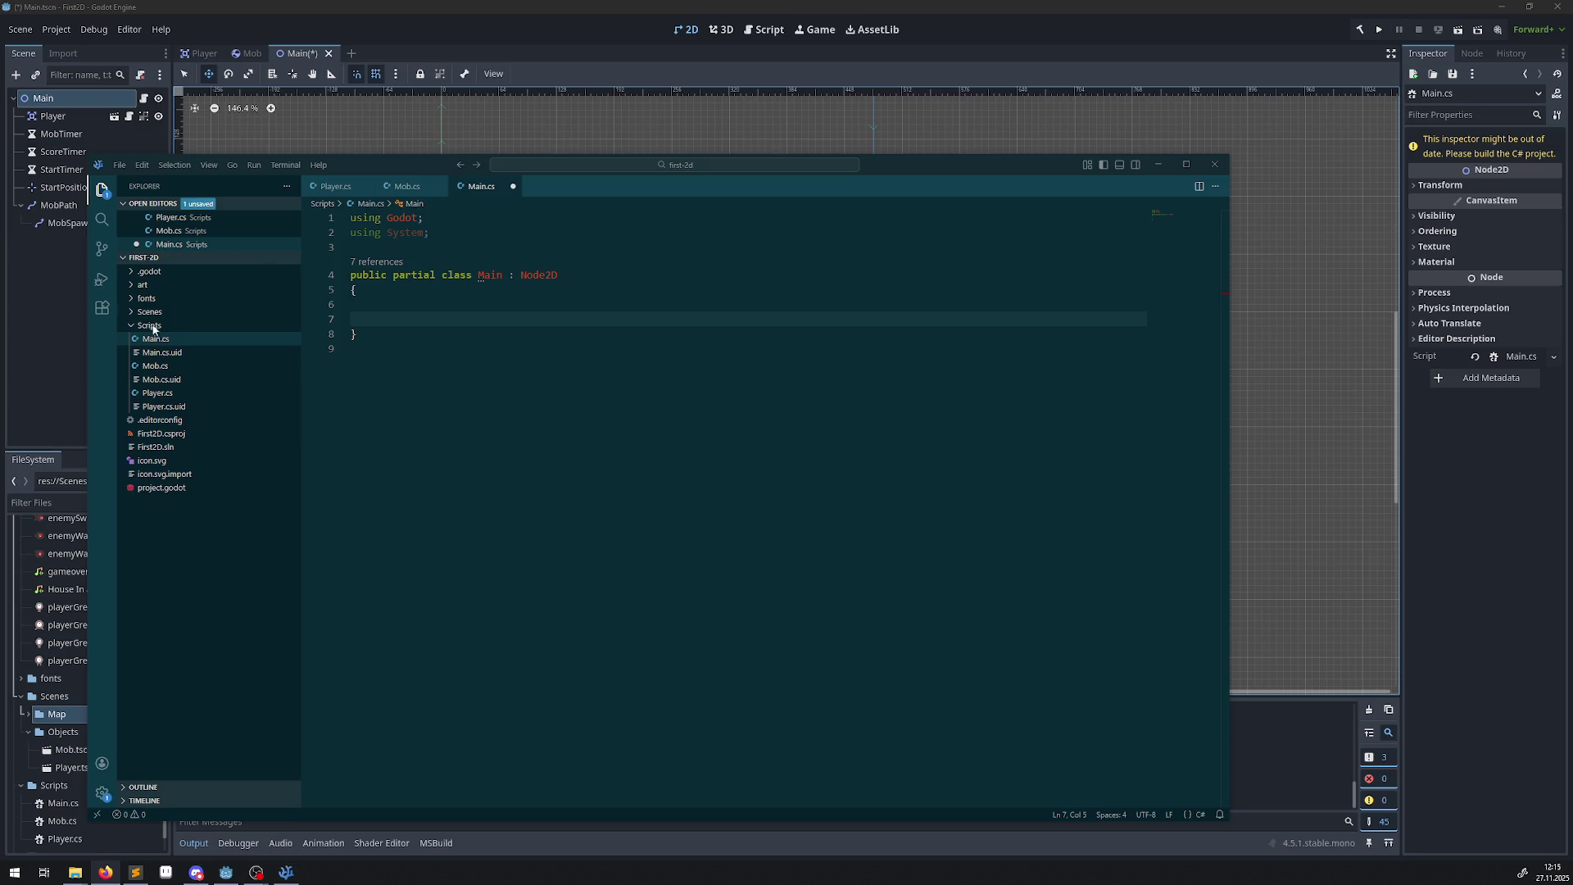
text([Export]     public PackedScene MobScene { get; set; }      private int _score;)
key(ctrl+s)
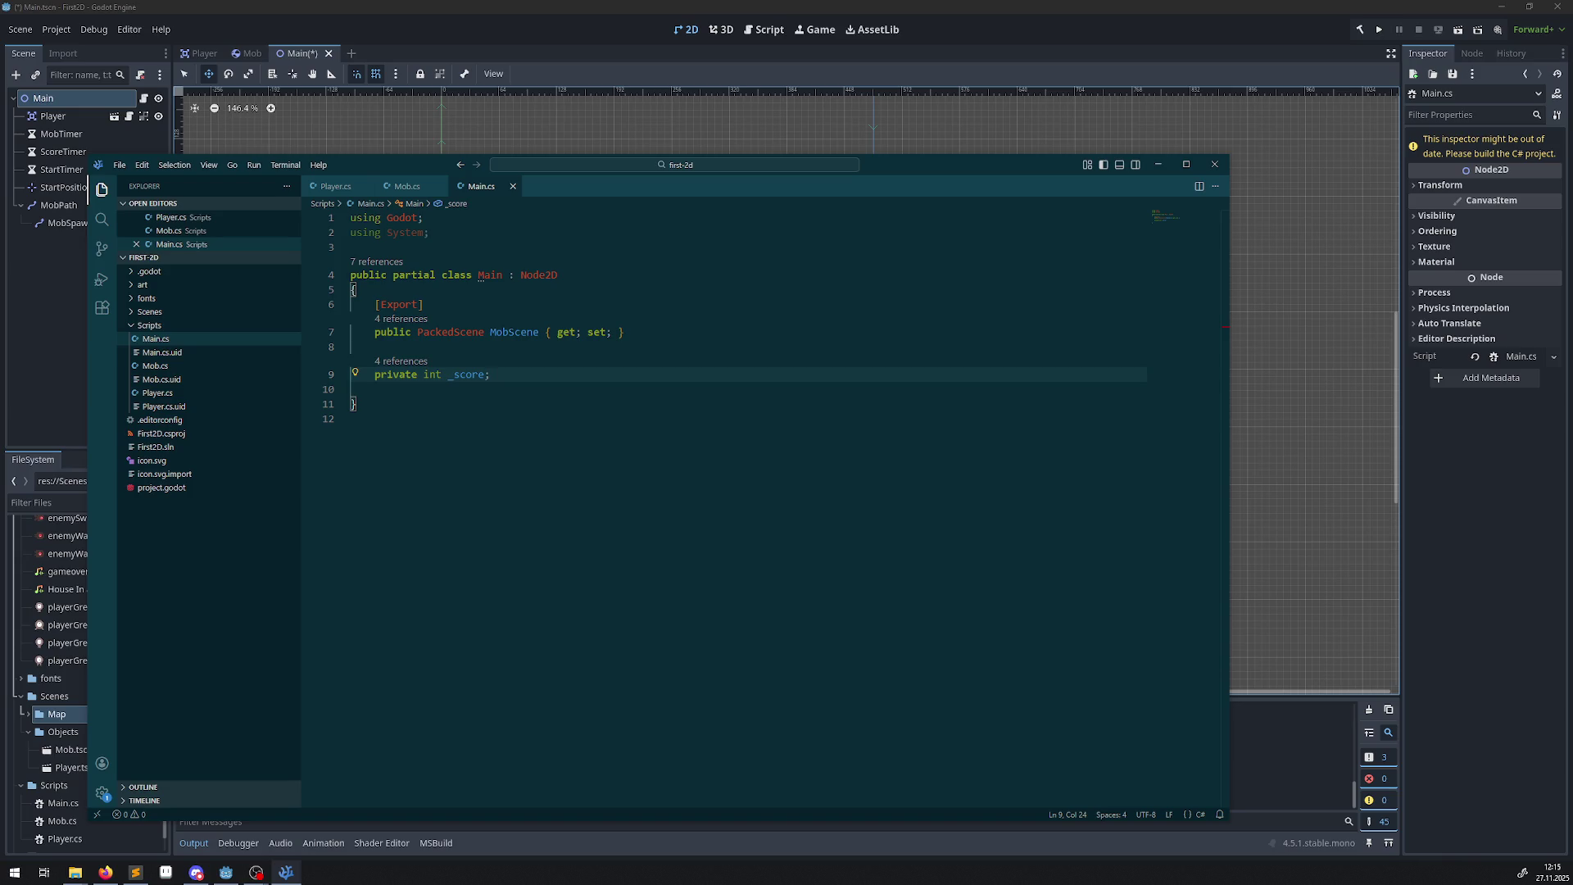
click(620, 275)
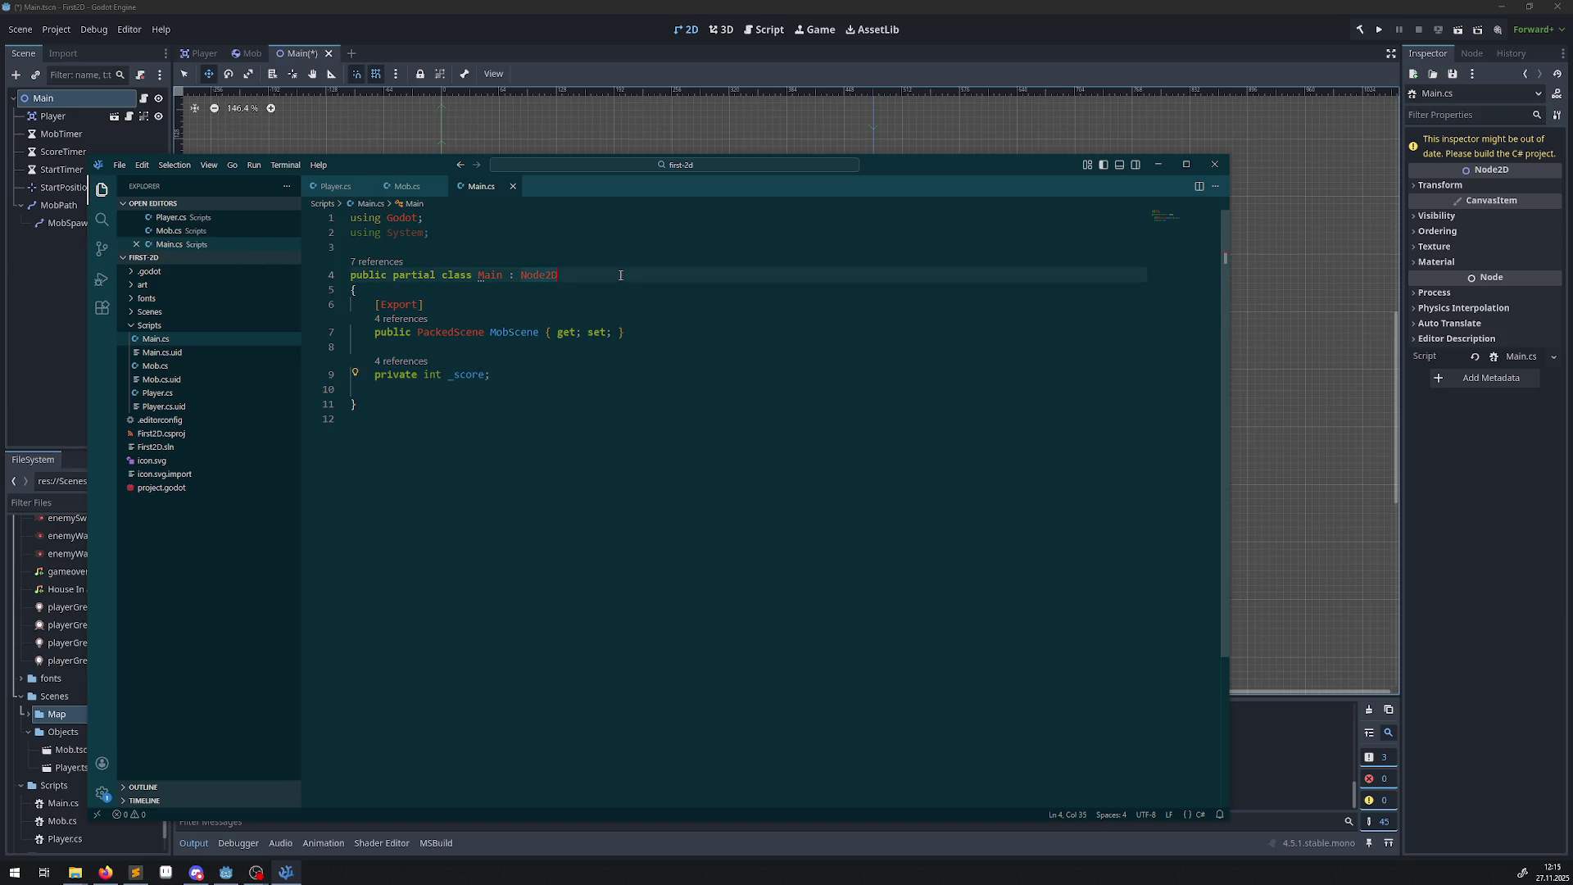
Rebuild the C# project and Quick Load Mob.tscn into Main's Mob Scene property.
click(1167, 164)
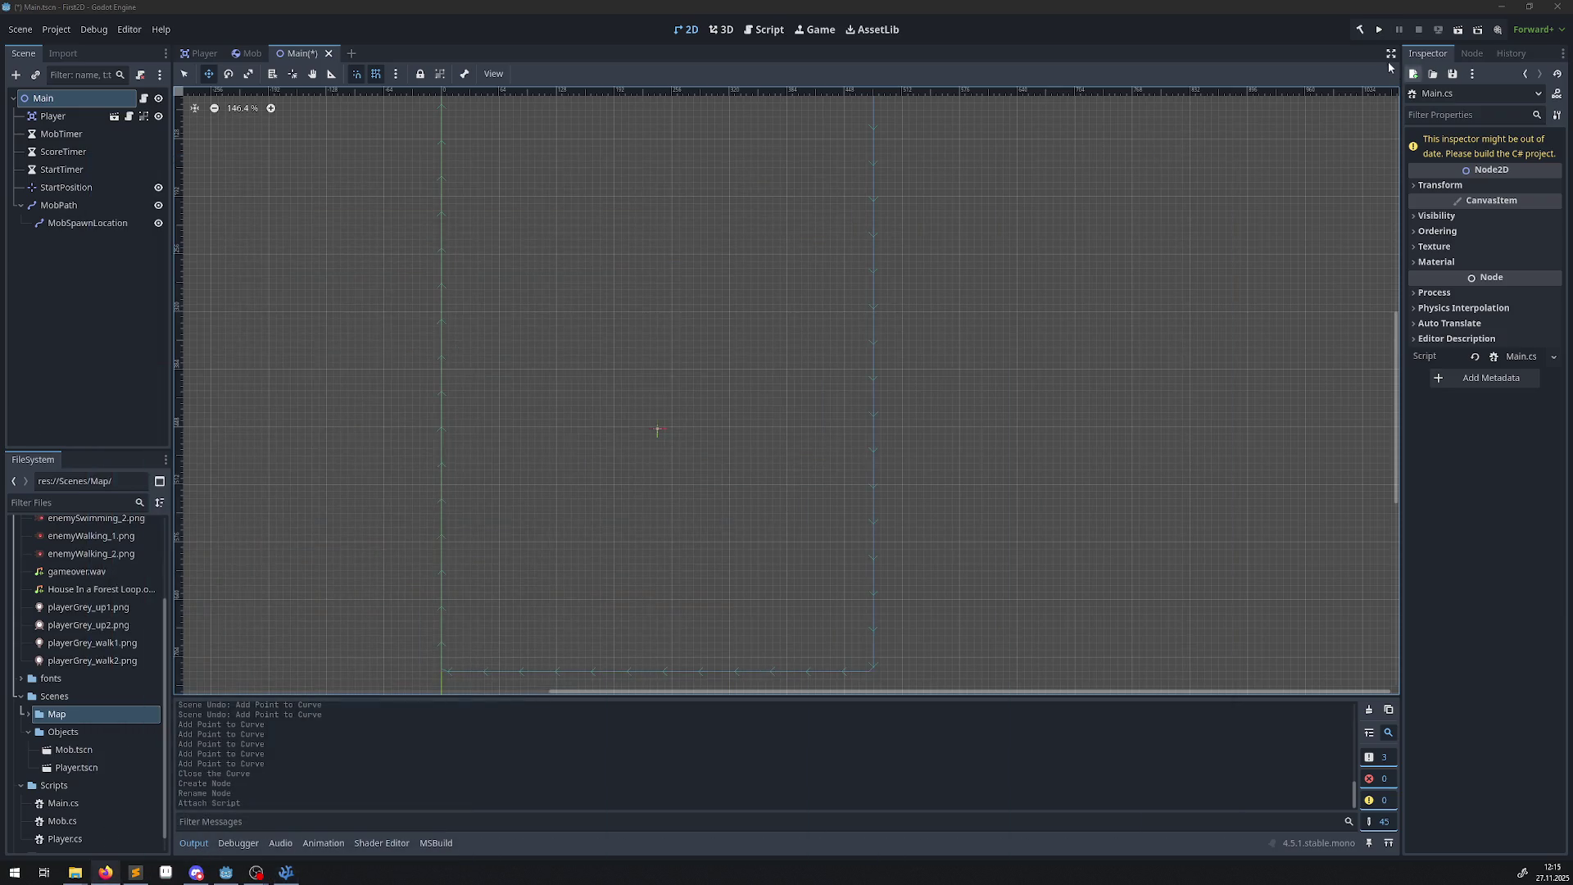
click(1359, 30)
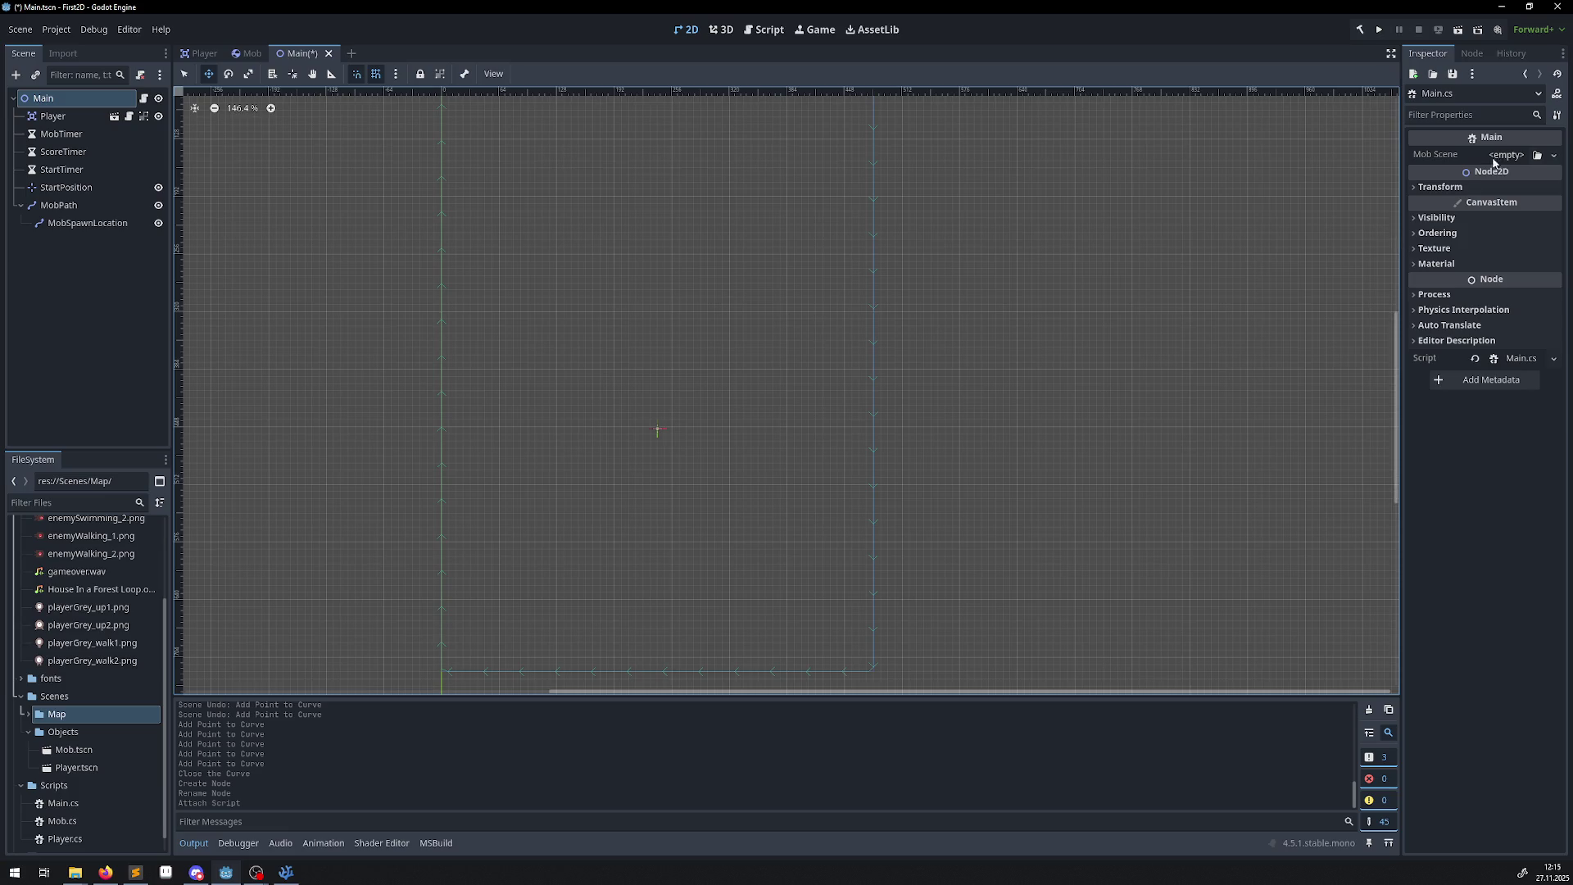
click(1524, 160)
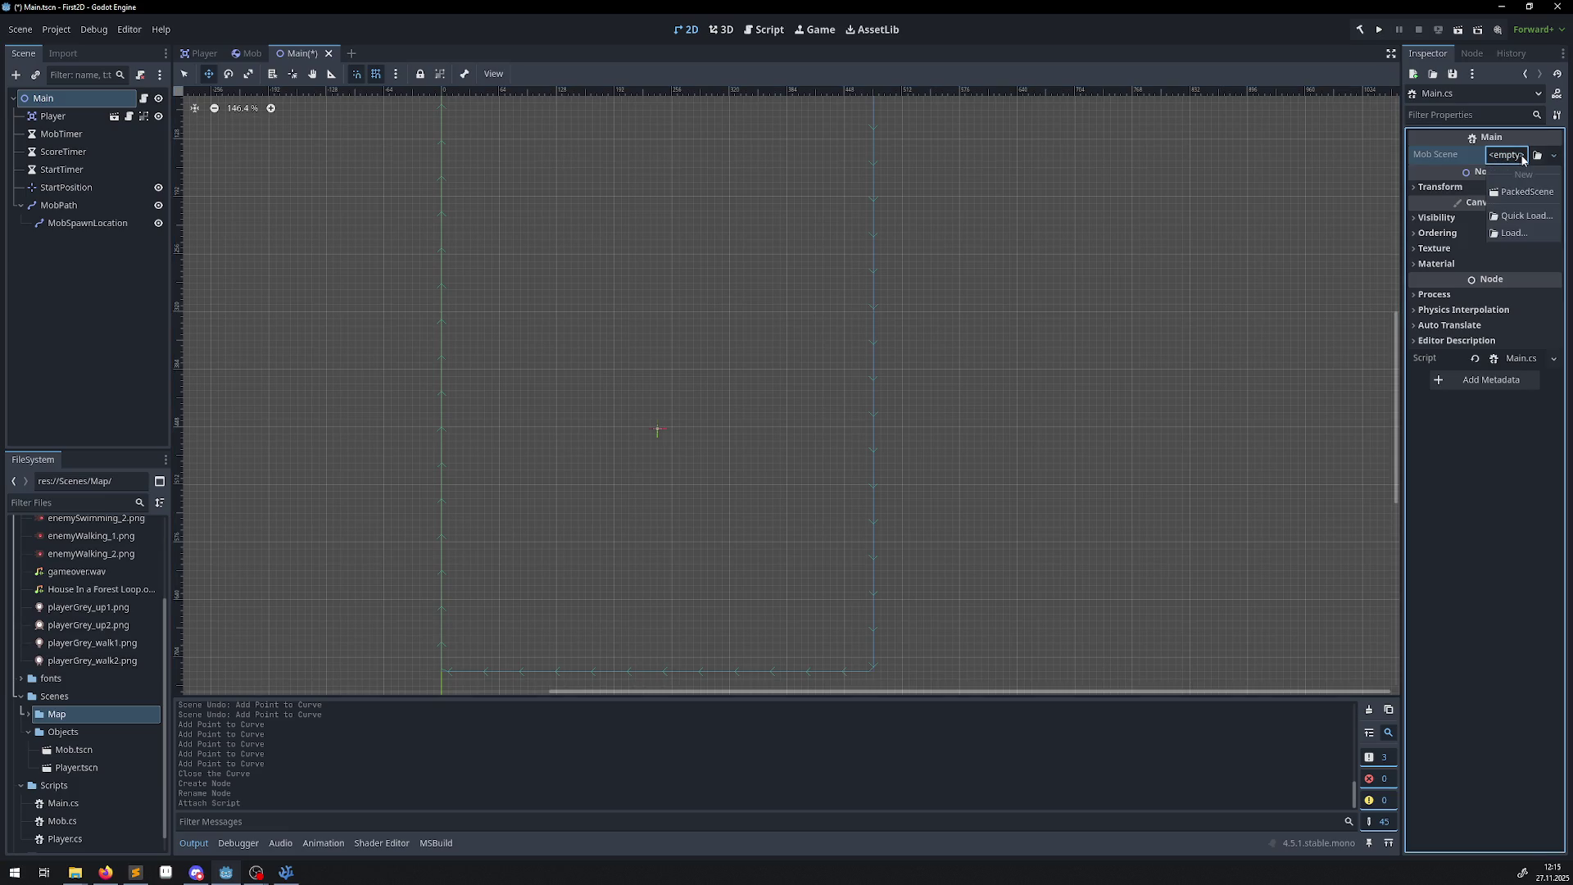
click(1522, 159)
click(1516, 160)
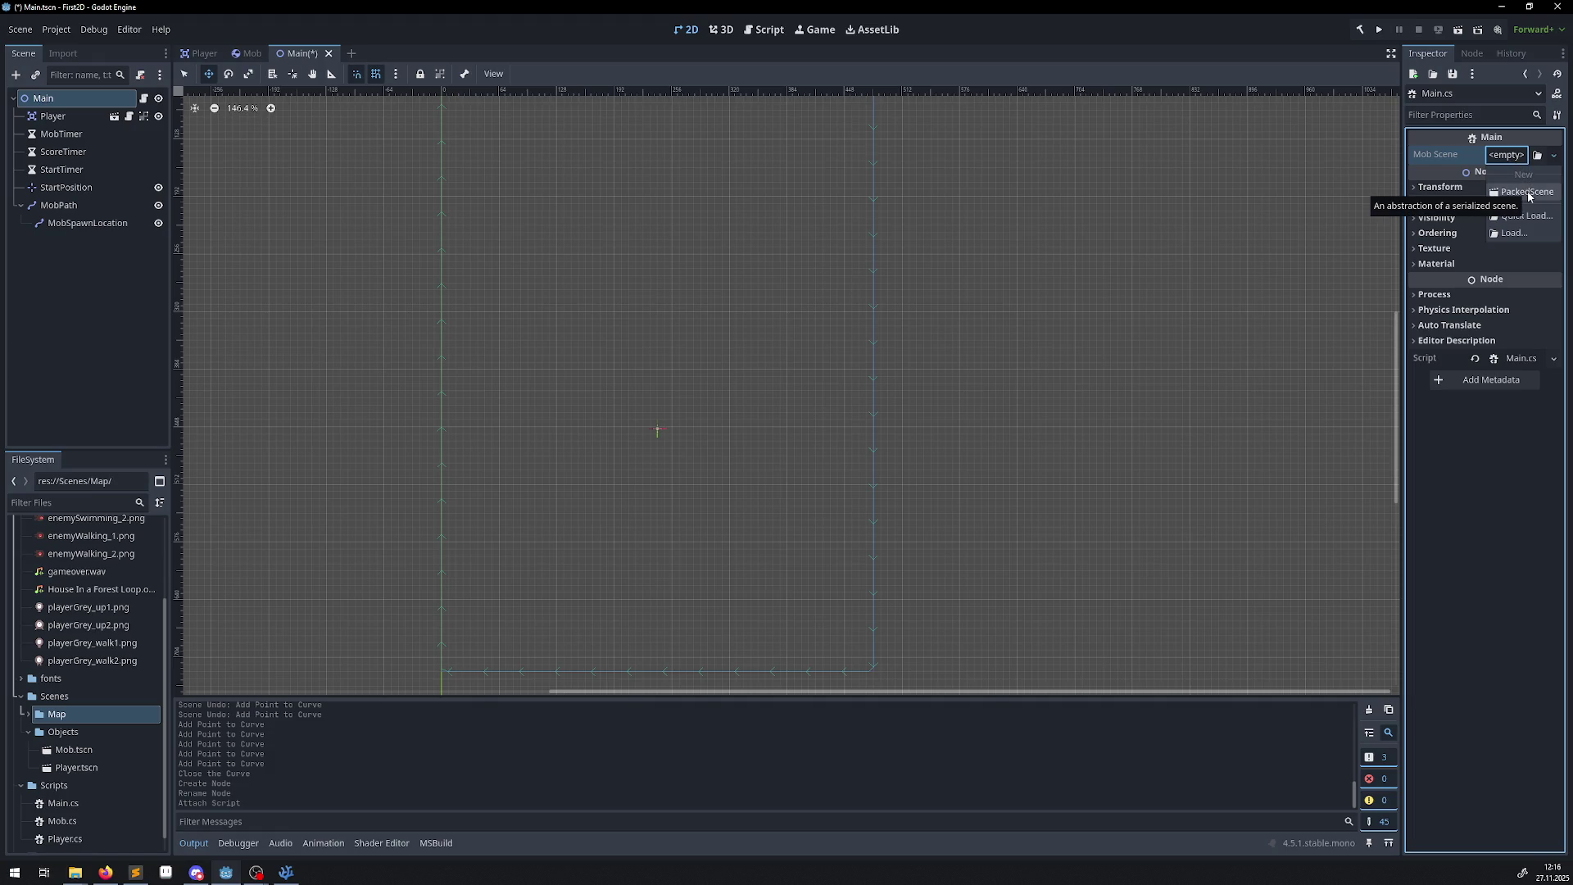
click(1553, 159)
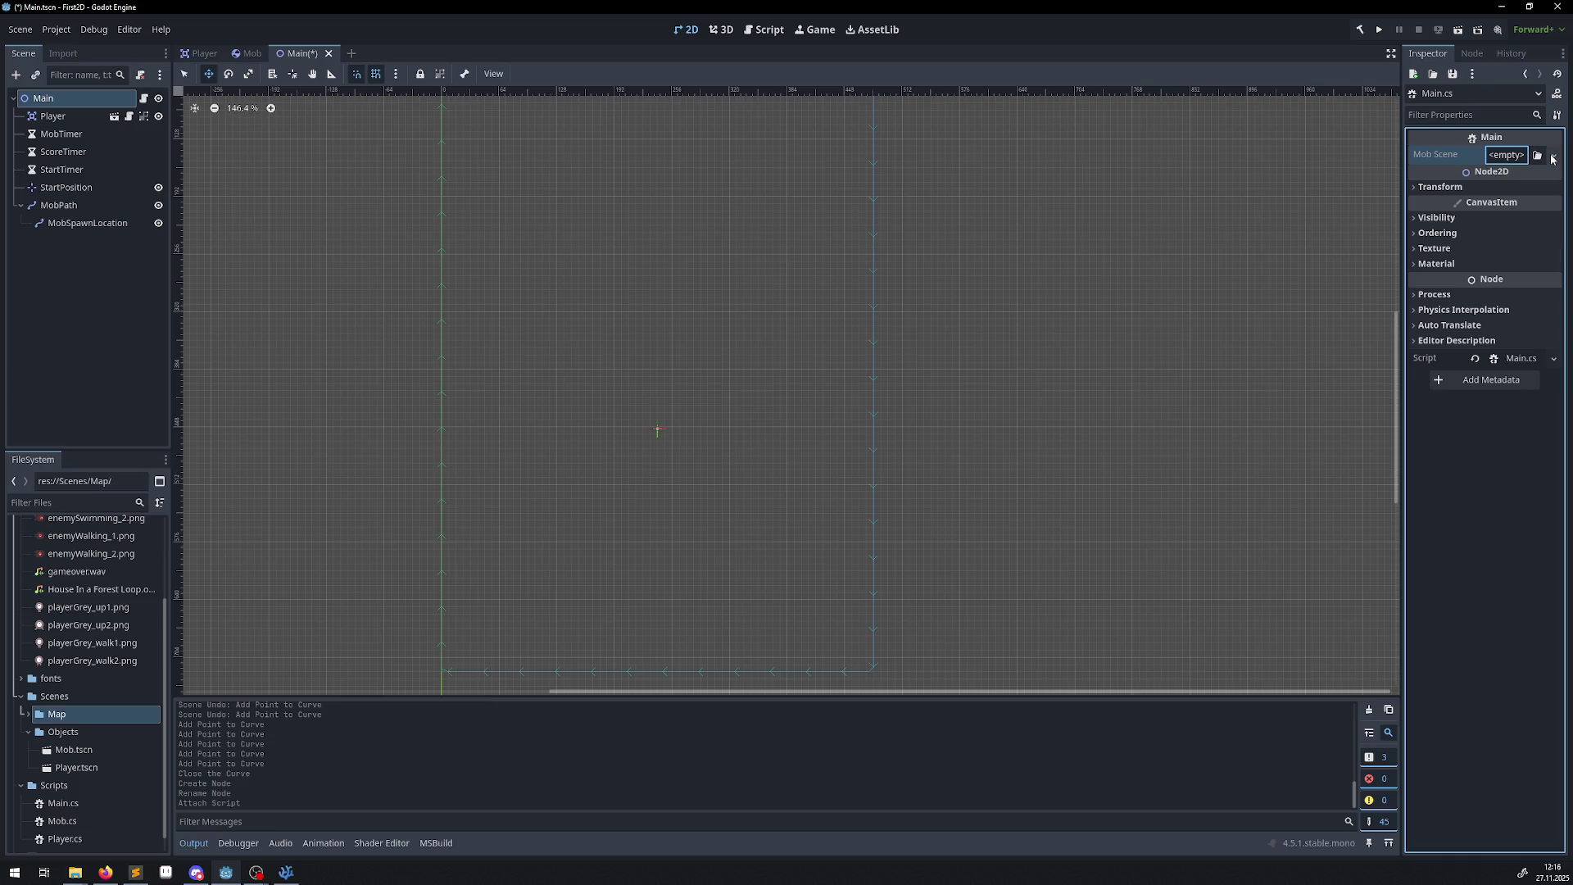
click(1553, 159)
click(1553, 159)
click(1538, 156)
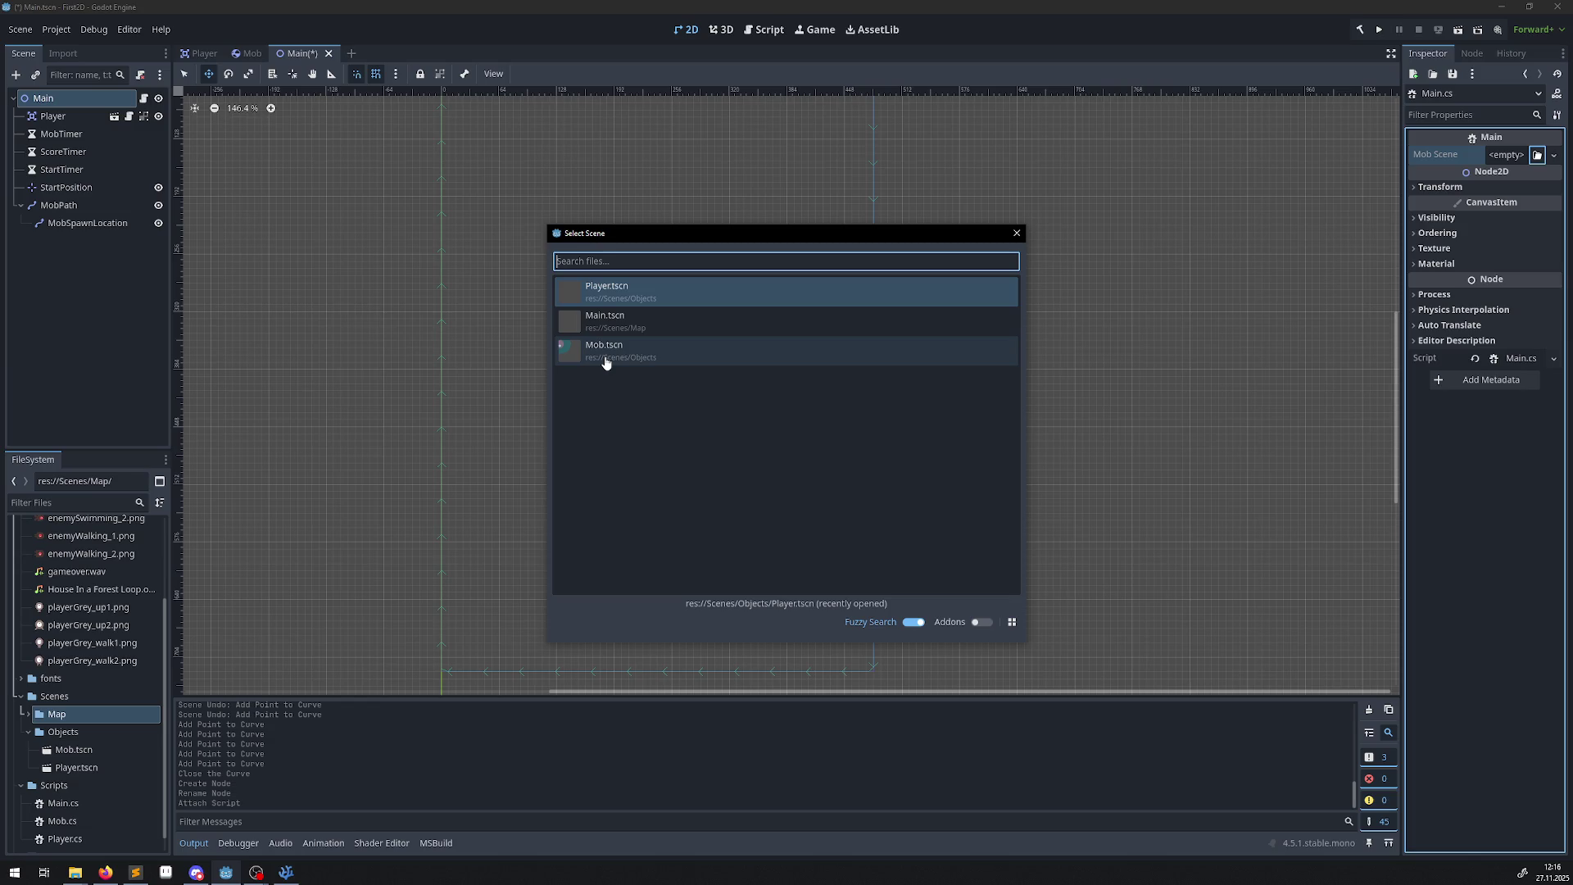
click(606, 363)
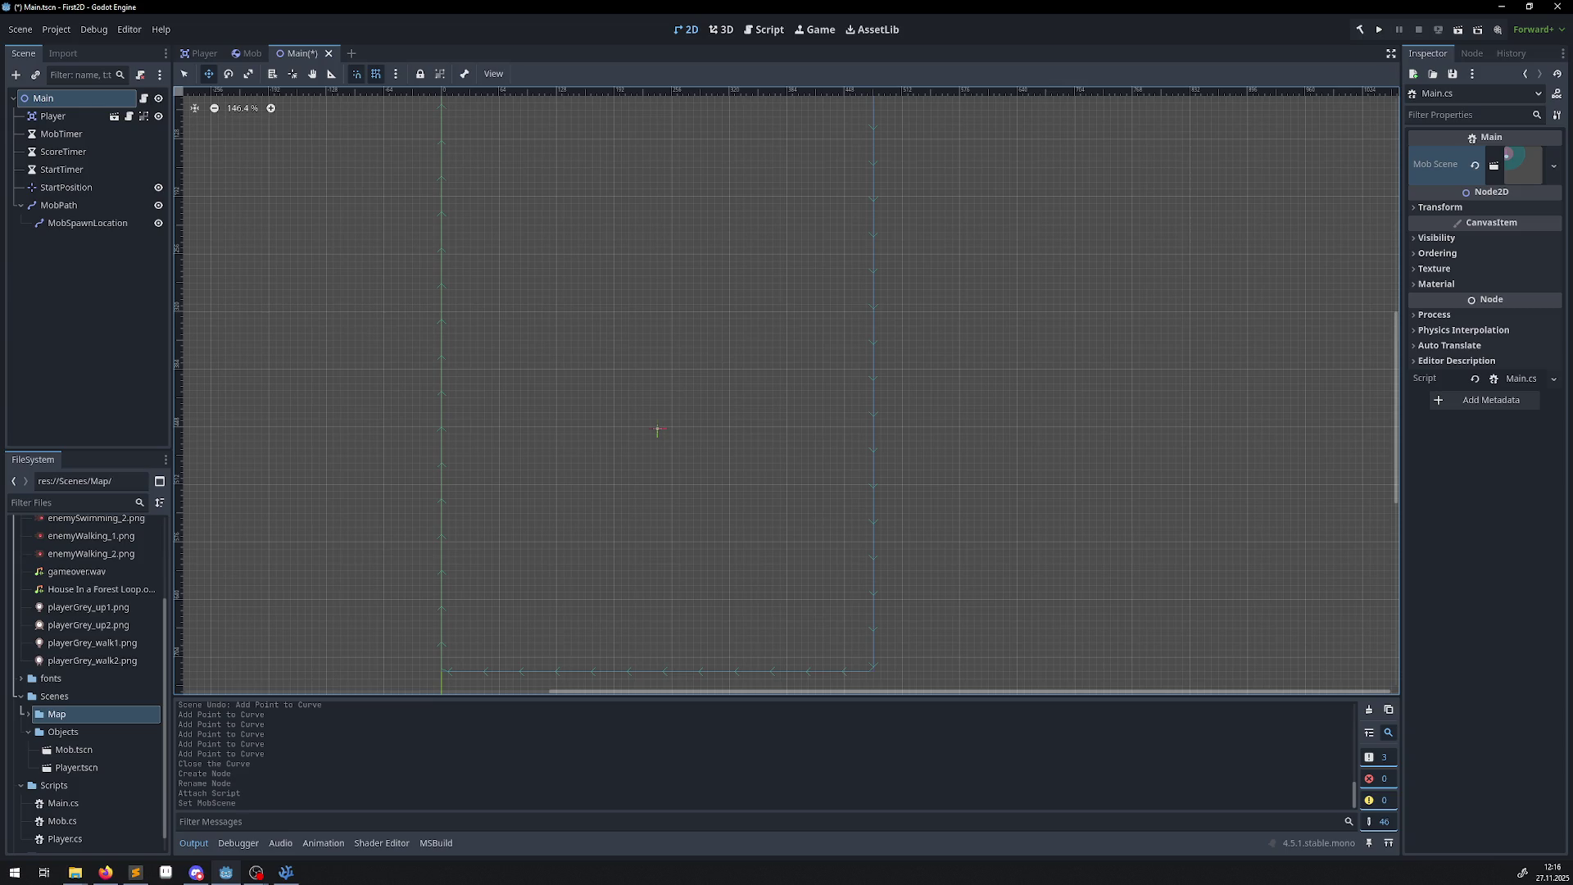
key(alt+Tab)
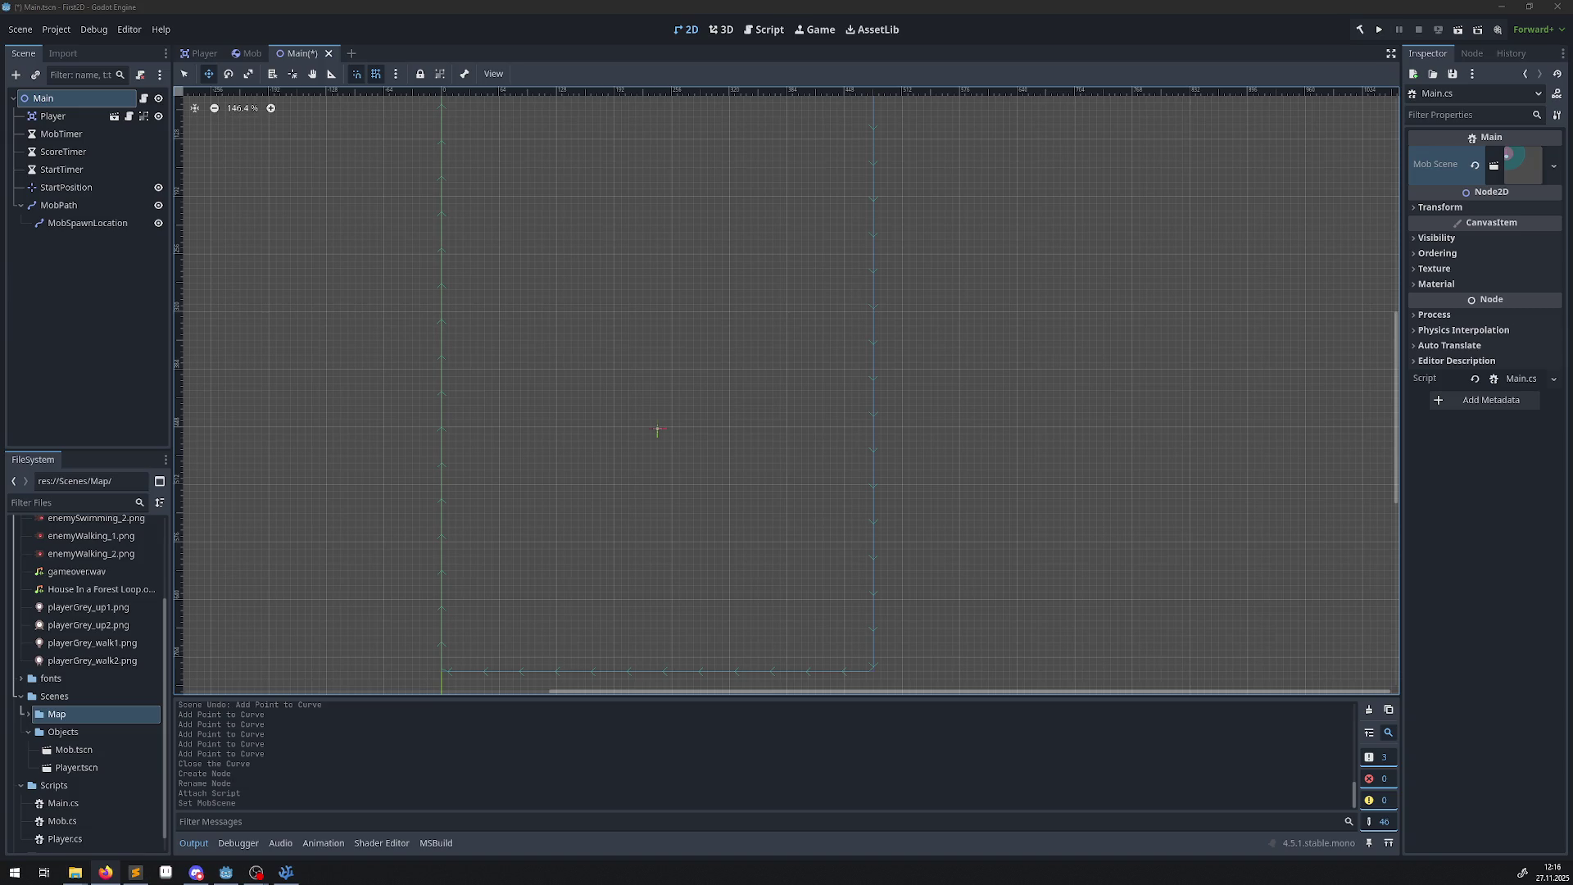
Select Player and bring up the Connect dialog for its Hit() signal.
click(52, 117)
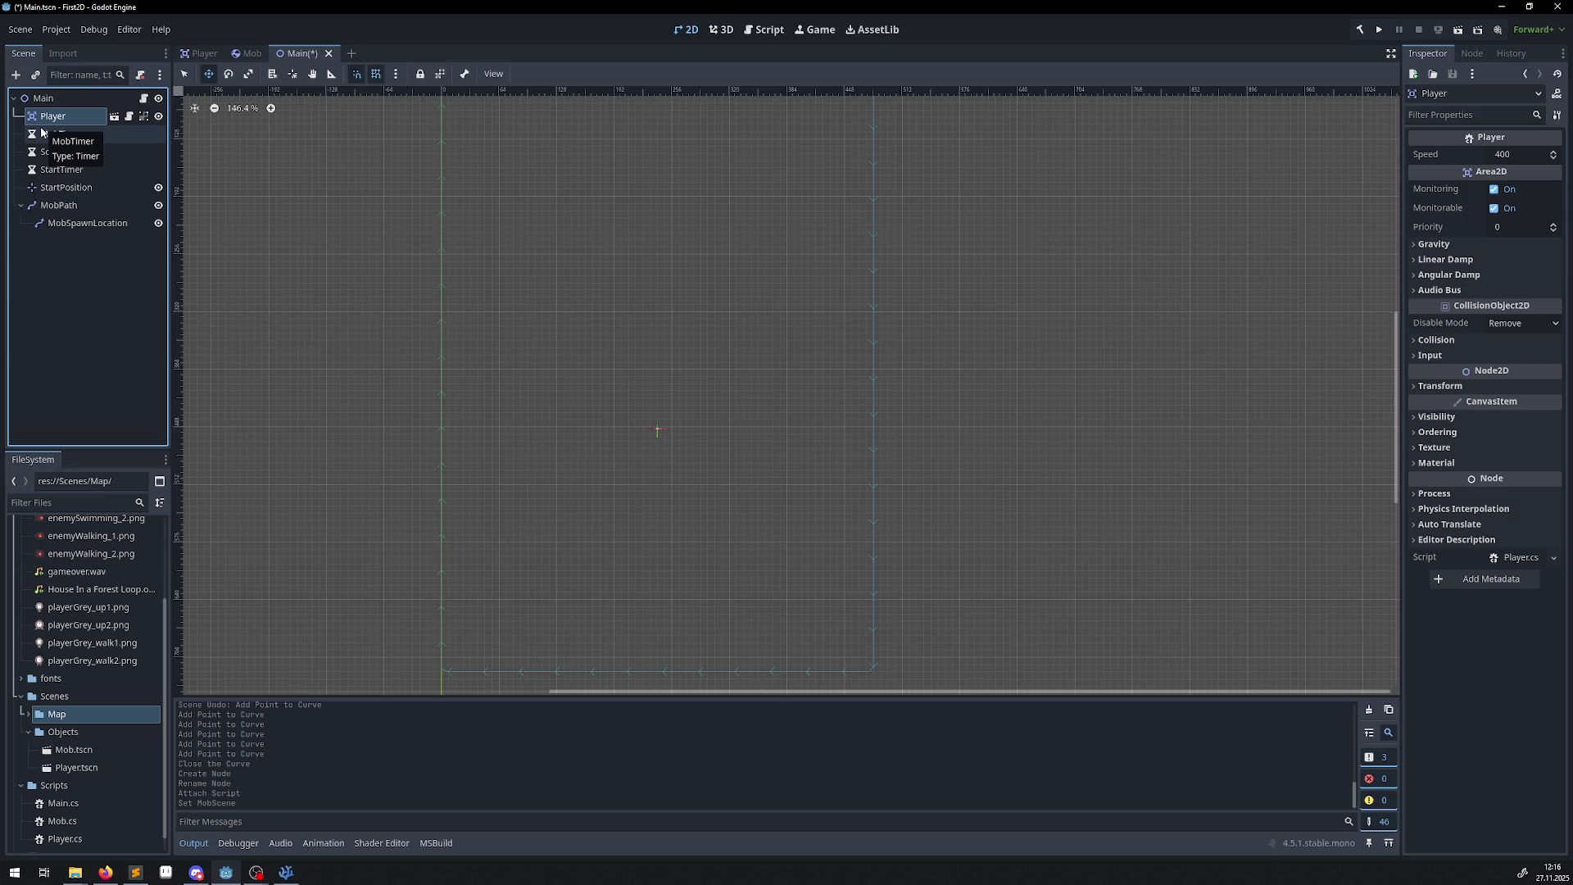
click(1472, 54)
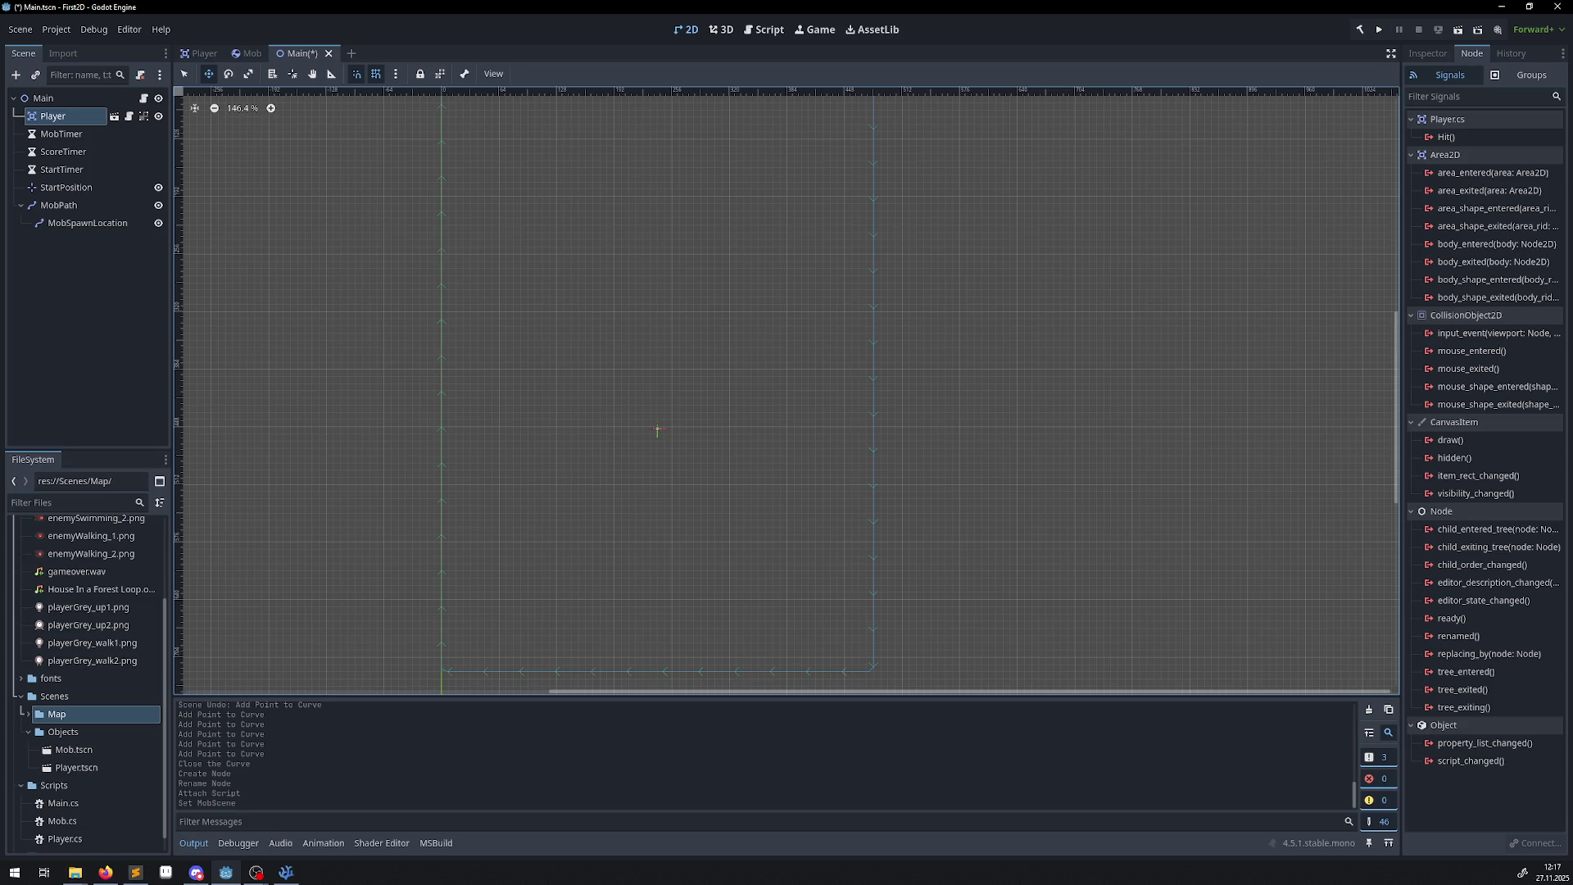
double_click(1445, 137)
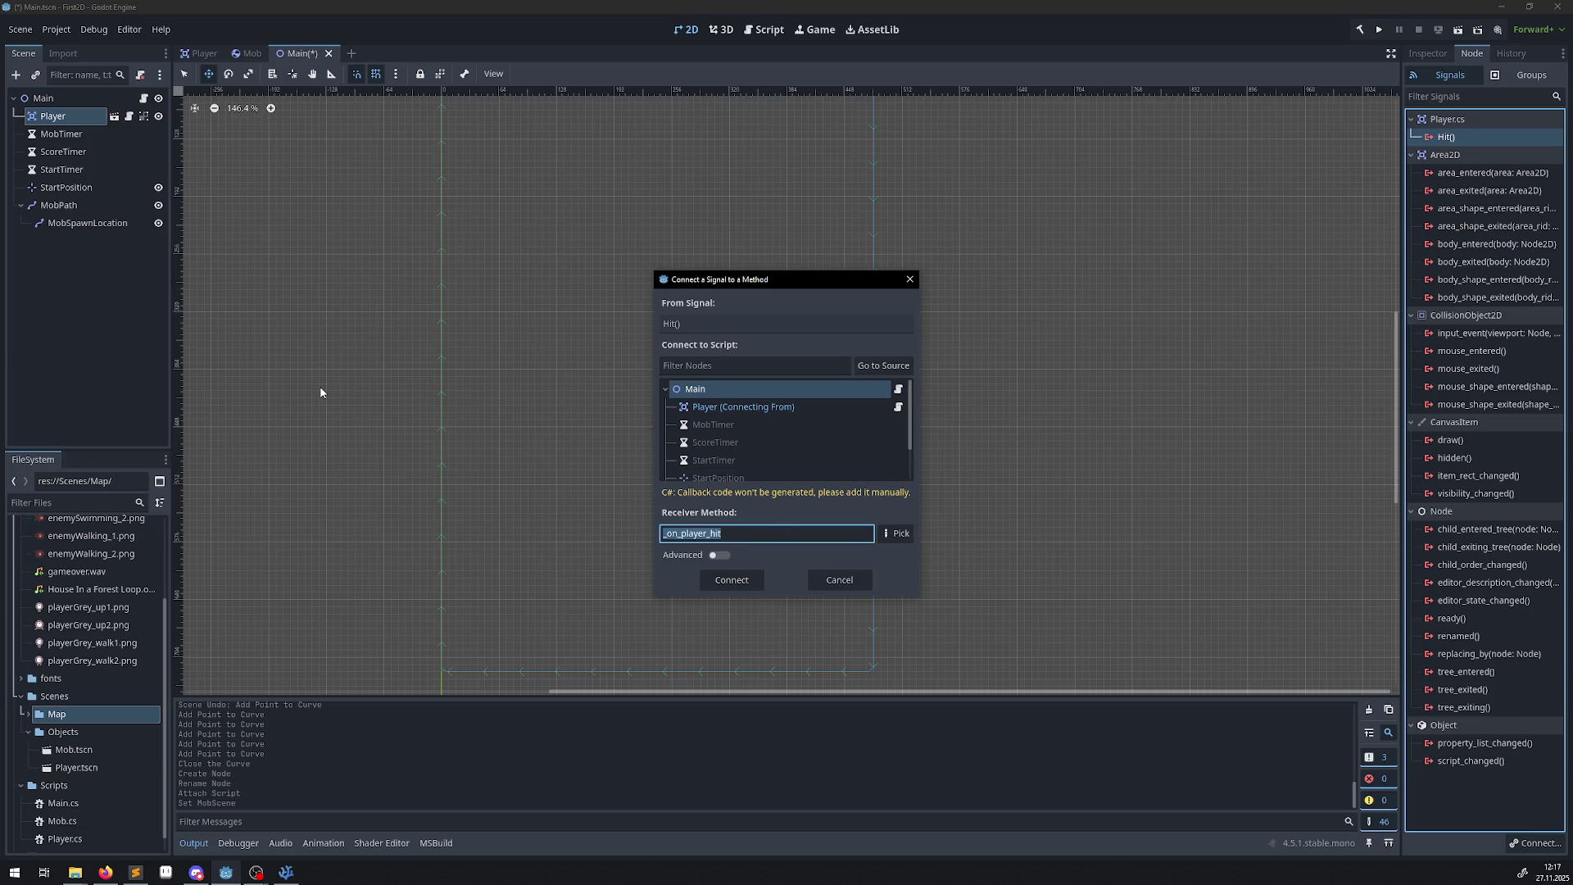
Connect the Player's Hit signal to Main using receiver method game_over.
text(game_o)
text(ver)
click(735, 583)
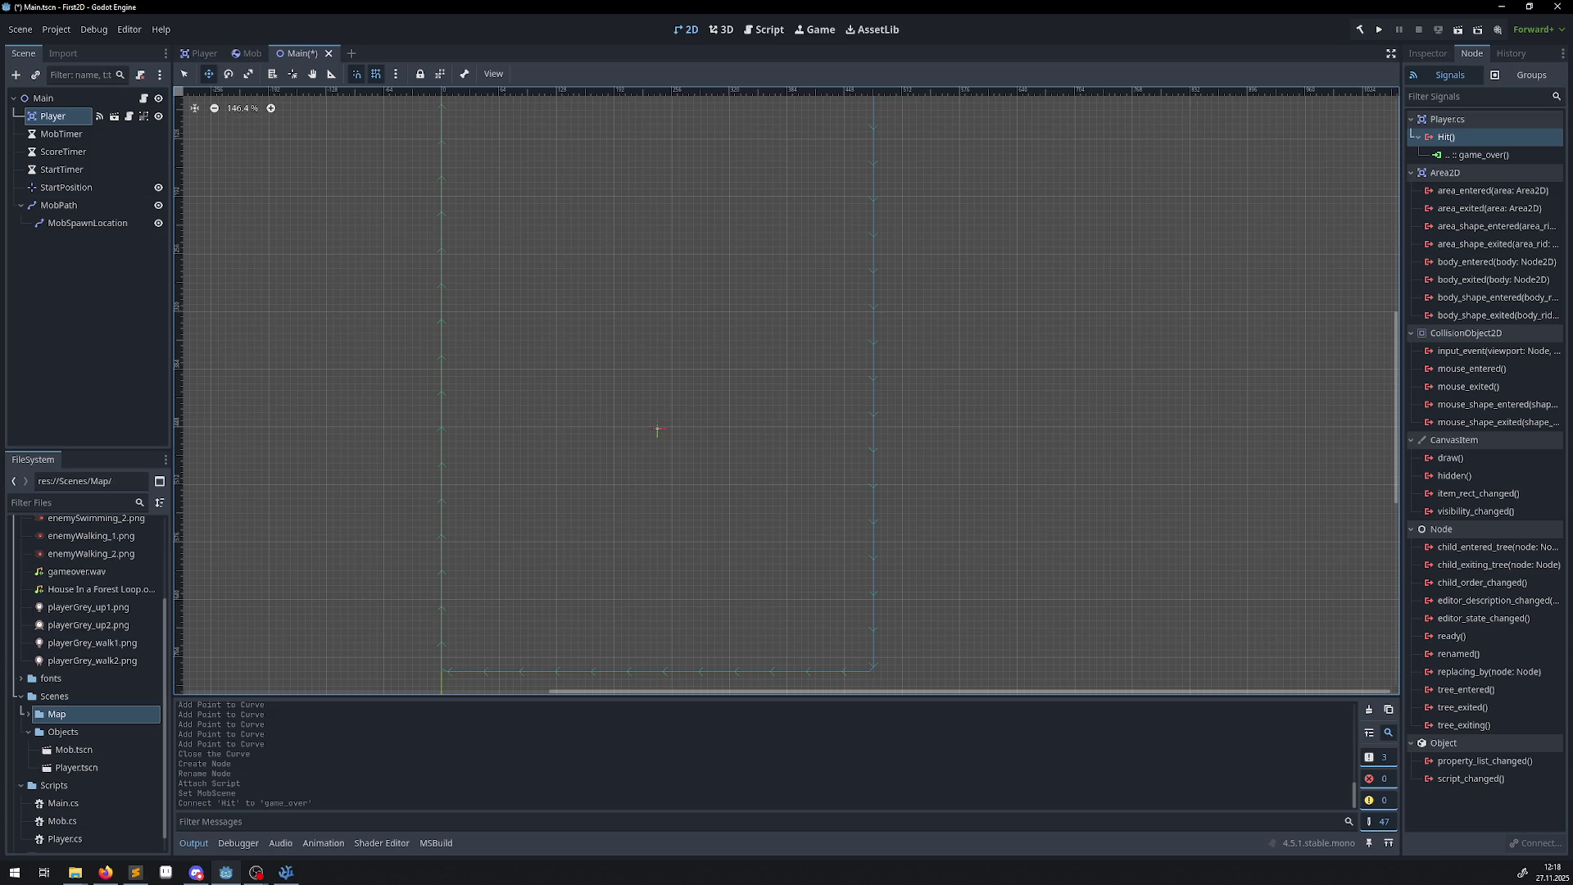
key(alt+Tab)
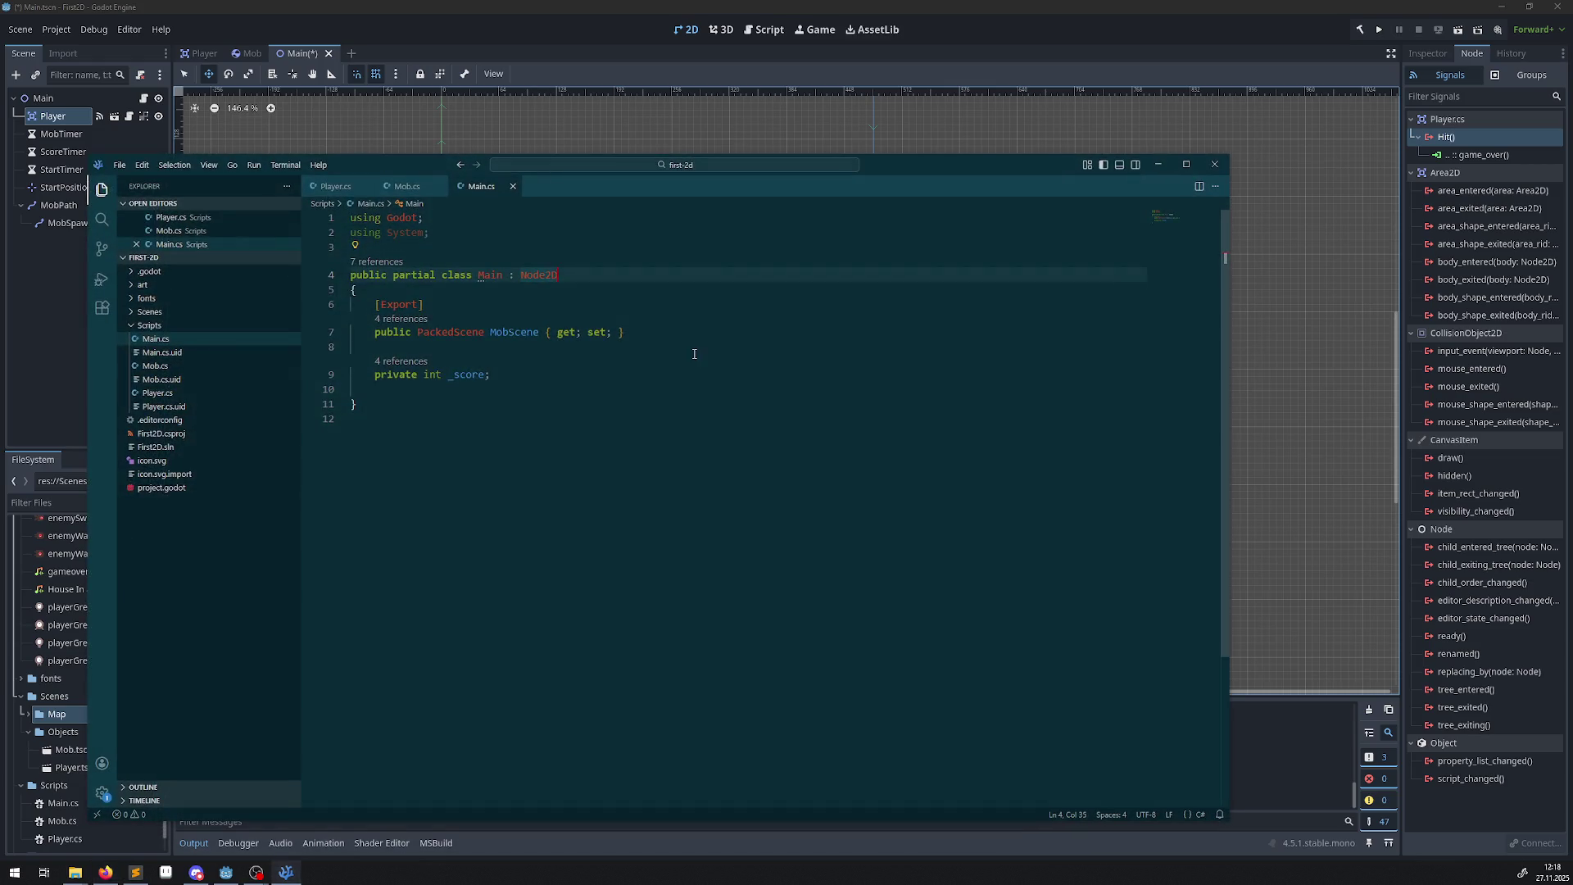
Paste the GameOver and NewGame methods below _score, fix their indentation, and save Main.cs.
click(508, 372)
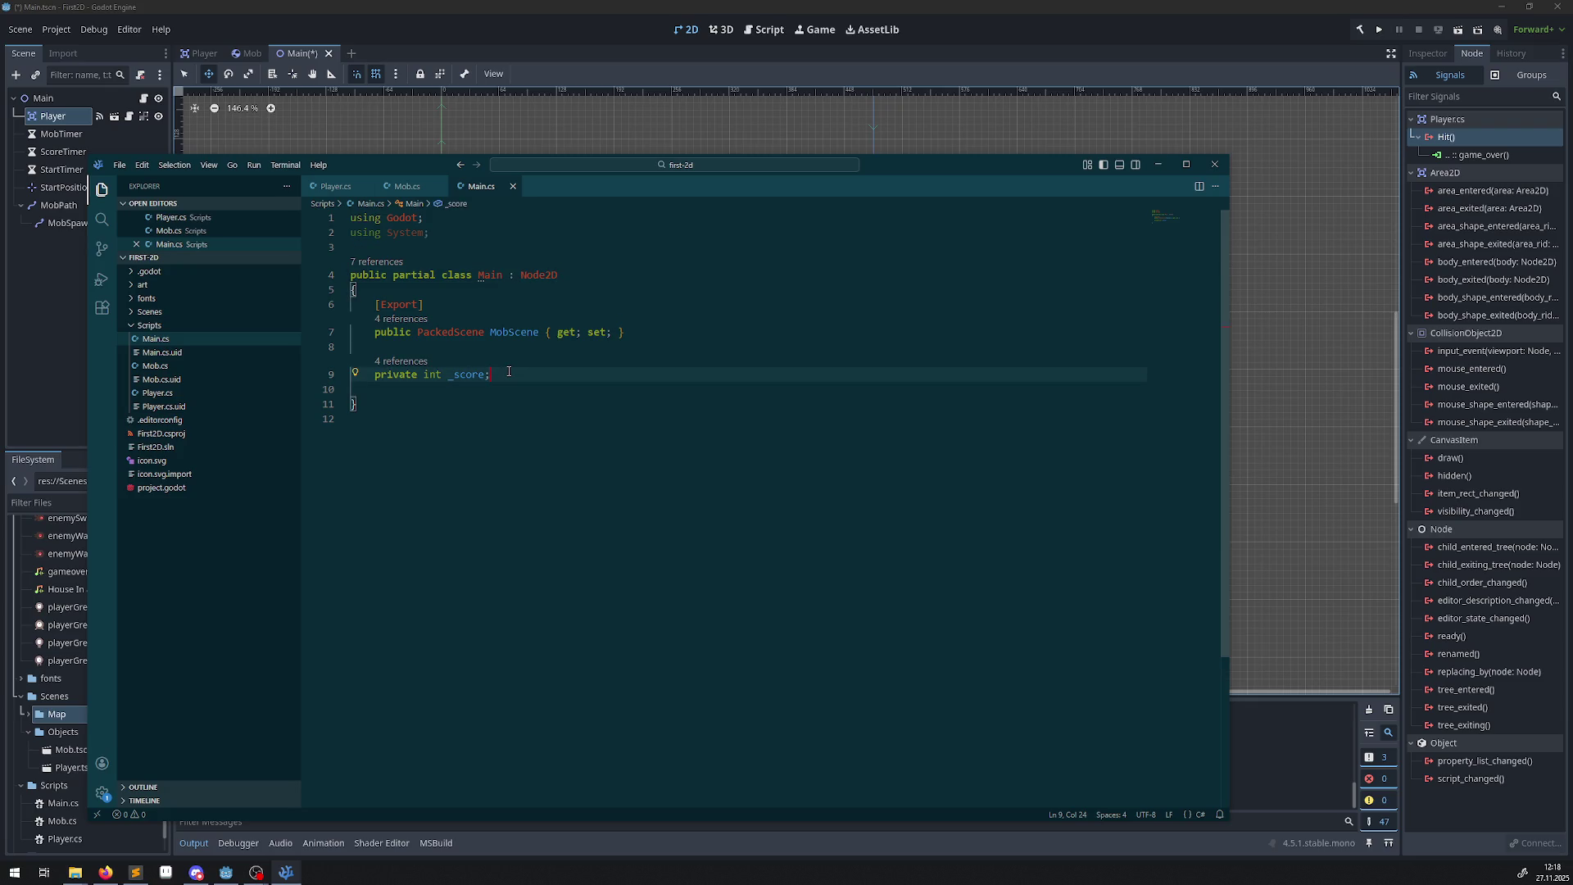
key(Return)
key(Return)
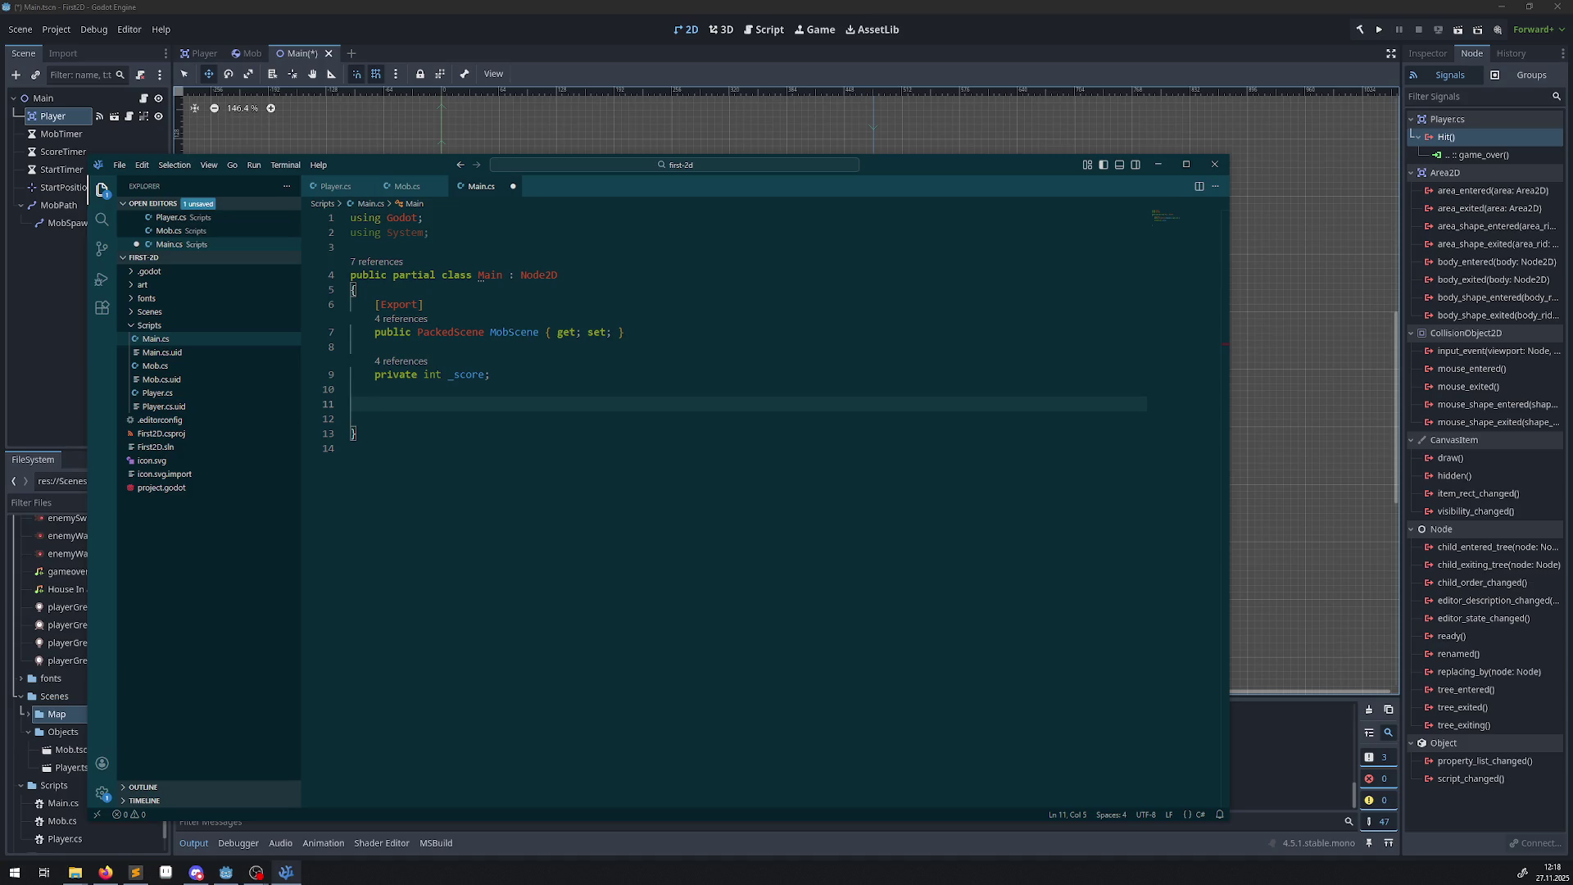
click(106, 872)
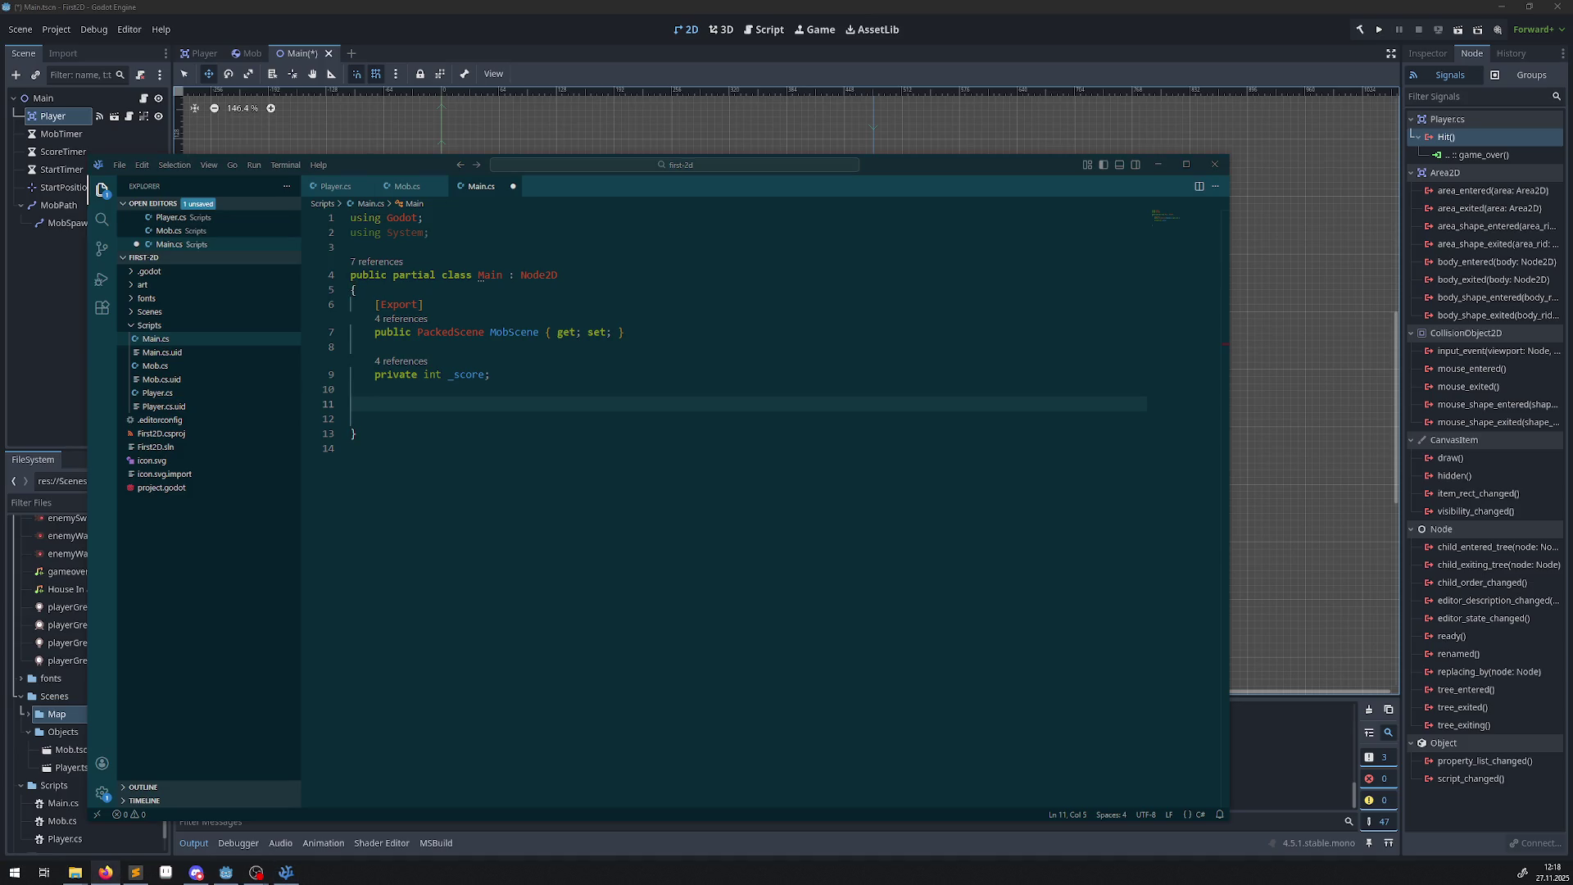
text(public void GameOver() {     GetNode<Timer>("MobTimer").Stop();     GetNode<Timer>("ScoreTimer").Stop(); }  public void NewGame() {     _score = 0;      var player = GetNode<Player>("Player");     var startPosition = GetNode<Marker2D>("StartPosition");     player.Start(startPosition.Position);      GetNode<Timer>("StartTimer").Start(); })
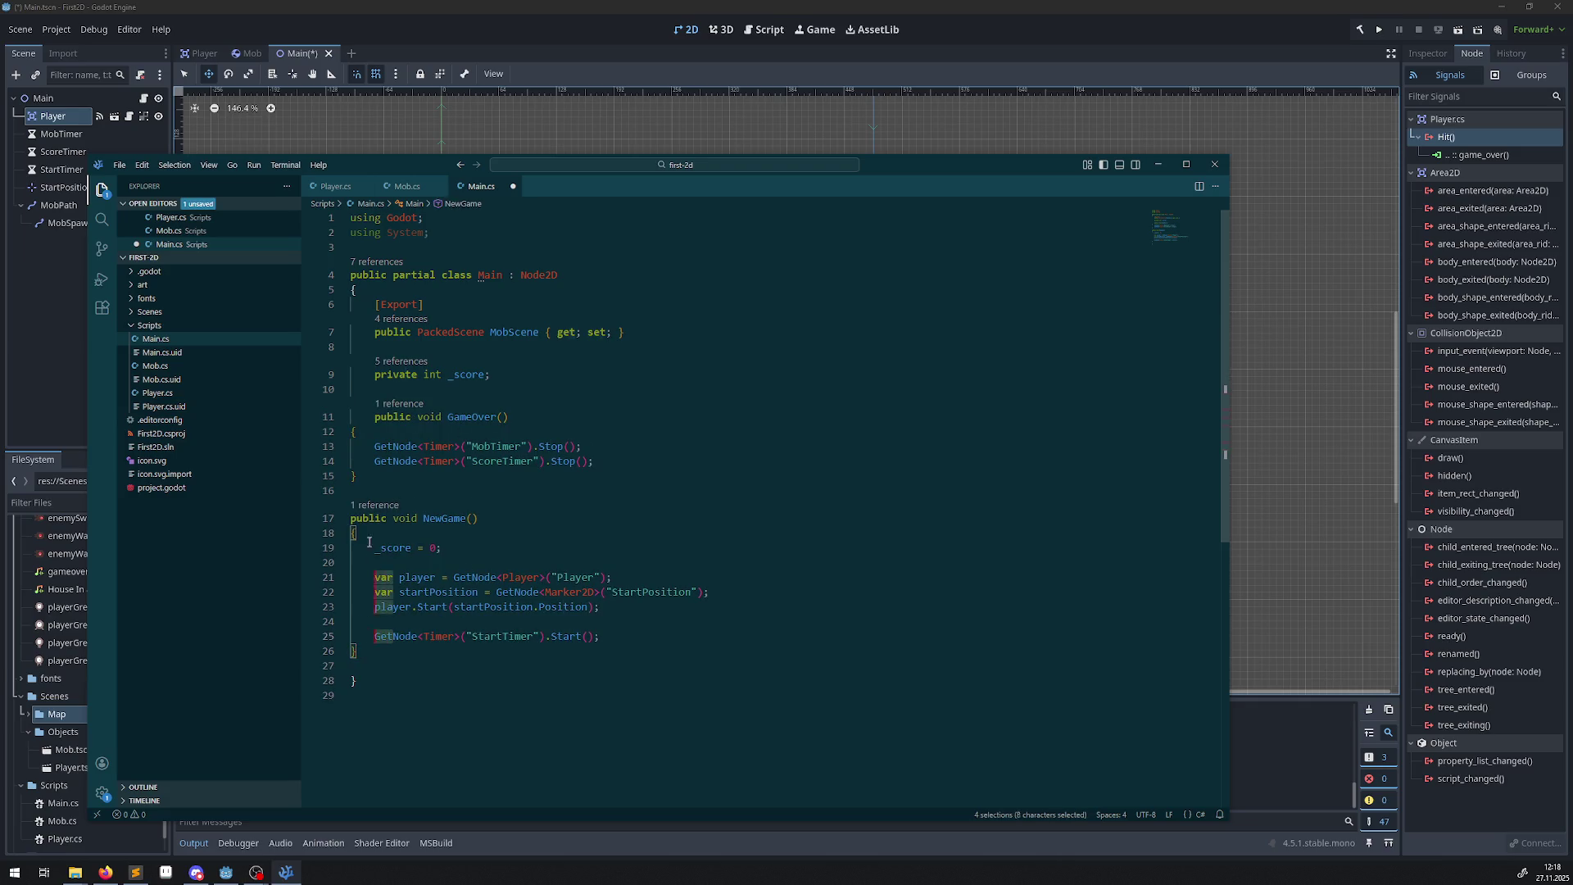
drag(391, 647, 342, 427)
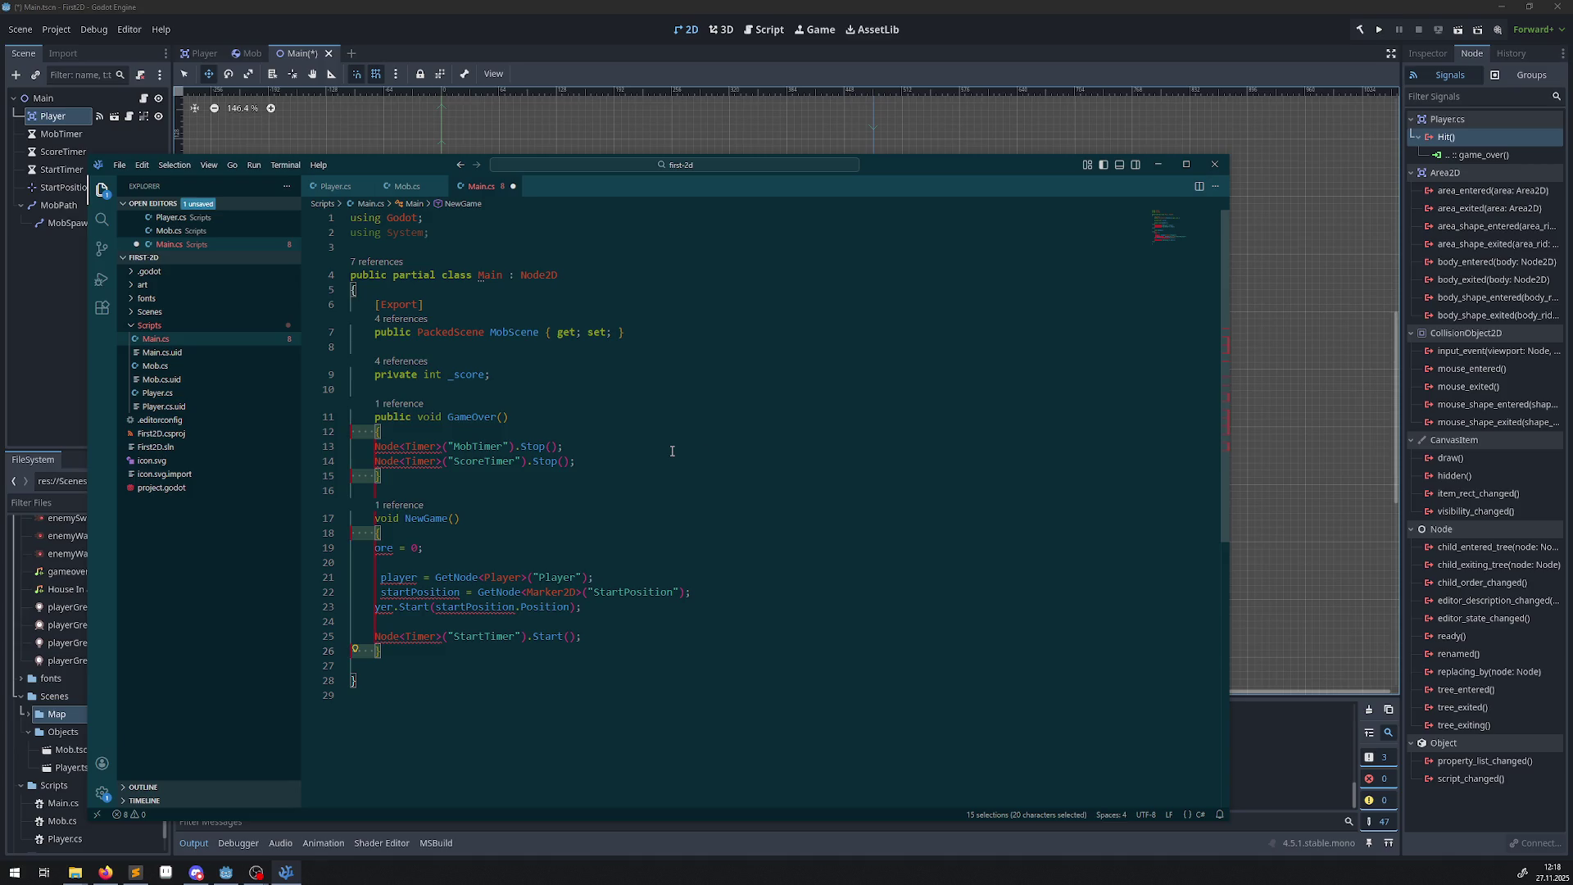
key(shift+Tab)
key(Escape)
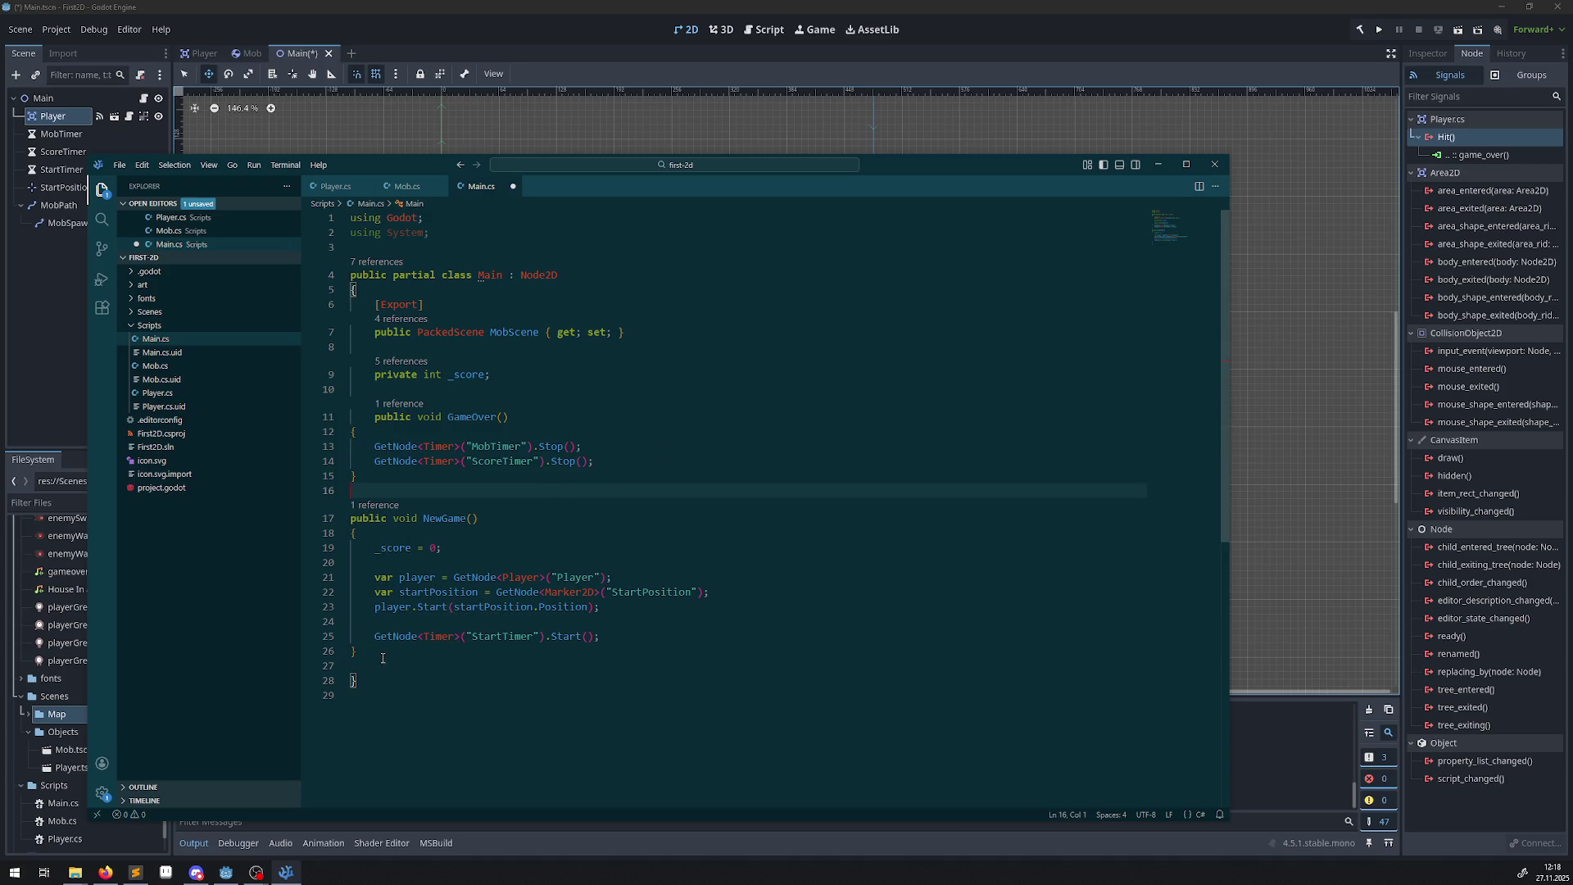
mouse_move(354, 652)
mouse_down()
mouse_move(491, 647)
mouse_move(705, 520)
mouse_move(768, 427)
mouse_up()
key(Tab)
click(722, 463)
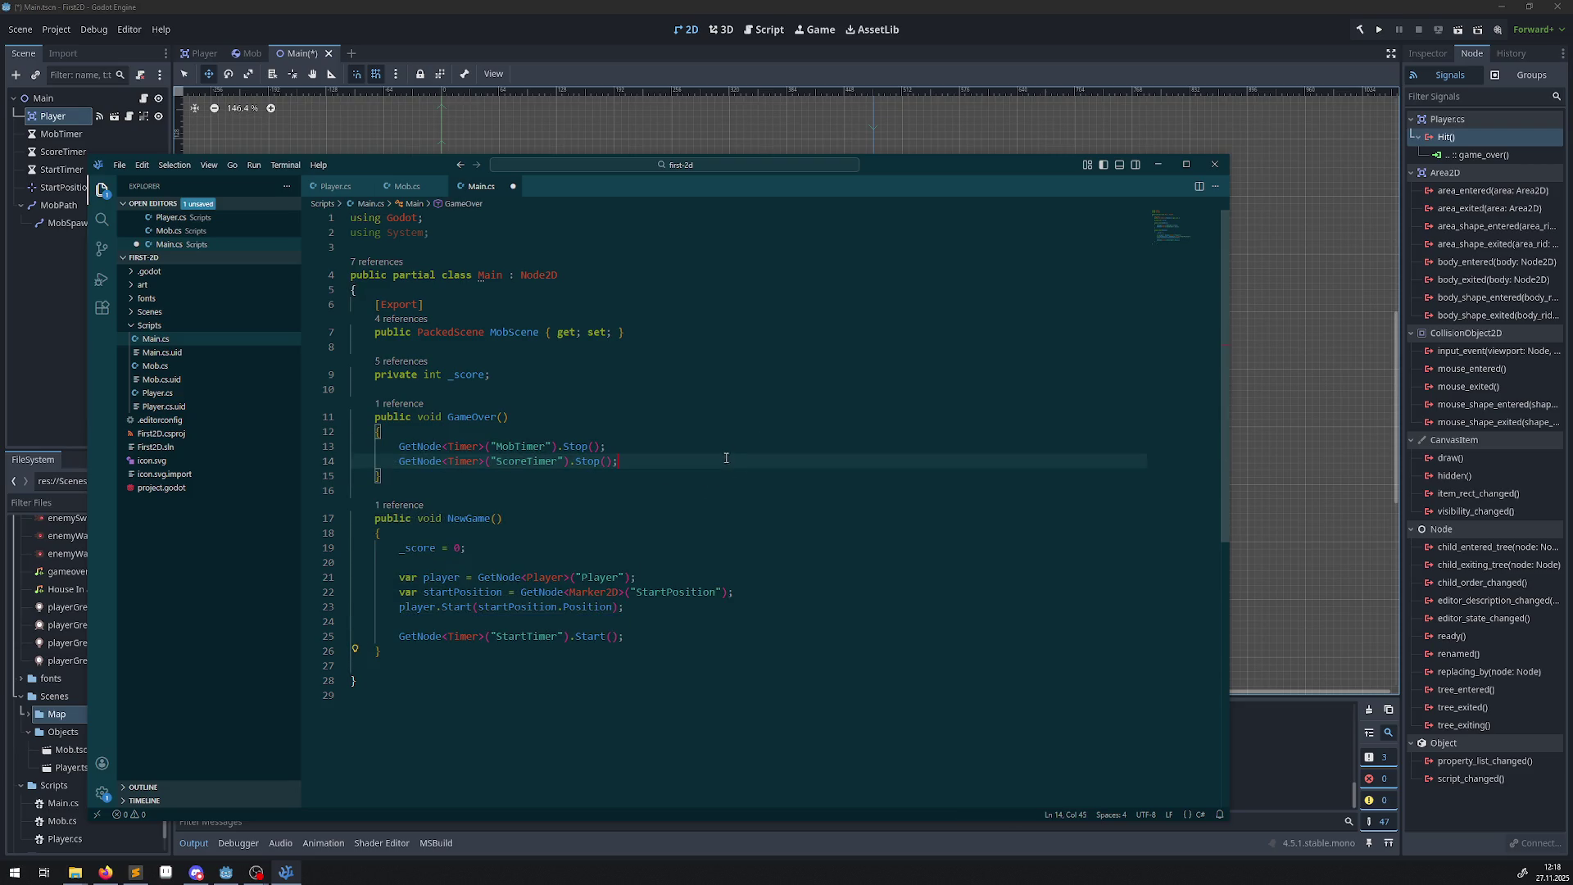
key(ctrl+s)
Review GameOver's timer-stopping calls and NewGame's score reset, Player and StartPosition lines.
double_click(462, 419)
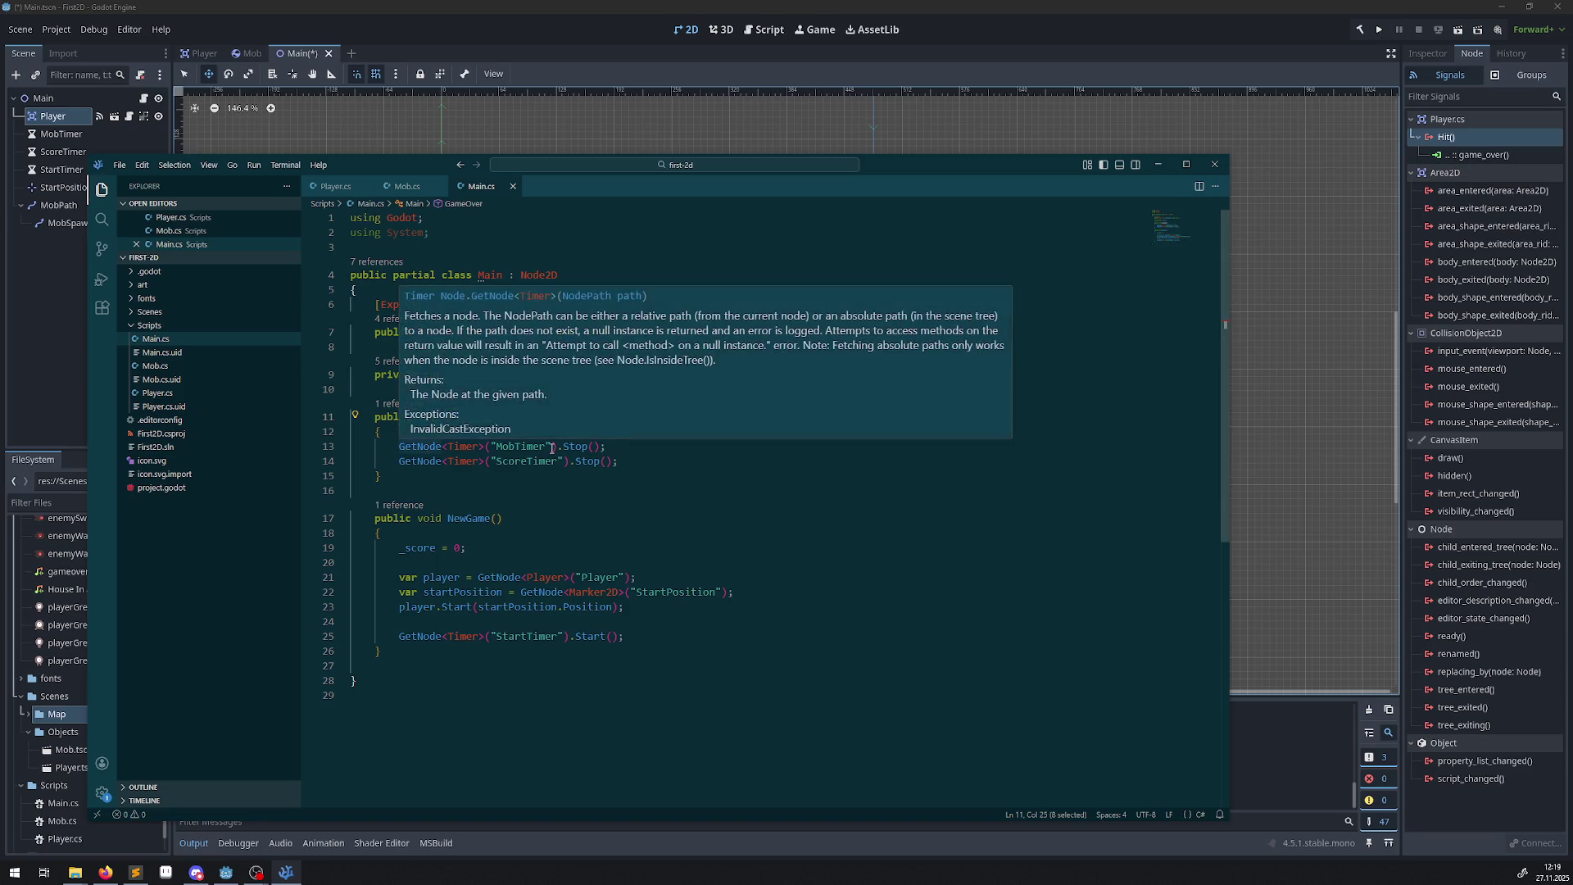
drag(394, 446, 687, 454)
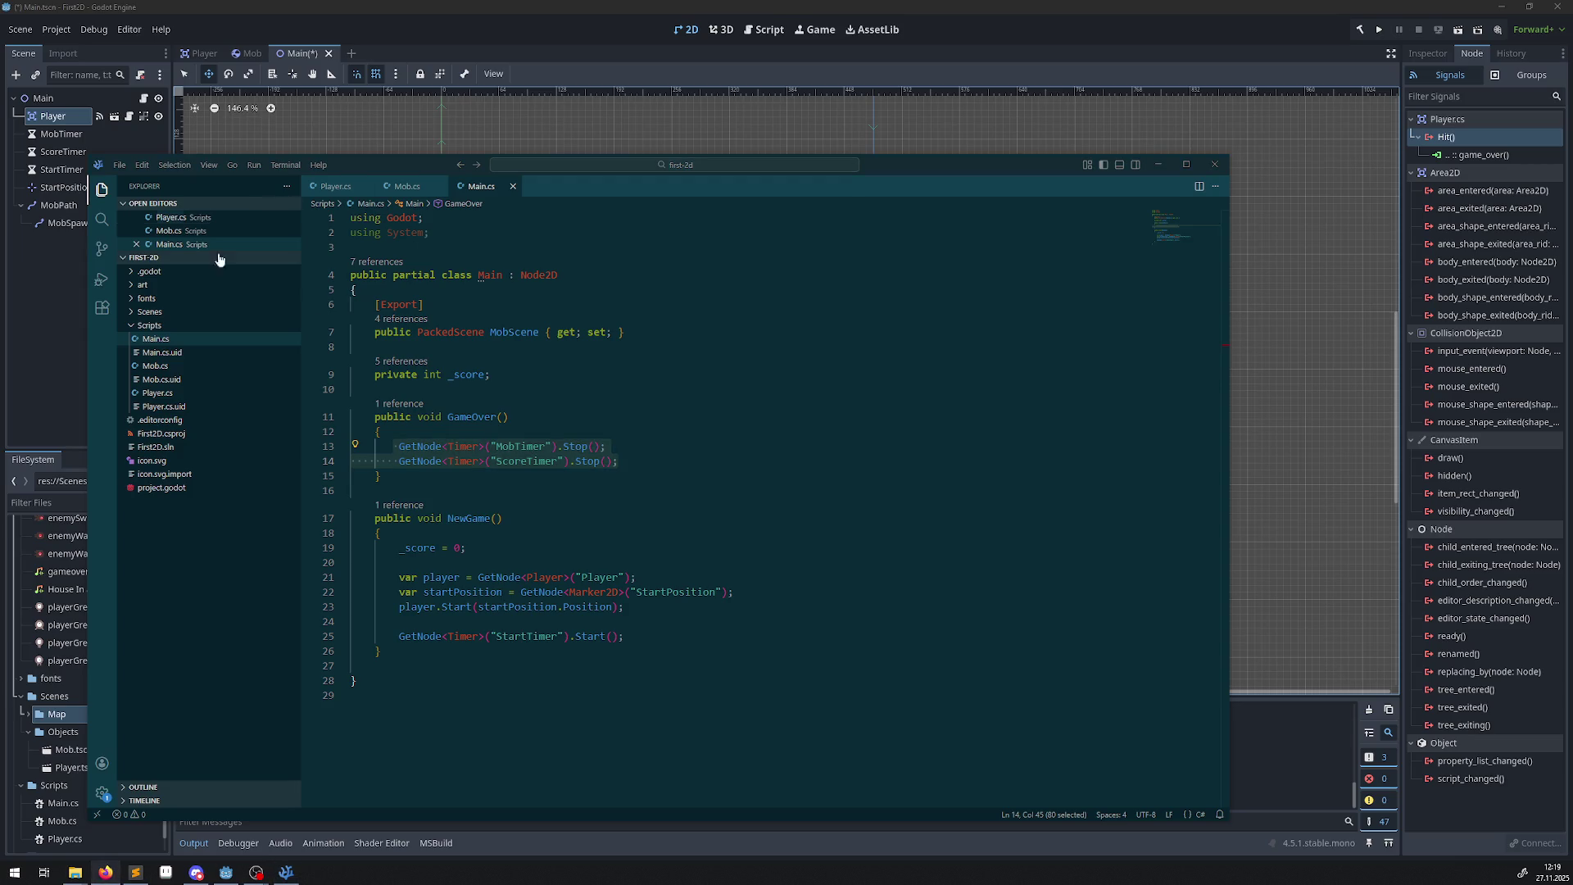
click(539, 516)
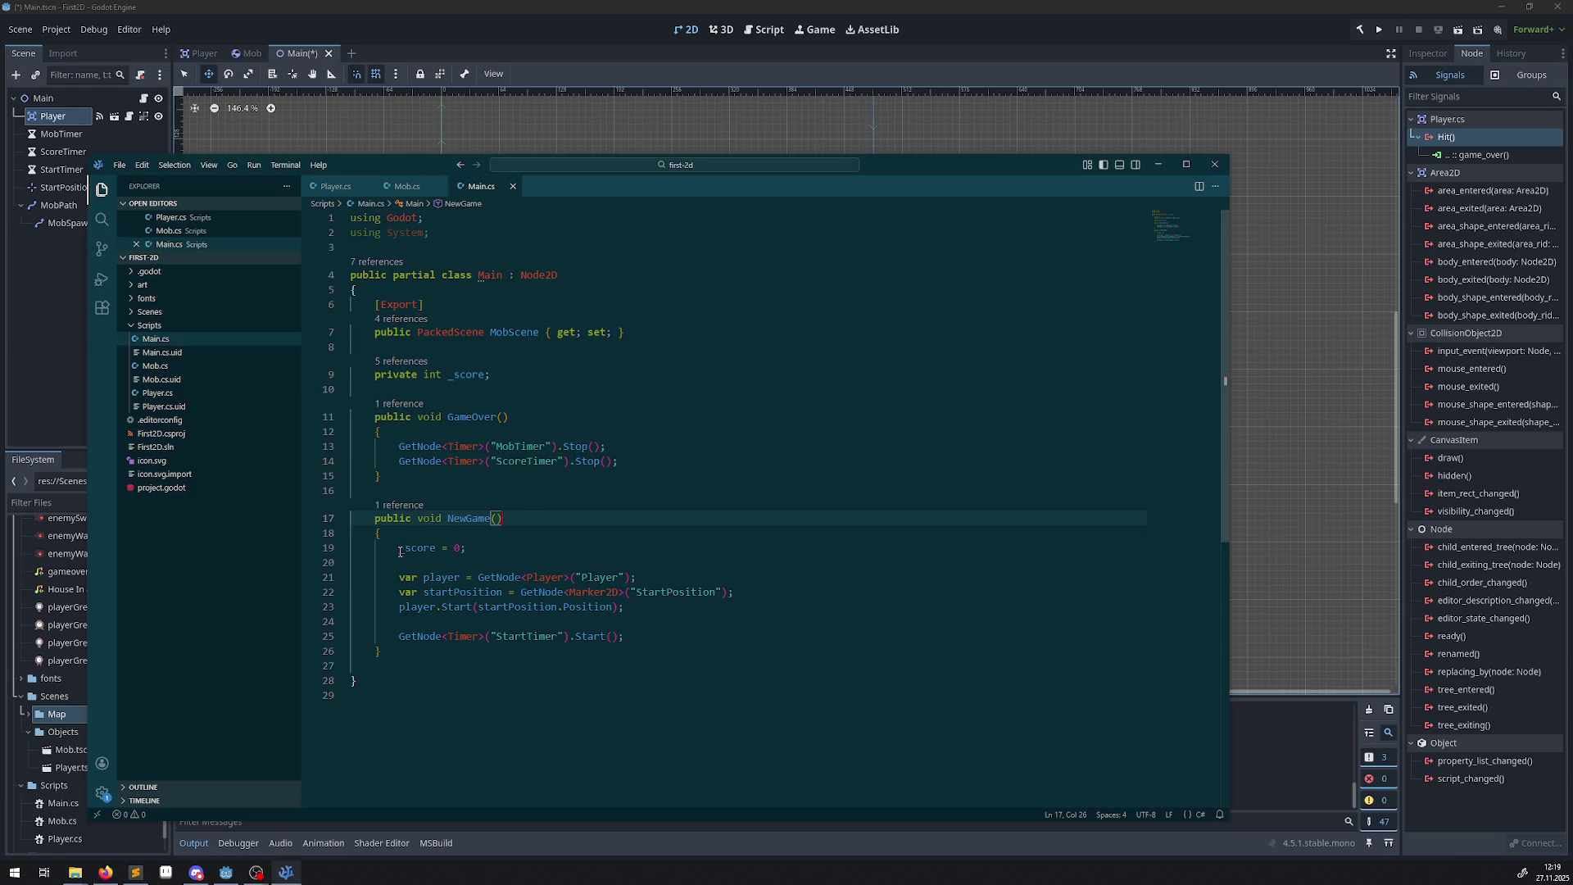
drag(399, 548, 467, 547)
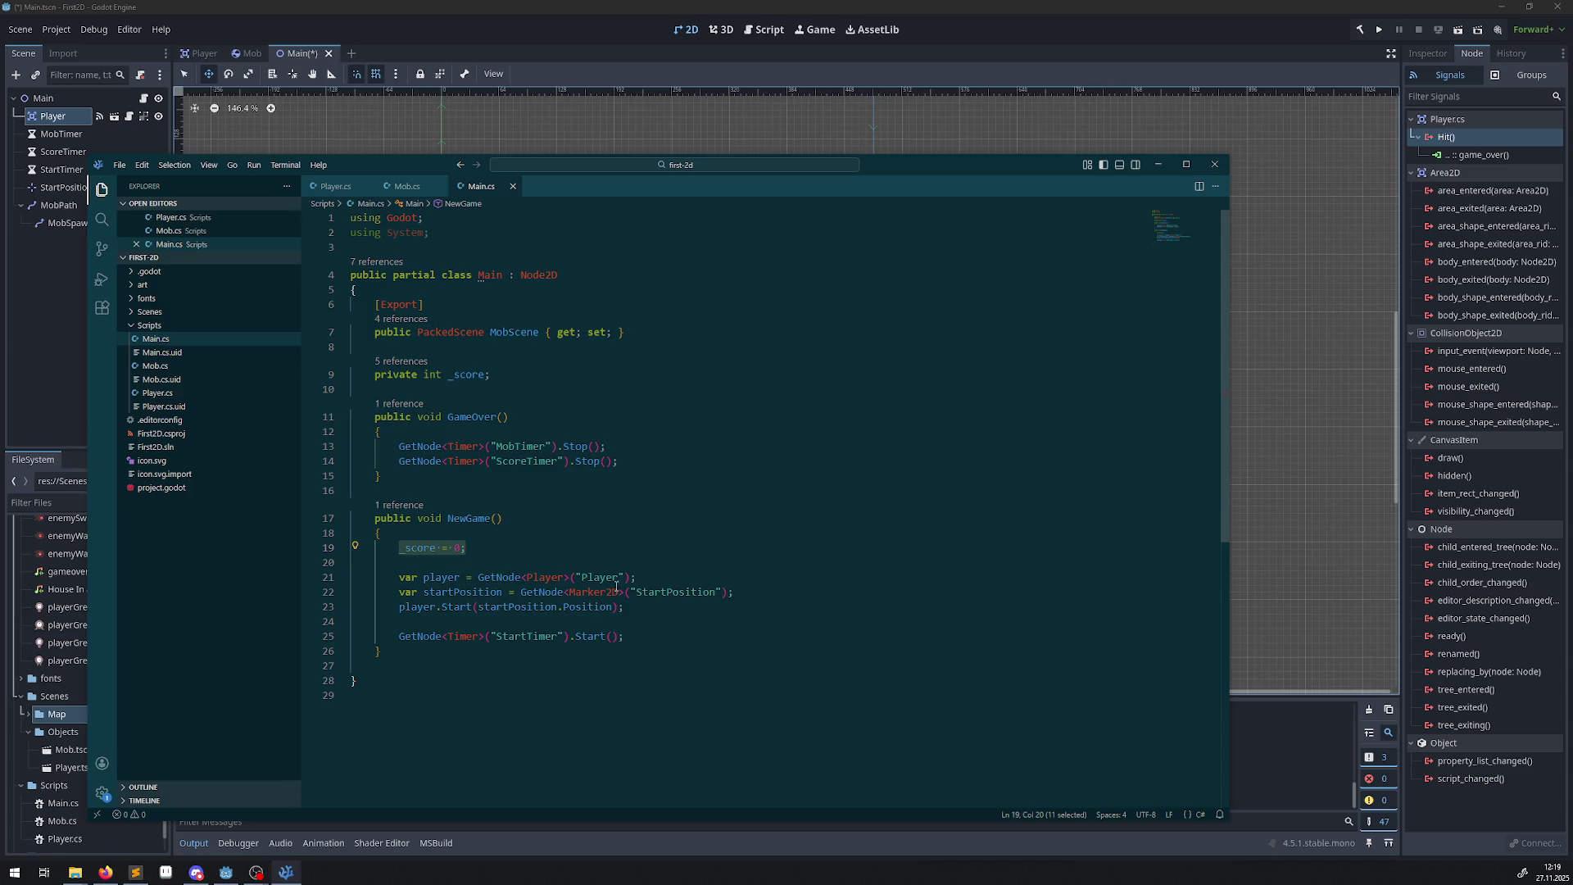
drag(659, 577, 376, 577)
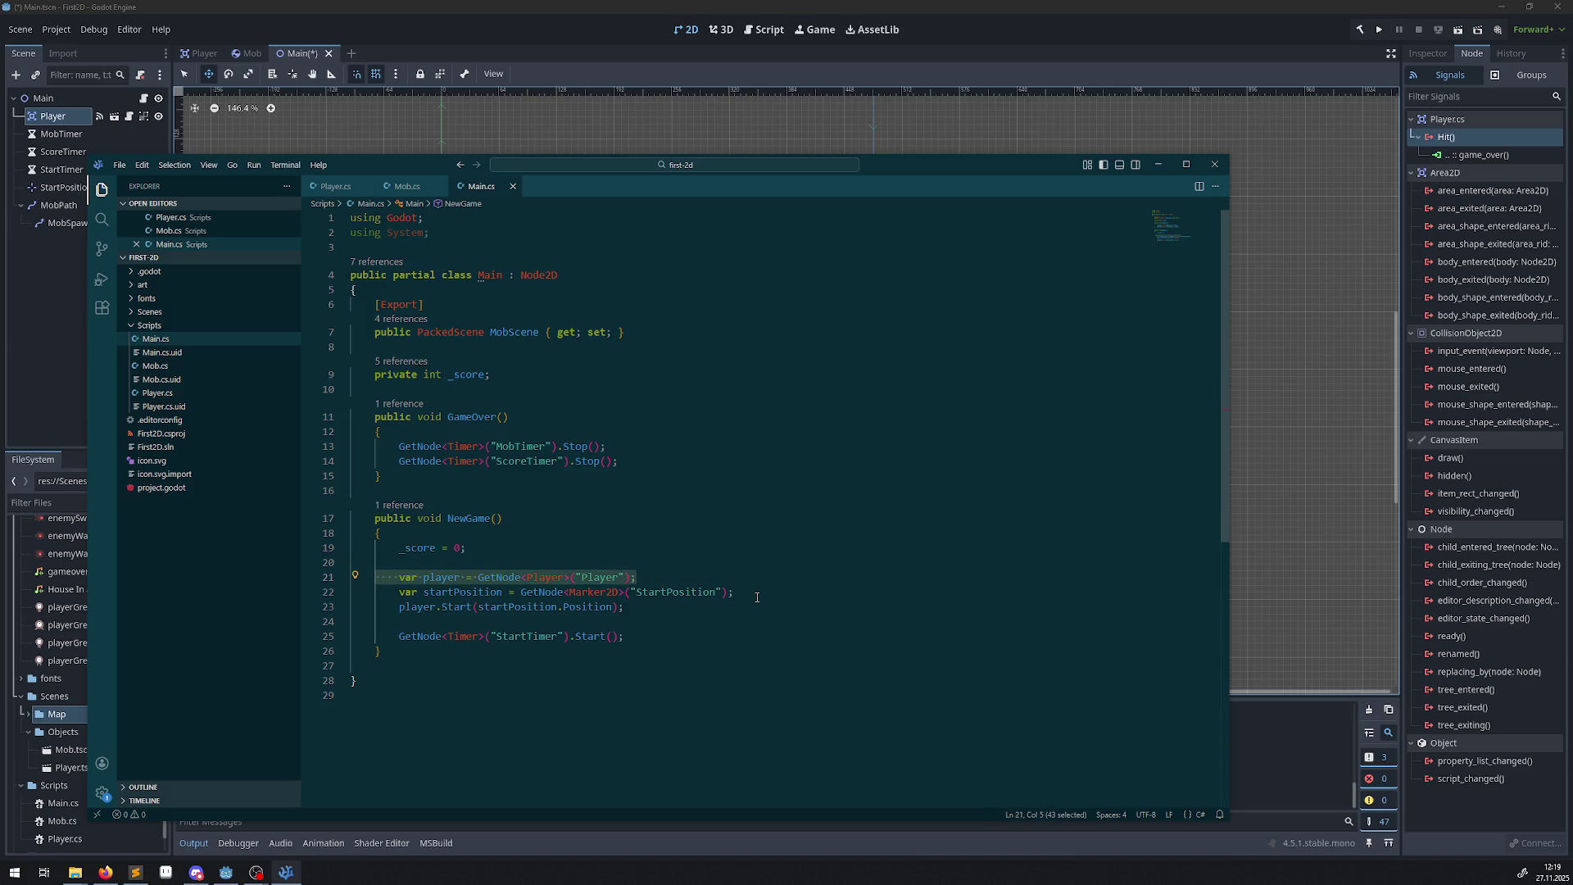
mouse_move(756, 594)
mouse_down()
mouse_move(376, 591)
mouse_move(670, 605)
mouse_up()
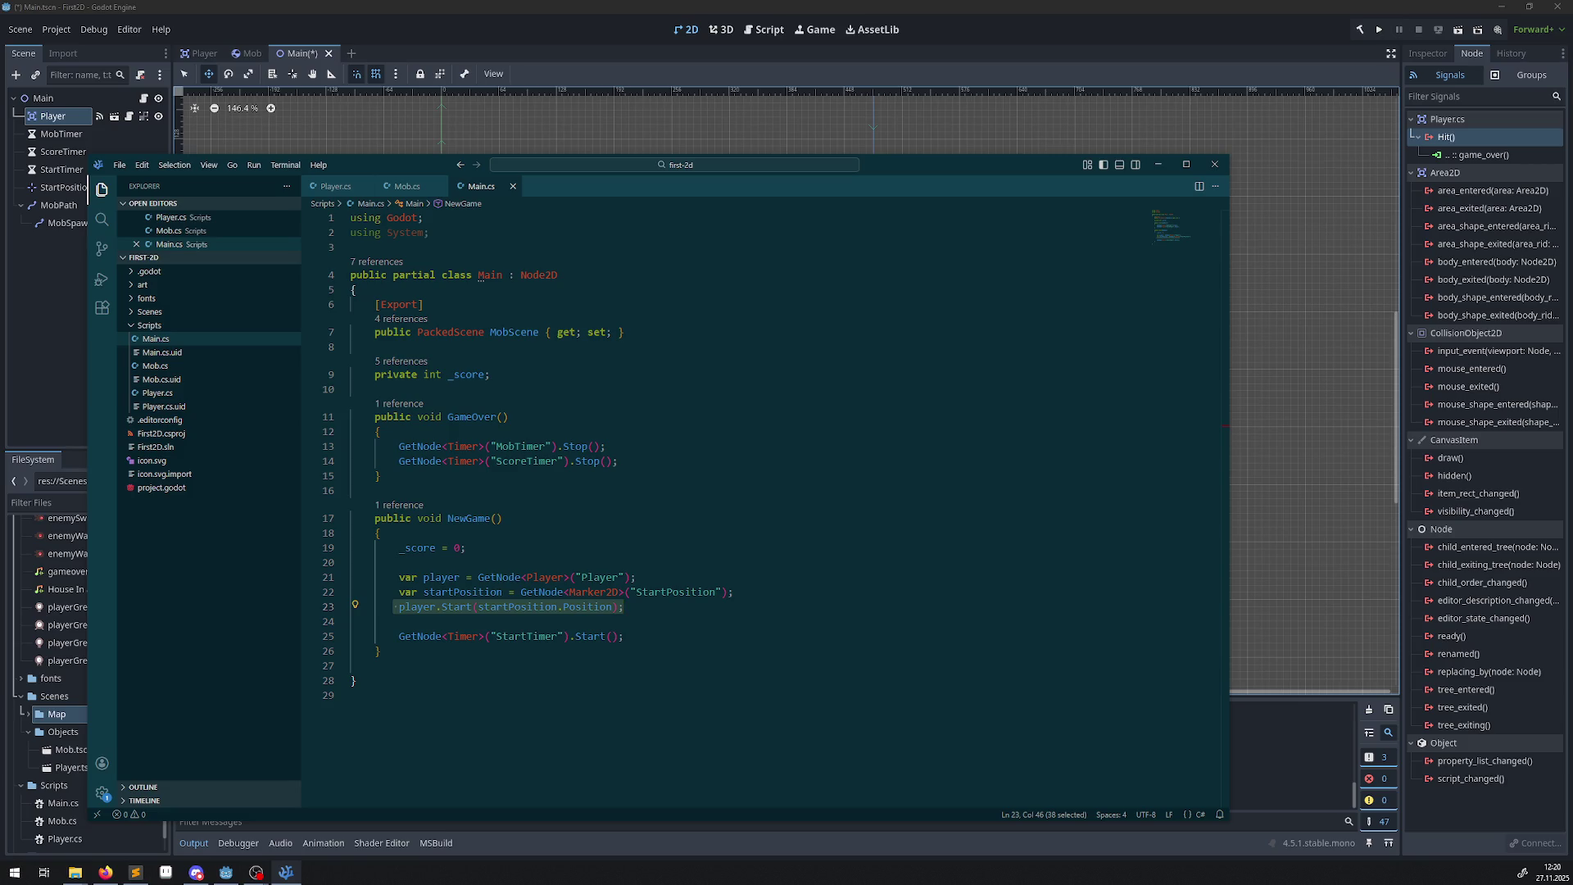
click(832, 390)
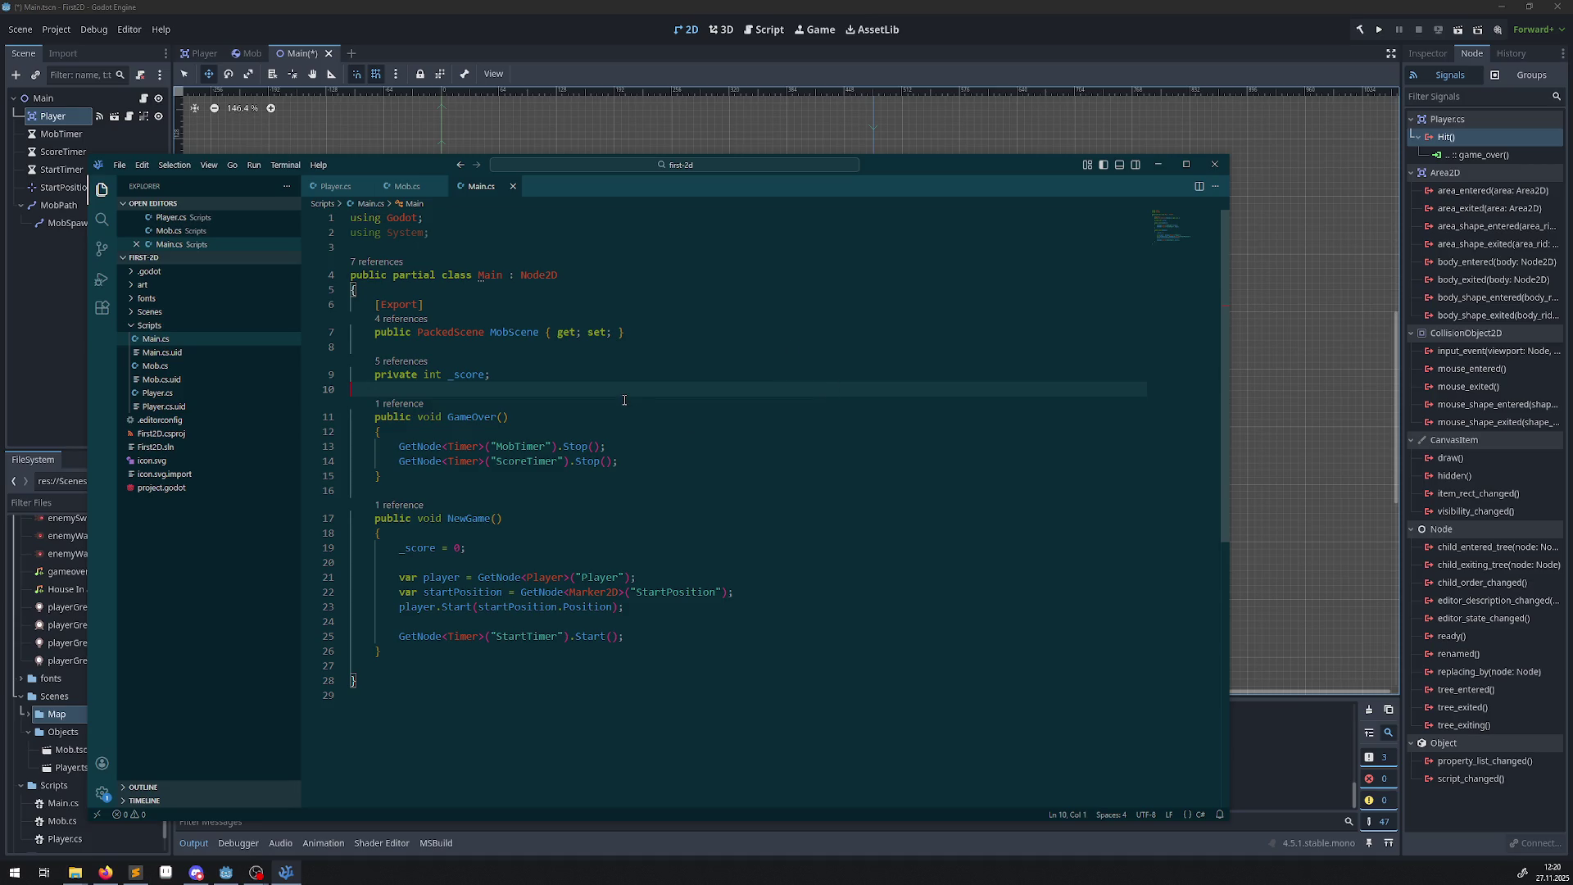
click(1157, 164)
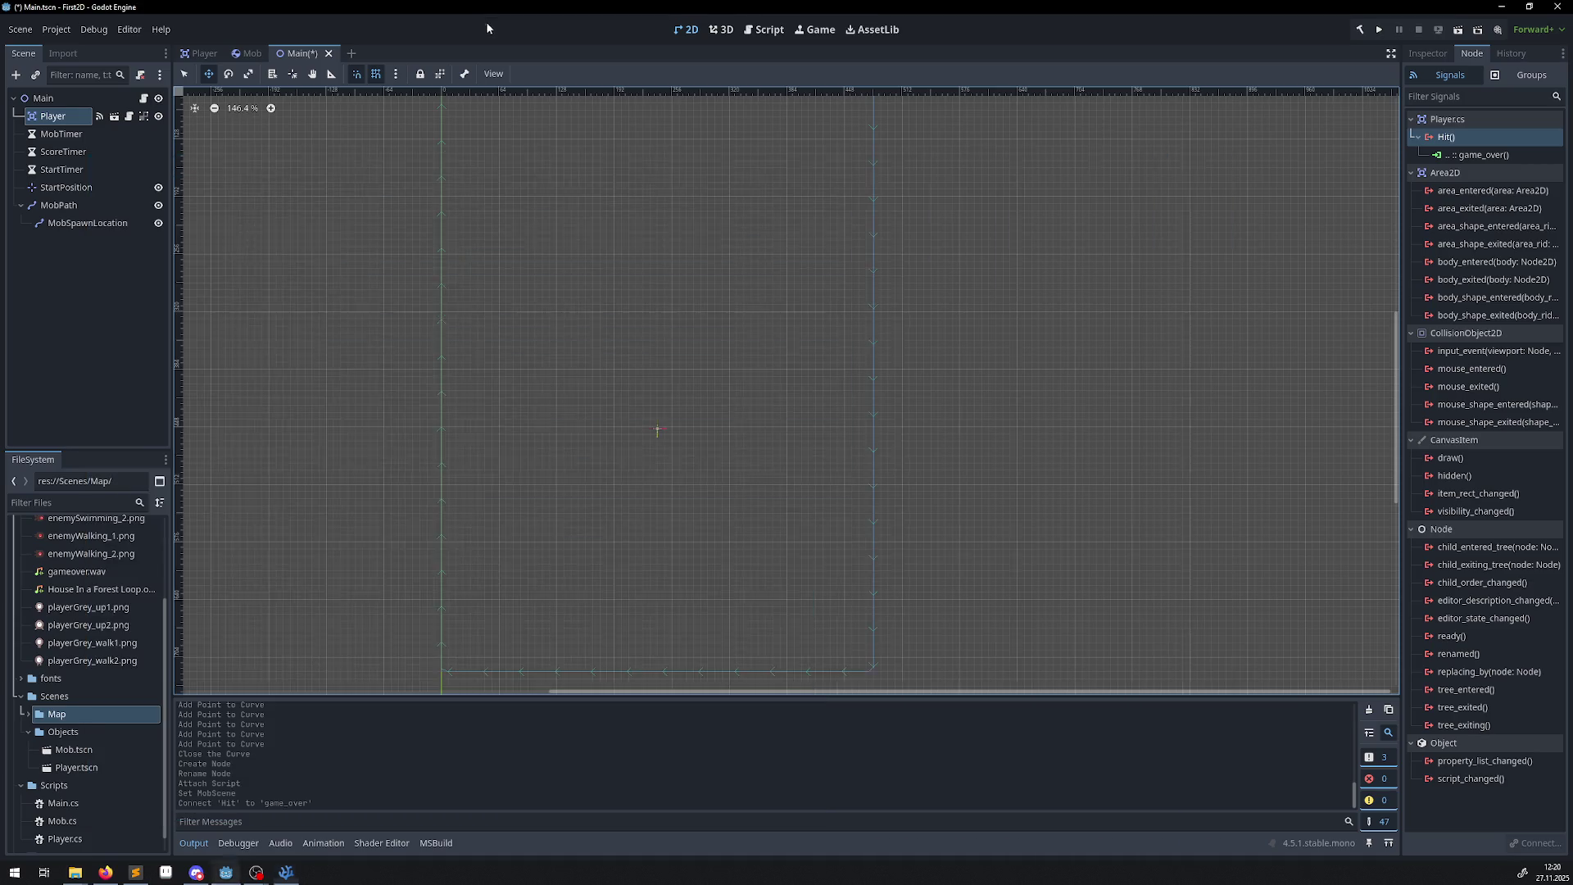
Connect MobTimer, ScoreTimer and StartTimer timeout signals to their _on_..._timeout handlers on Main.
click(68, 135)
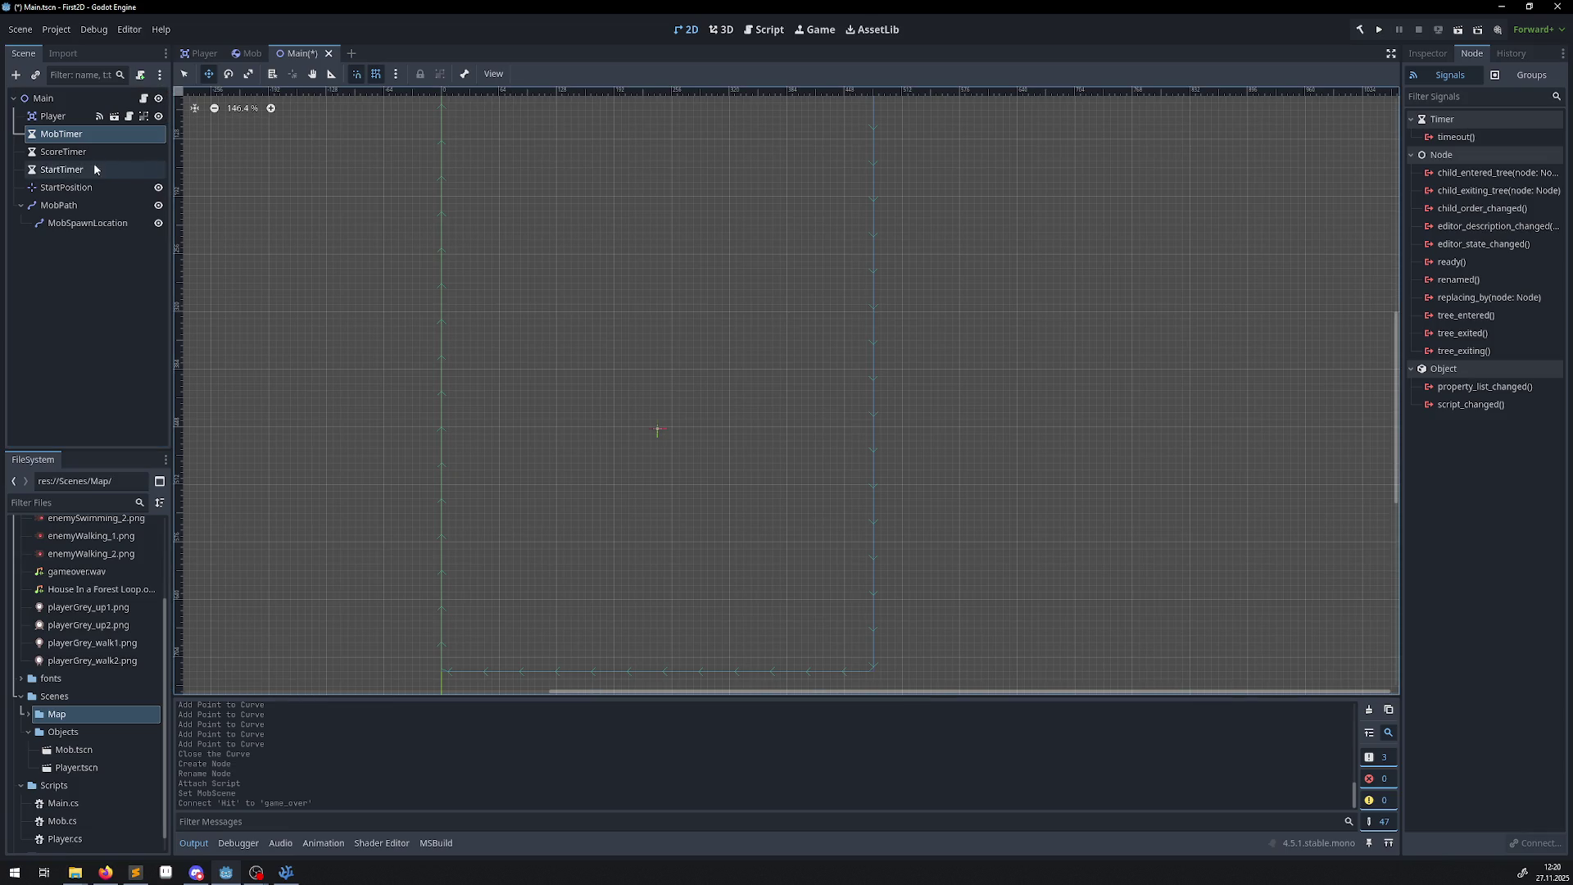
double_click(1455, 137)
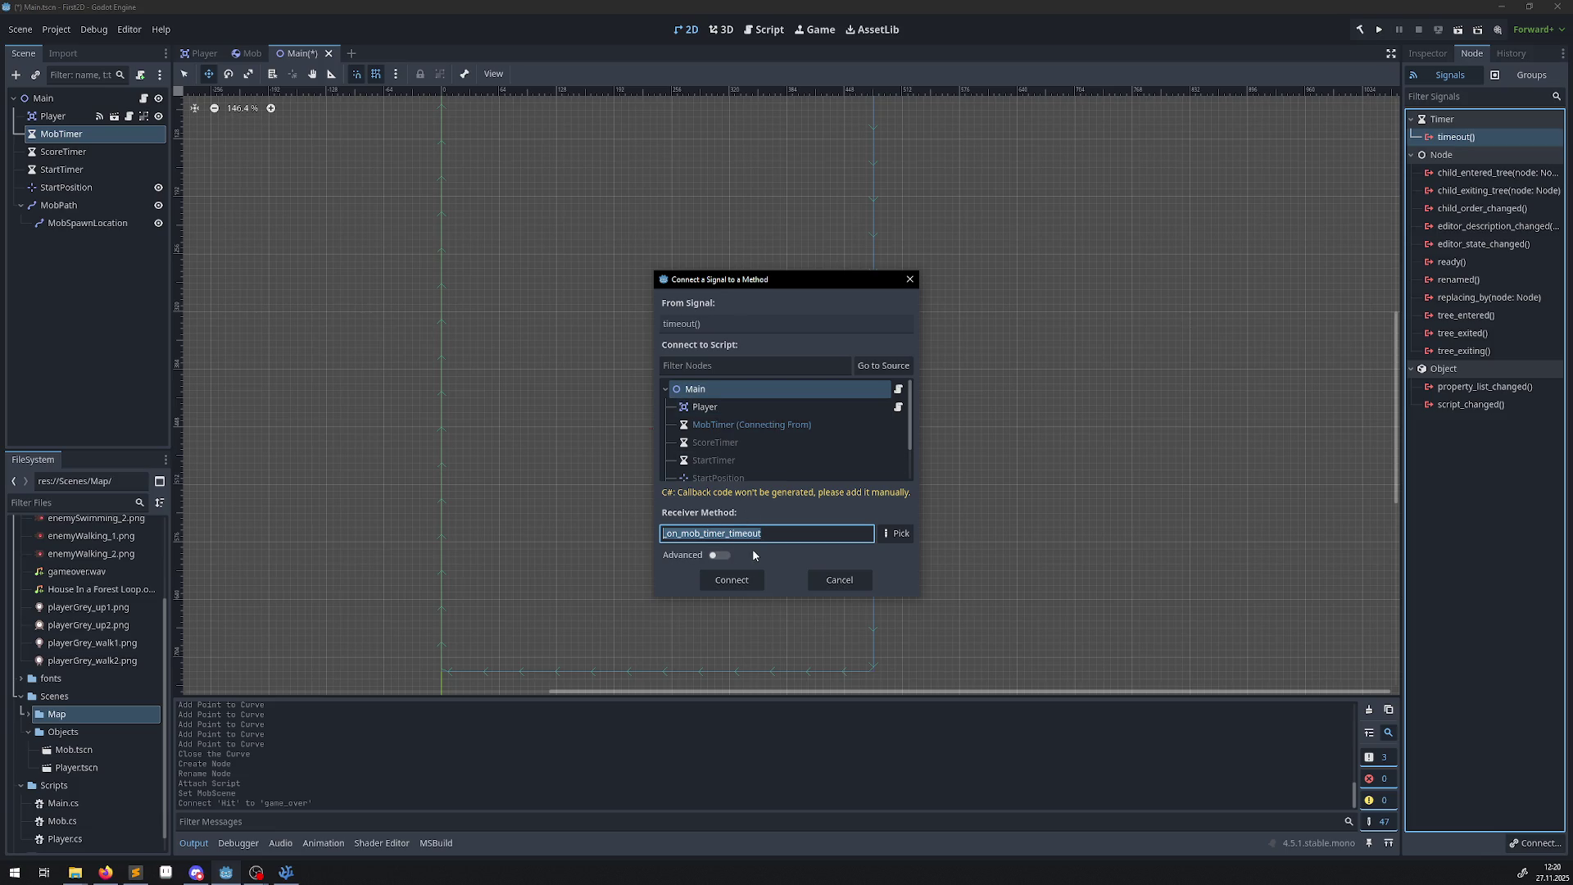
click(741, 582)
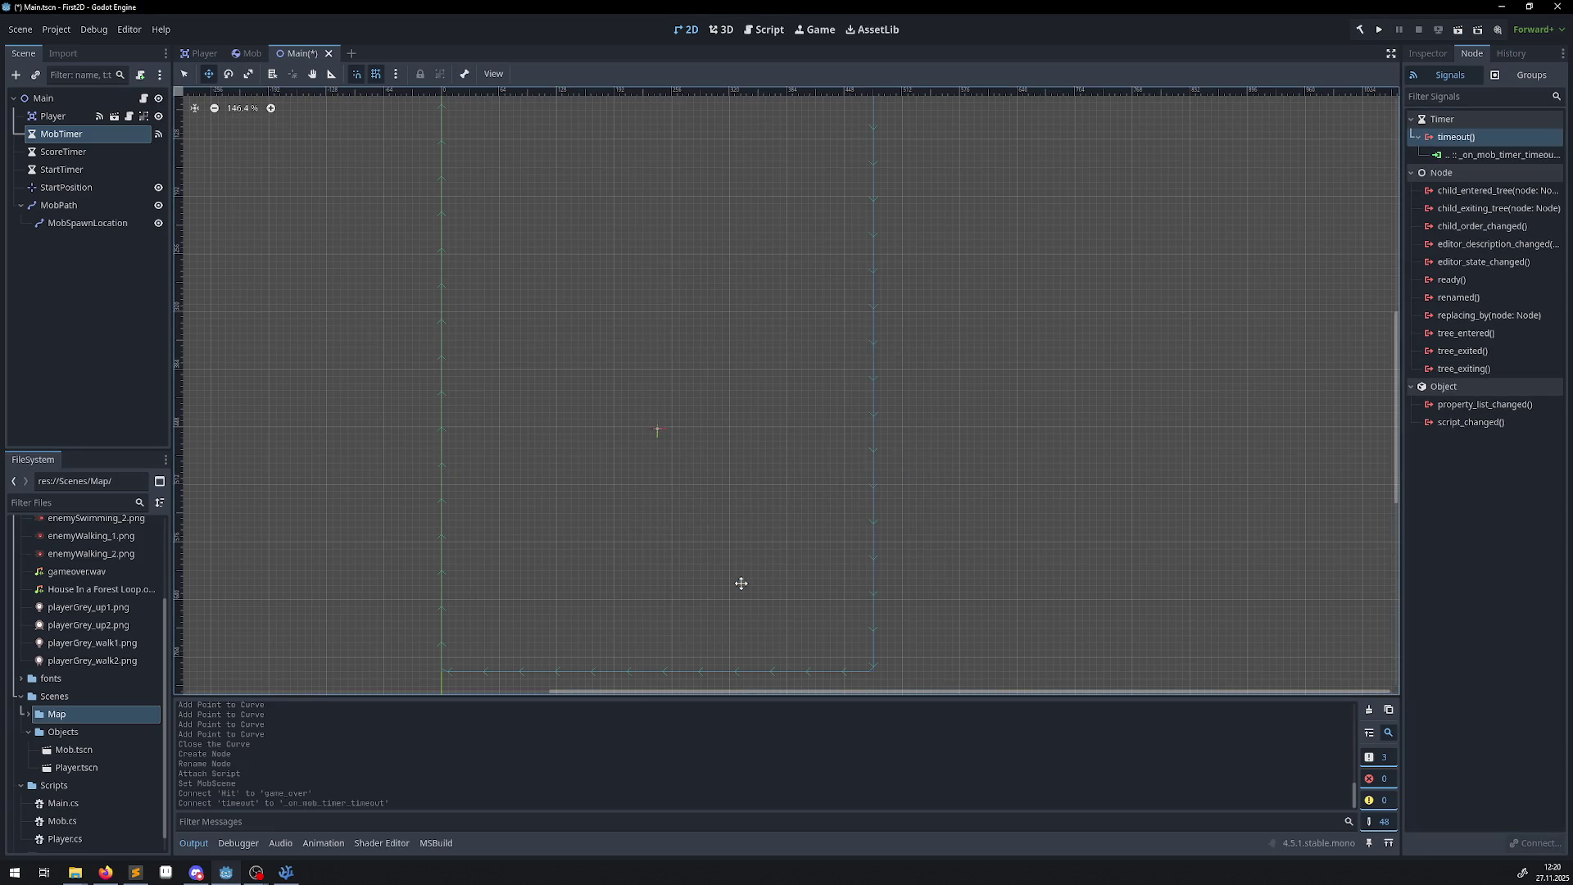
click(64, 154)
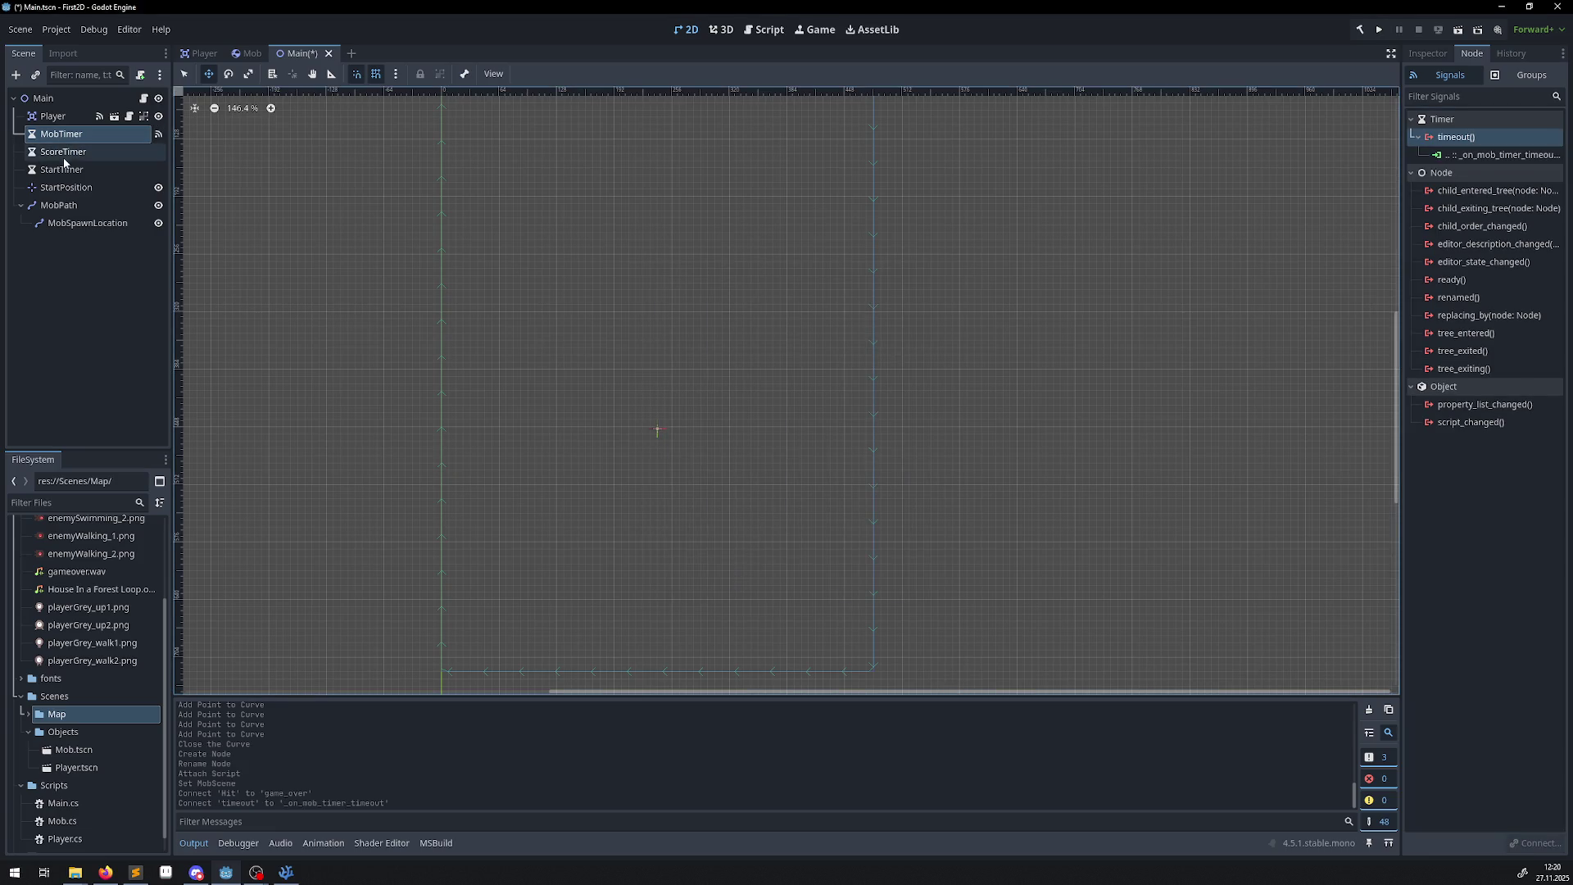
double_click(1455, 137)
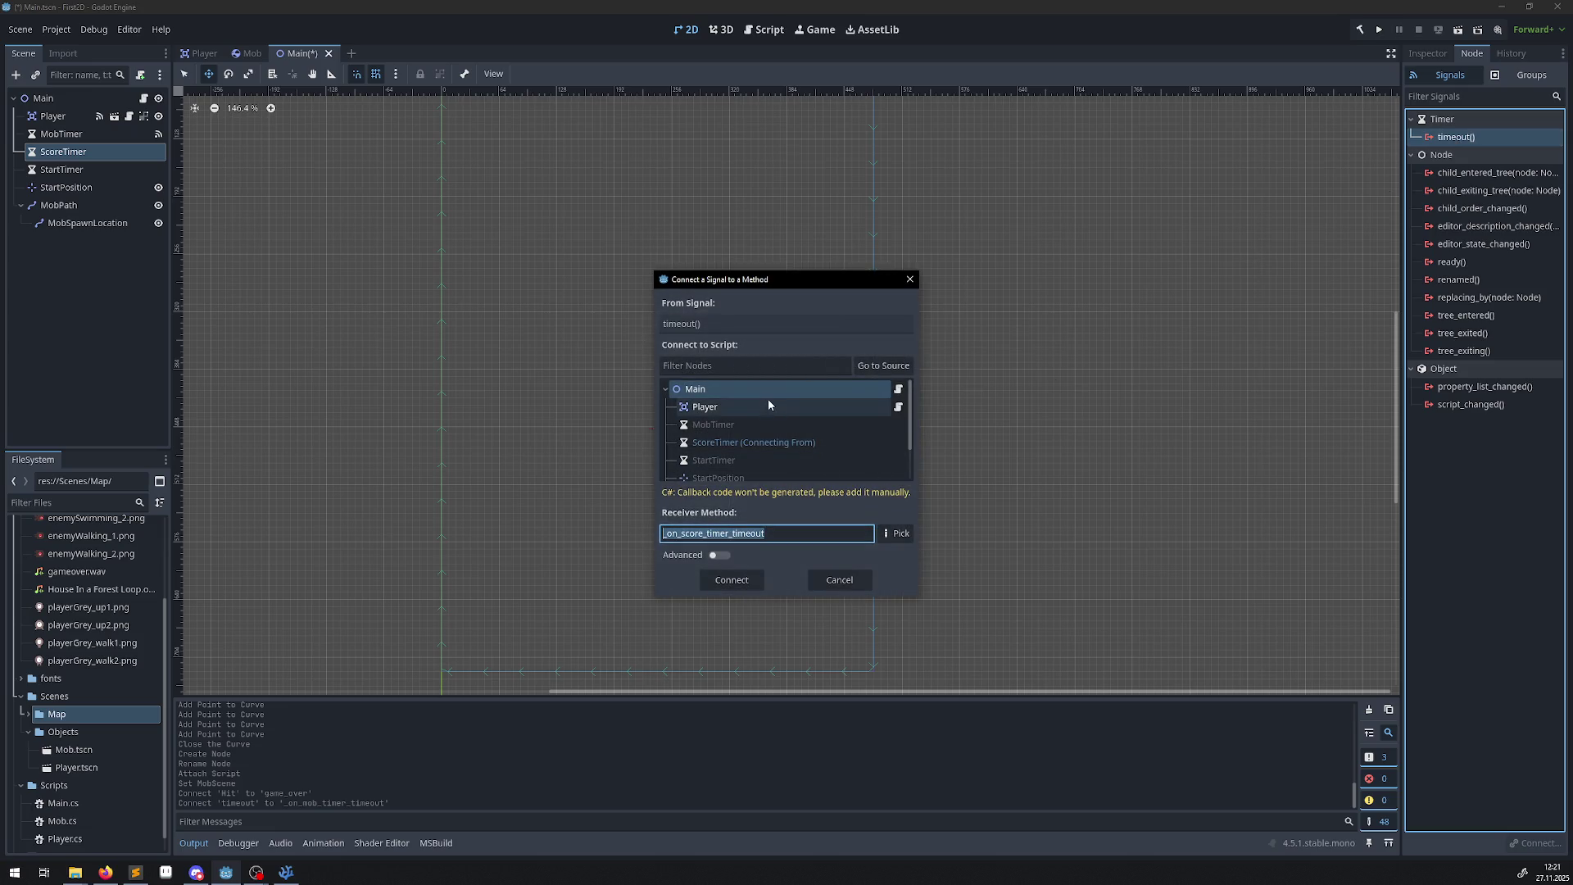
click(734, 586)
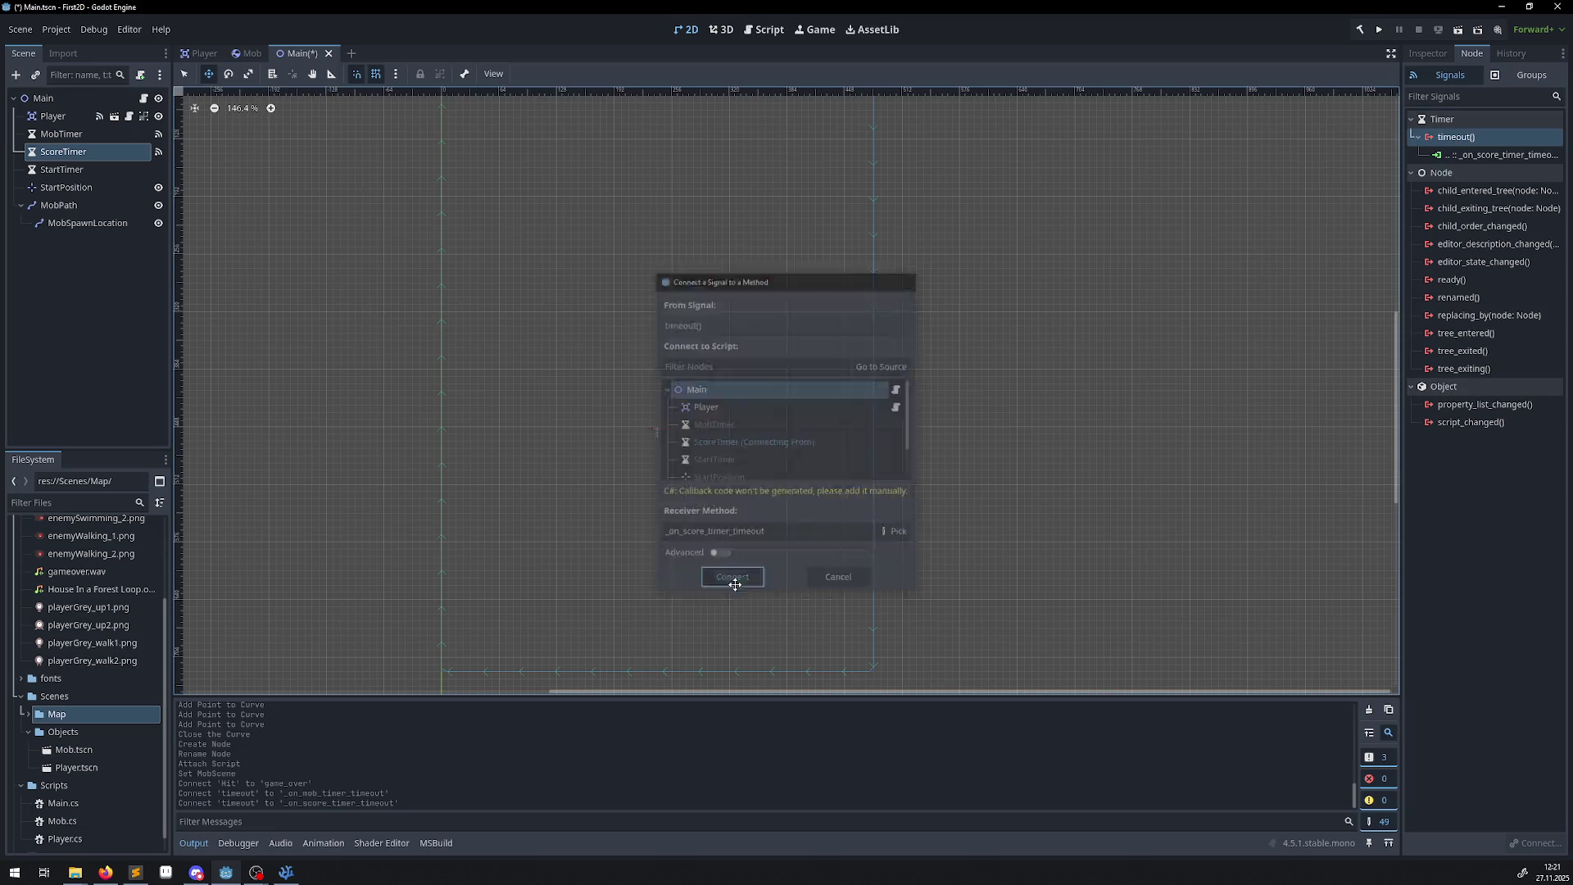
click(74, 172)
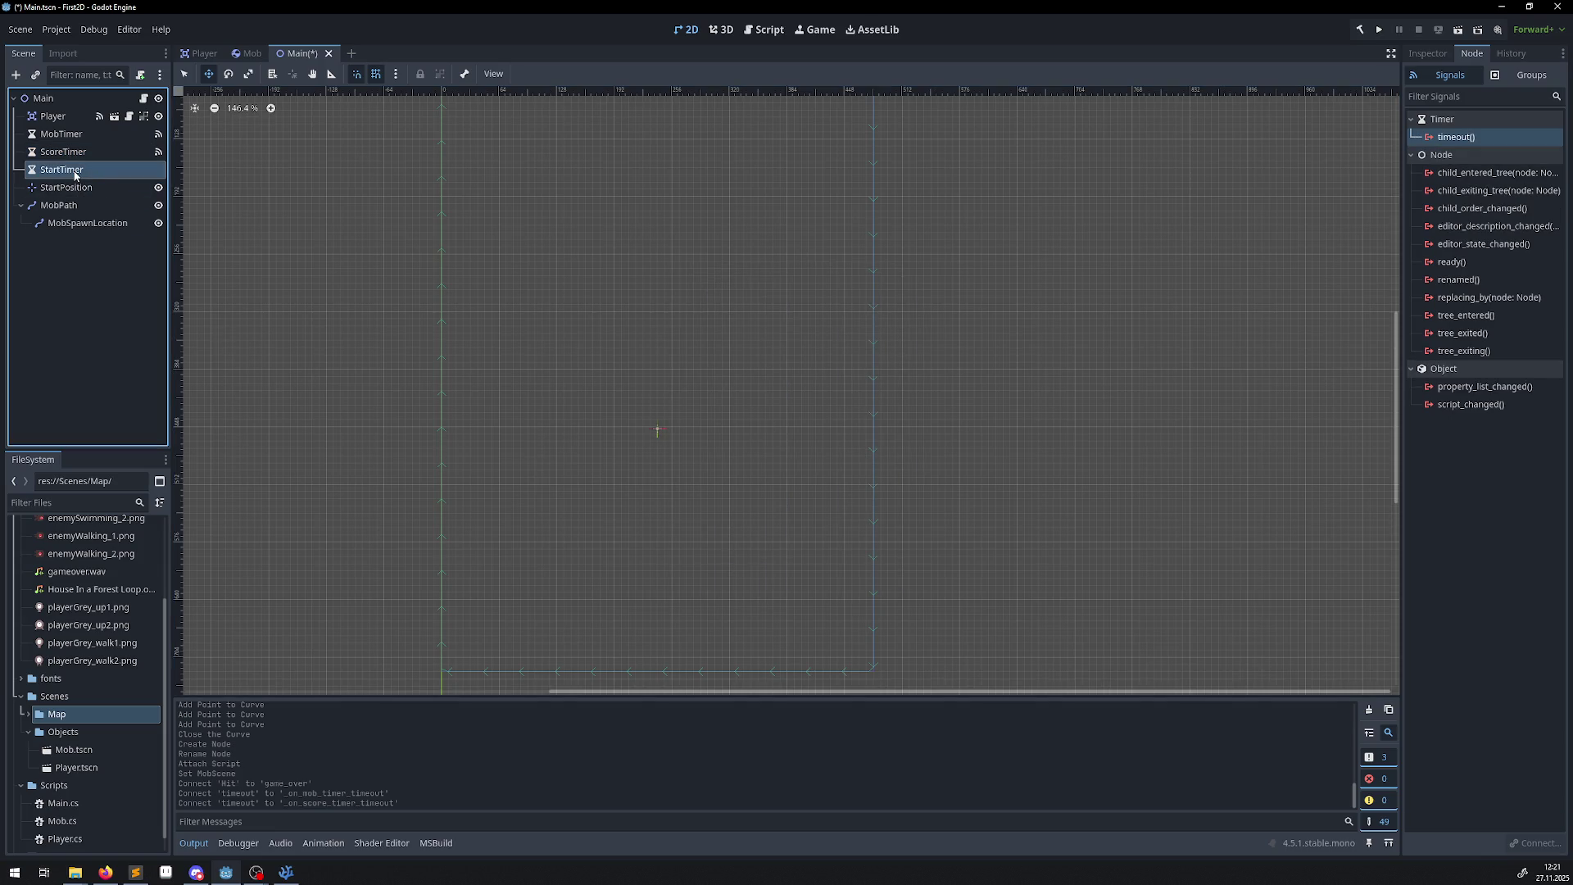
double_click(1456, 136)
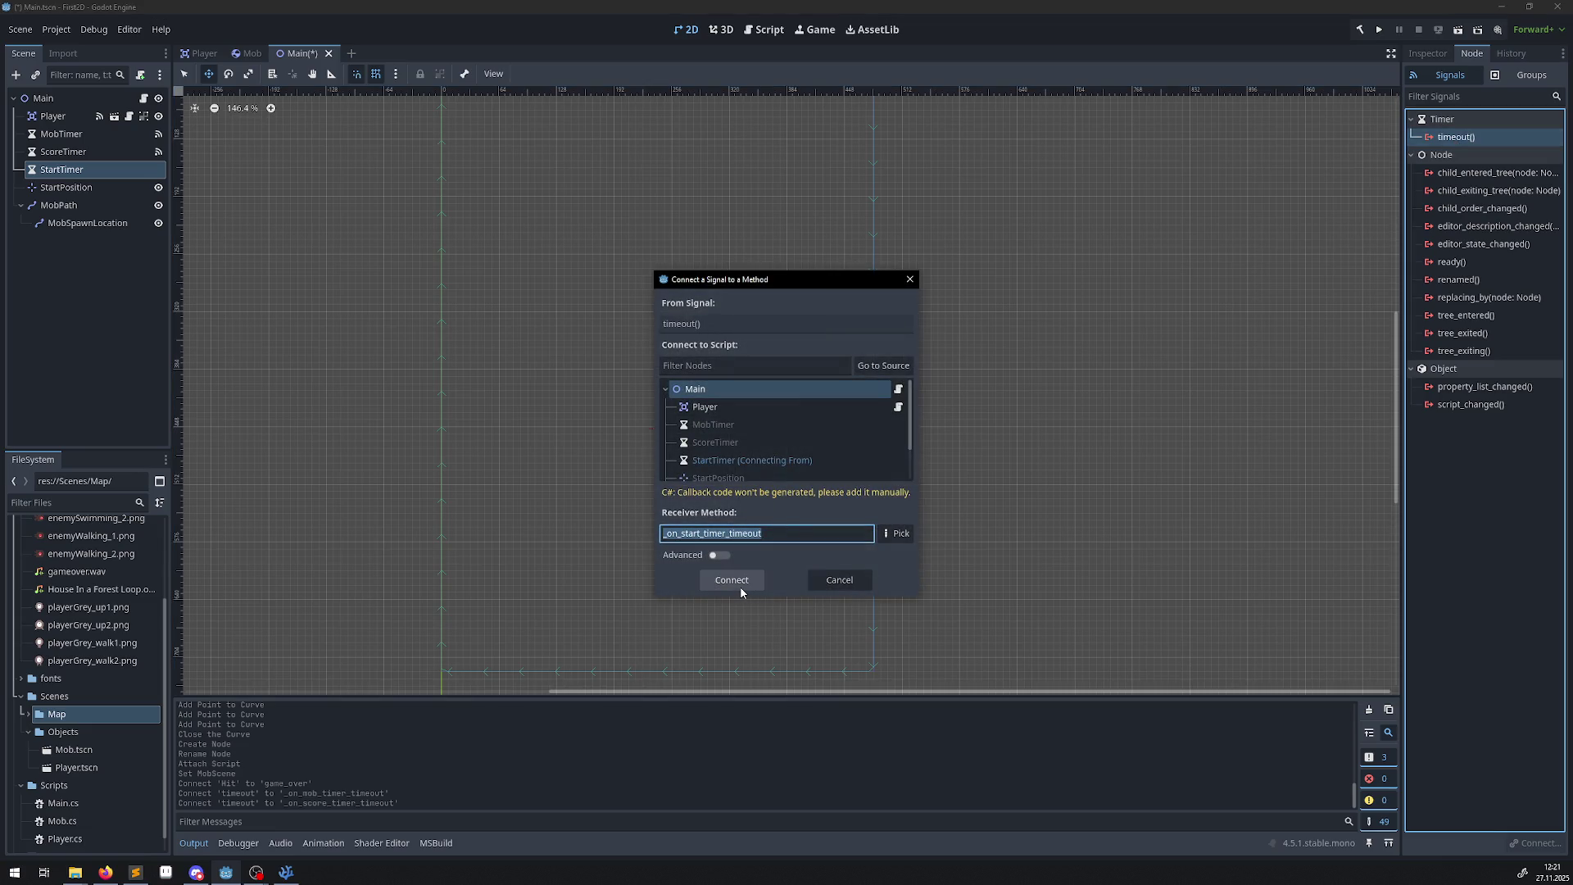
click(738, 583)
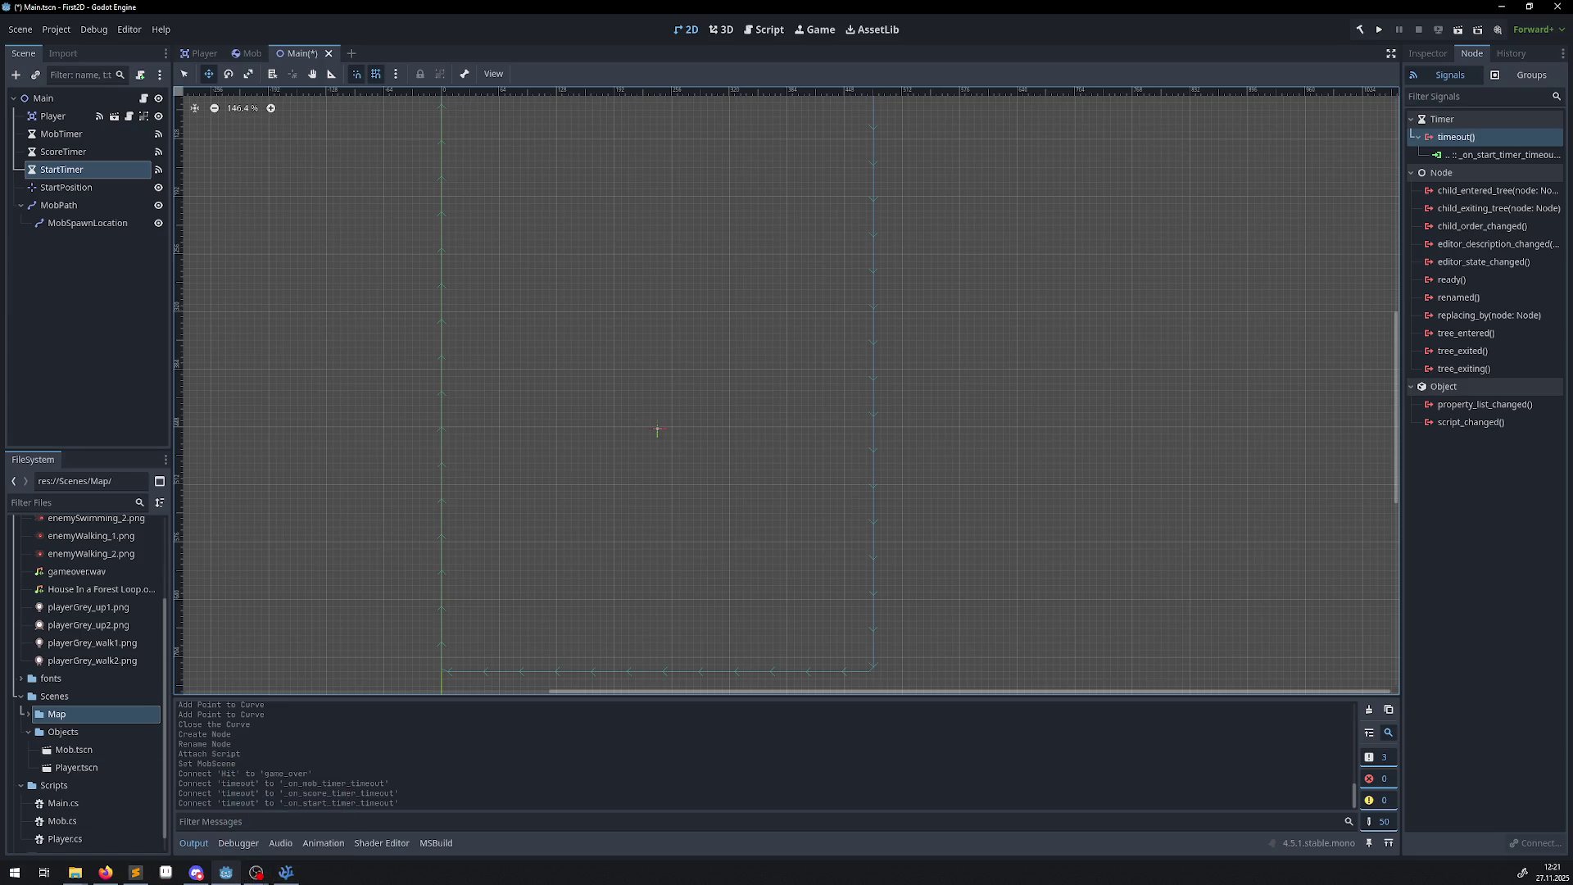
key(alt+Tab)
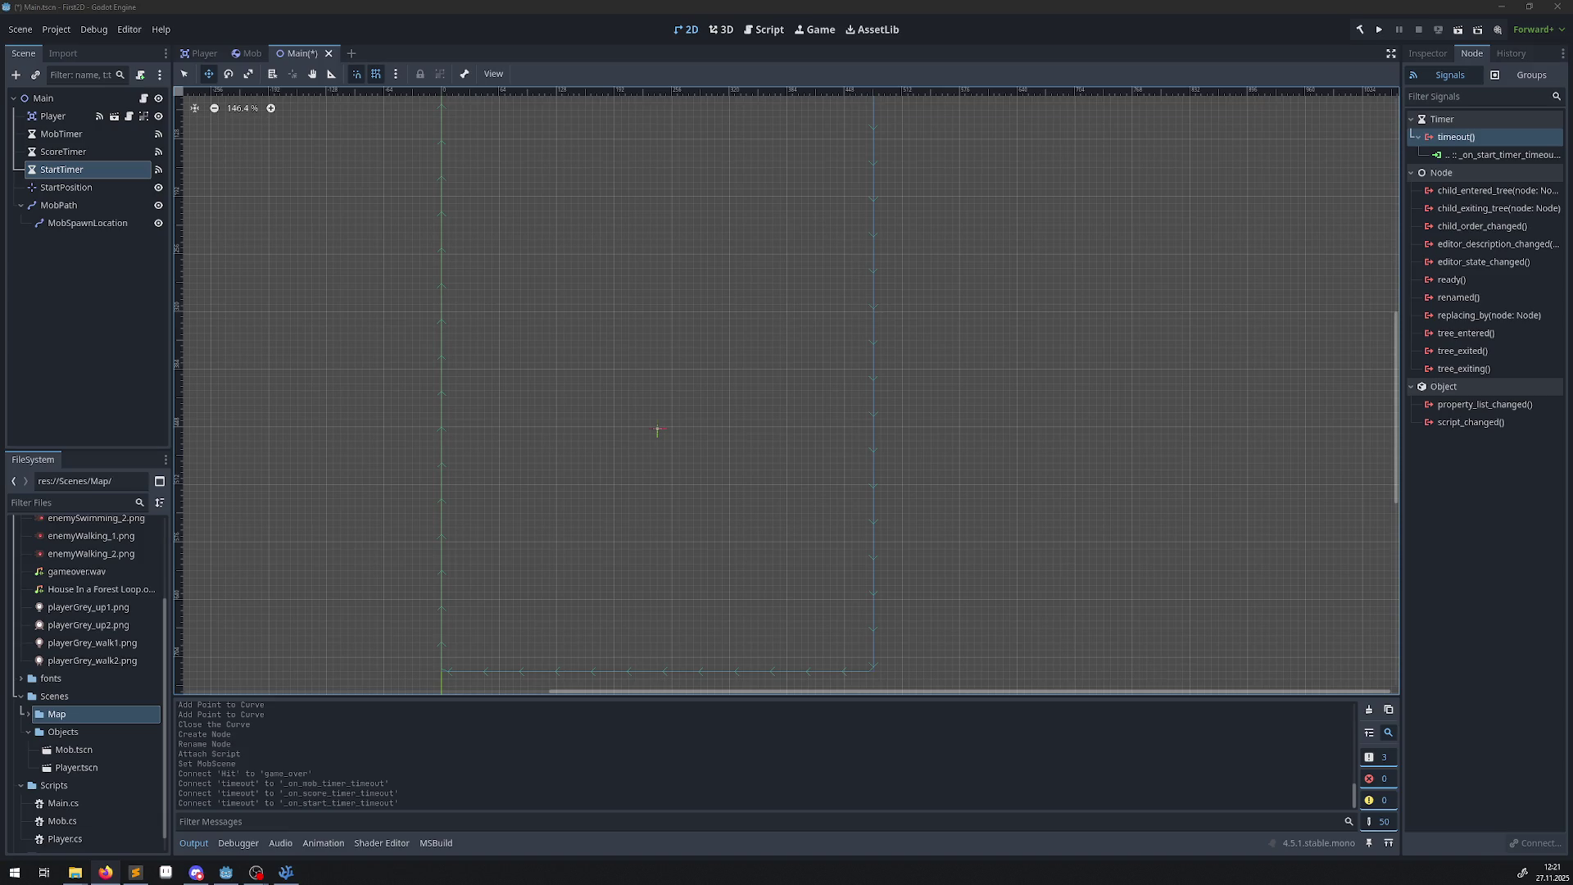
key(alt+Tab)
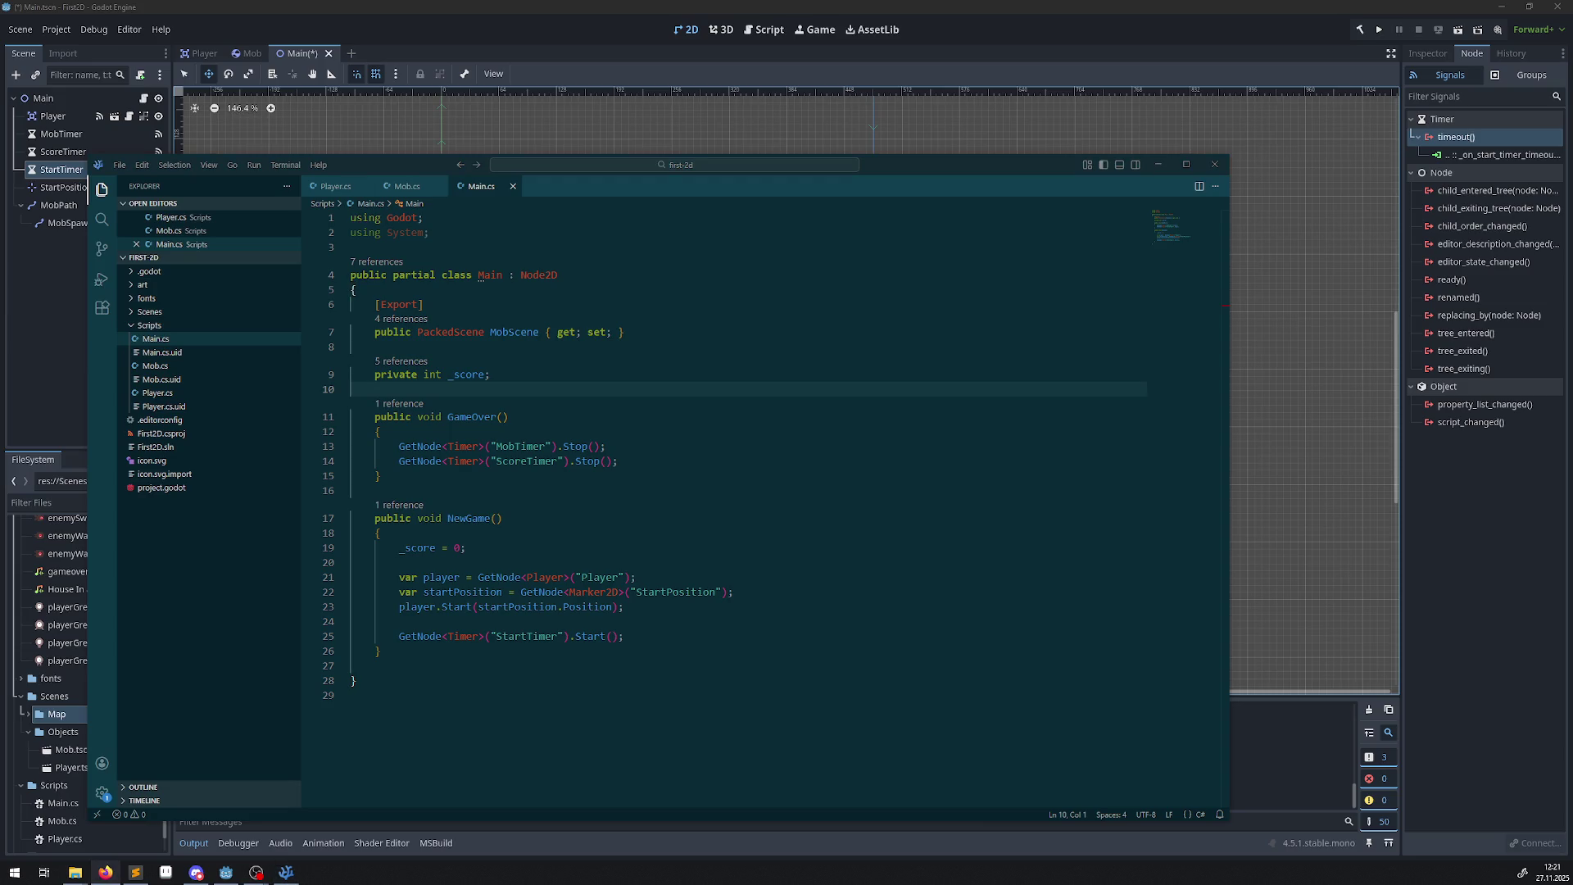
click(397, 664)
key(Return)
key(Return)
key(Up)
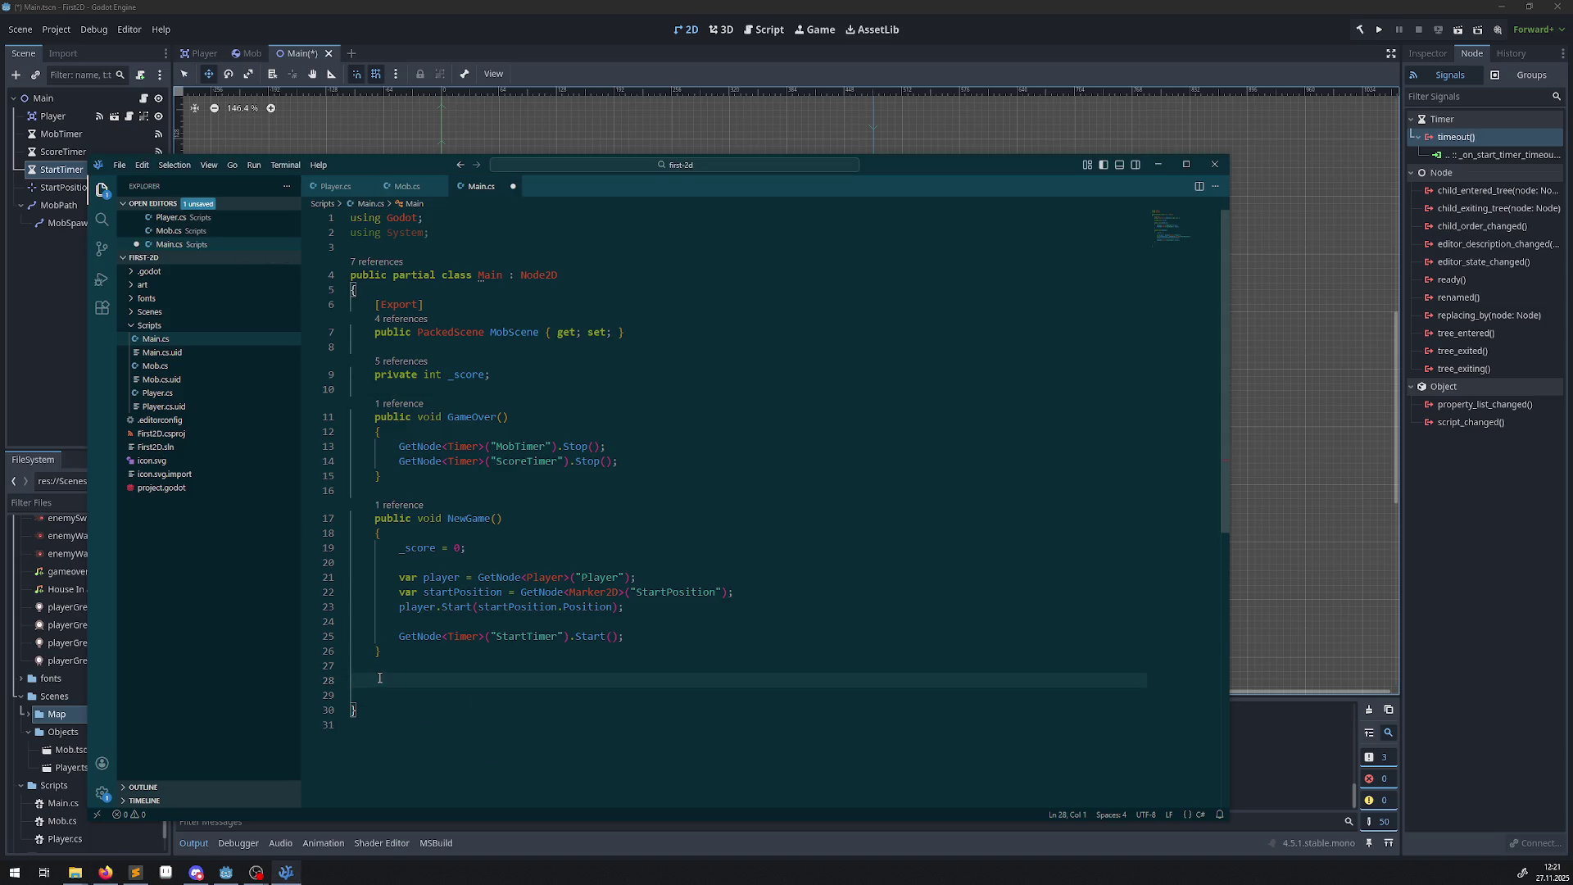
text(private void OnScoreTimerTimeout() {     _score++; }  // We also specified this function name in PascalCase in the editor's connection window. private void OnStartTimerTimeout() {     GetNode<Timer>("MobTimer").Start();     GetNode<Timer>("ScoreTimer").Start(); })
scroll(373, 655, down, 2)
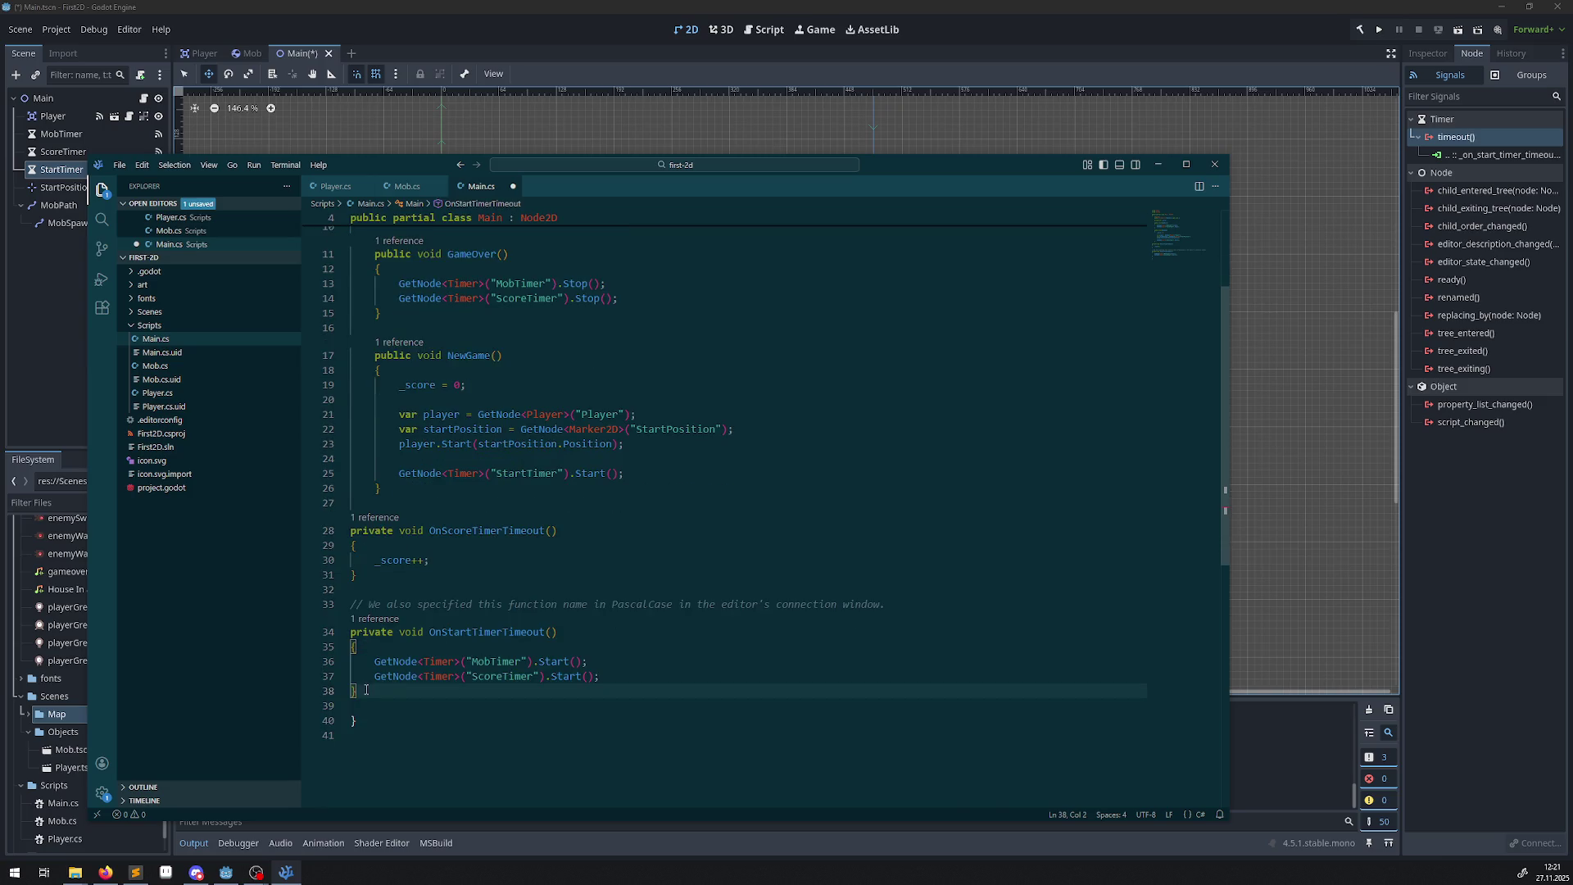
mouse_move(367, 690)
mouse_down()
mouse_move(363, 492)
mouse_move(363, 531)
mouse_up()
key(Tab)
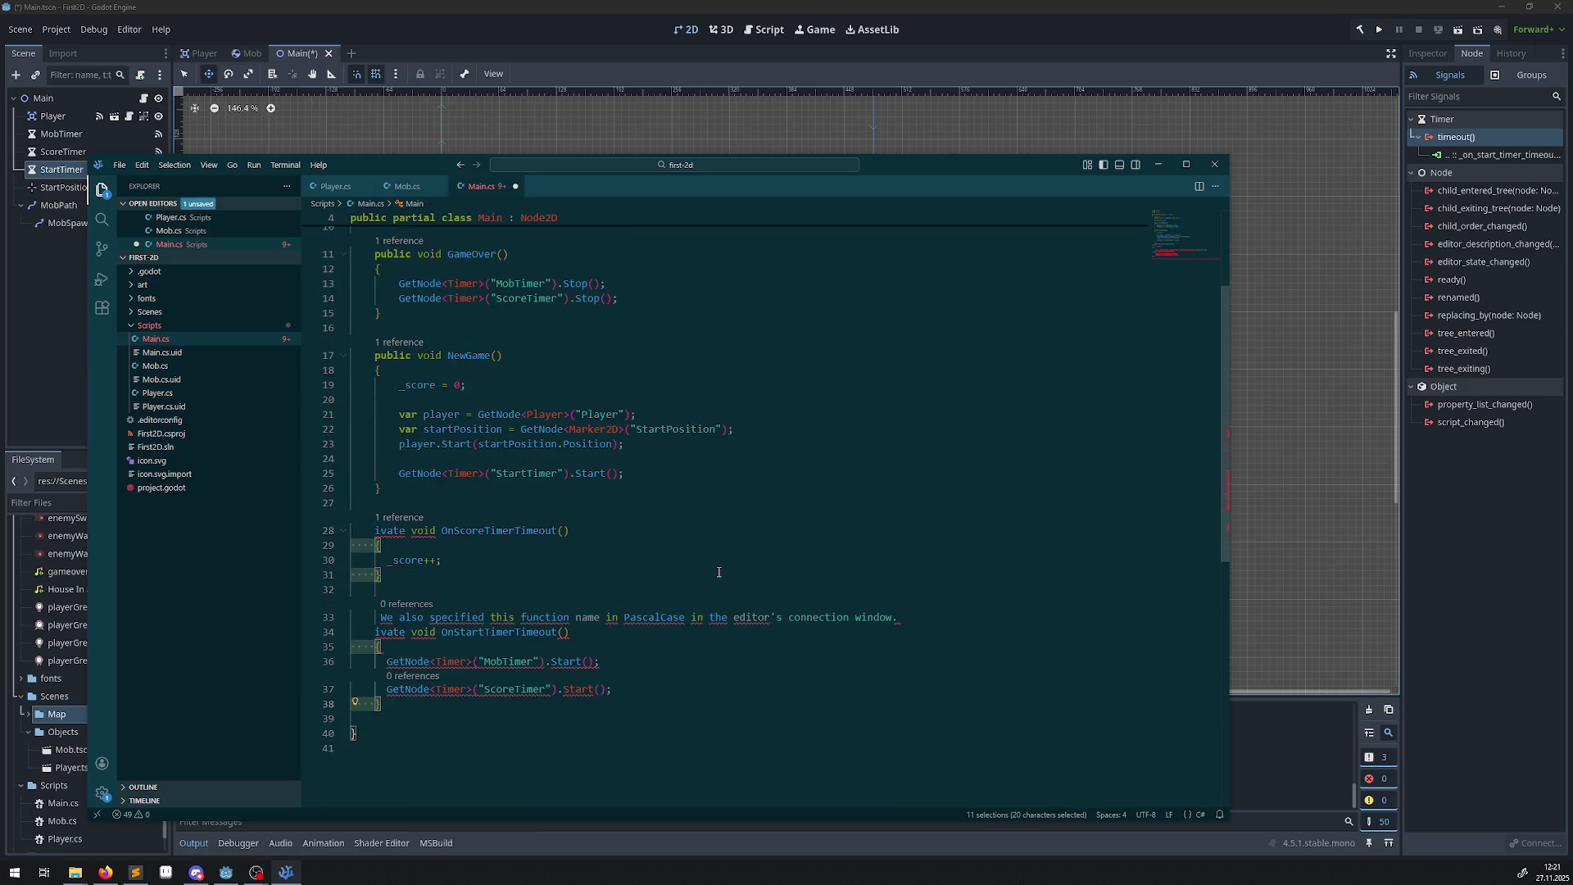
key(ctrl+z)
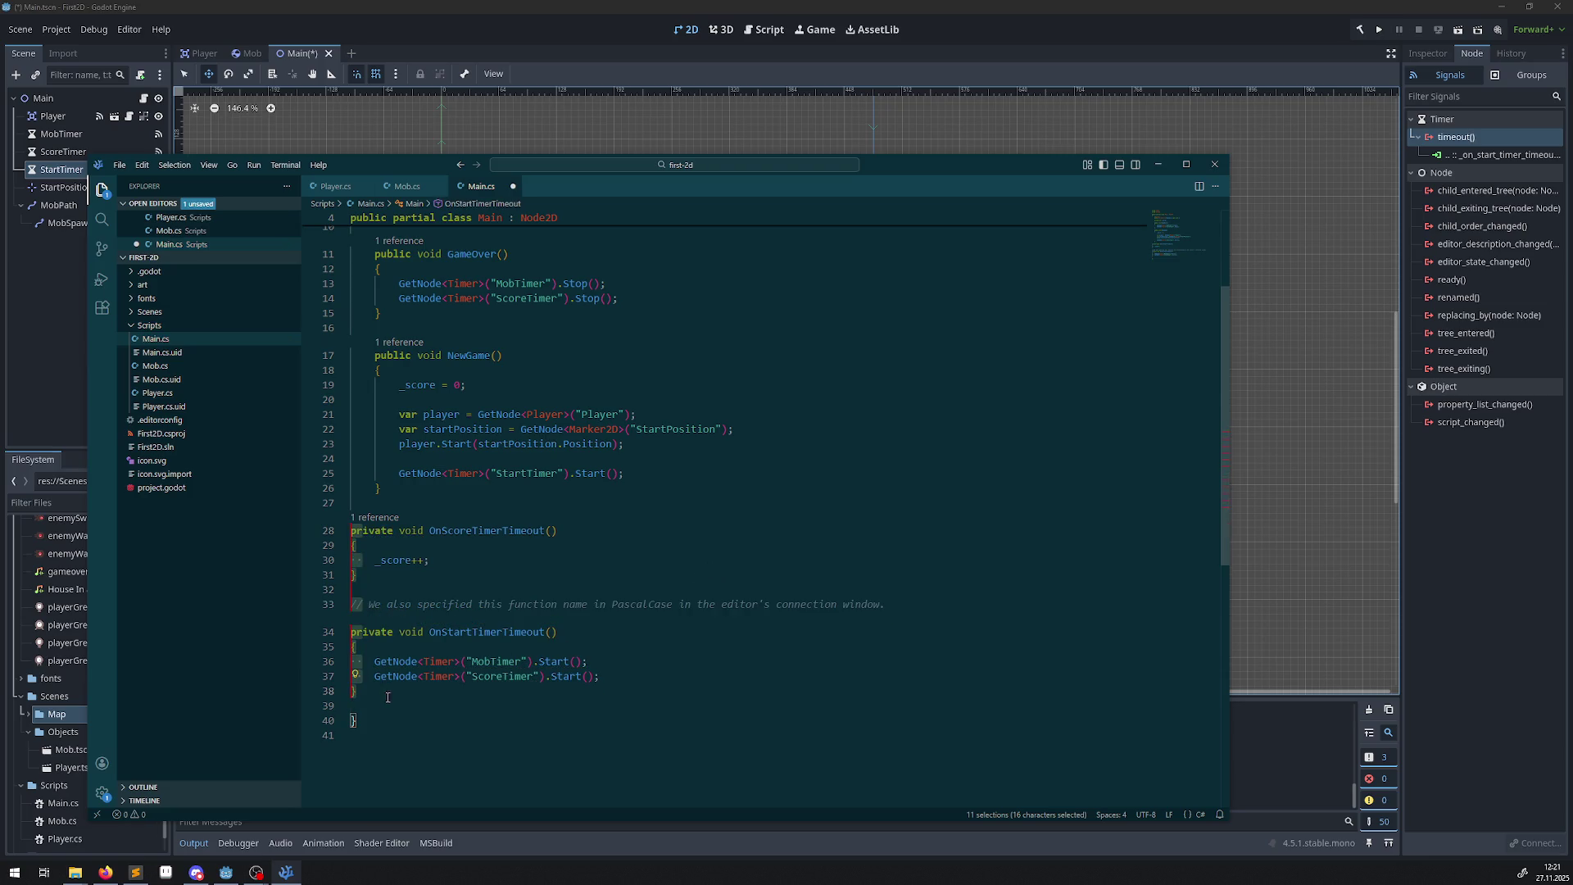
click(392, 698)
drag(676, 701, 413, 551)
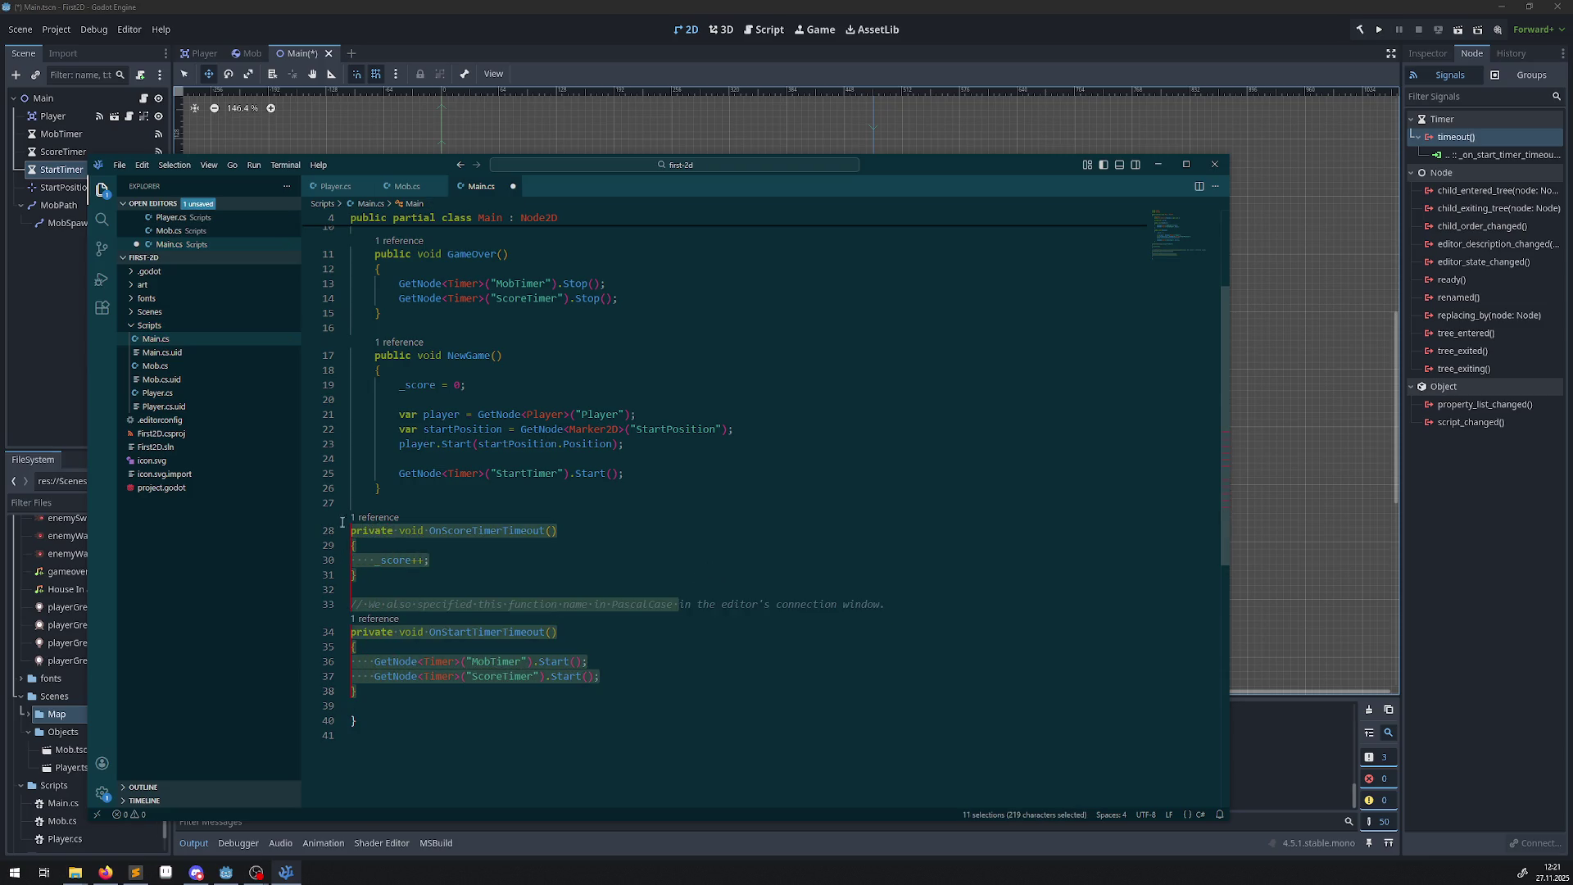
key(Tab)
key(ctrl+z)
key(ctrl+z)
key(ctrl+z)
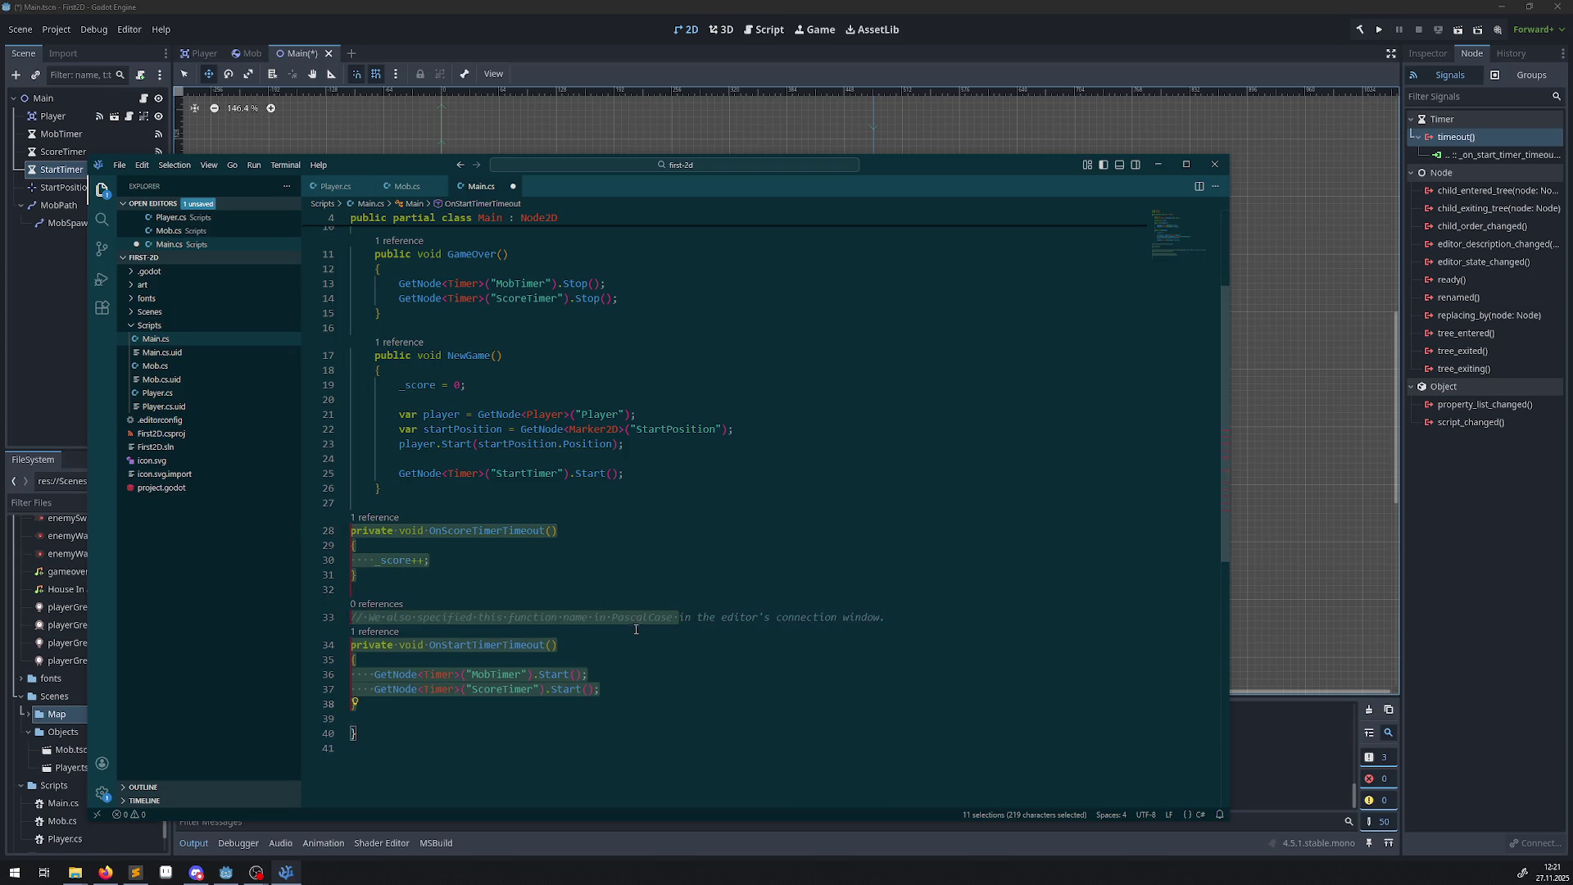
key(shift+Home)
key(BackSpace)
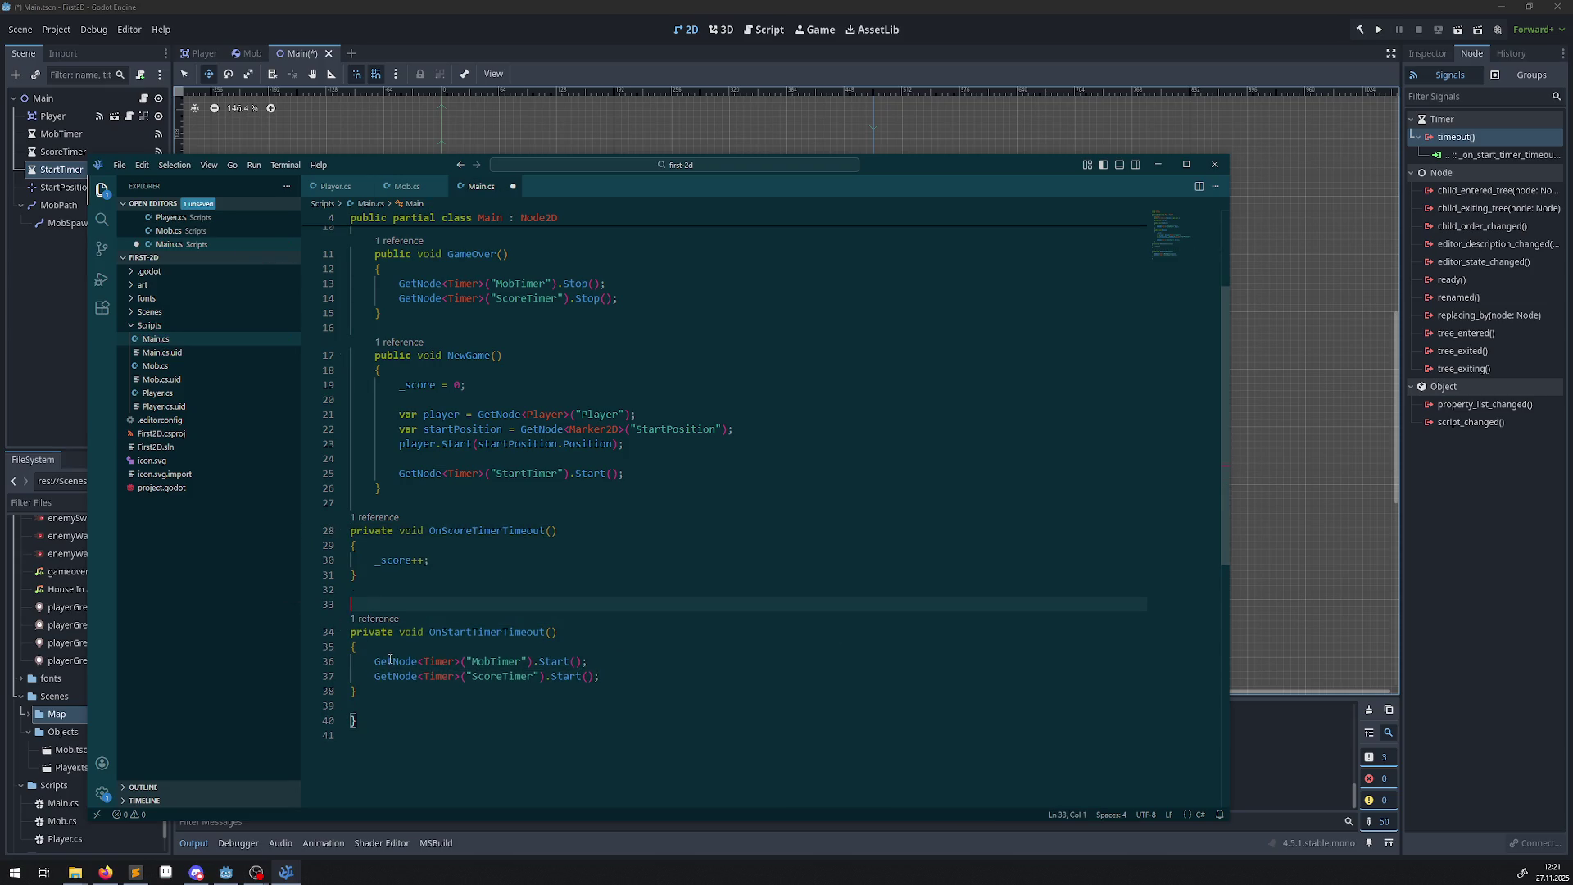
key(BackSpace)
click(372, 674)
mouse_move(373, 502)
mouse_down()
mouse_move(758, 675)
mouse_move(745, 717)
mouse_up()
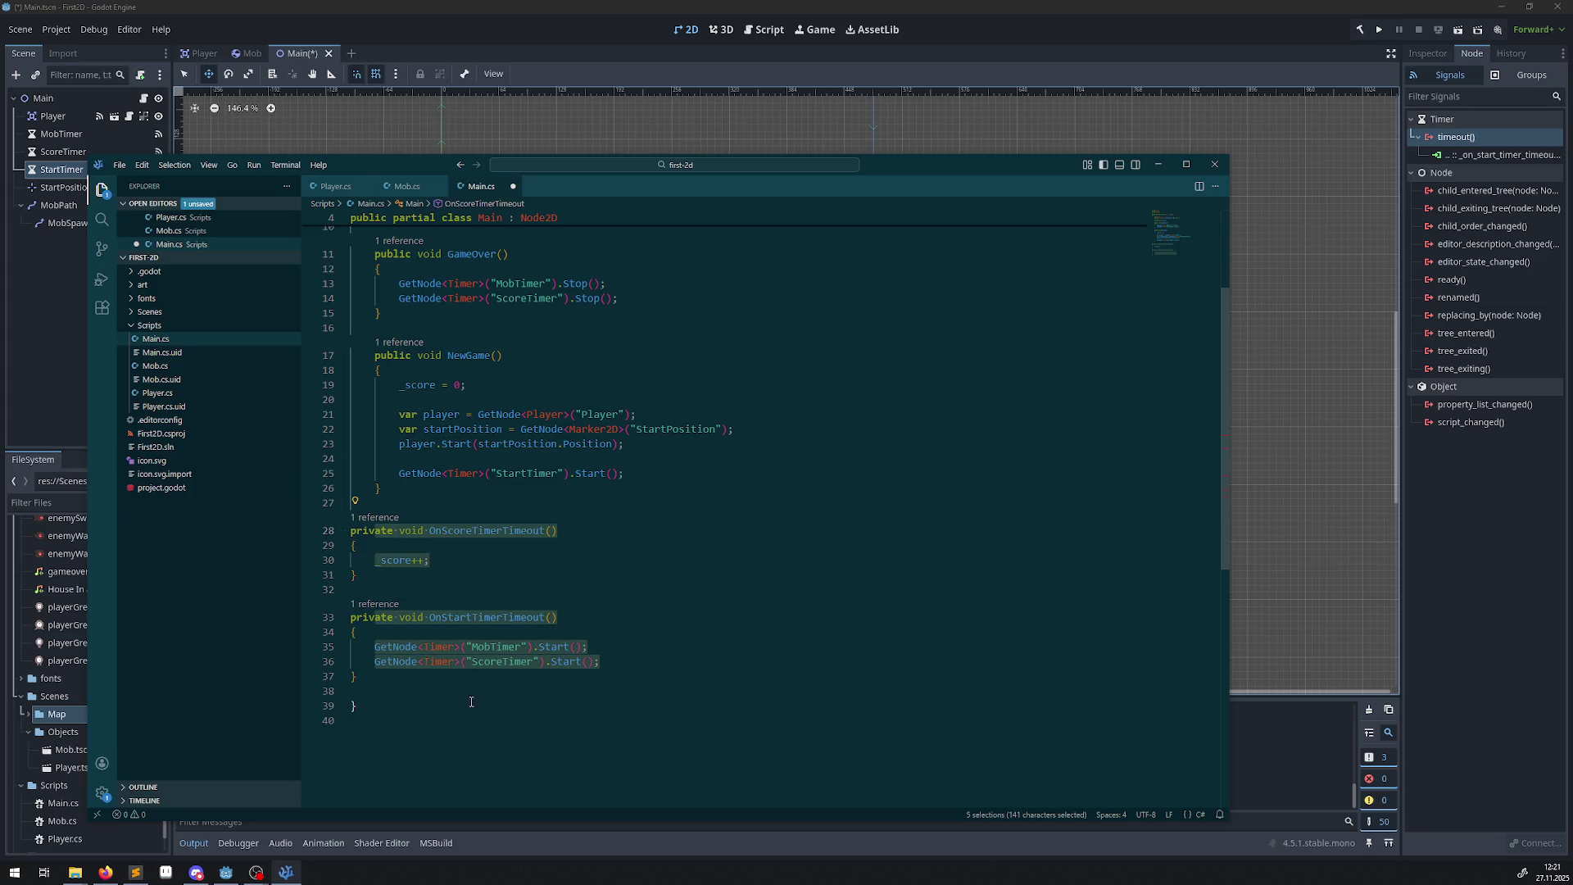
drag(354, 676, 762, 488)
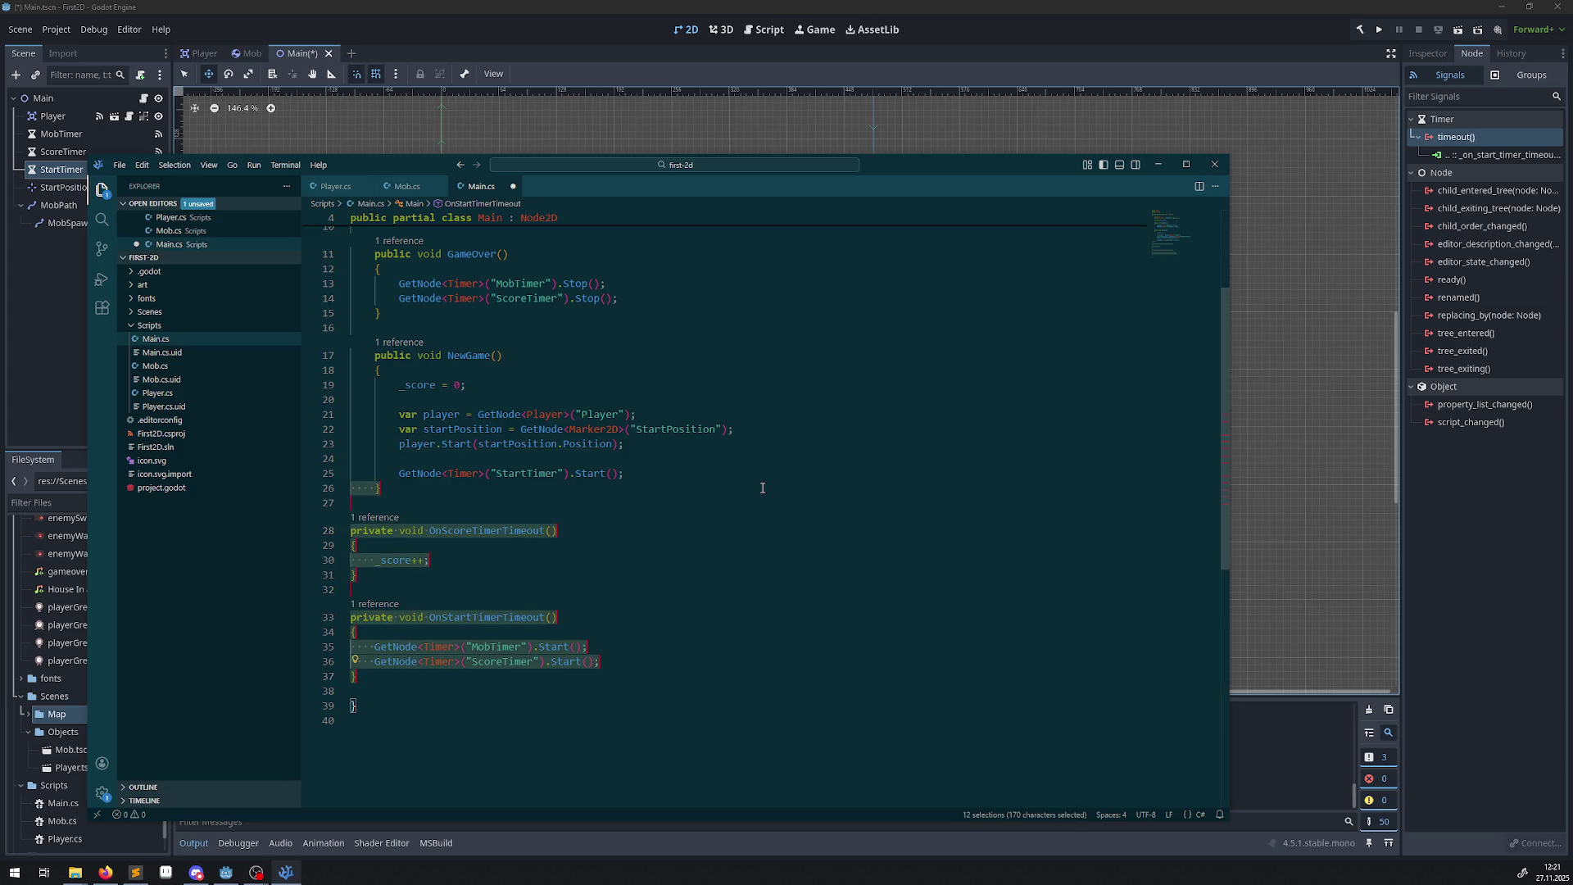
key(Tab)
click(445, 502)
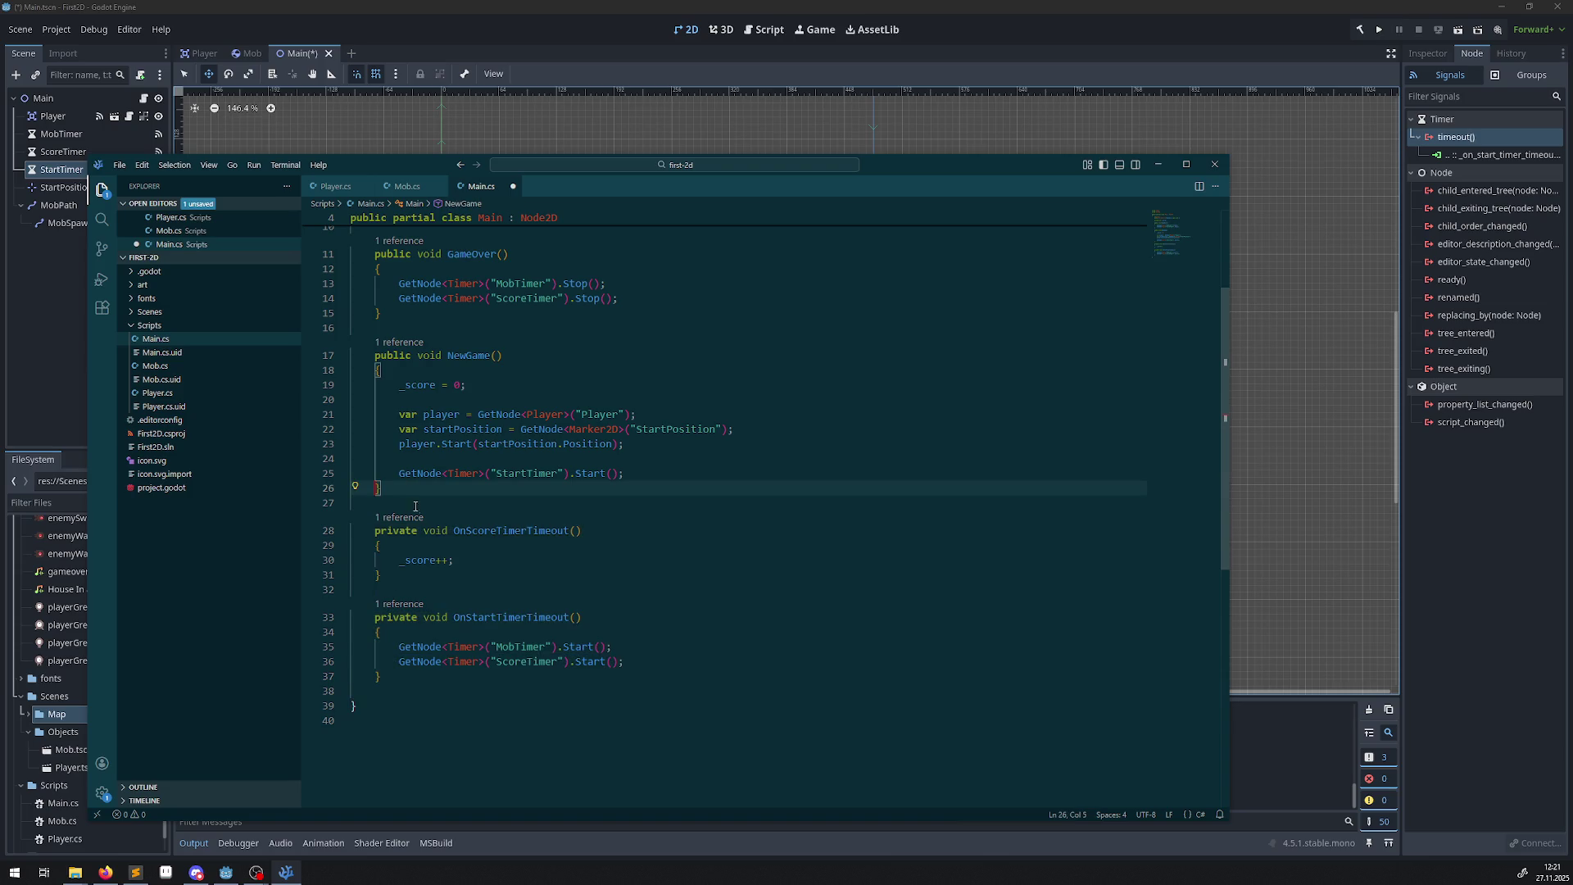
key(ctrl+s)
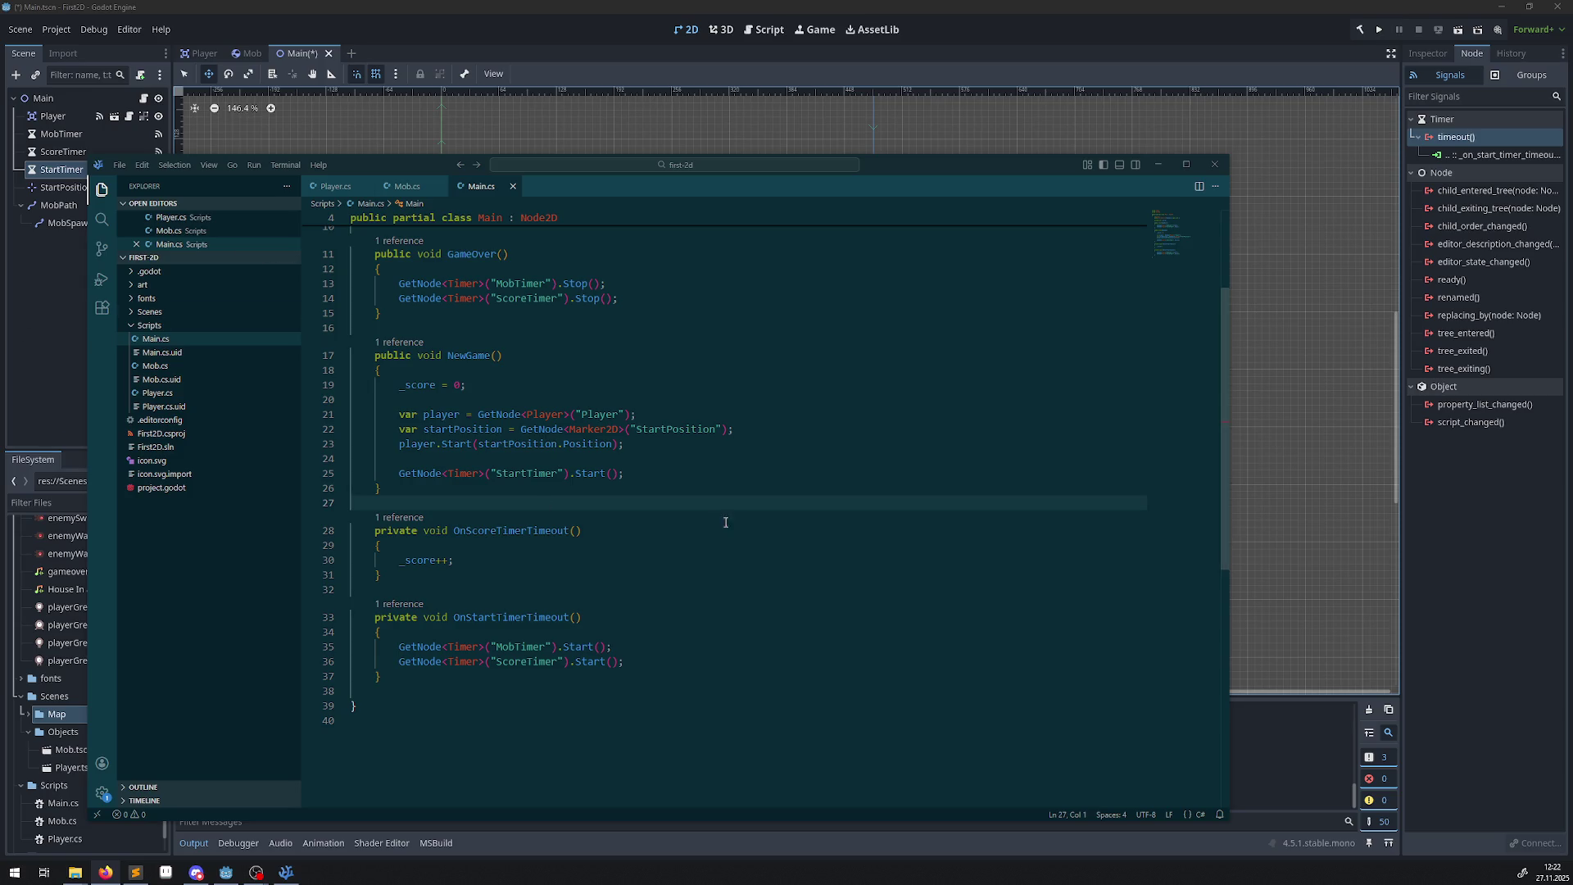
double_click(522, 533)
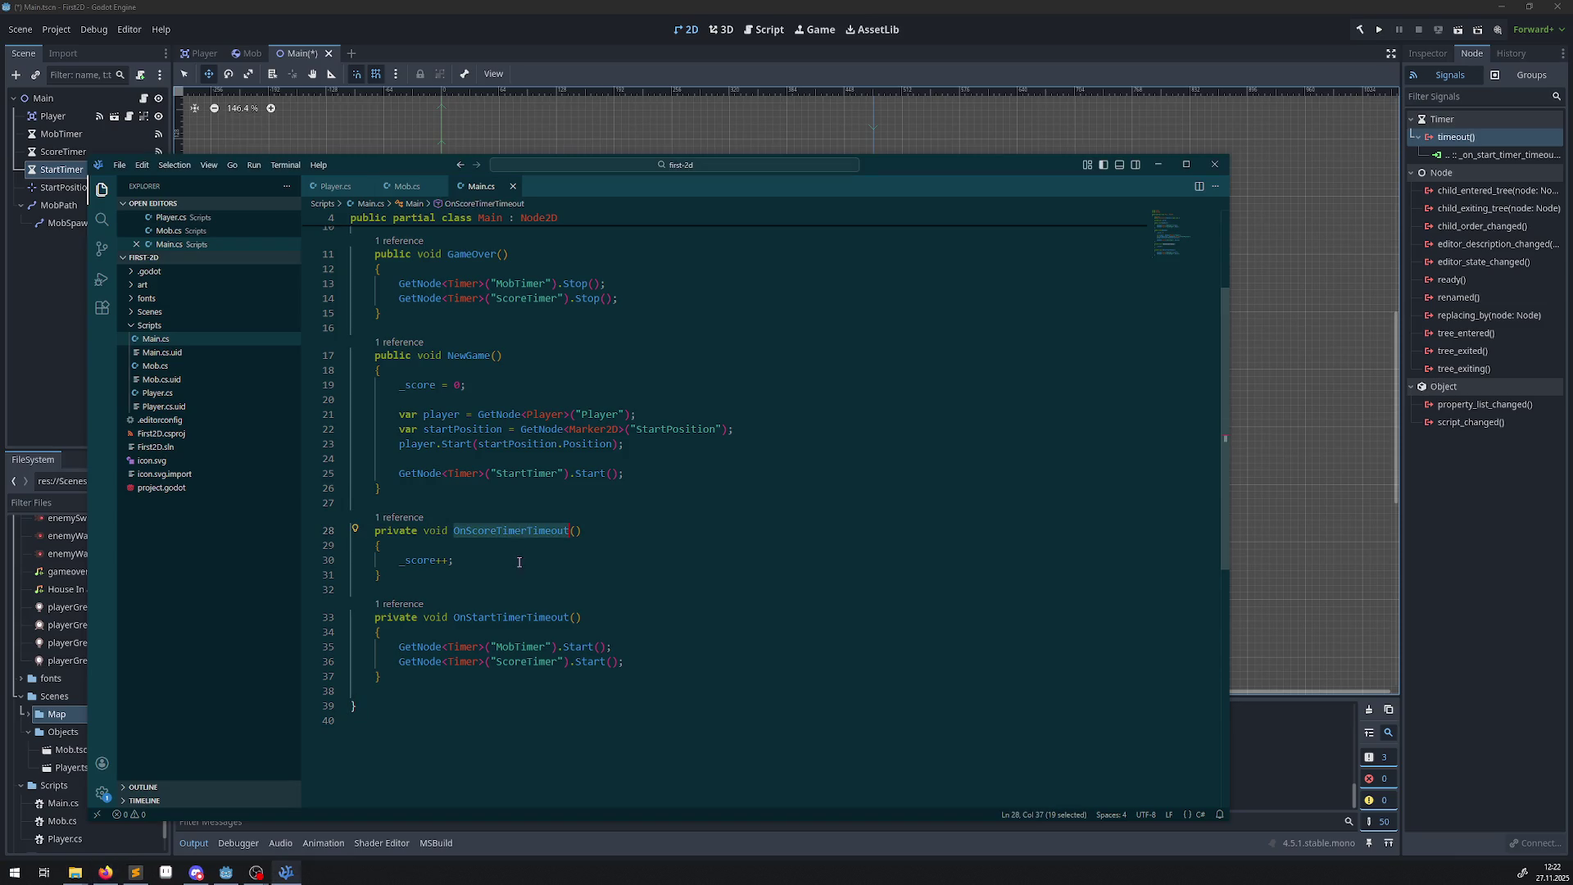
double_click(419, 564)
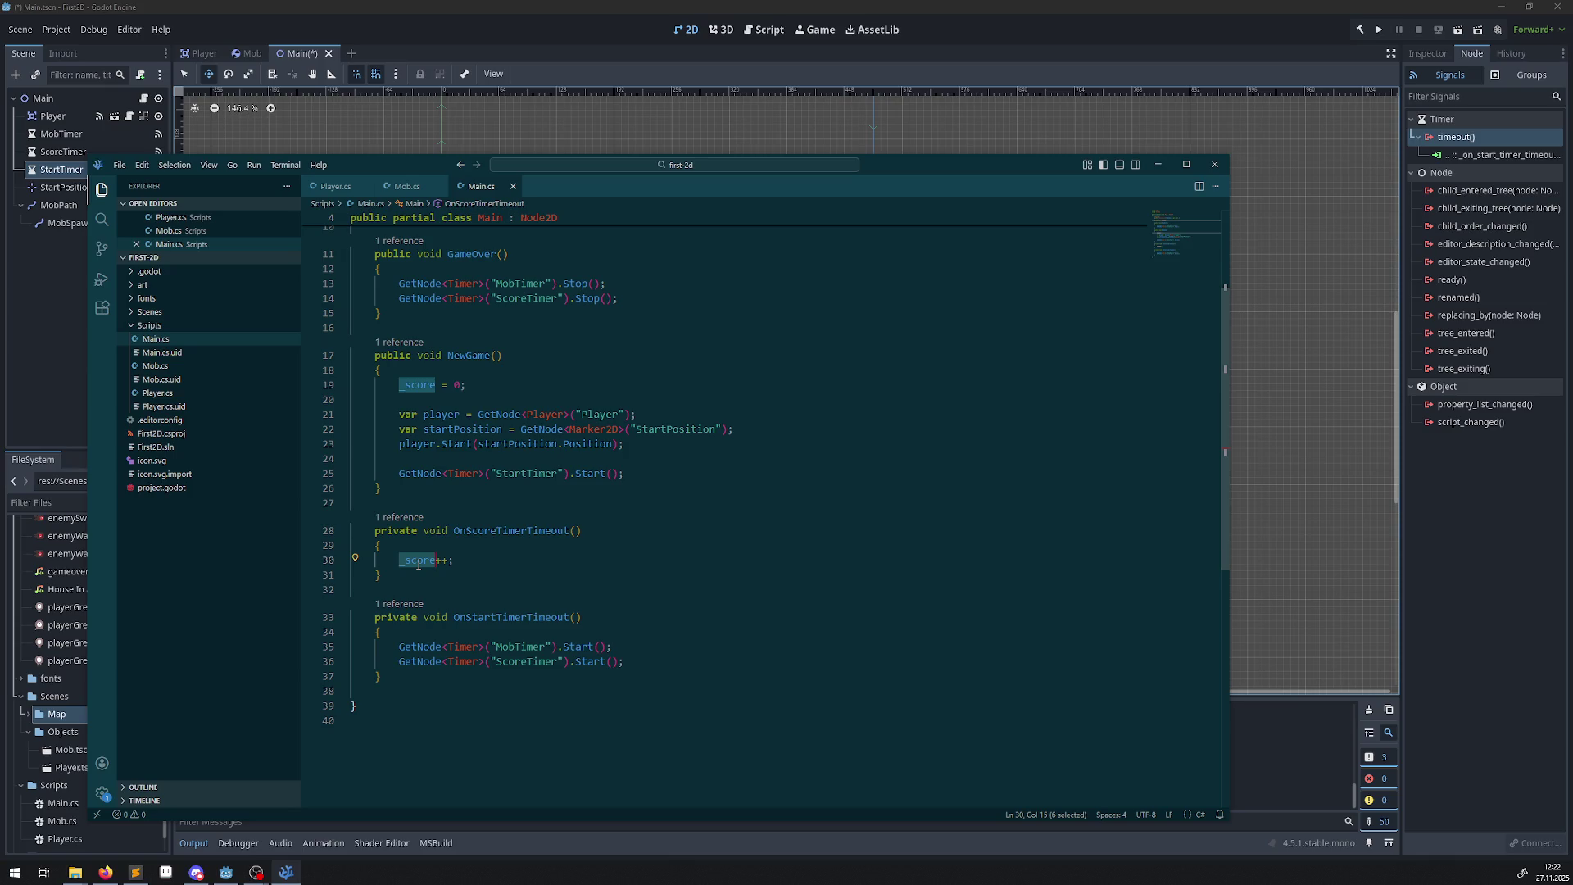
mouse_move(415, 556)
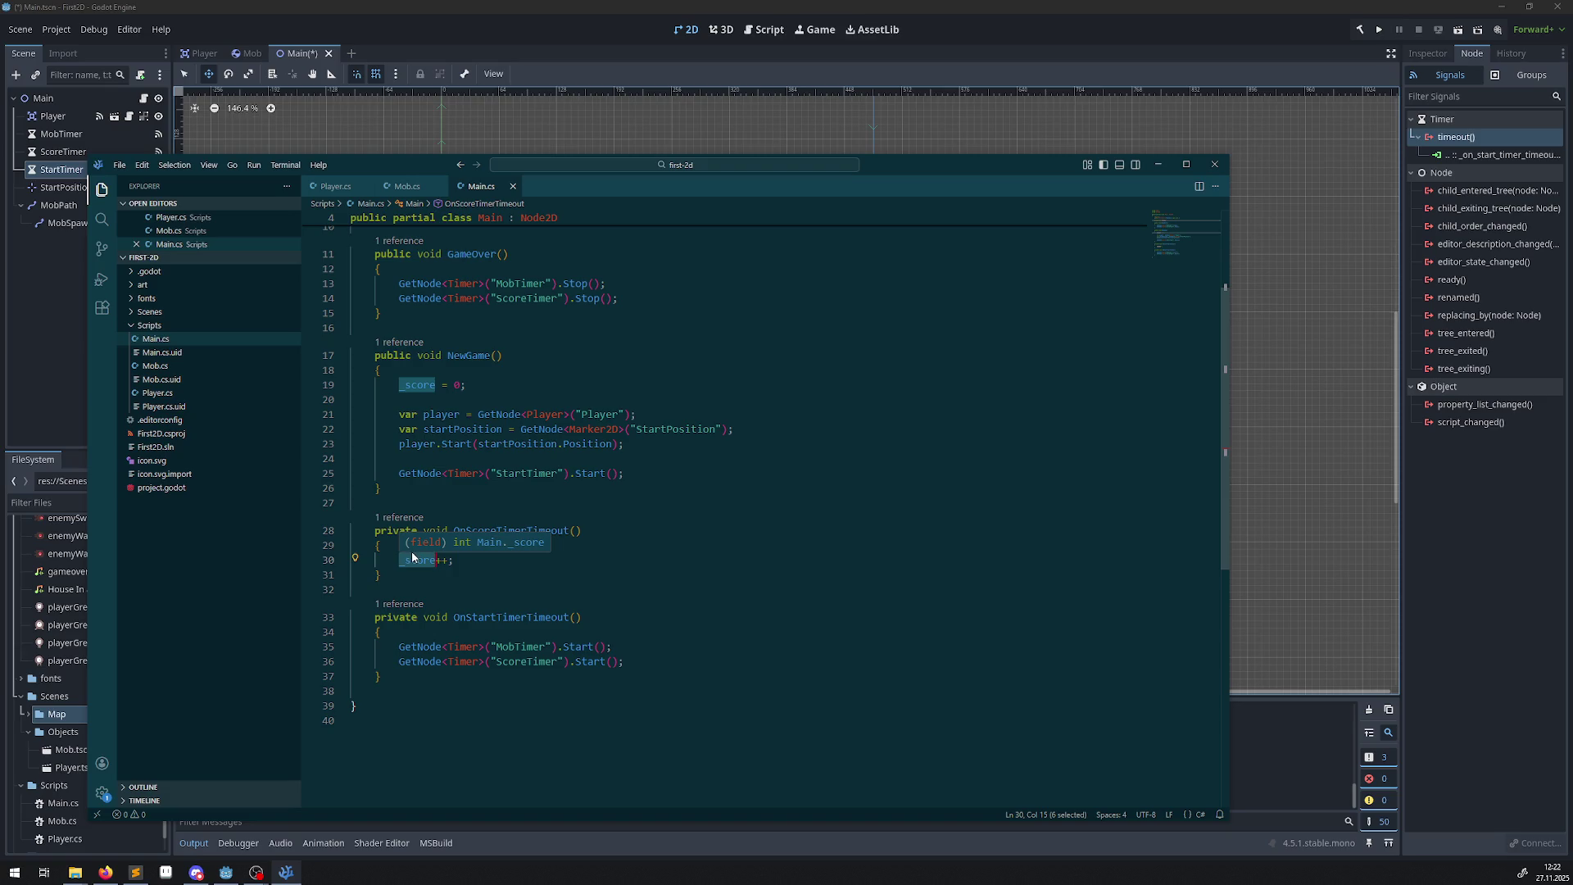
double_click(517, 620)
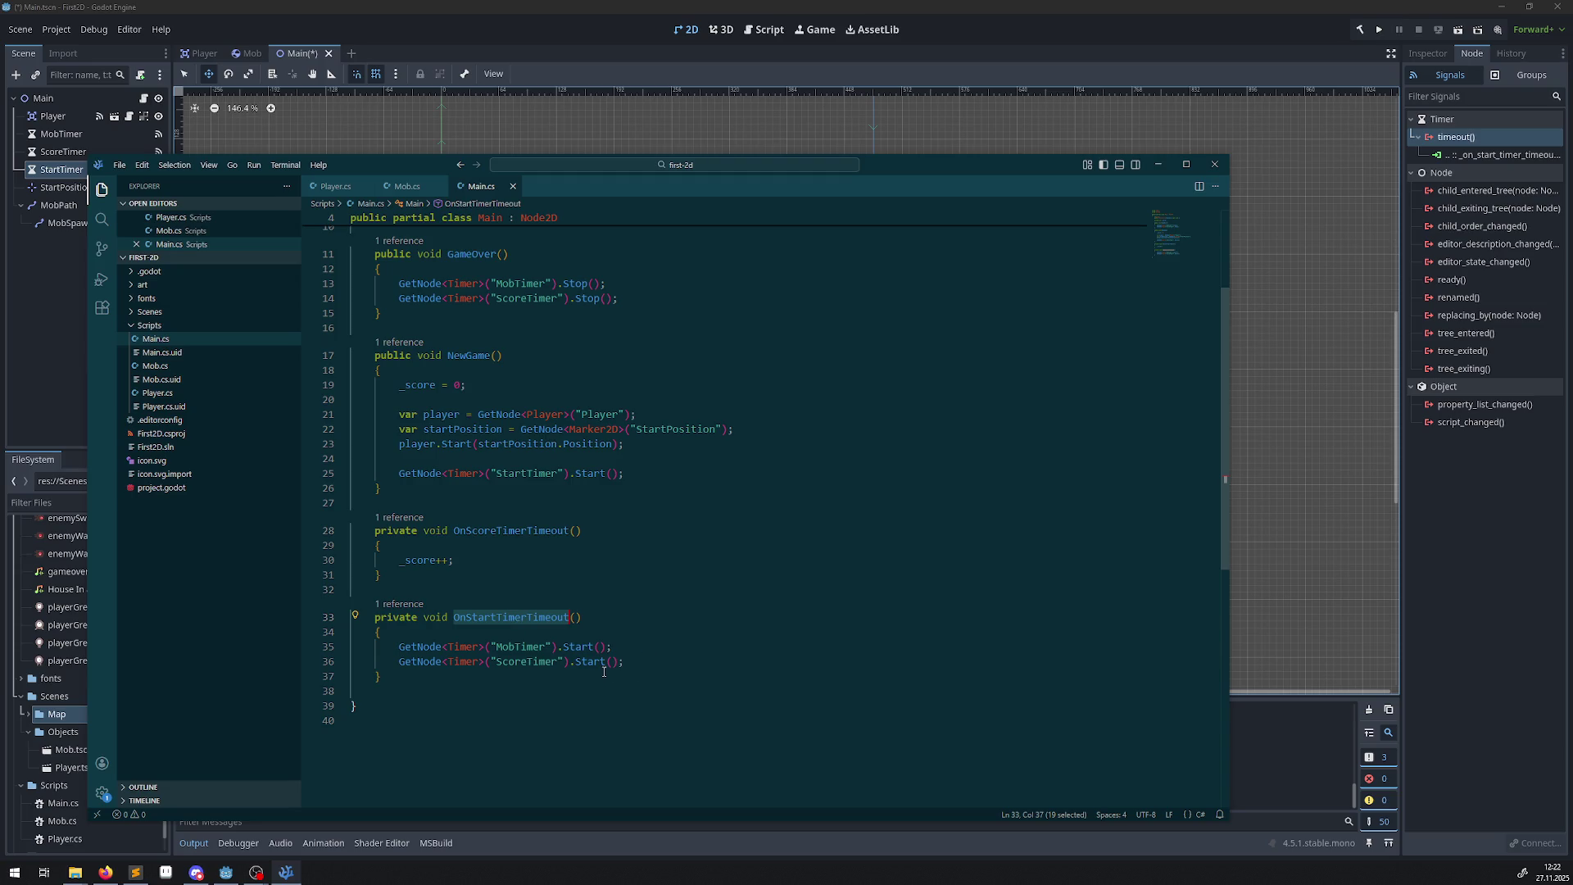
drag(603, 671, 473, 630)
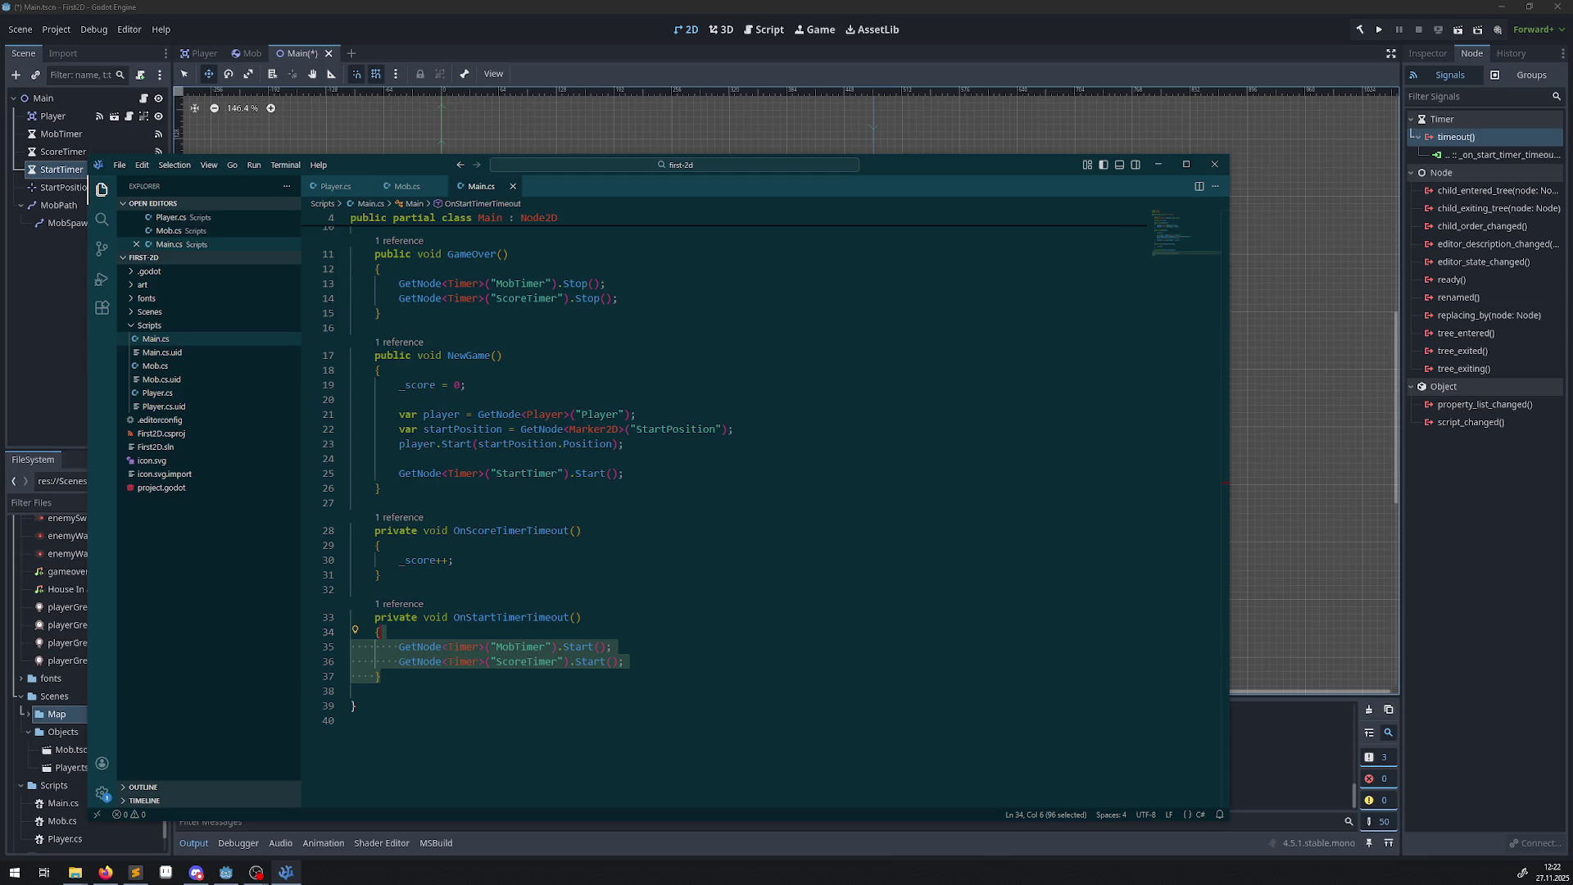
key(alt+Tab)
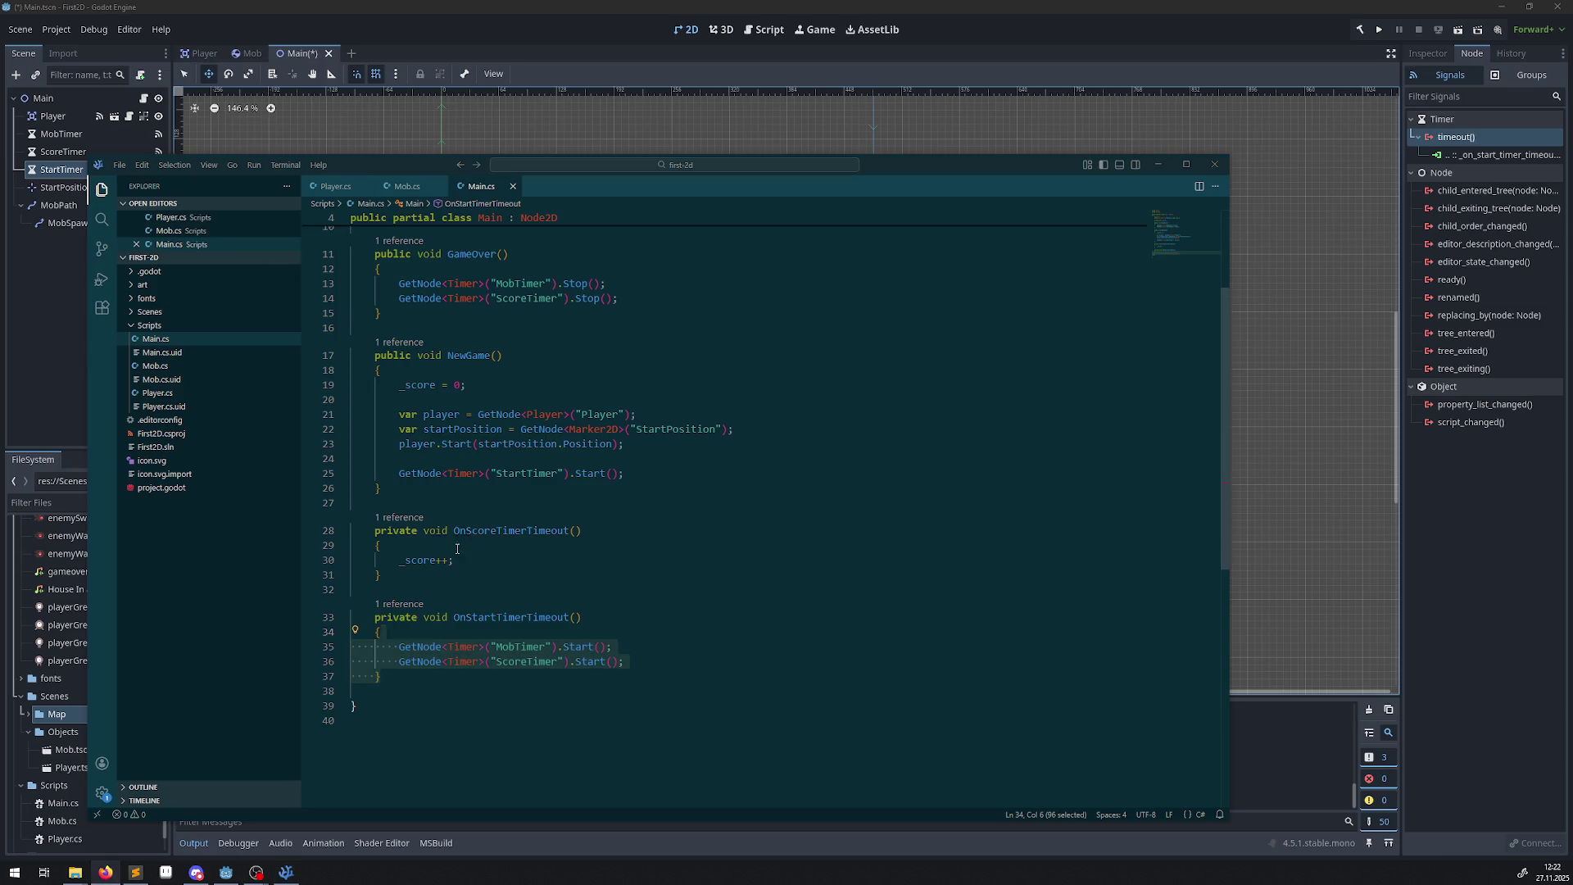
scroll(389, 588, down, 2)
click(388, 587)
Paste OnMobTimerTimeout after OnStartTimerTimeout, indent its braces, and save Main.cs.
key(ctrl+v)
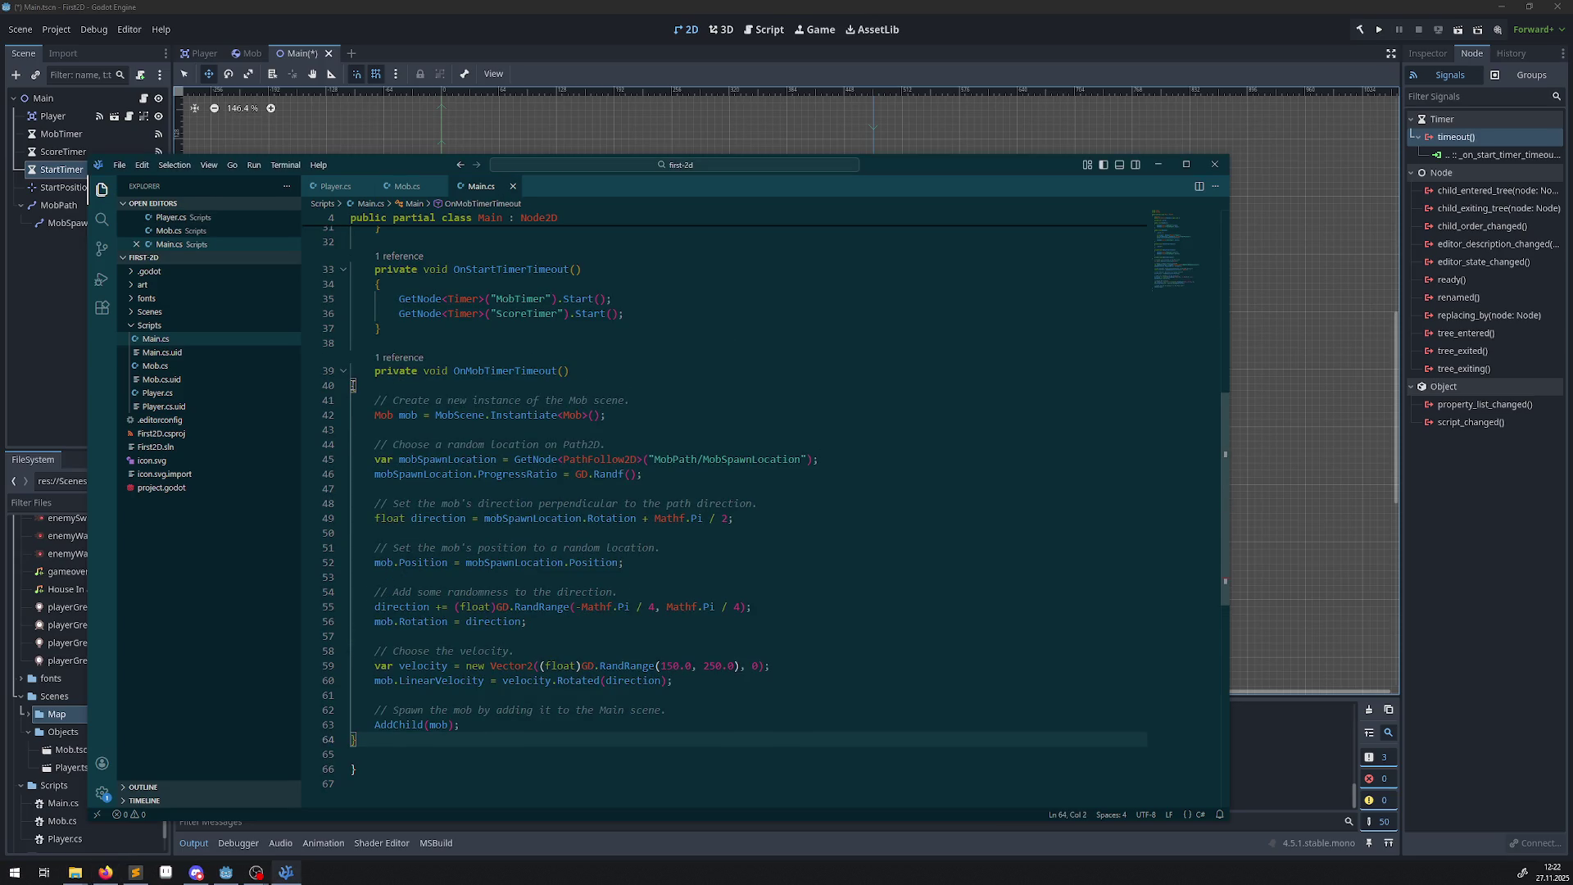
click(352, 385)
key(Tab)
double_click(353, 739)
scroll(354, 739, down, 1)
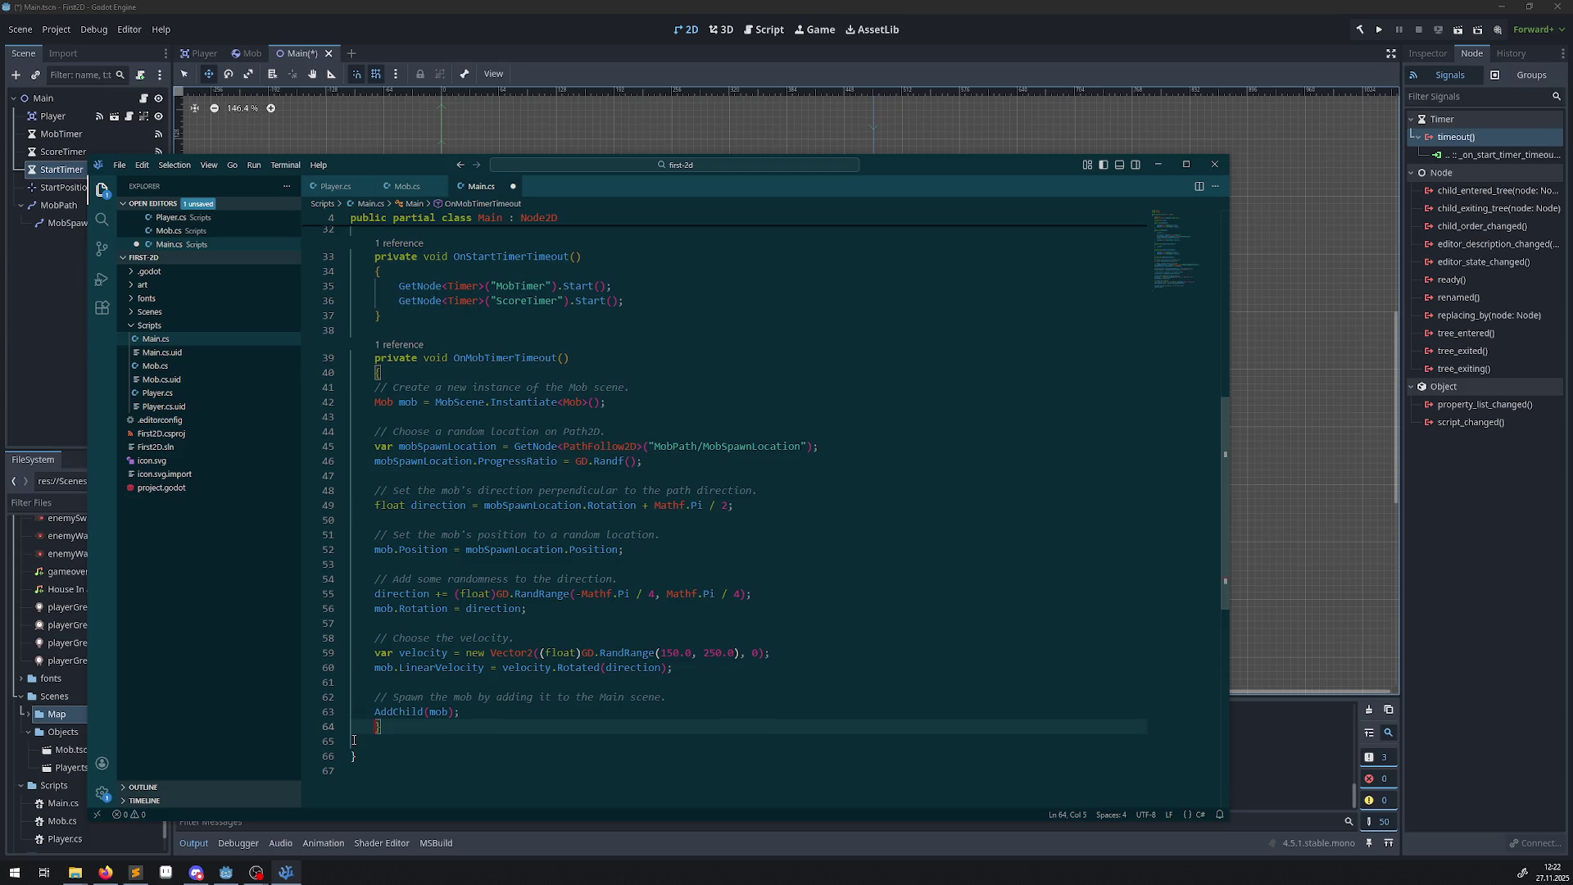
key(Tab)
key(ctrl+s)
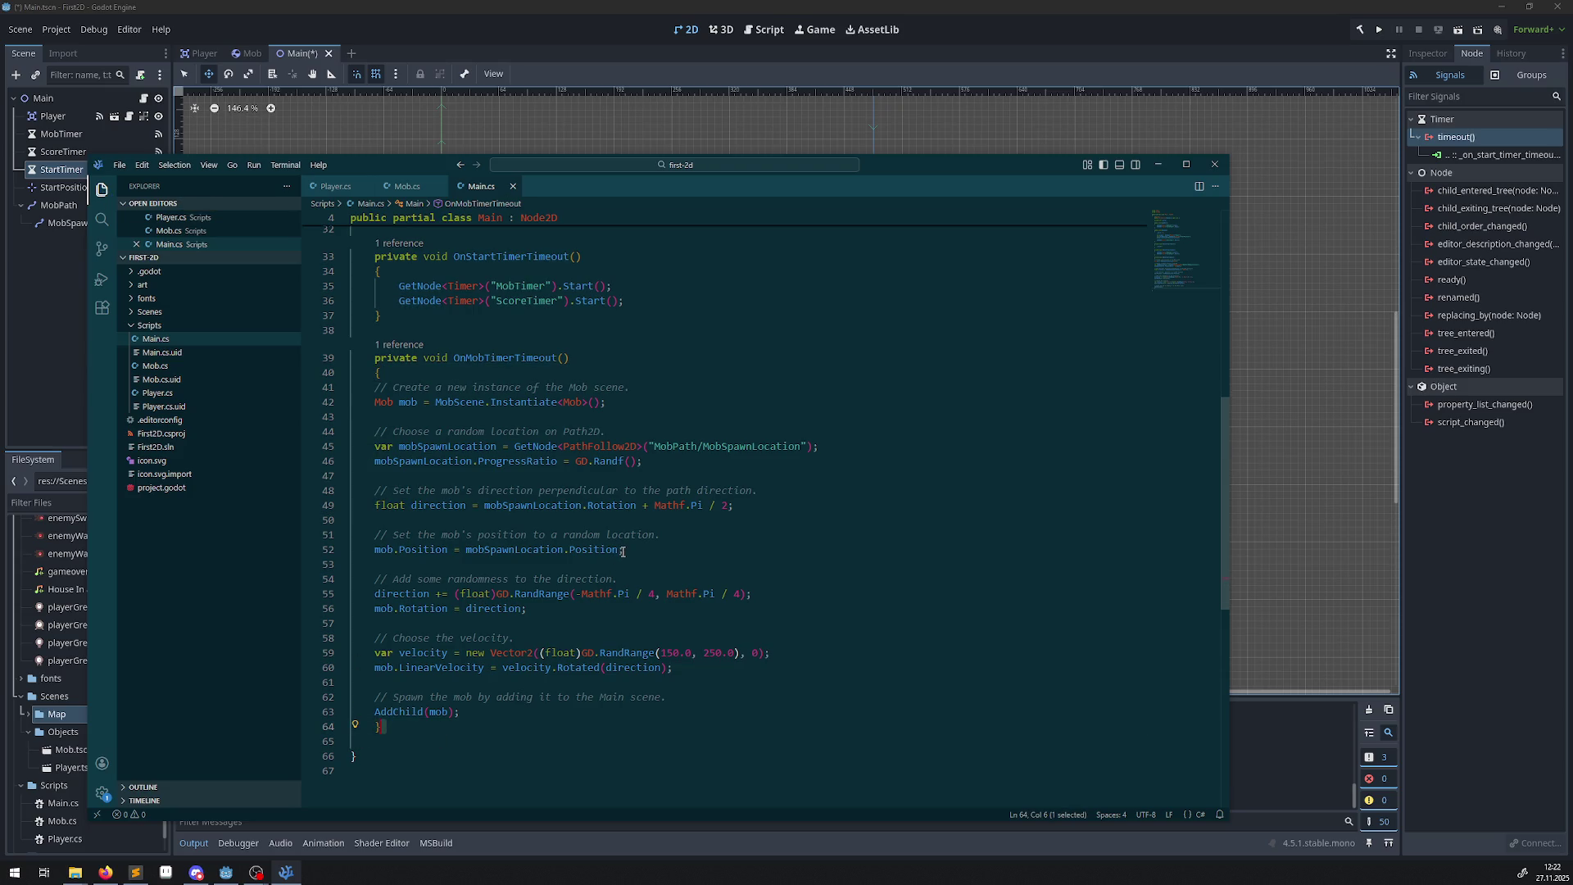
scroll(622, 550, up, 1)
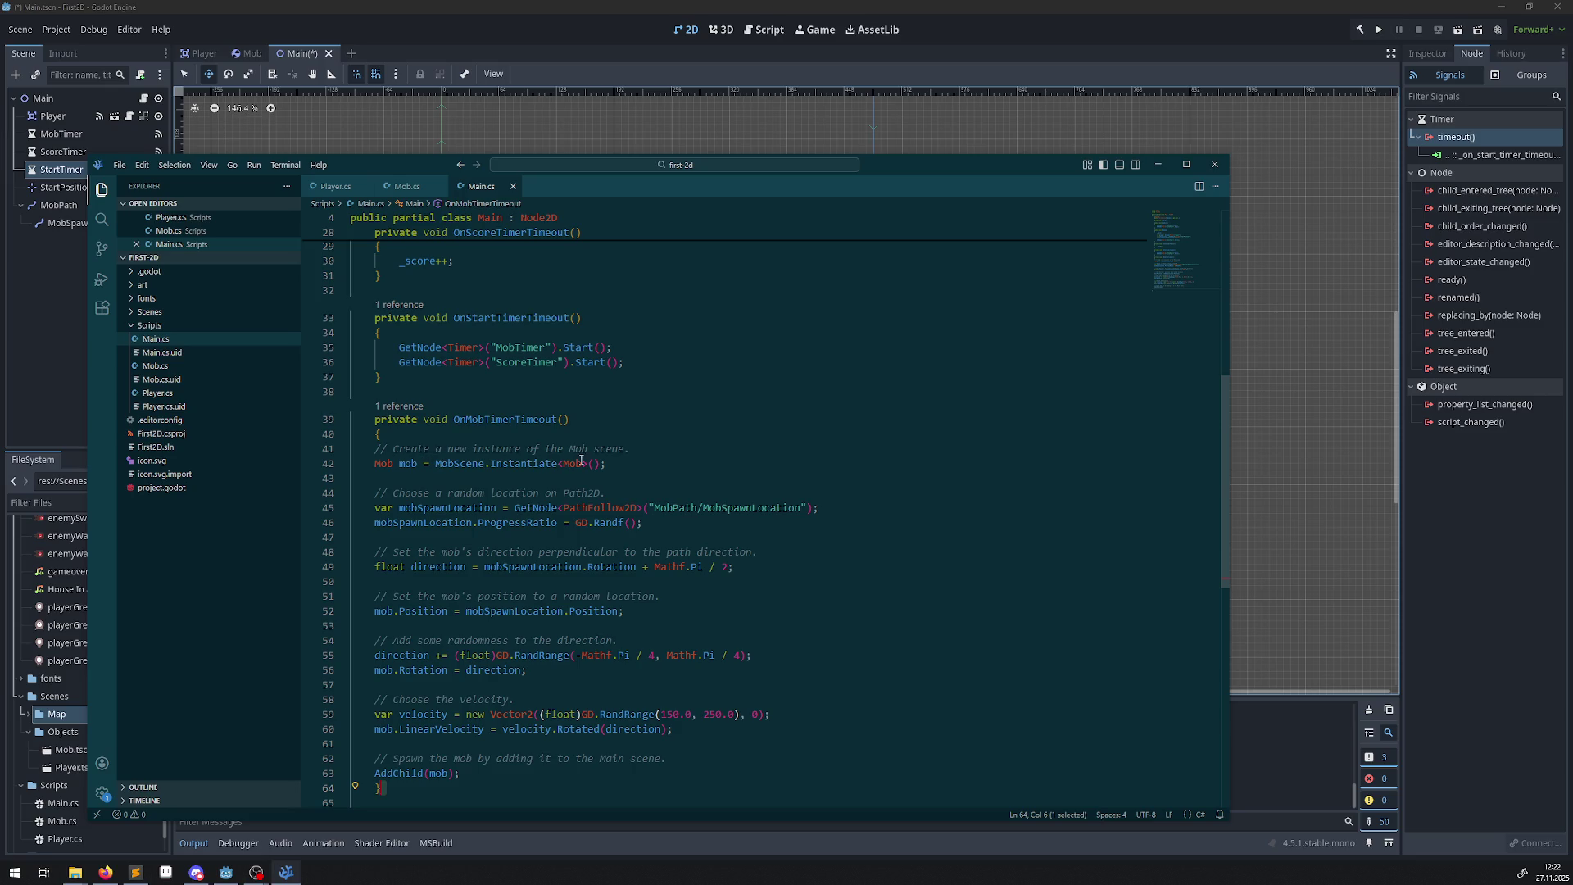
Inspect MobScene, Instantiate and PathFollow2D references in the new mob-spawning code.
double_click(459, 464)
scroll(624, 520, up, 3)
scroll(624, 520, up, 5)
scroll(625, 518, down, 8)
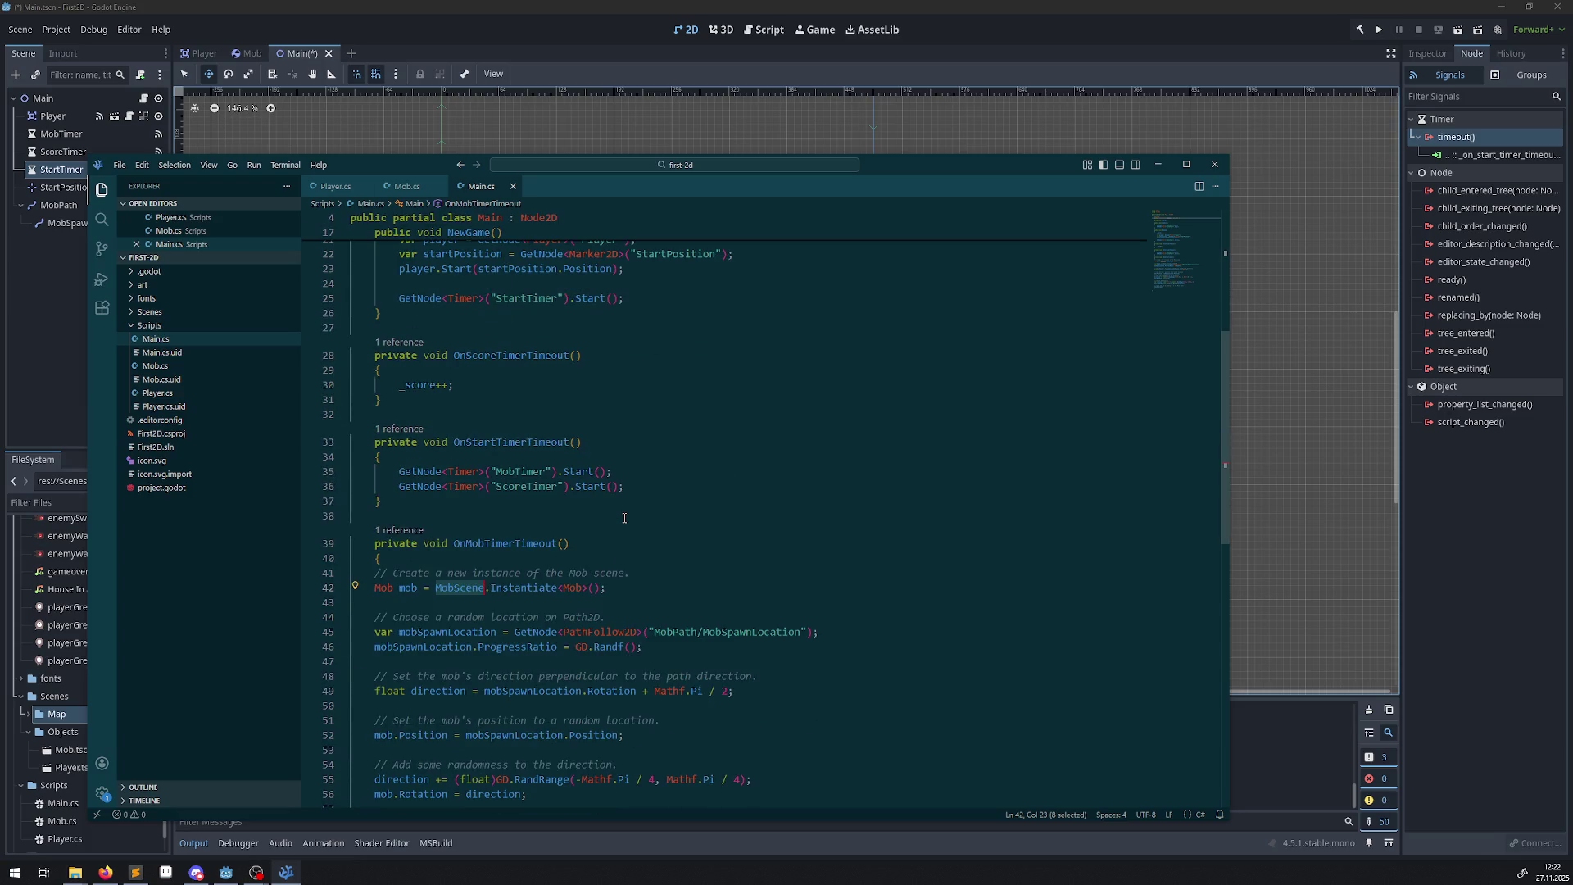
double_click(539, 497)
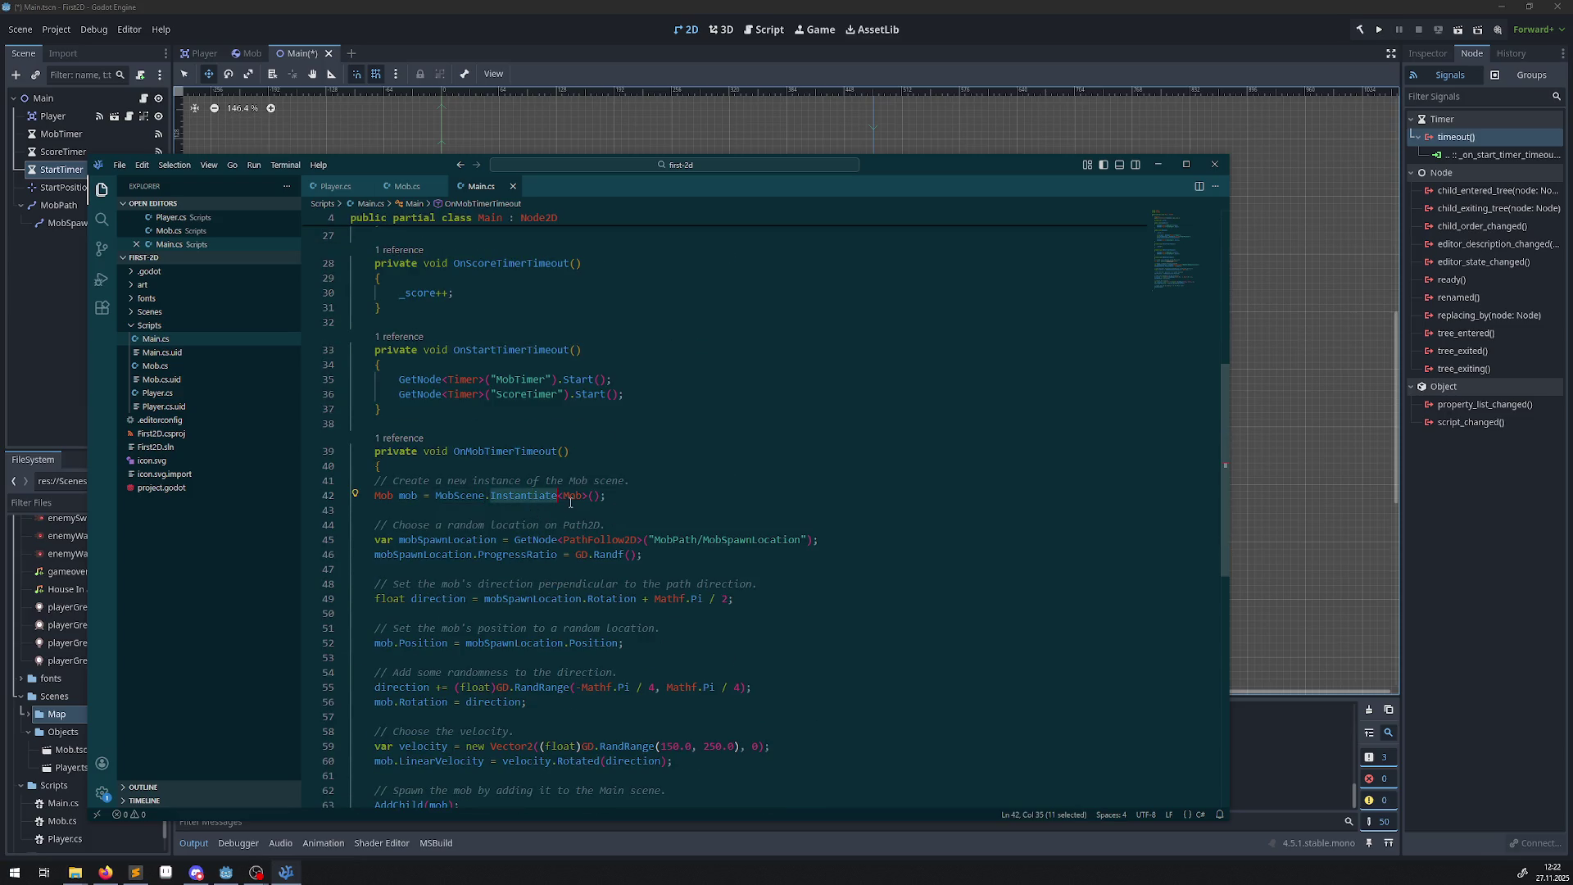
mouse_move(541, 498)
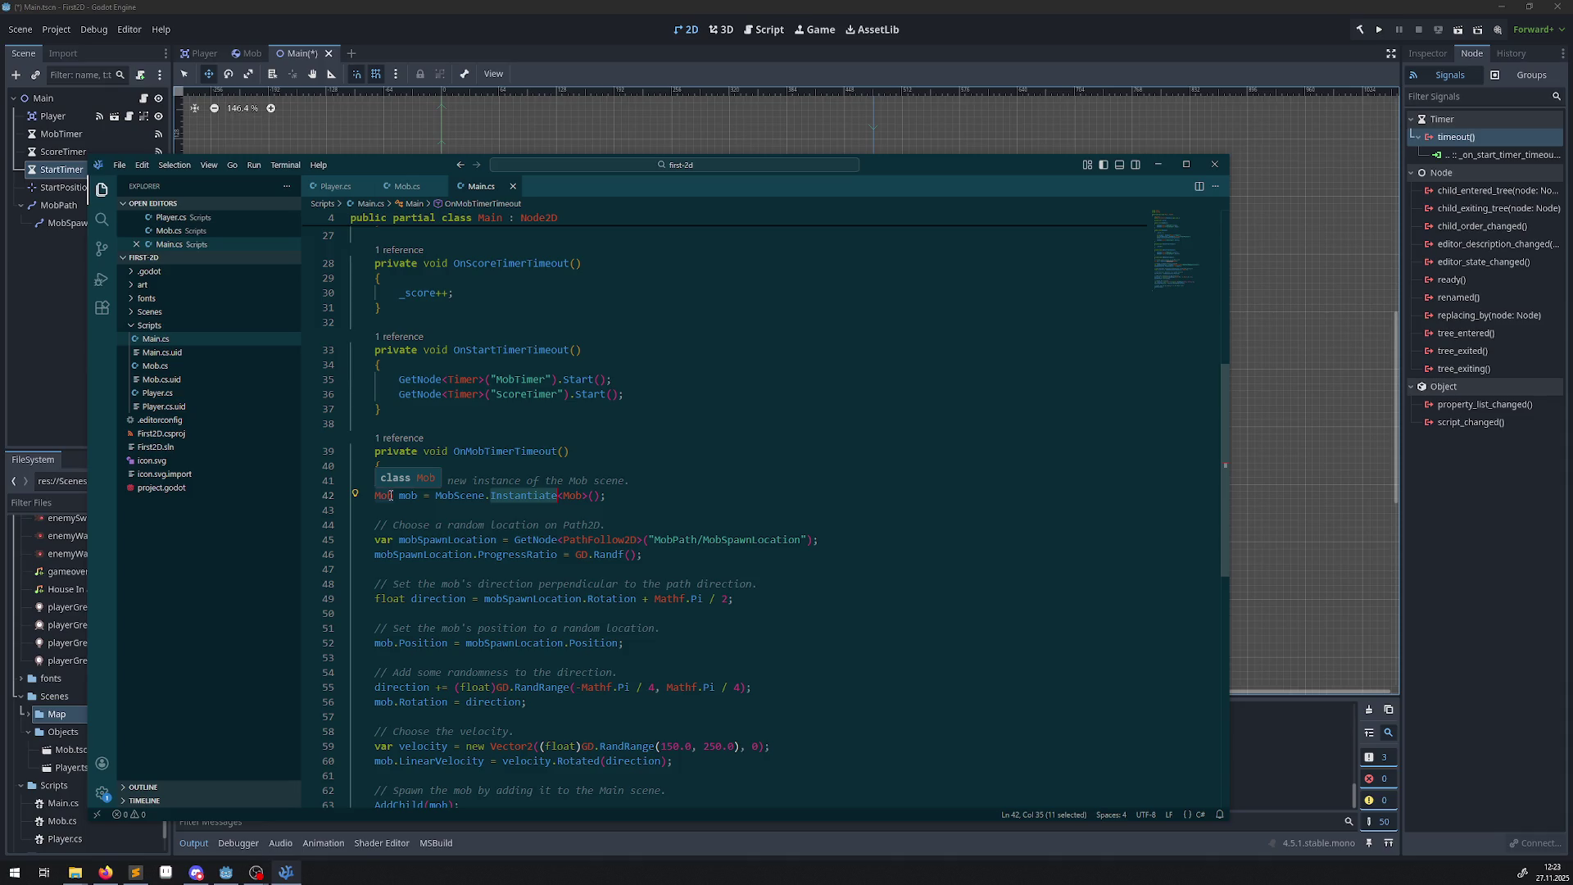
mouse_move(408, 492)
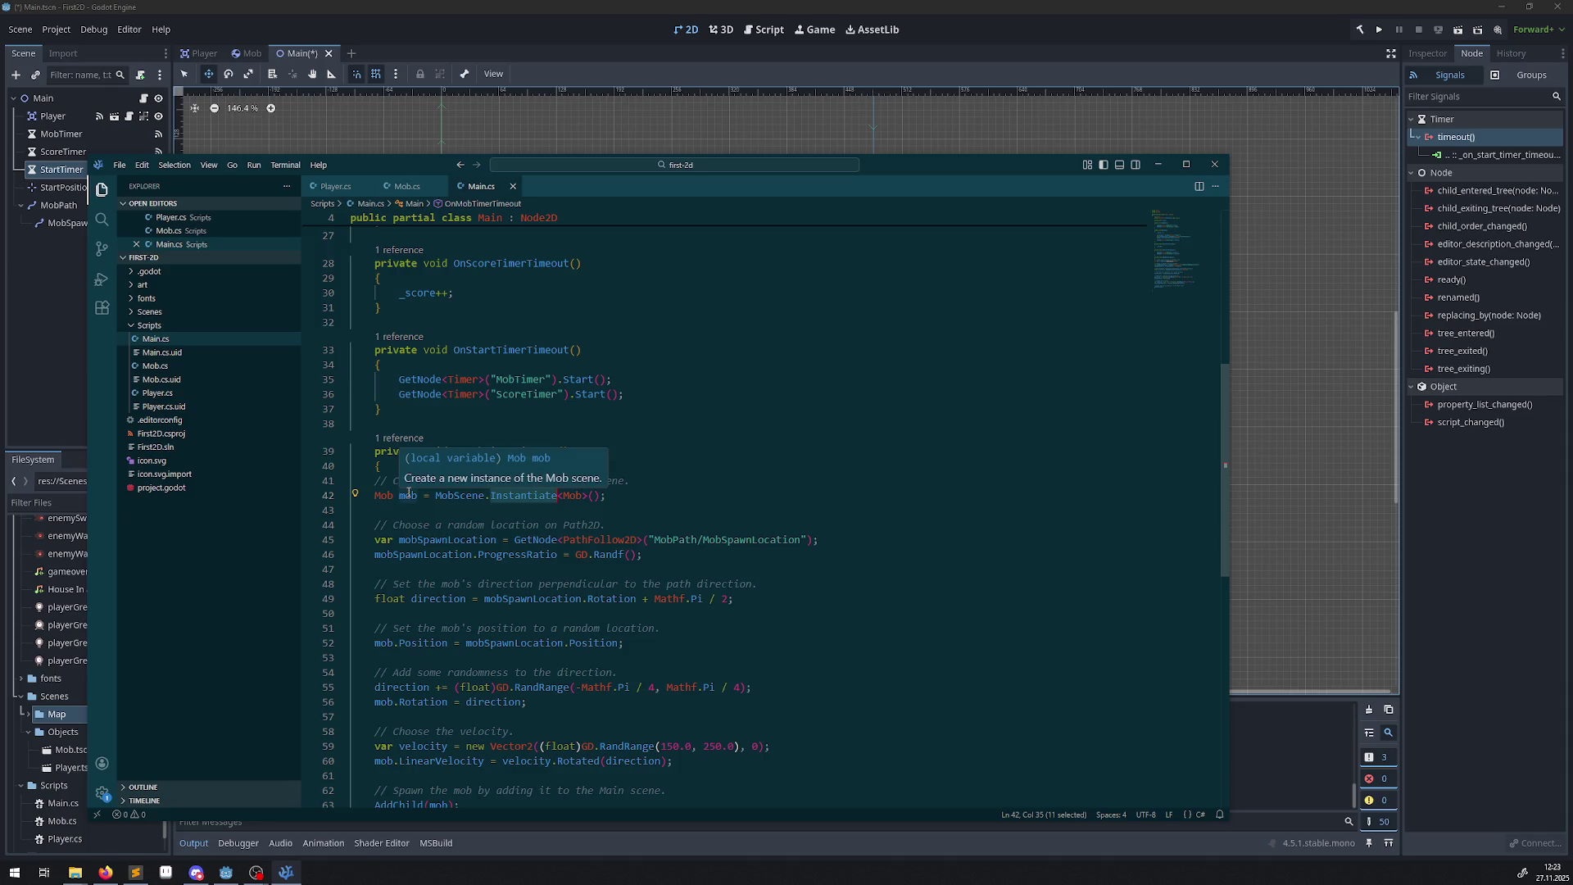
scroll(598, 511, down, 2)
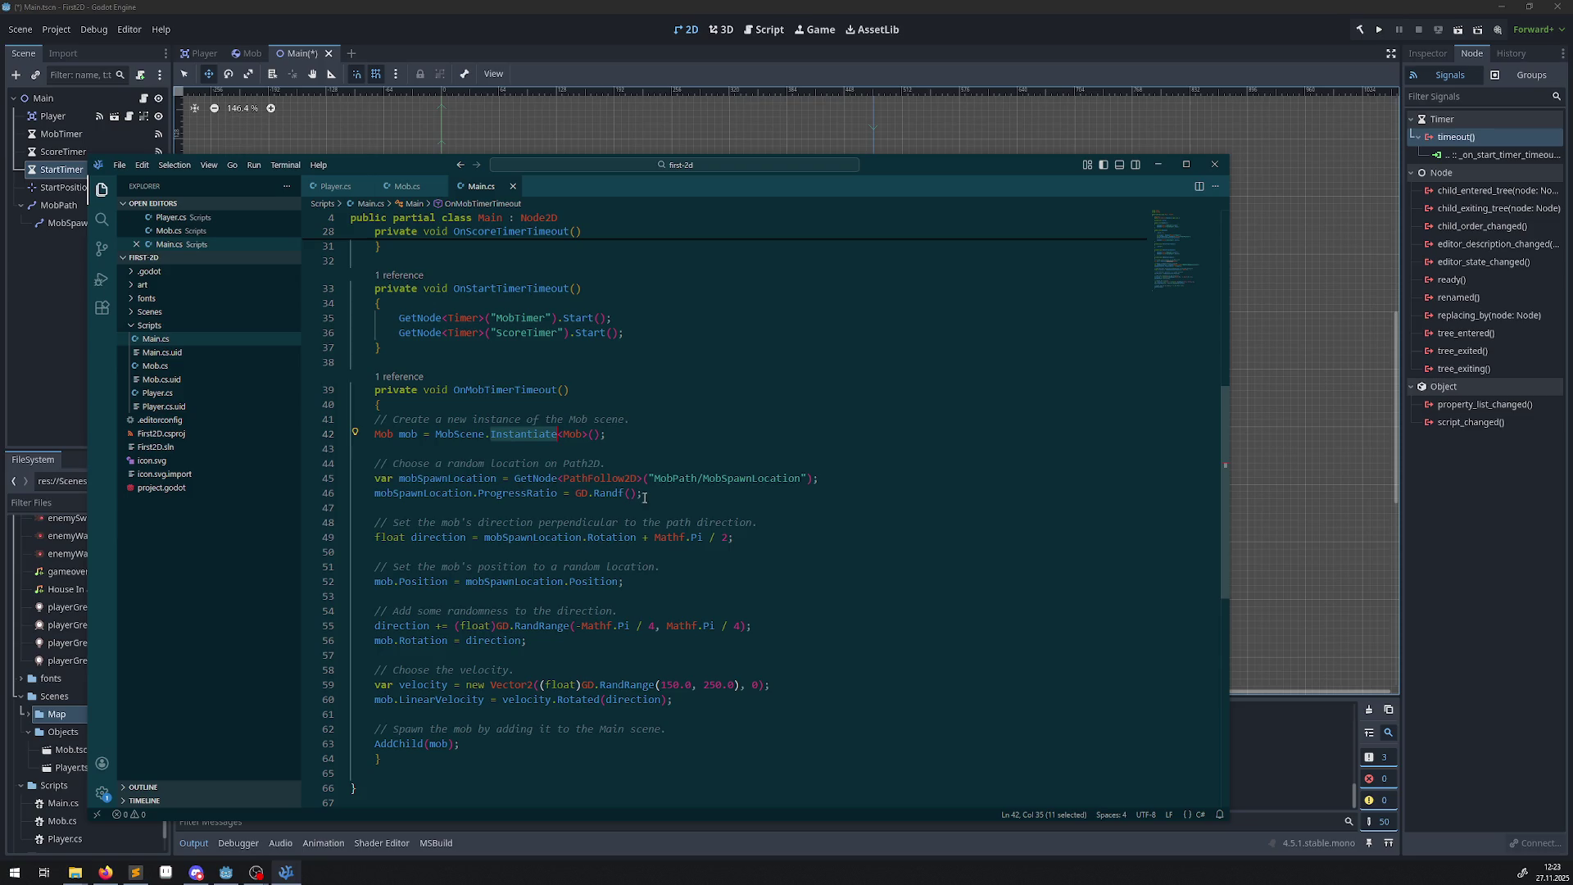
mouse_move(673, 476)
double_click(596, 479)
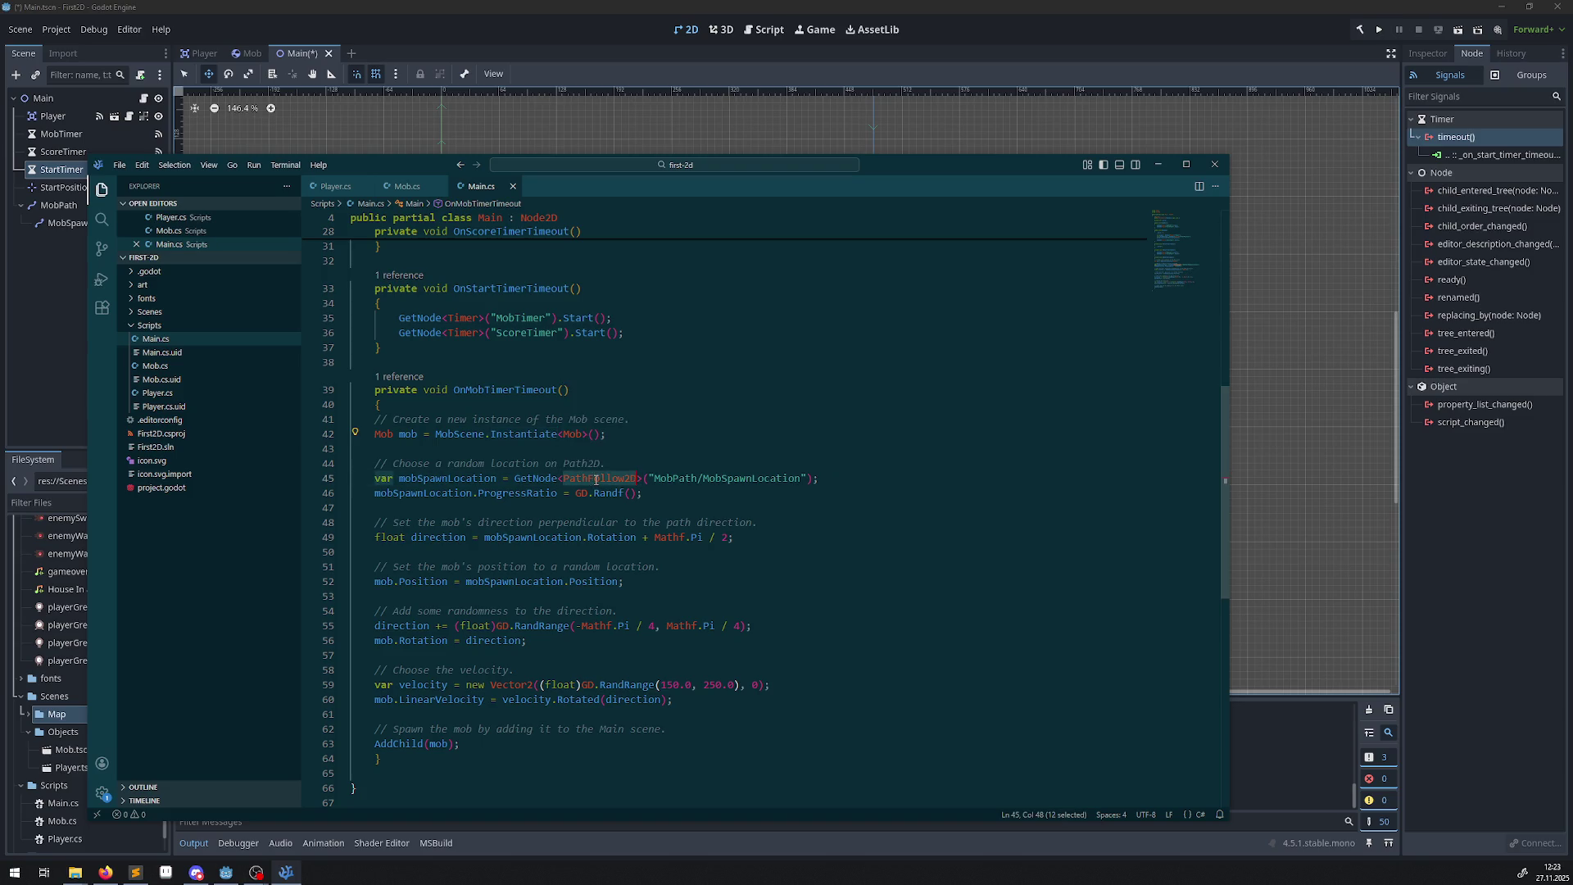
double_click(679, 482)
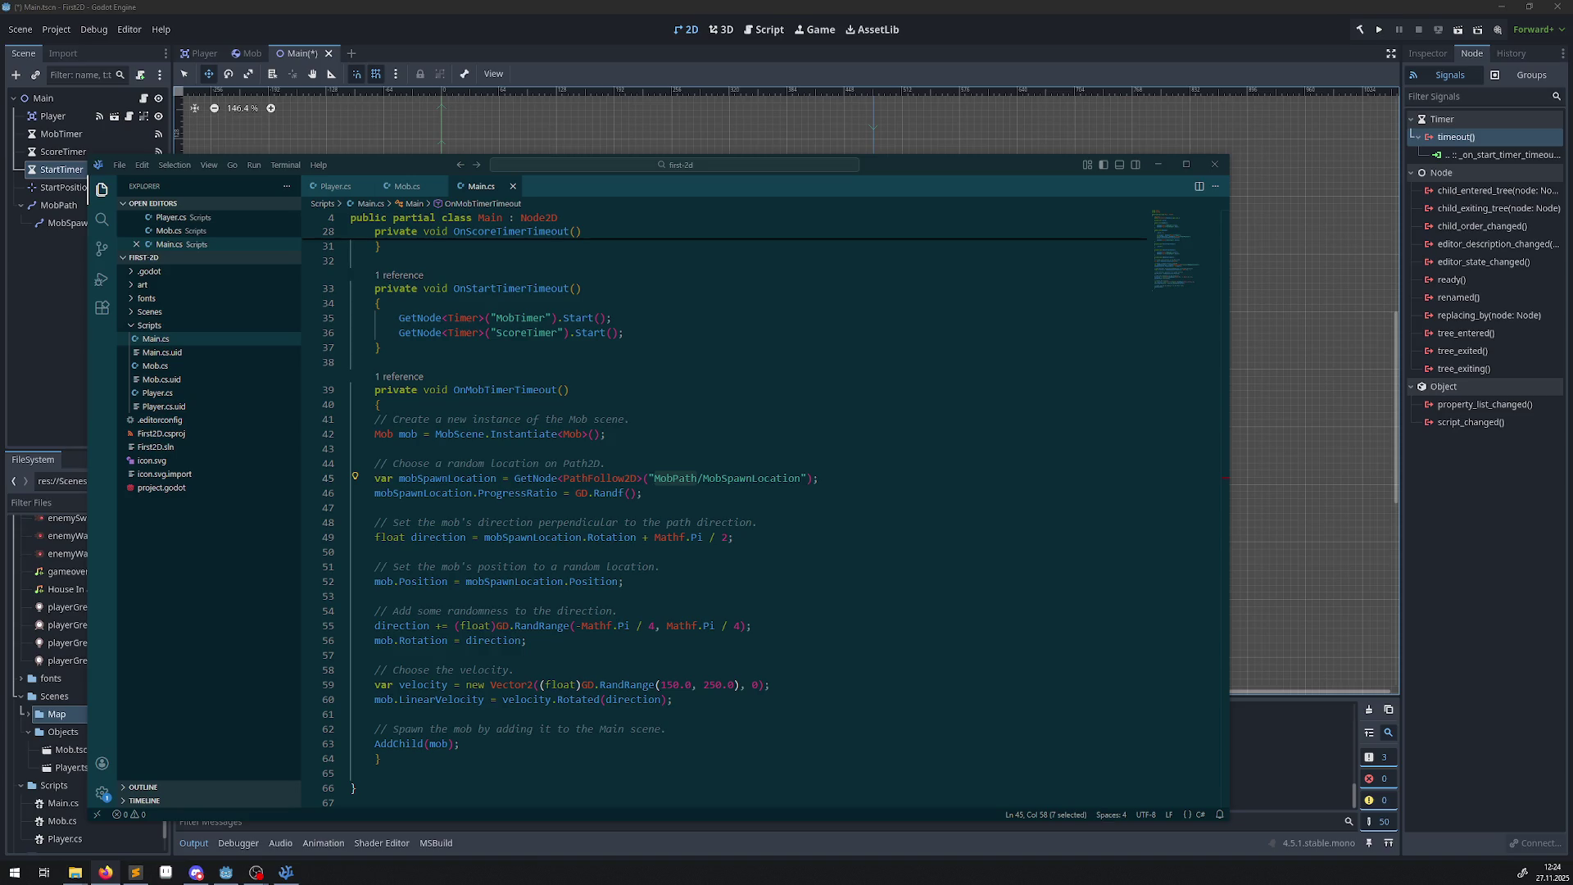
scroll(679, 407, down, 1)
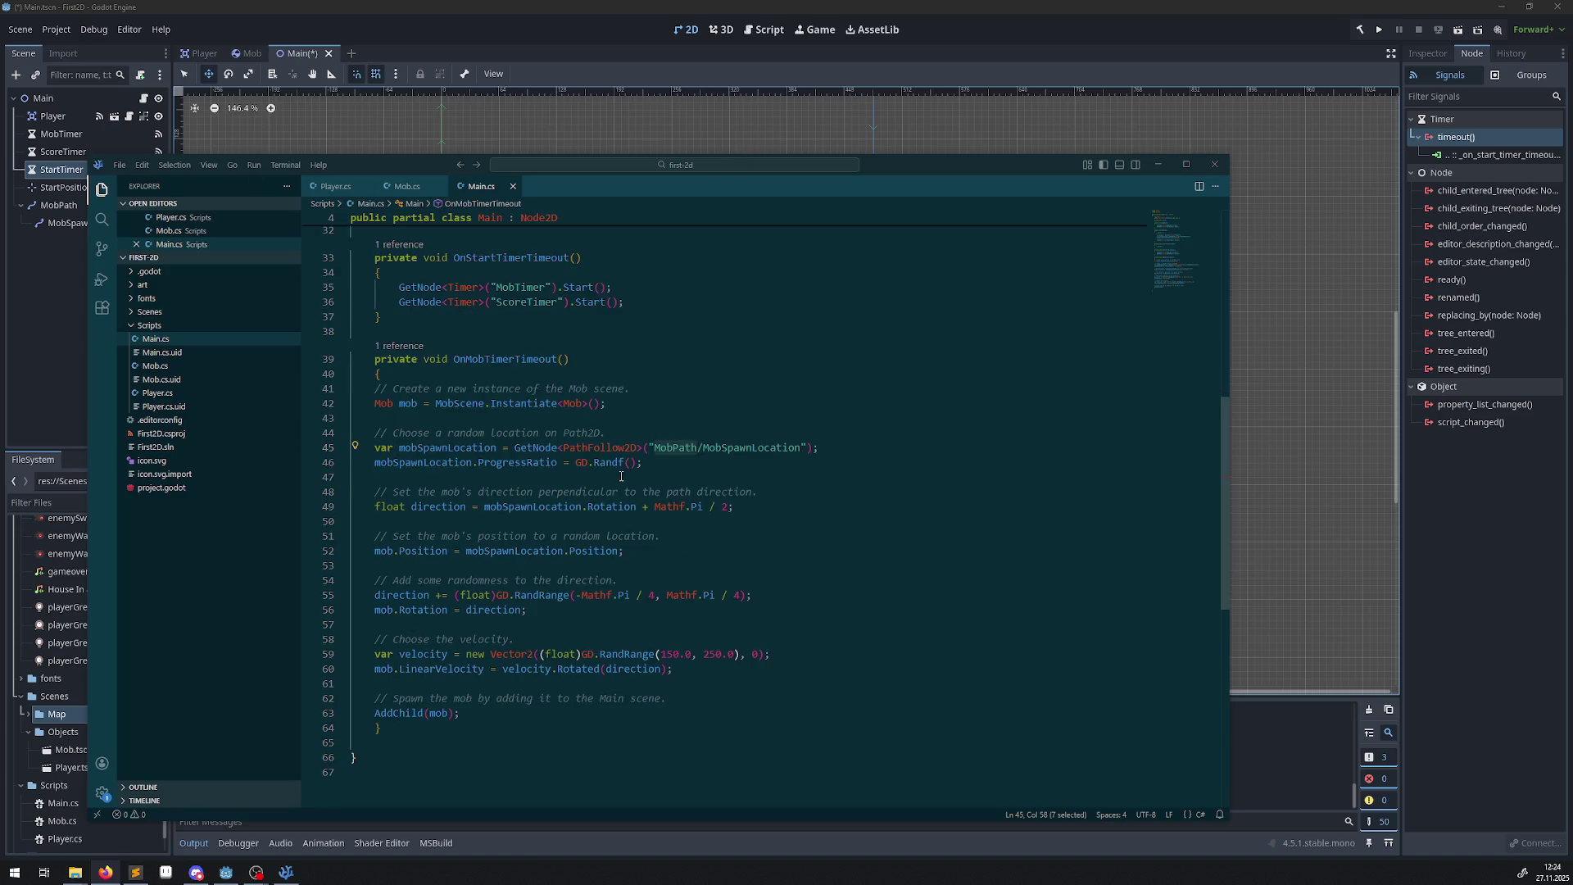
mouse_move(603, 464)
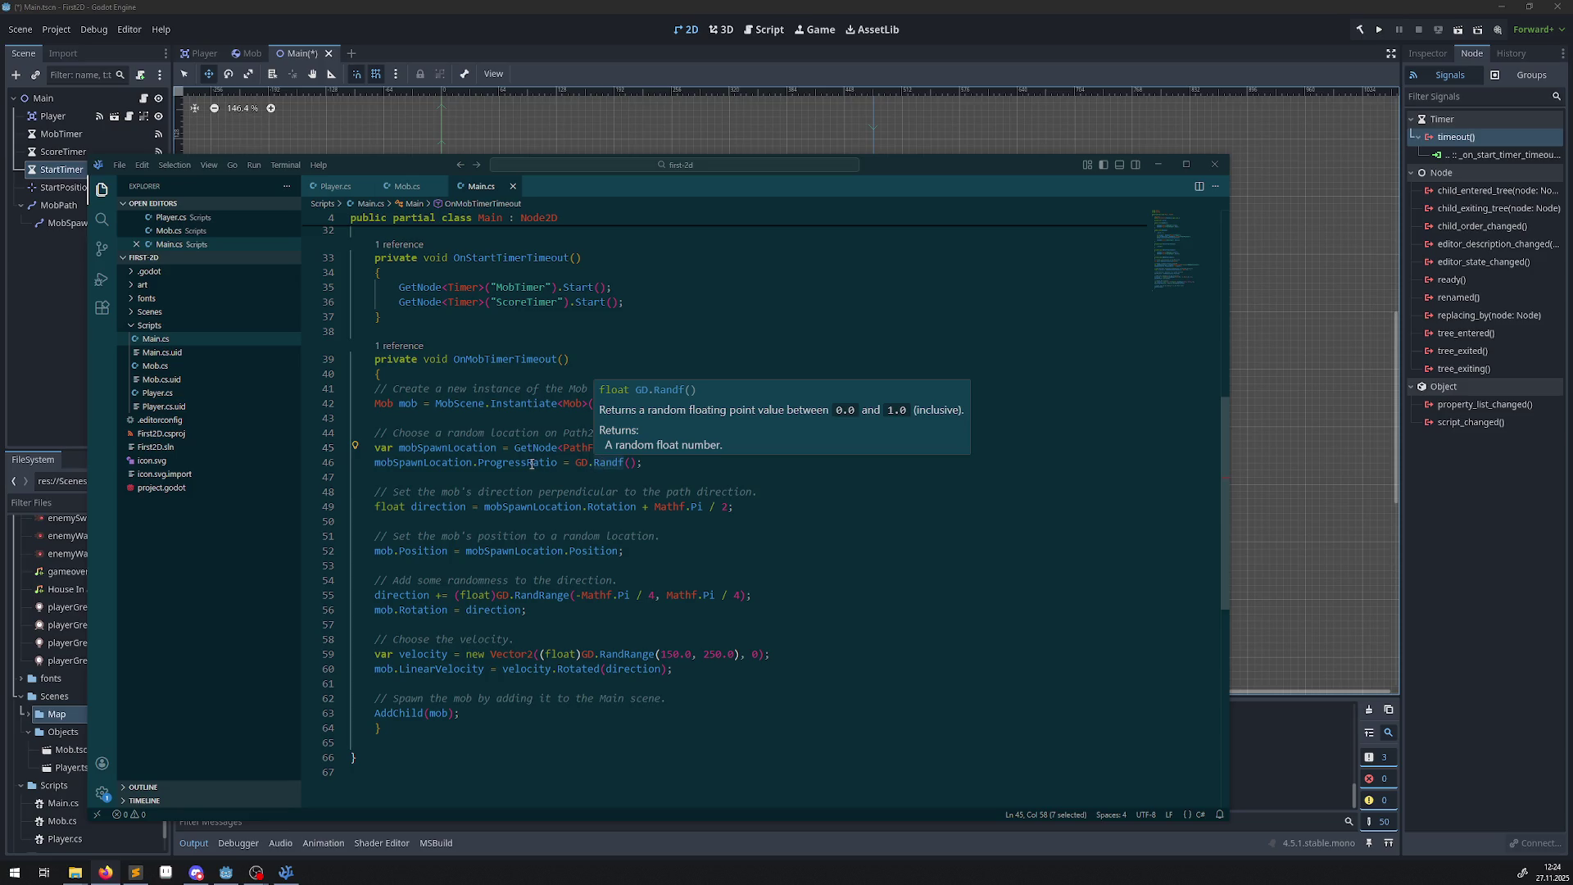
mouse_move(531, 464)
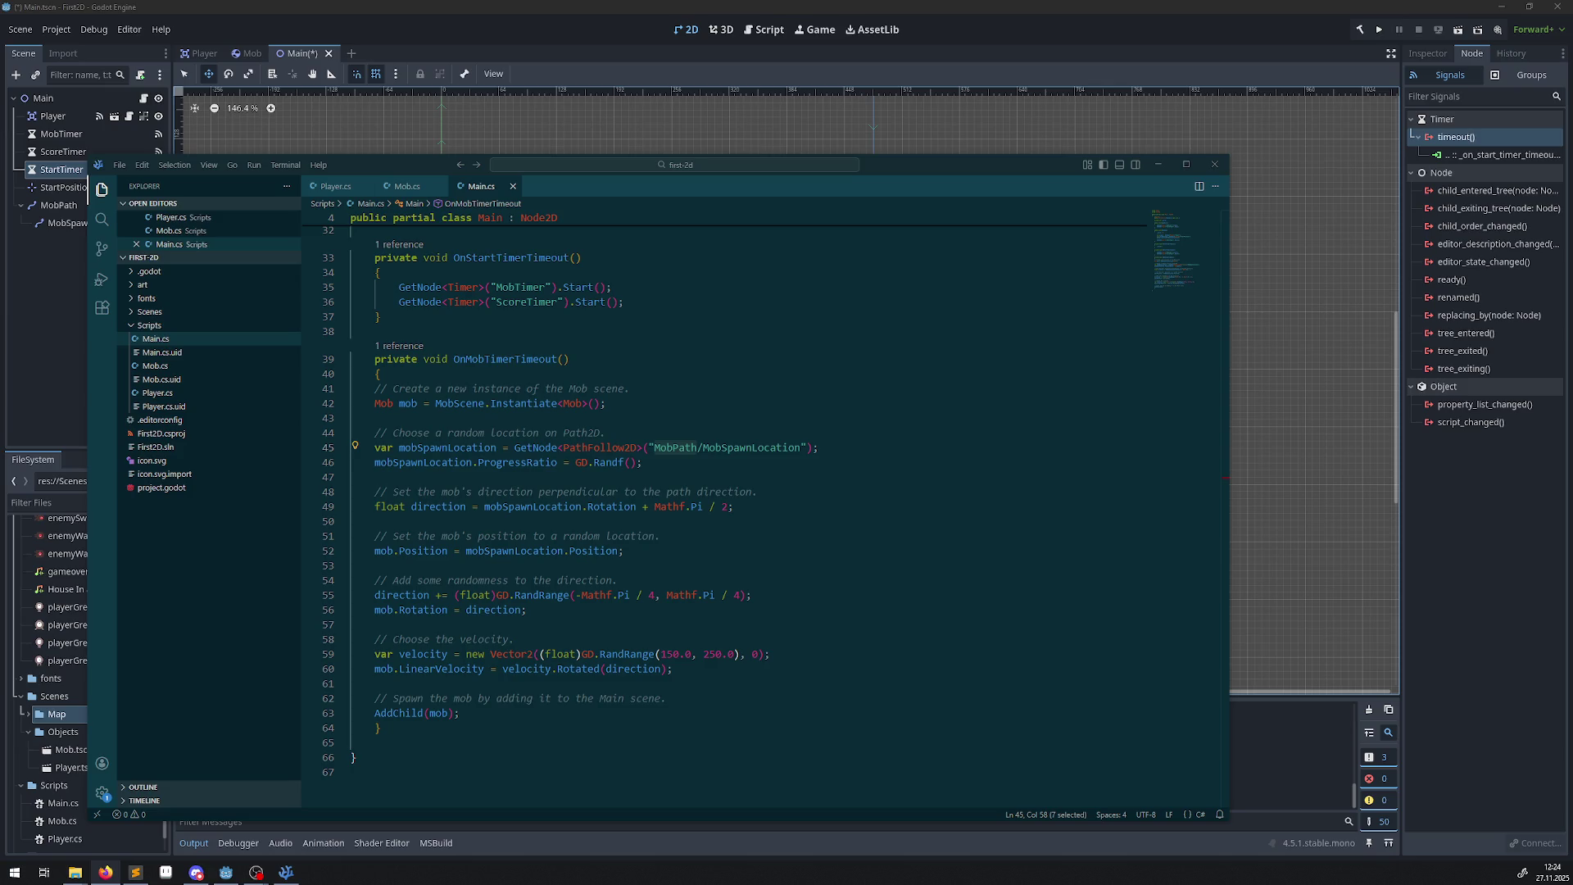
scroll(628, 323, up, 7)
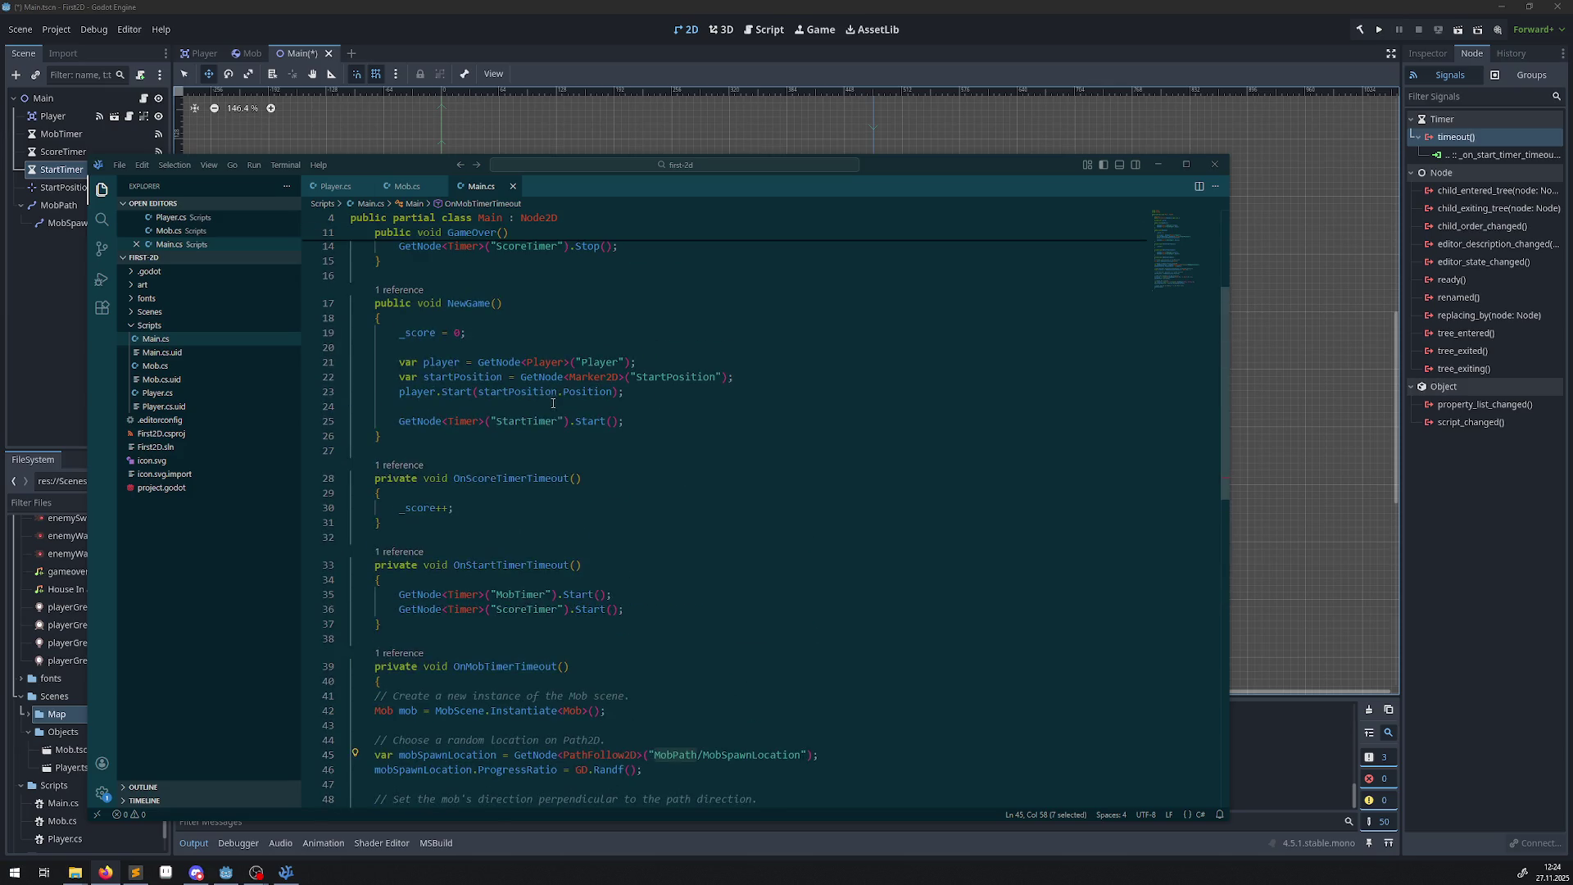
scroll(449, 529, up, 5)
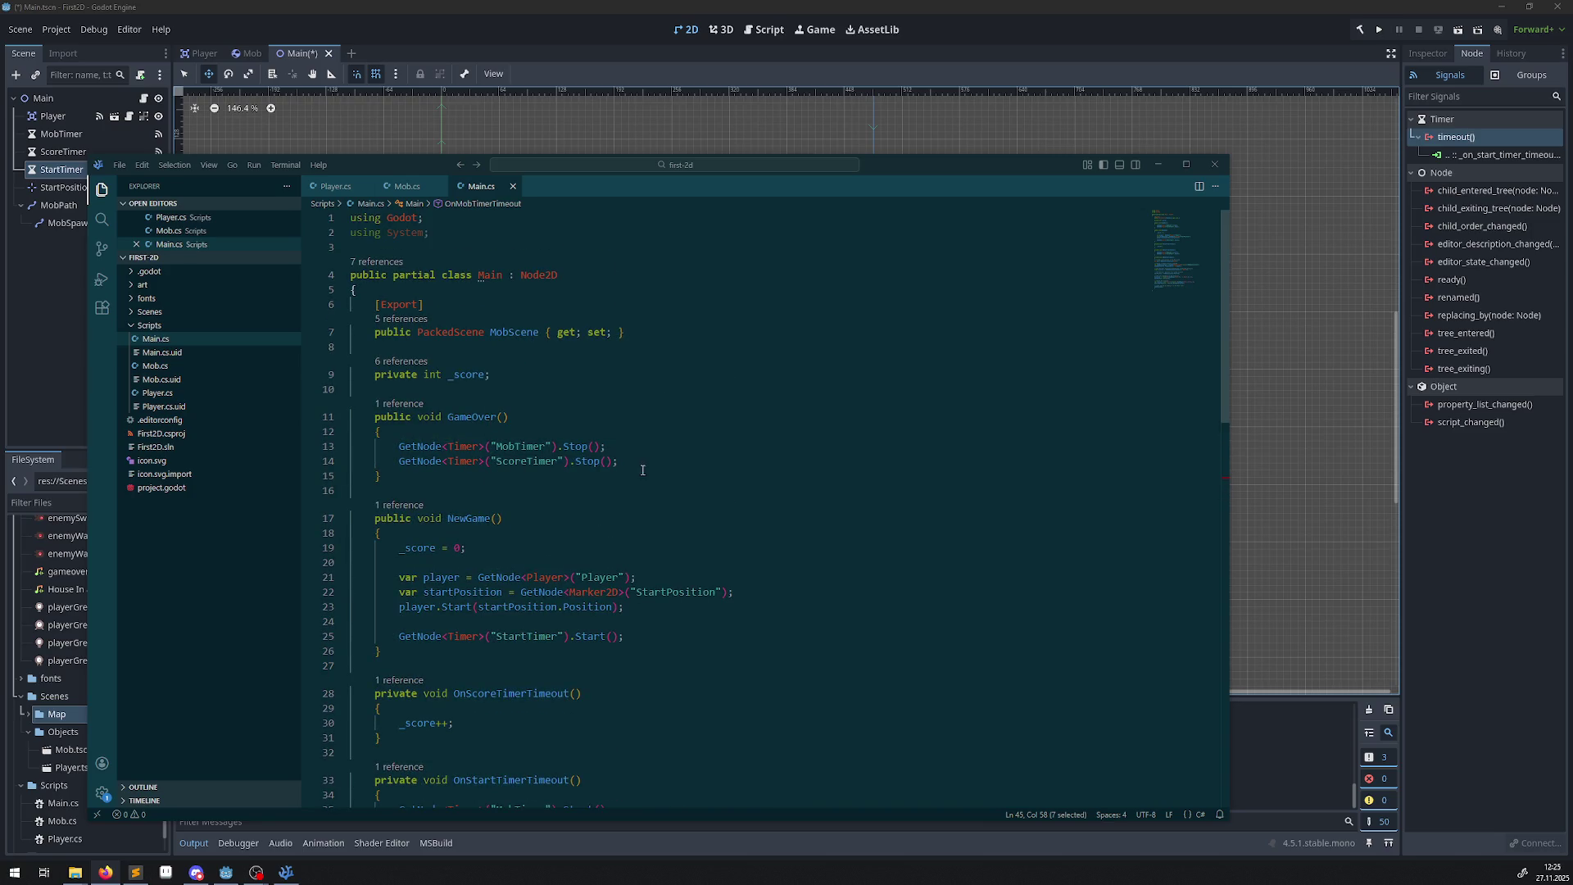
scroll(642, 470, down, 12)
scroll(635, 470, up, 12)
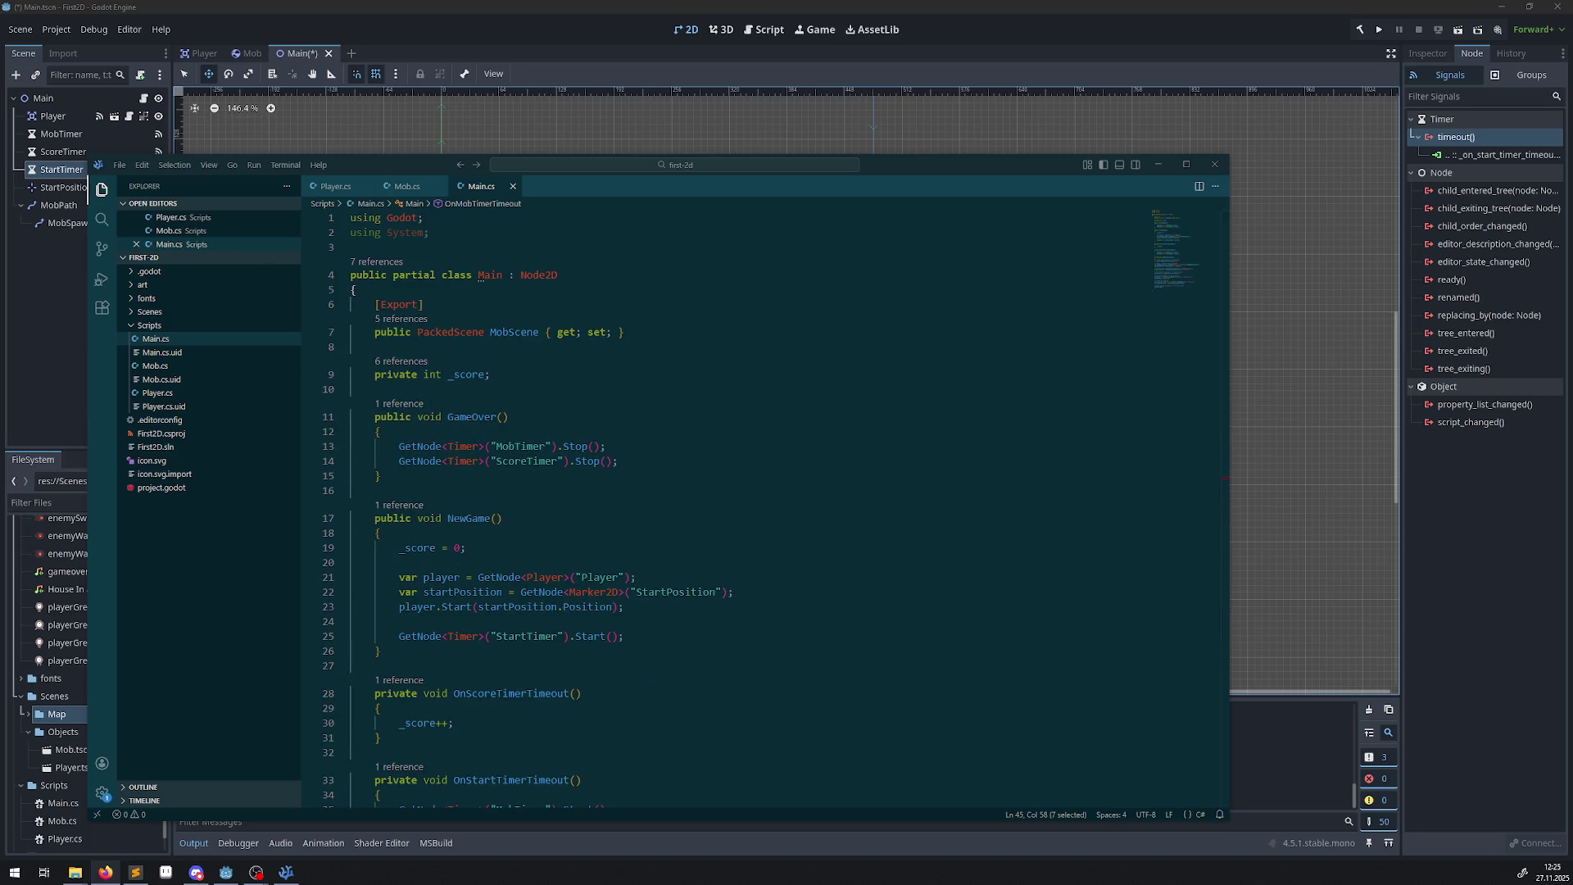
Paste a _Ready() override calling NewGame() below the _score field and save.
click(530, 374)
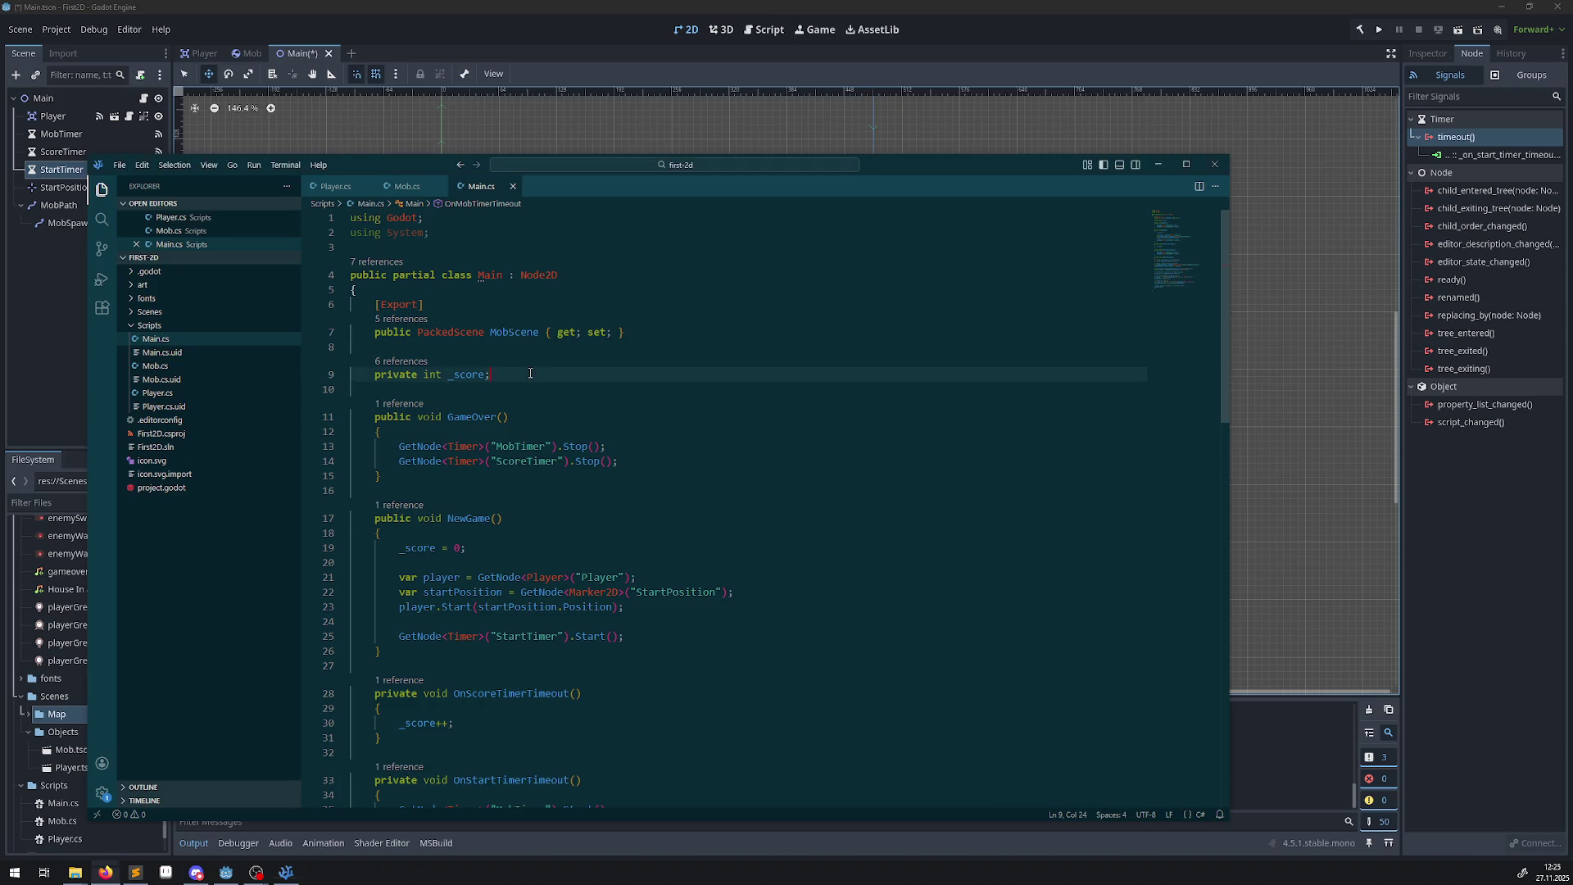
key(Return)
key(Return)
text(public override void _Ready() {     NewGame(); })
key(ctrl+s)
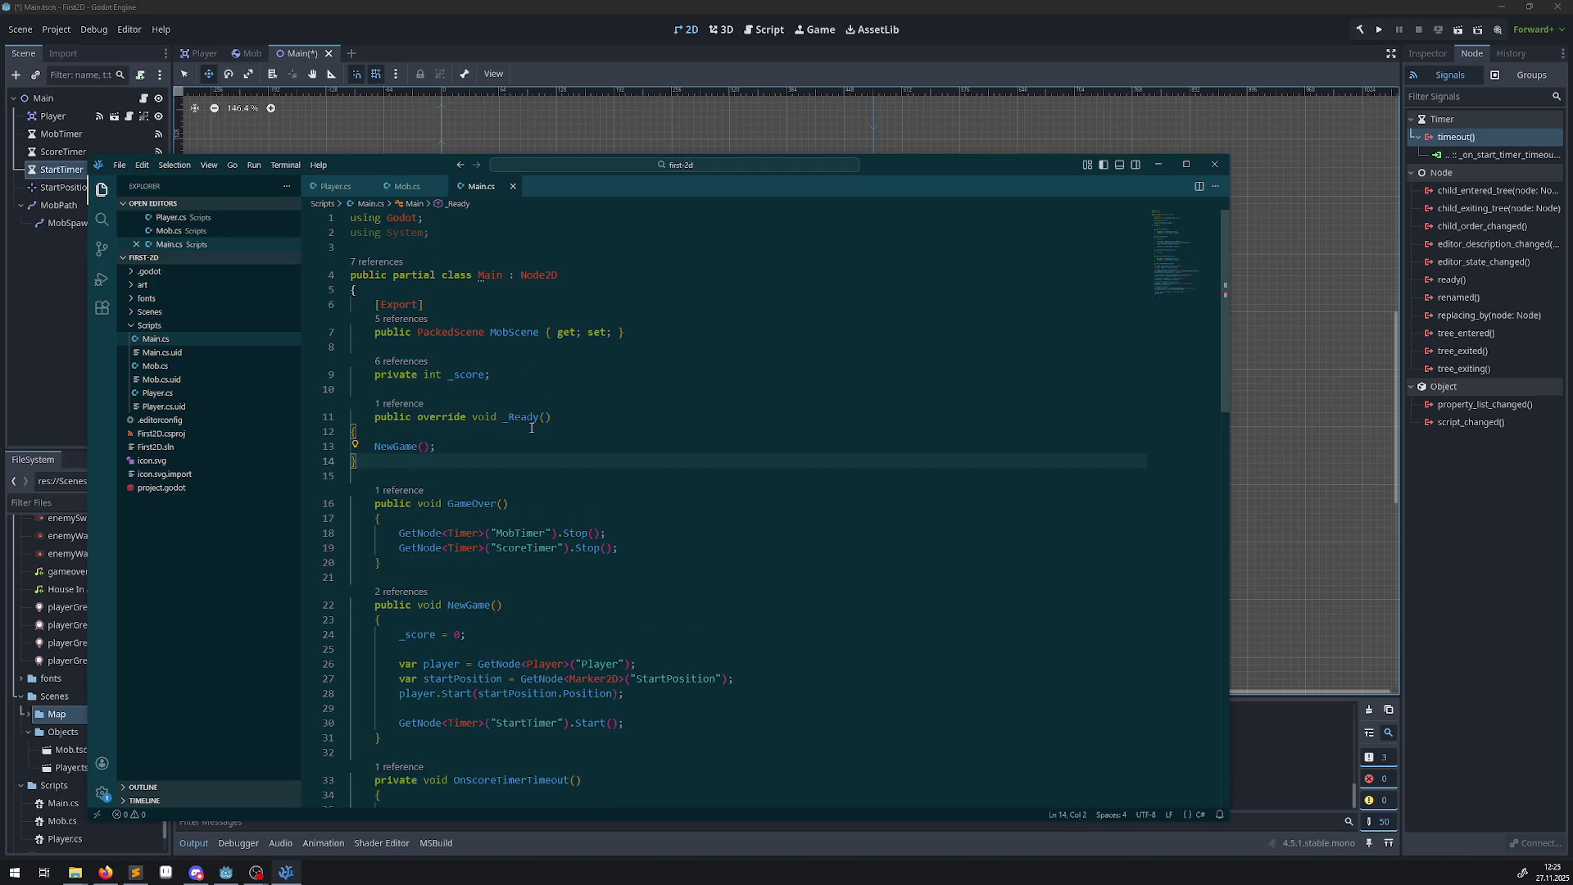
Indent the _Ready braces and NewGame() call properly, save Main.cs, and return to Godot.
click(349, 431)
key(Tab)
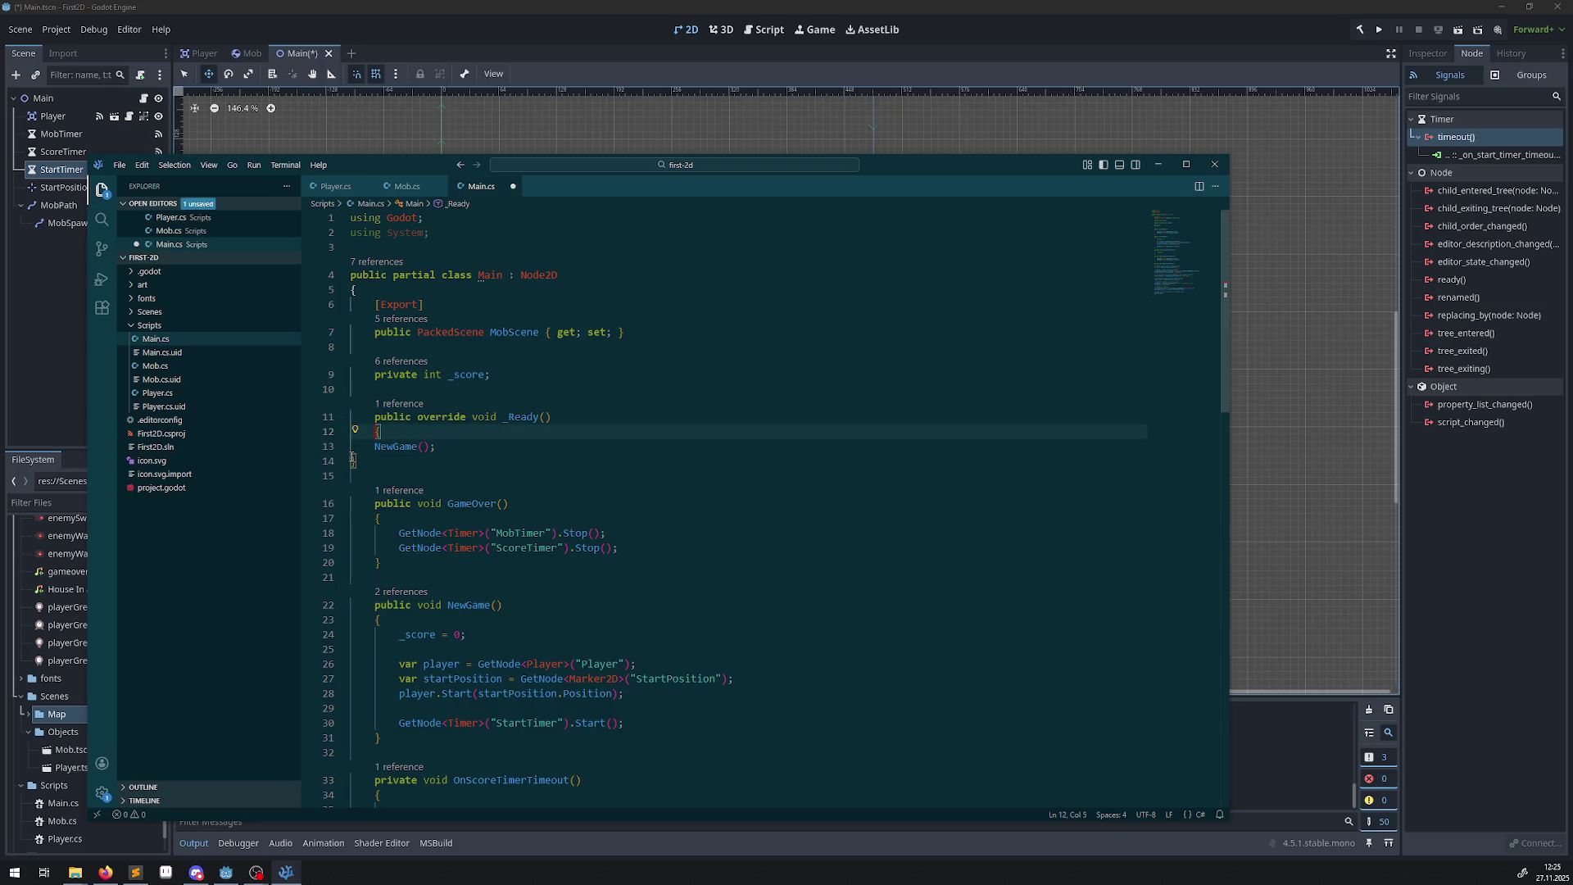
click(351, 460)
key(Tab)
click(366, 447)
key(Tab)
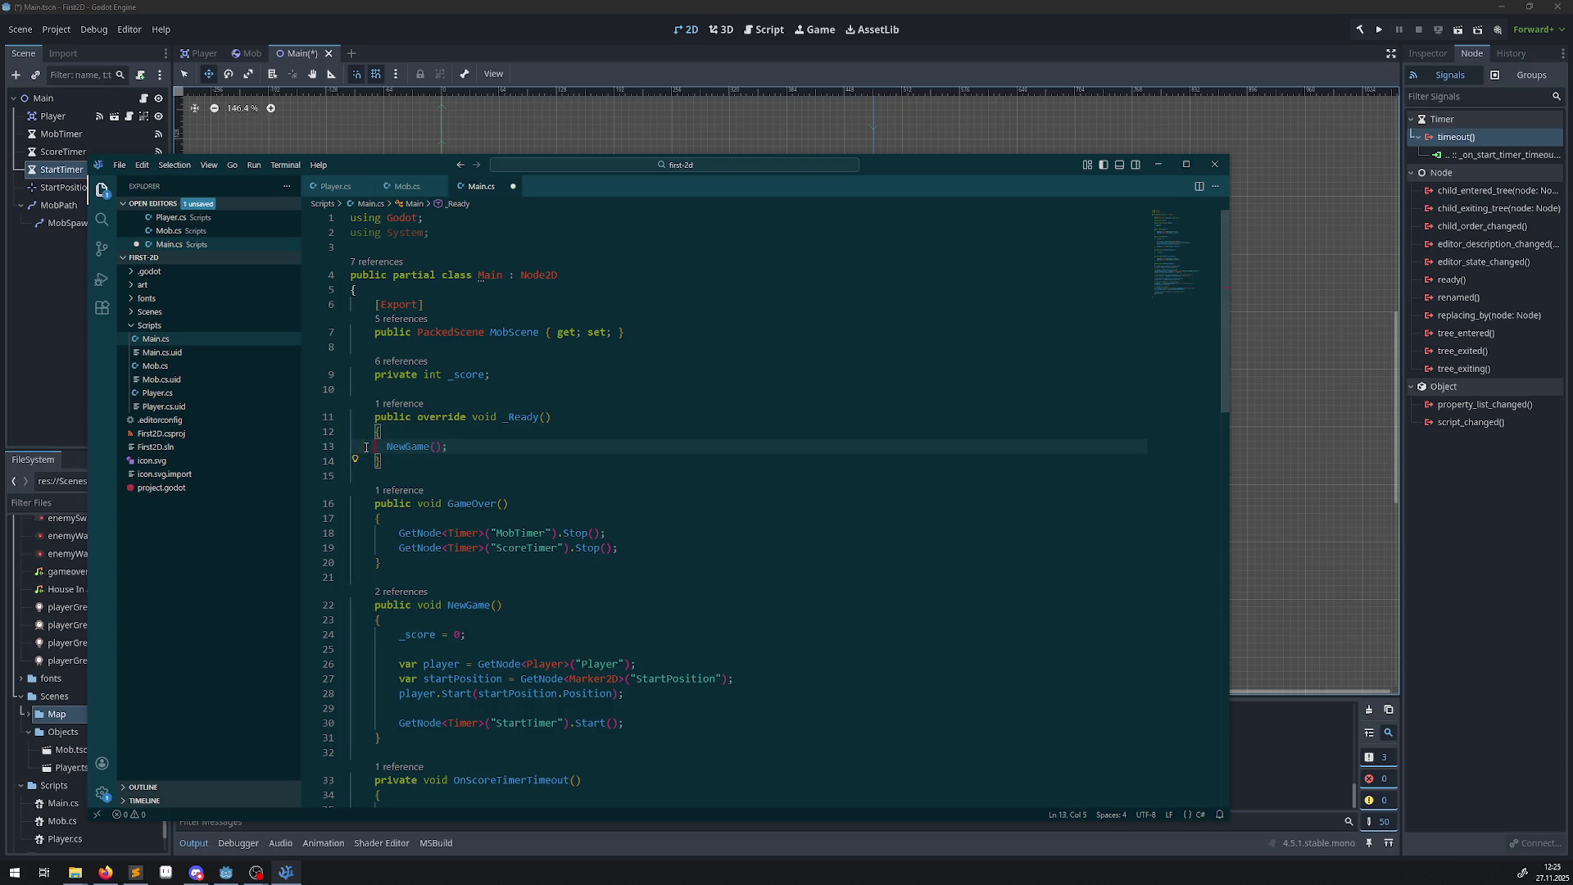
click(476, 464)
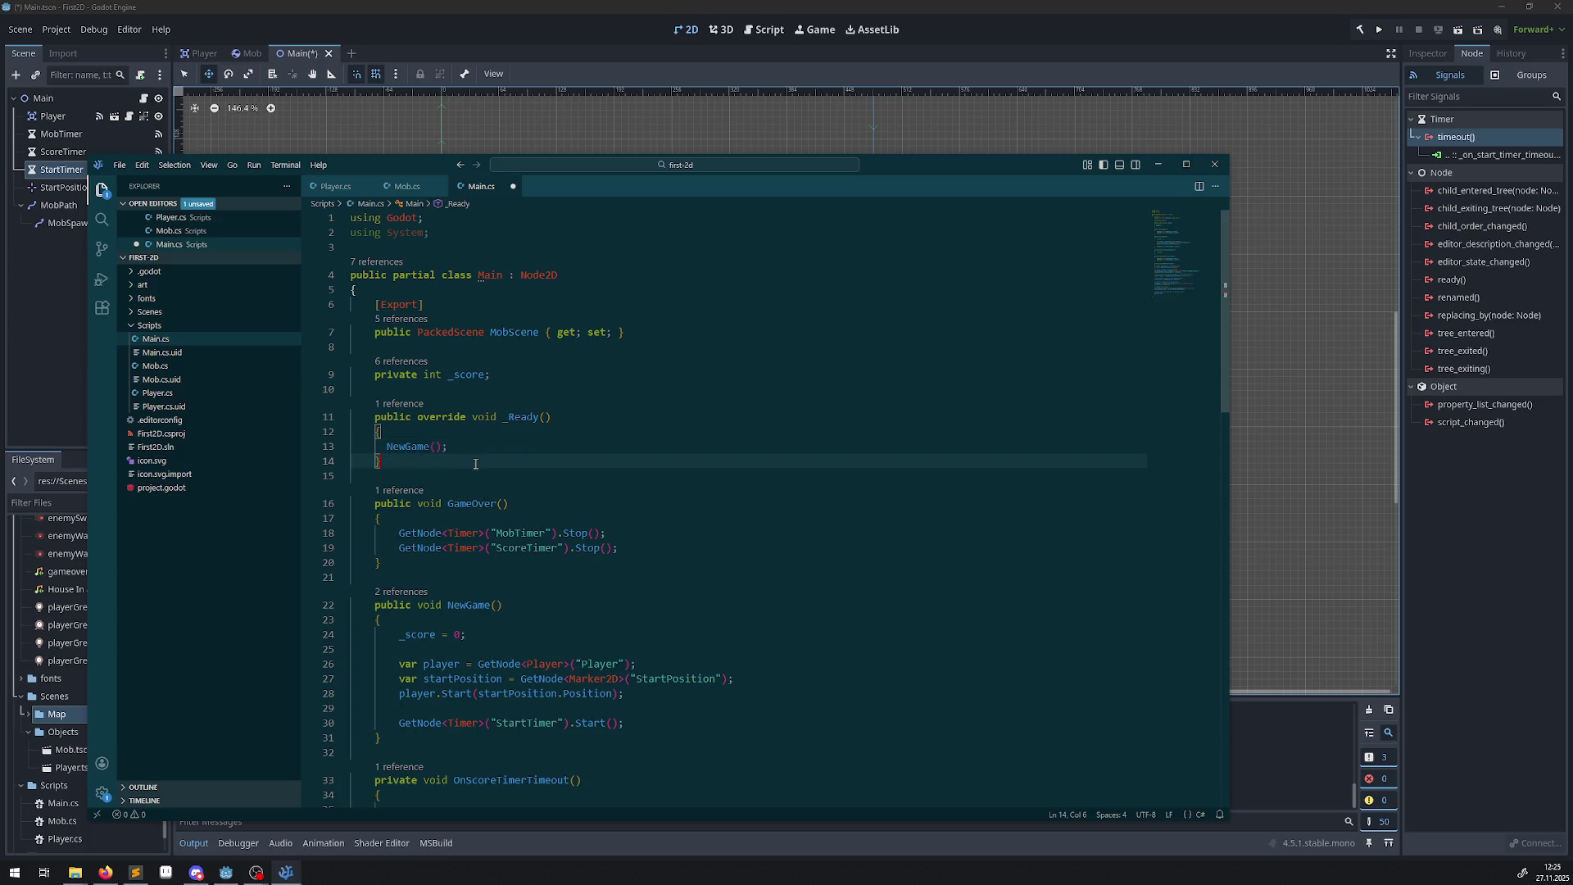
click(389, 445)
key(Tab)
key(ctrl+s)
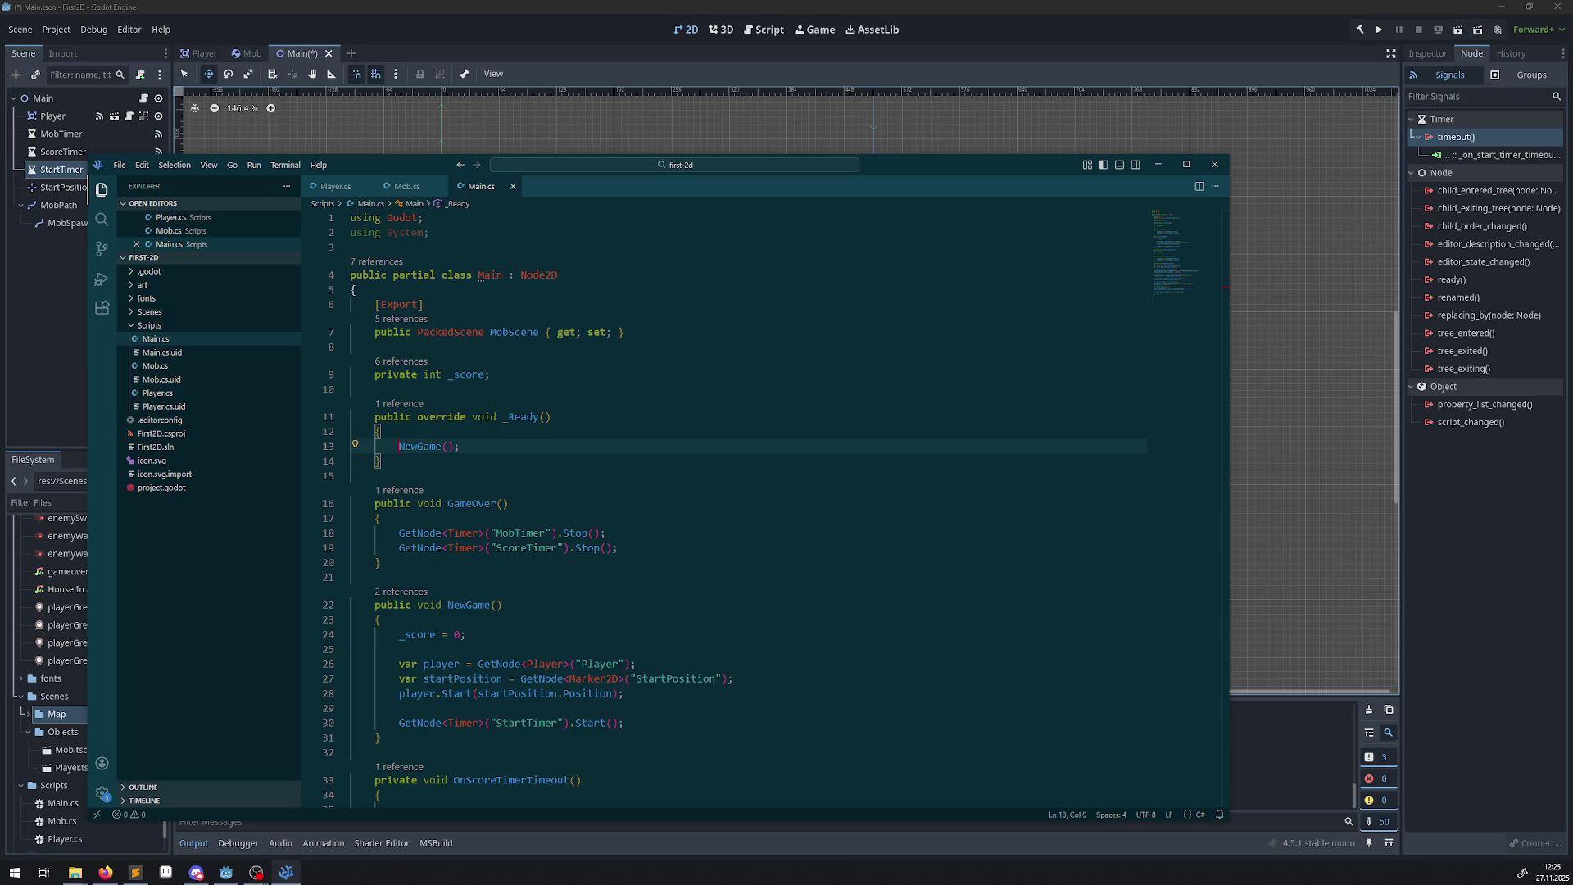
click(595, 459)
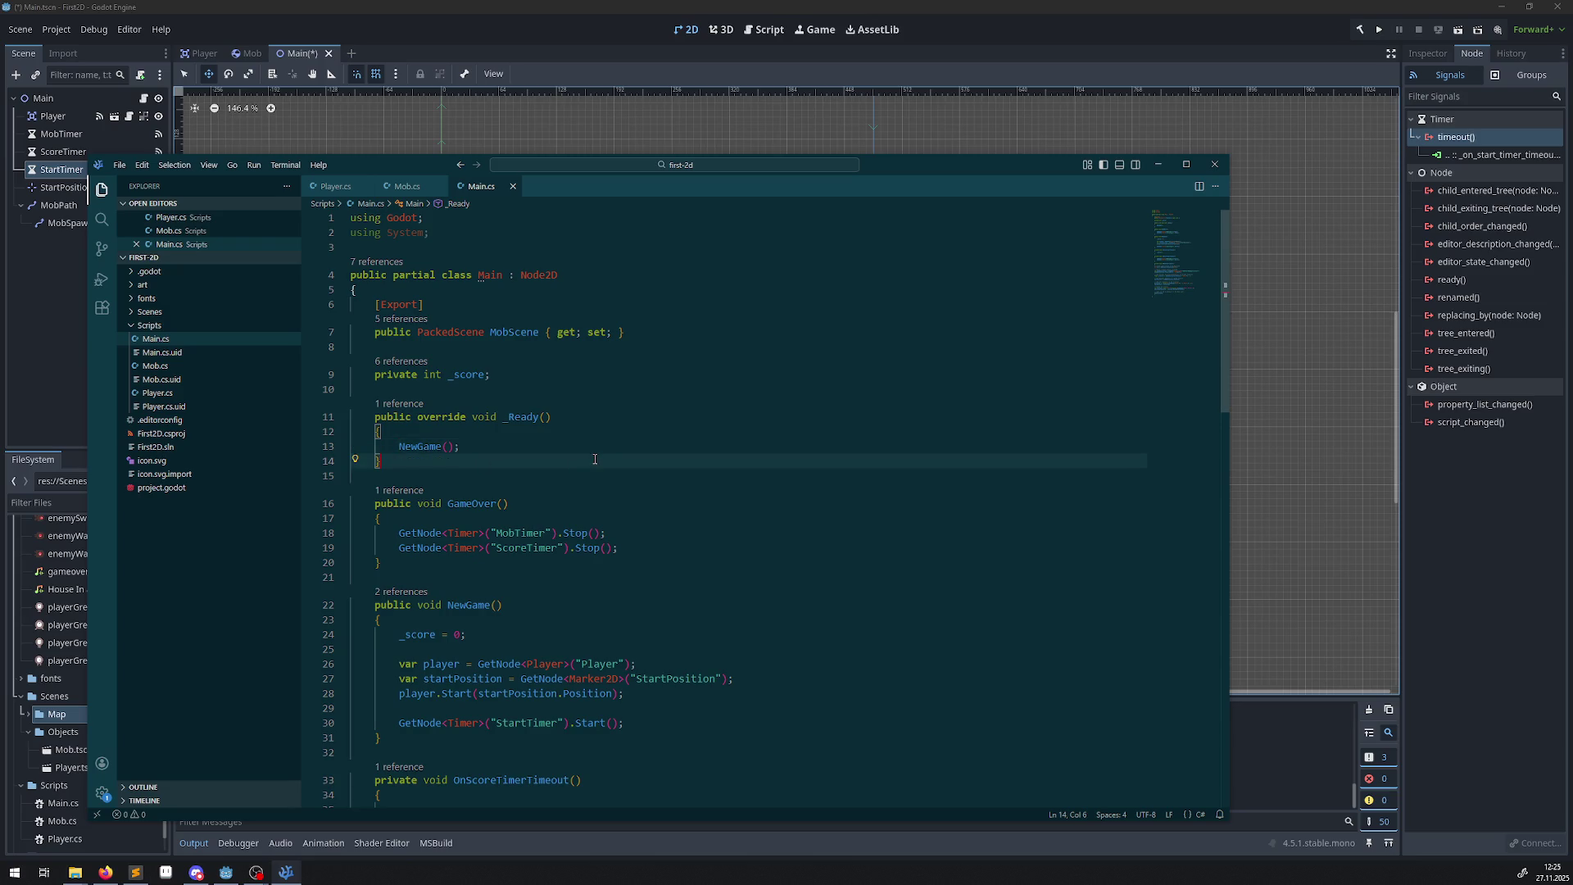
click(452, 7)
Build the C# project, then save Main.tscn with its player, timers and spawn path.
click(1361, 30)
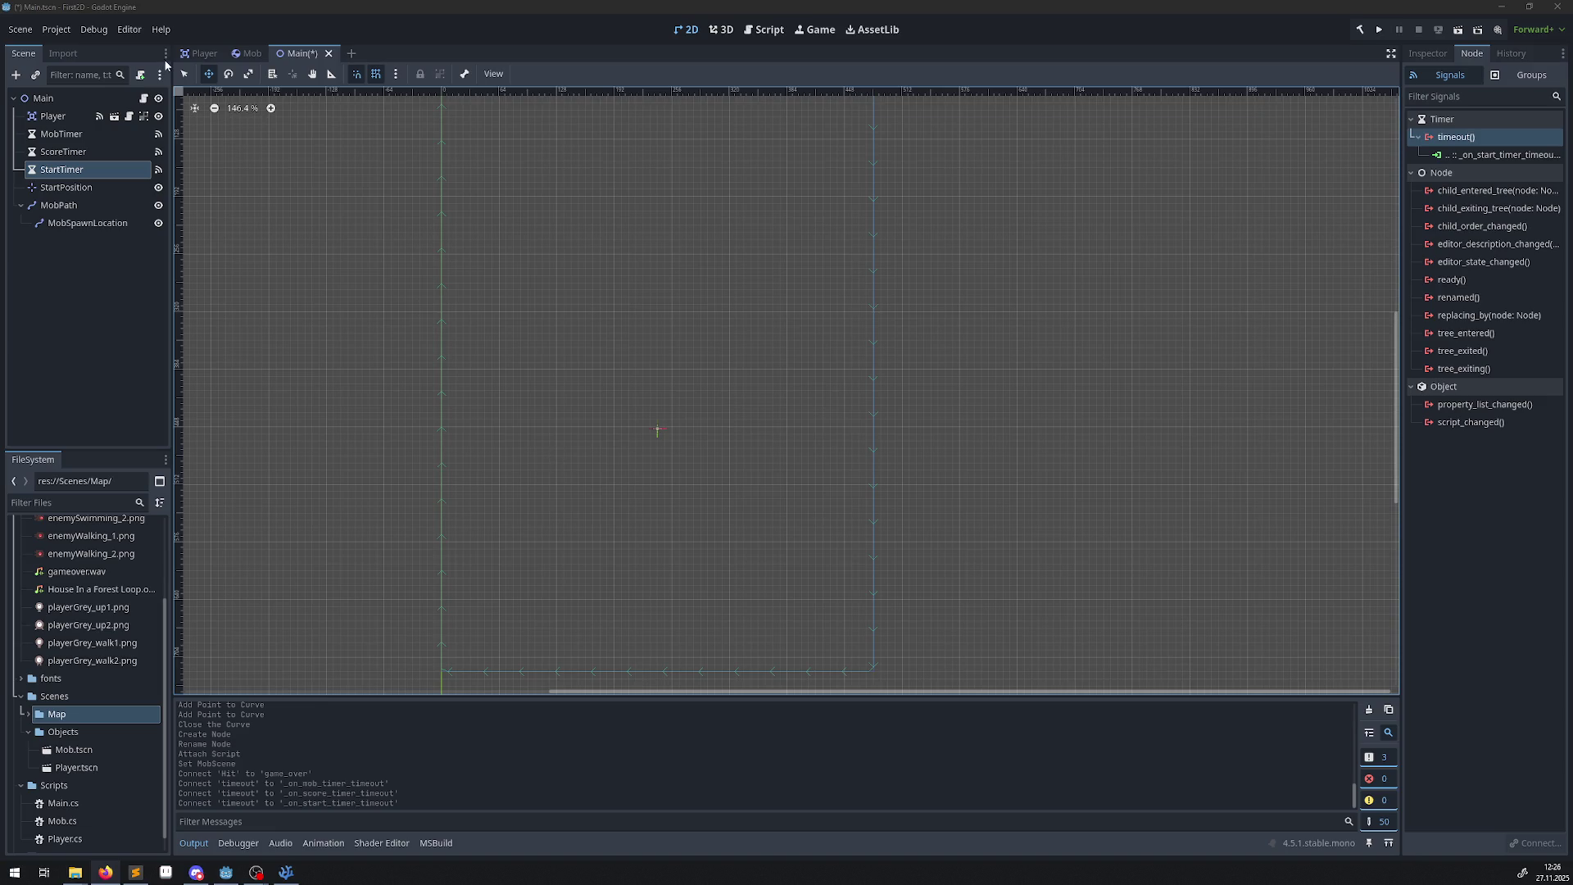
drag(462, 386, 442, 358)
key(ctrl+s)
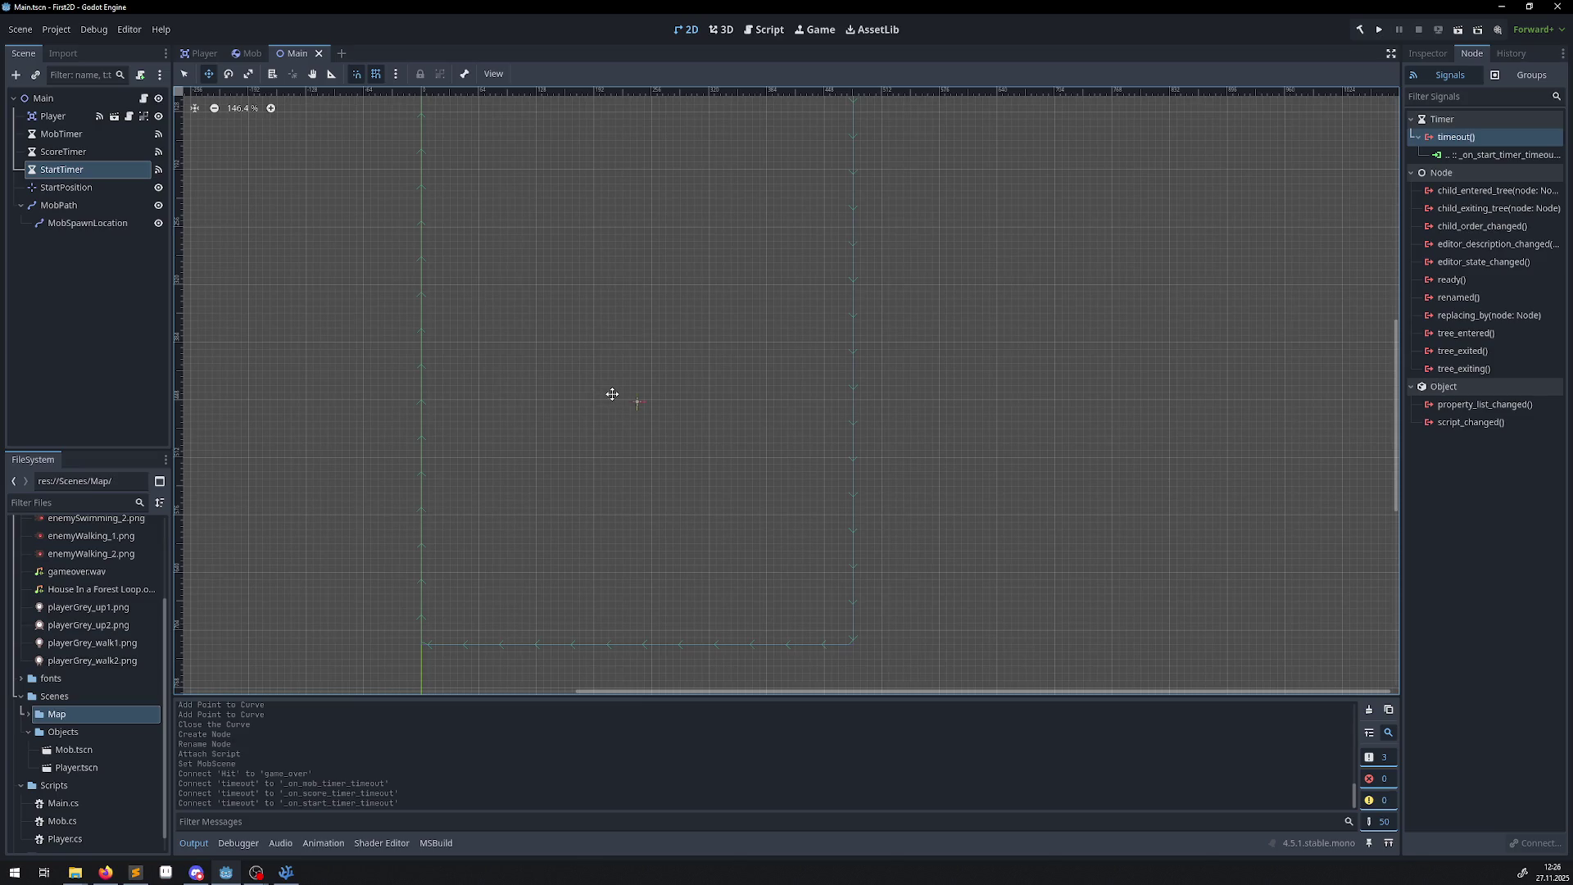
Launch the game, setting the Main scene as the project's main scene.
click(1379, 30)
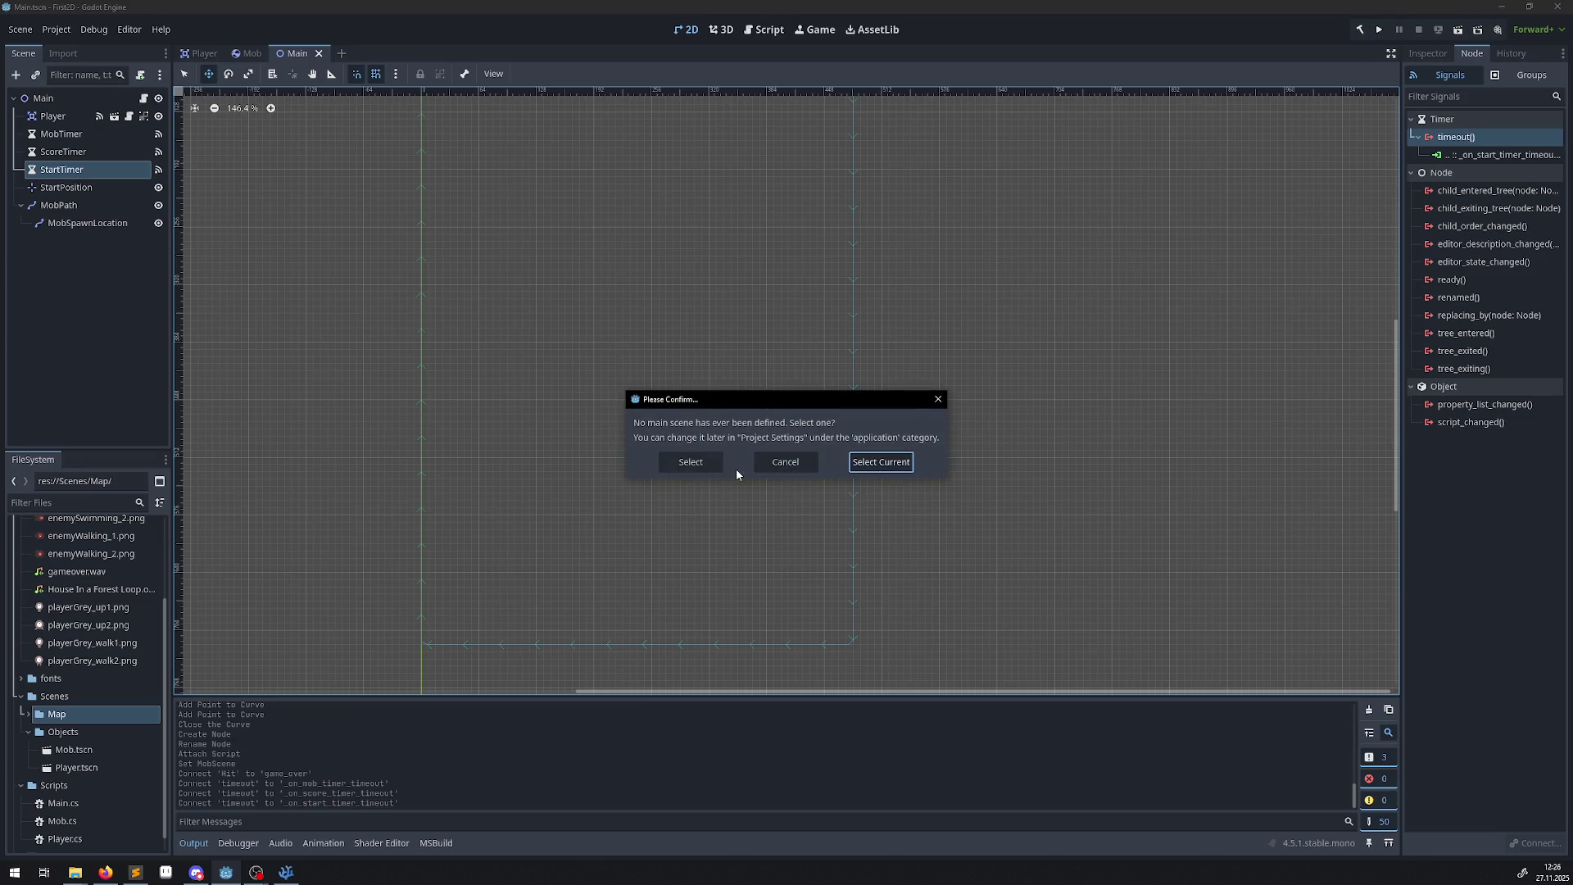
click(903, 466)
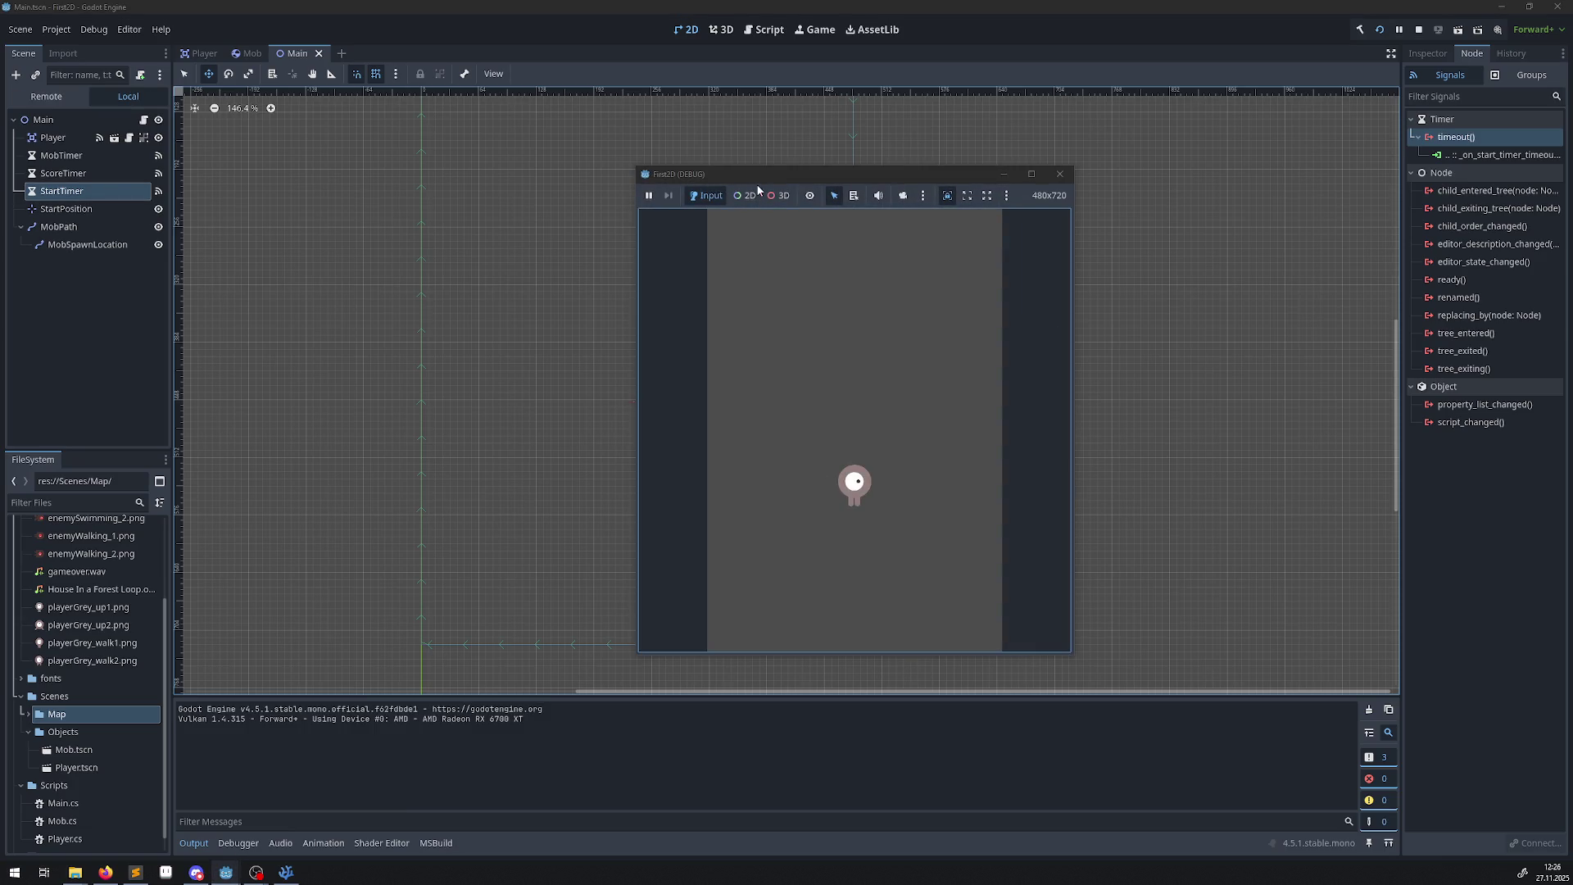
drag(758, 174, 600, 151)
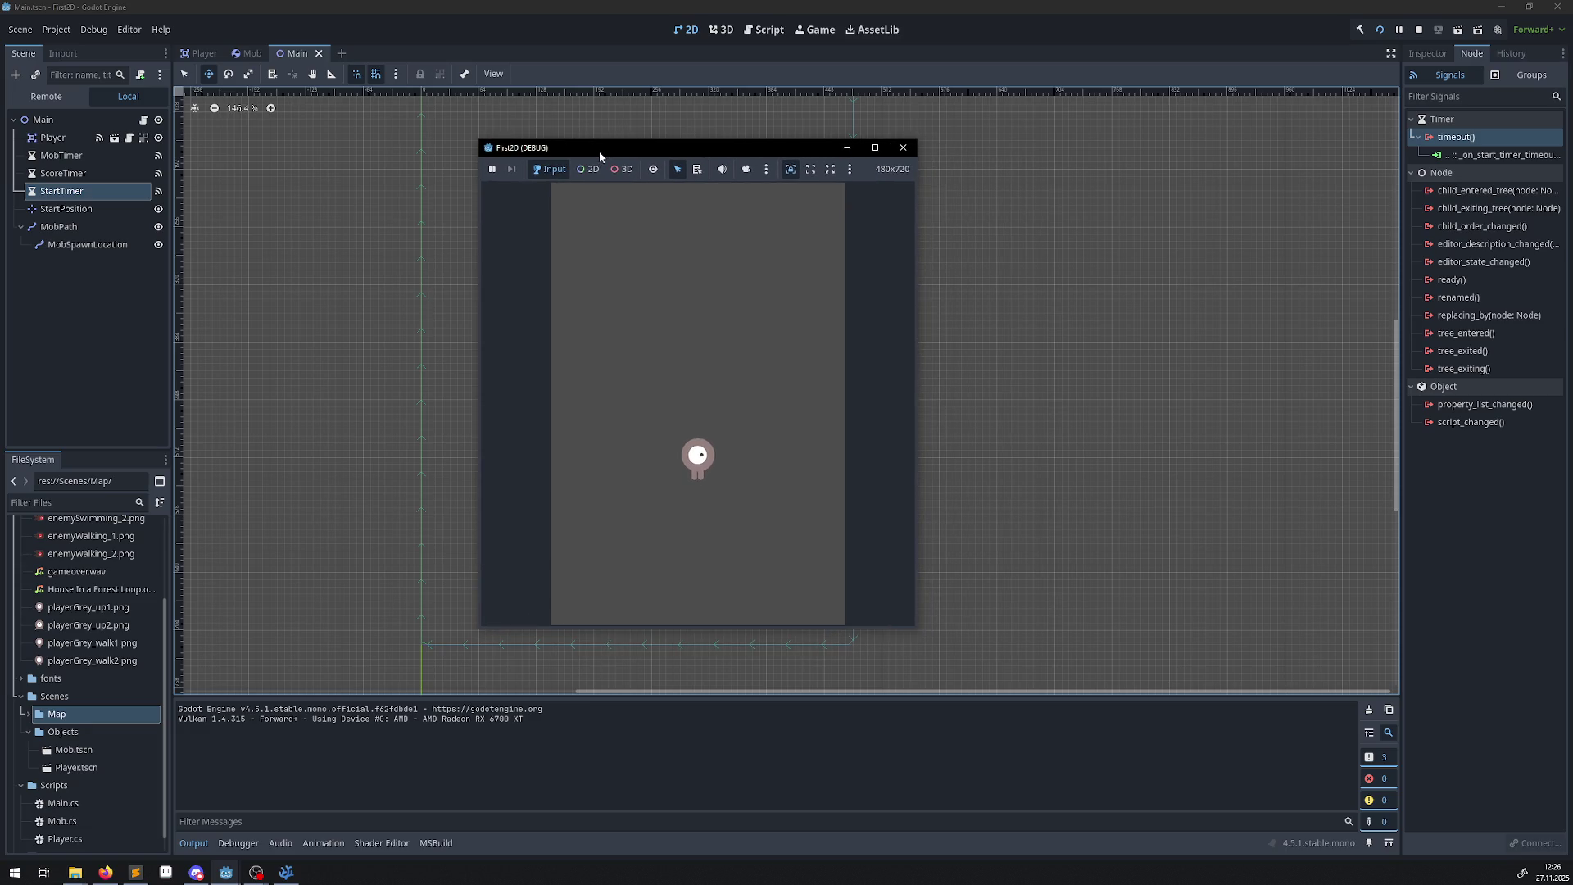
Steer the player around the game area with the arrow keys, then stop the game.
click(681, 333)
key(Up)
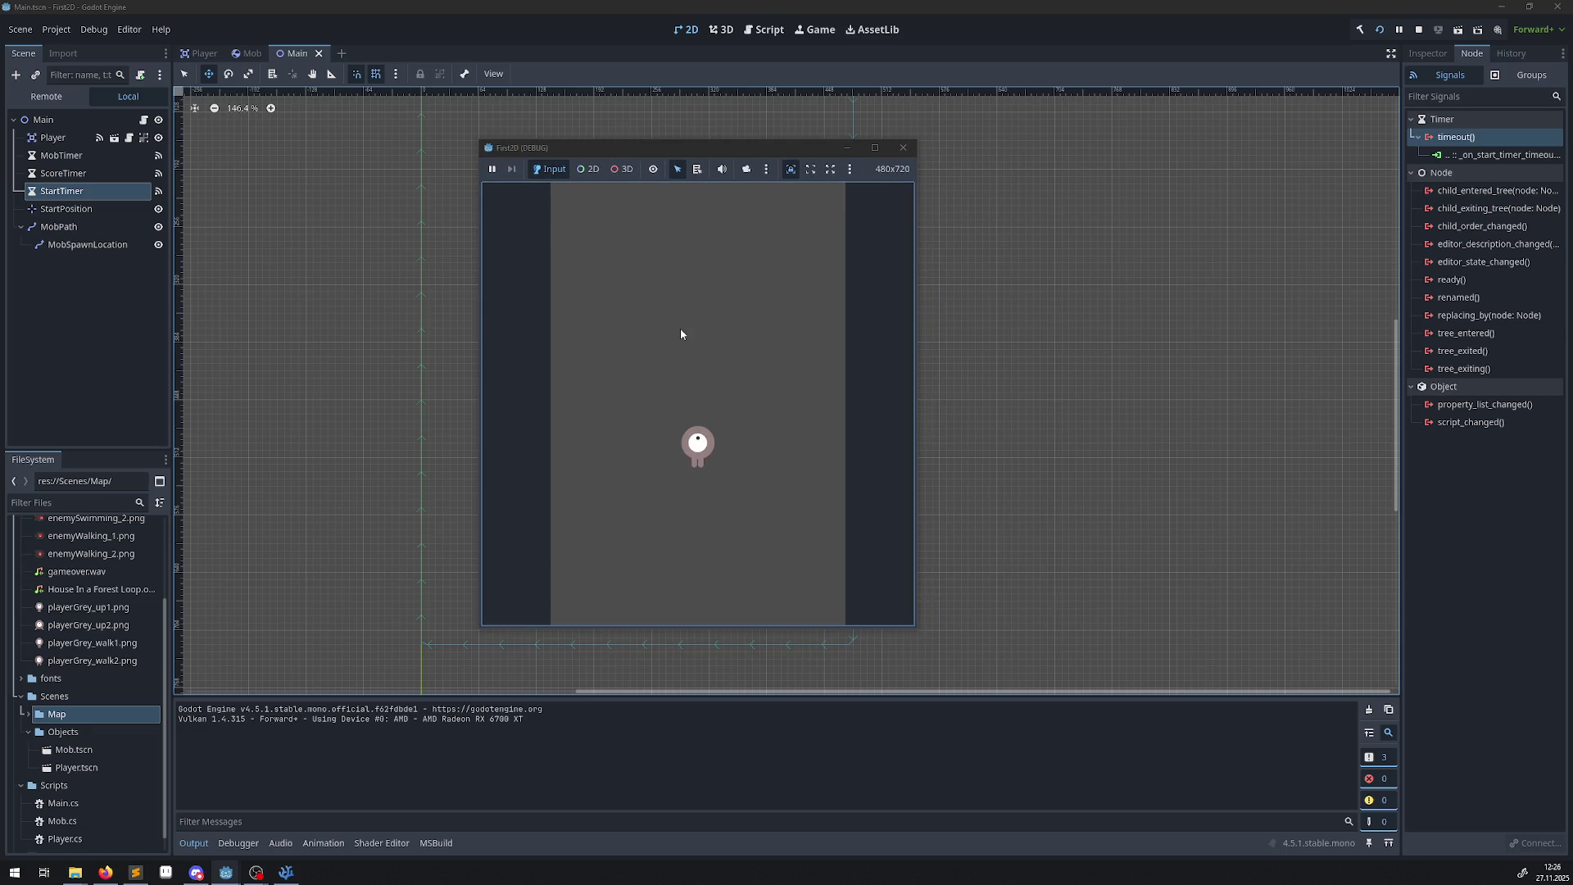
key(Right)
key(Down)
key(Left)
key(Up)
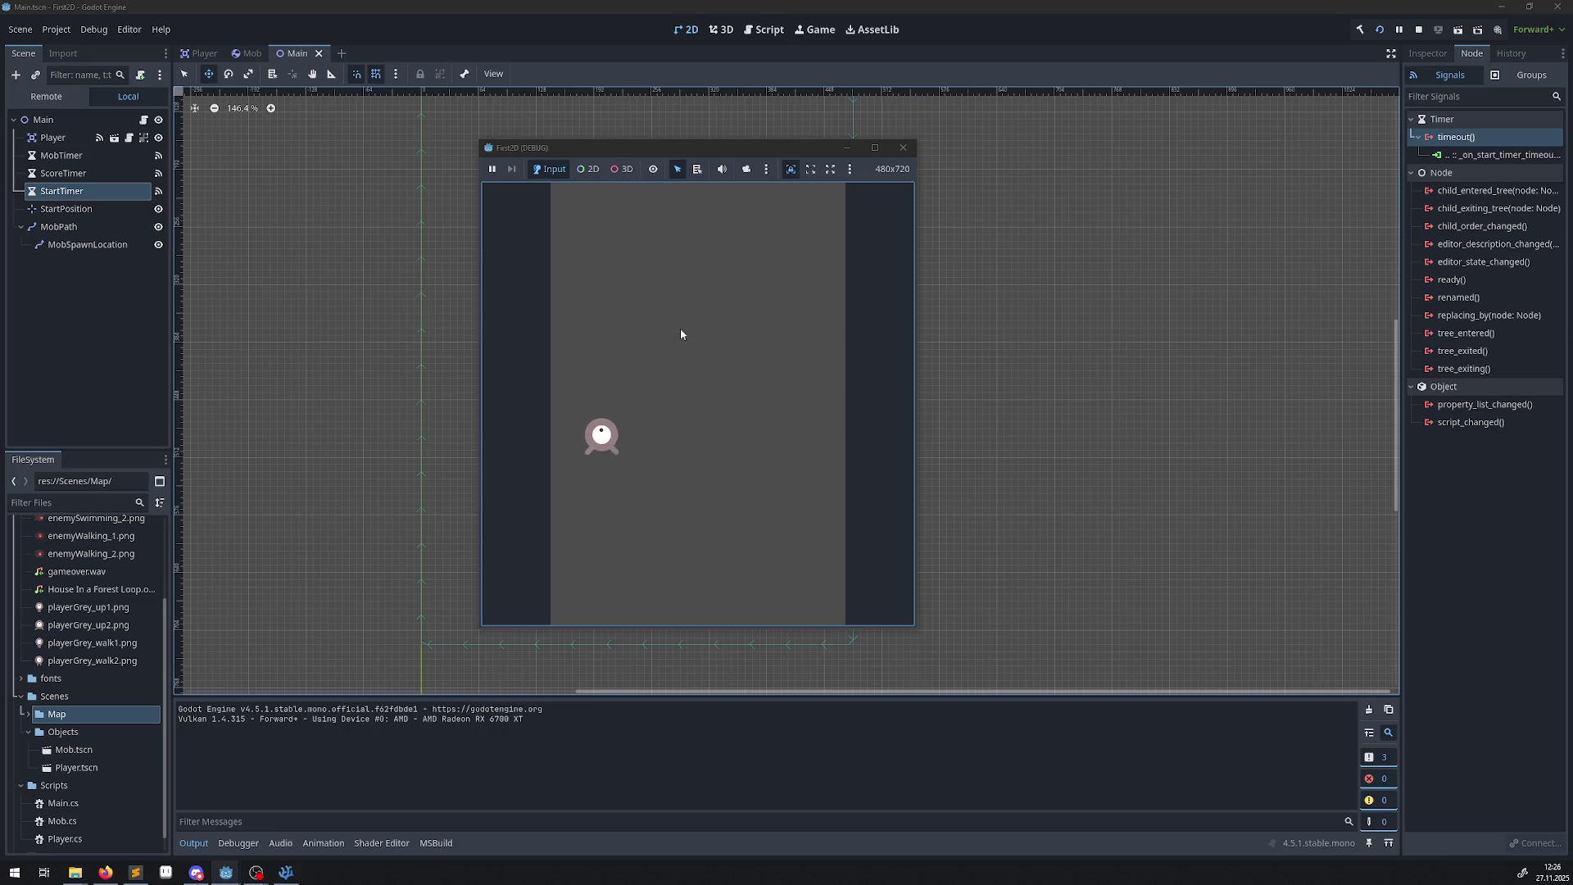
key(Right)
key(Down)
key(Left)
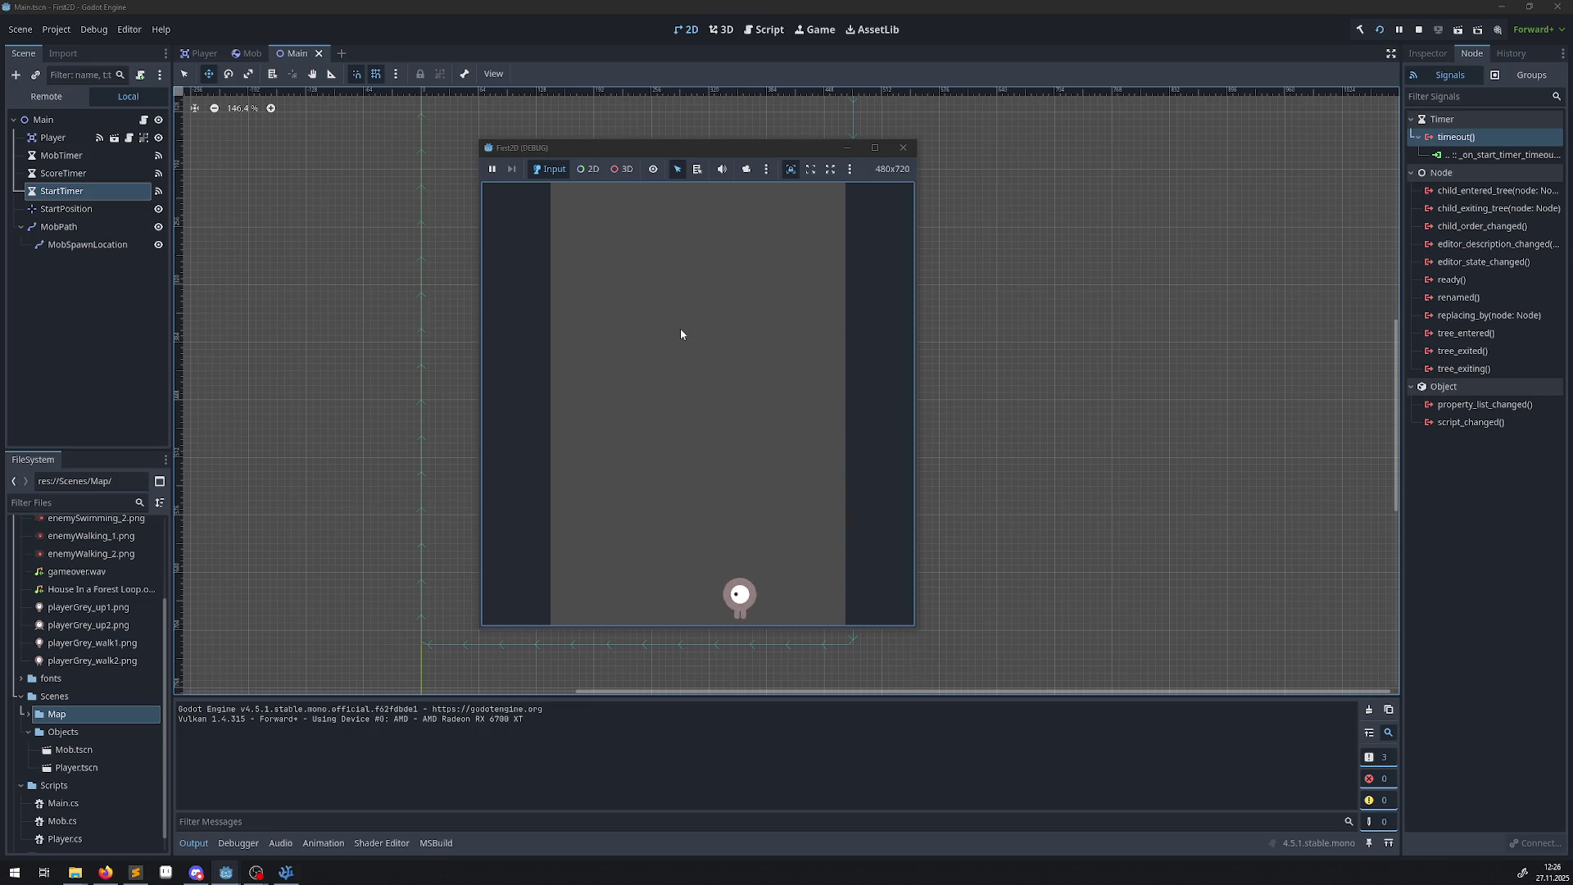
key(Up)
key(Down)
key(Down)
key(Right)
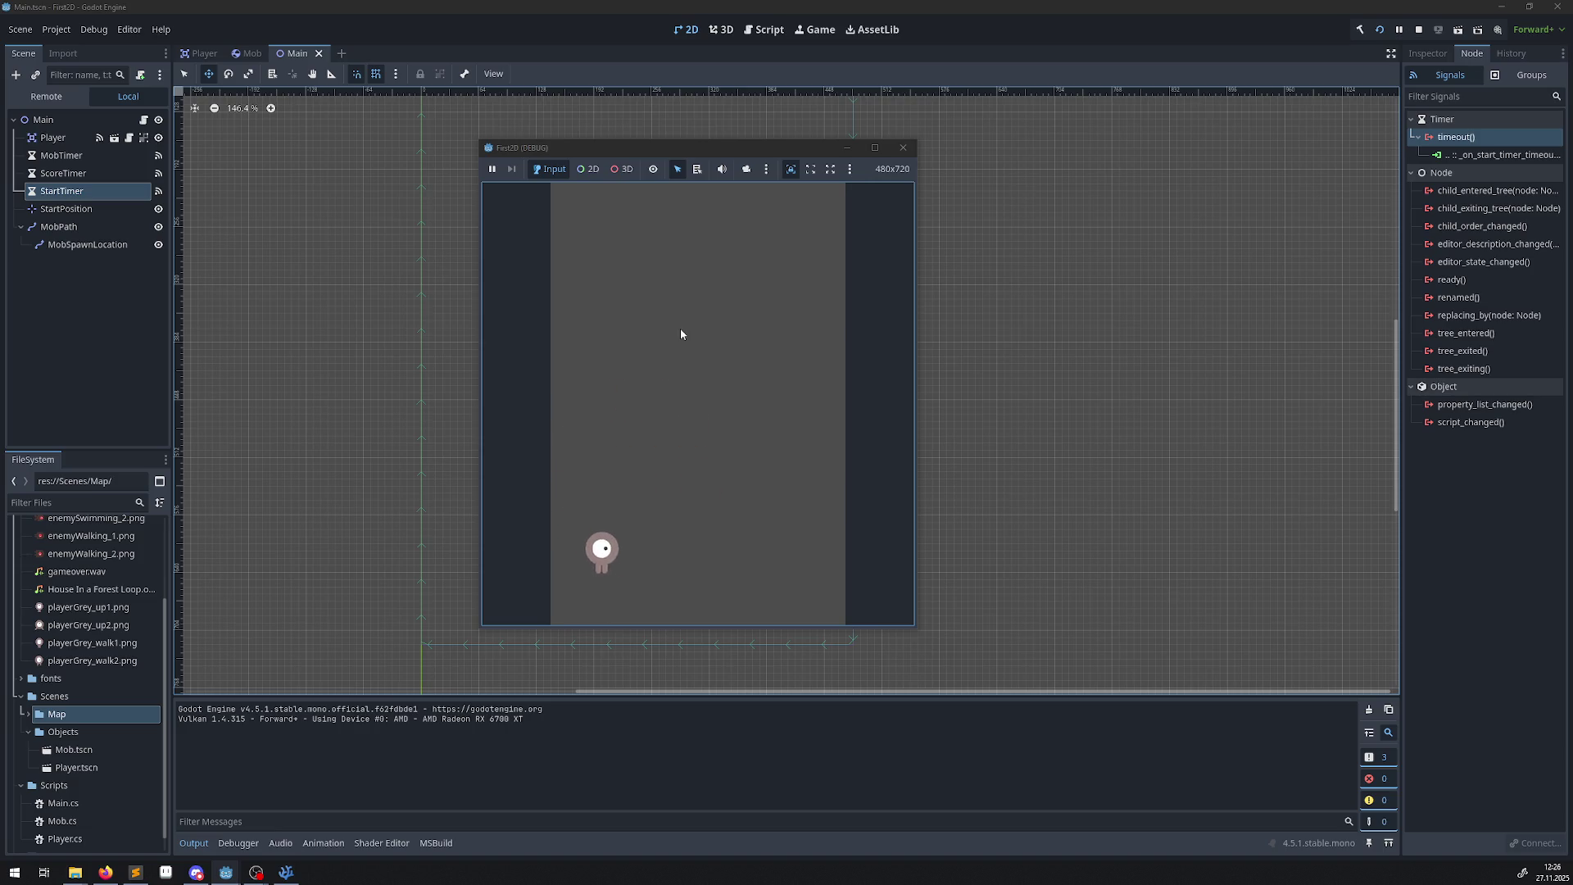
key(Up)
key(Left)
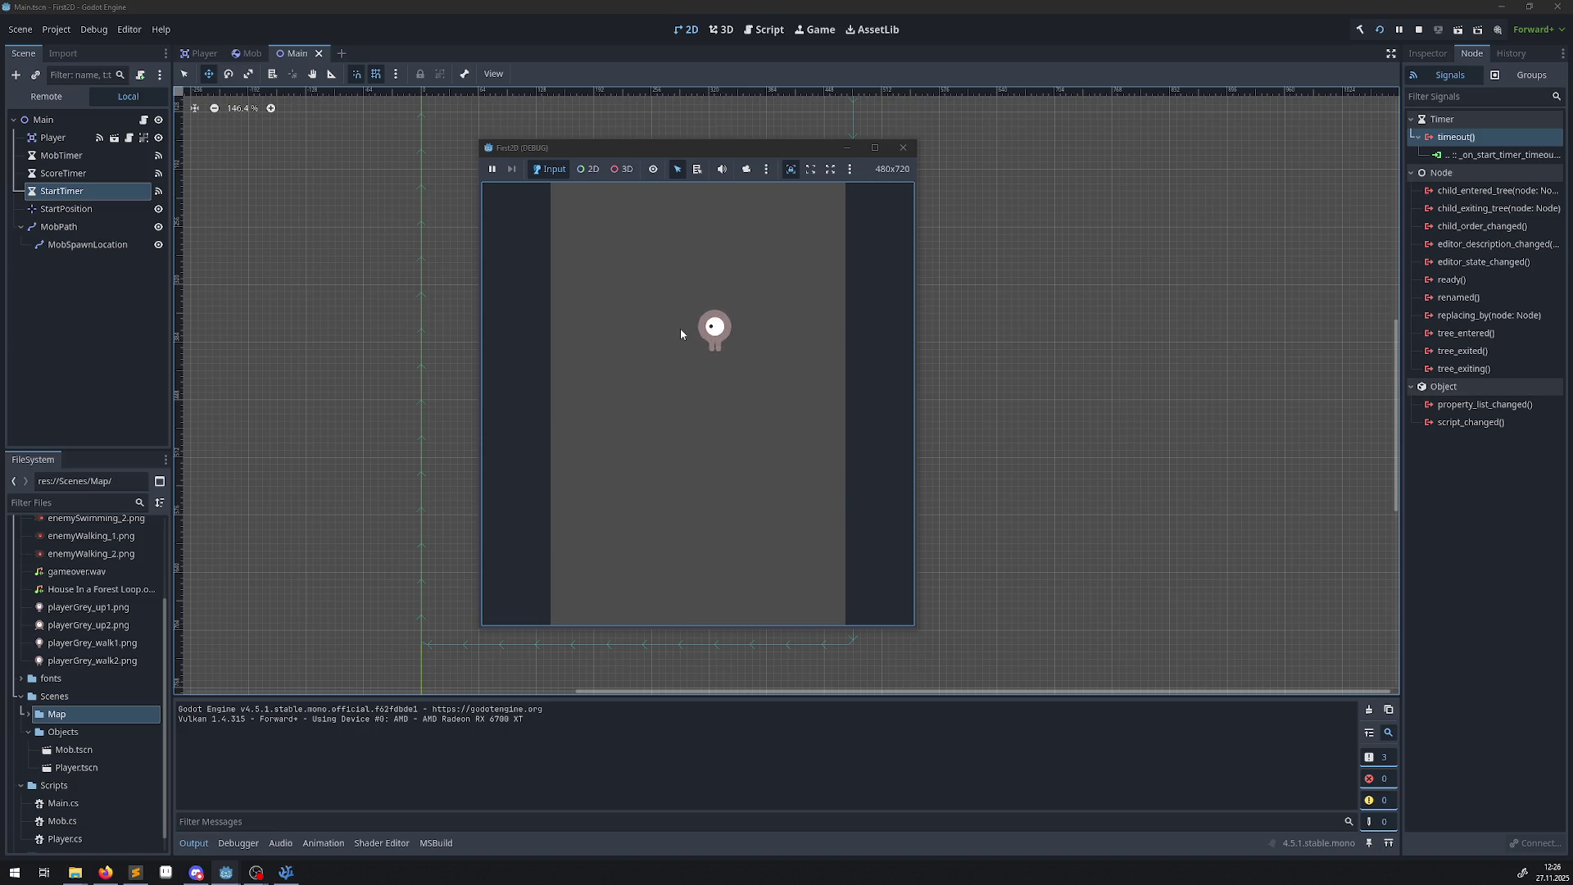
key(Down)
key(Right)
key(Left)
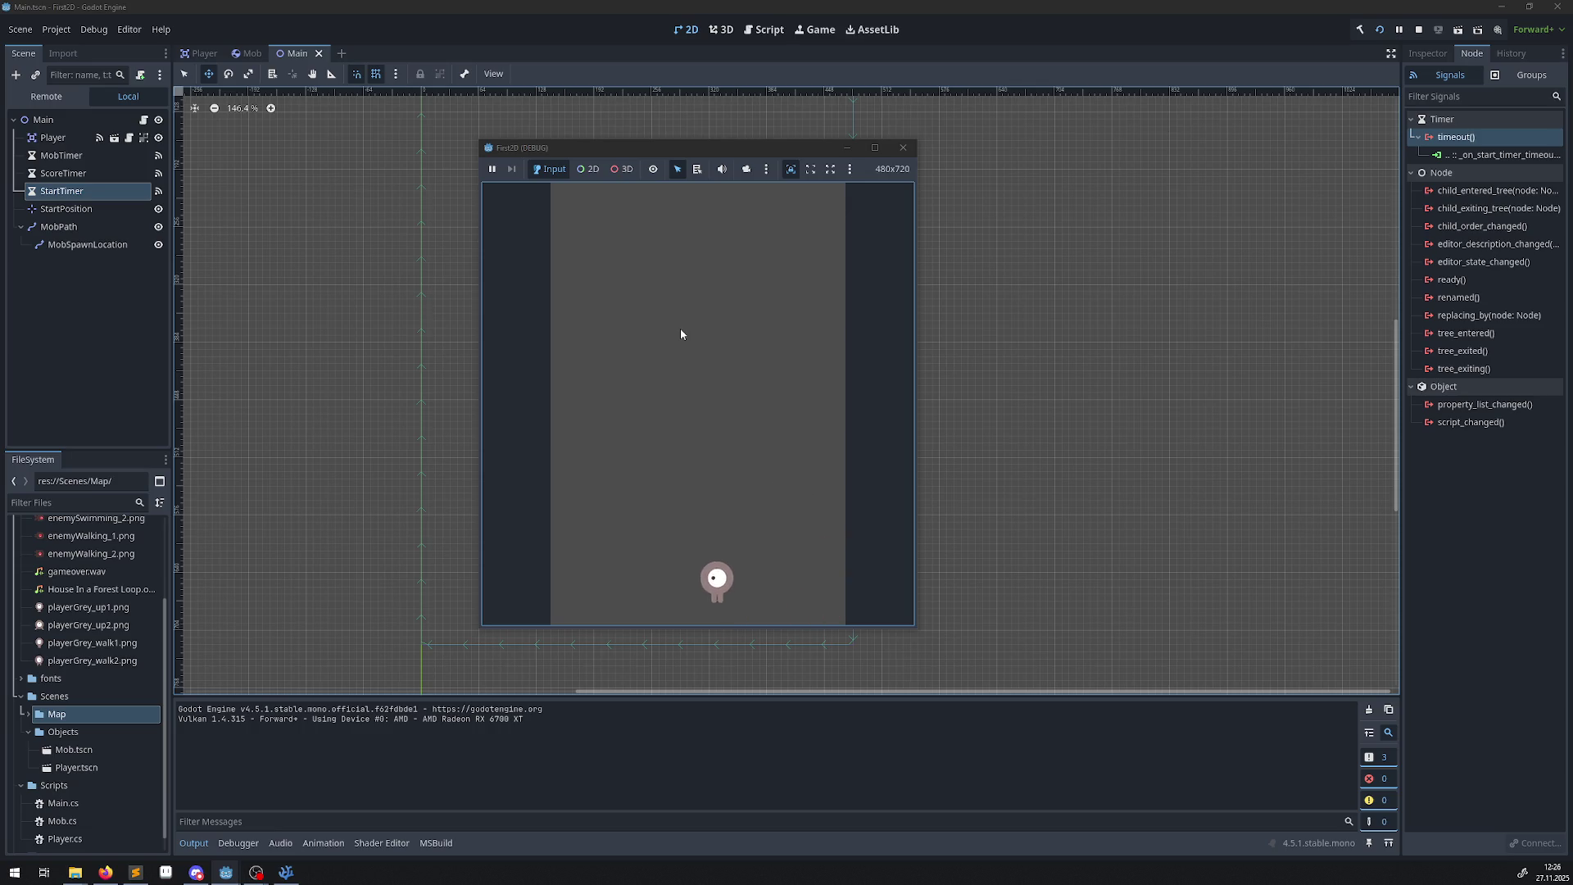
key(Up)
key(Right)
key(Left)
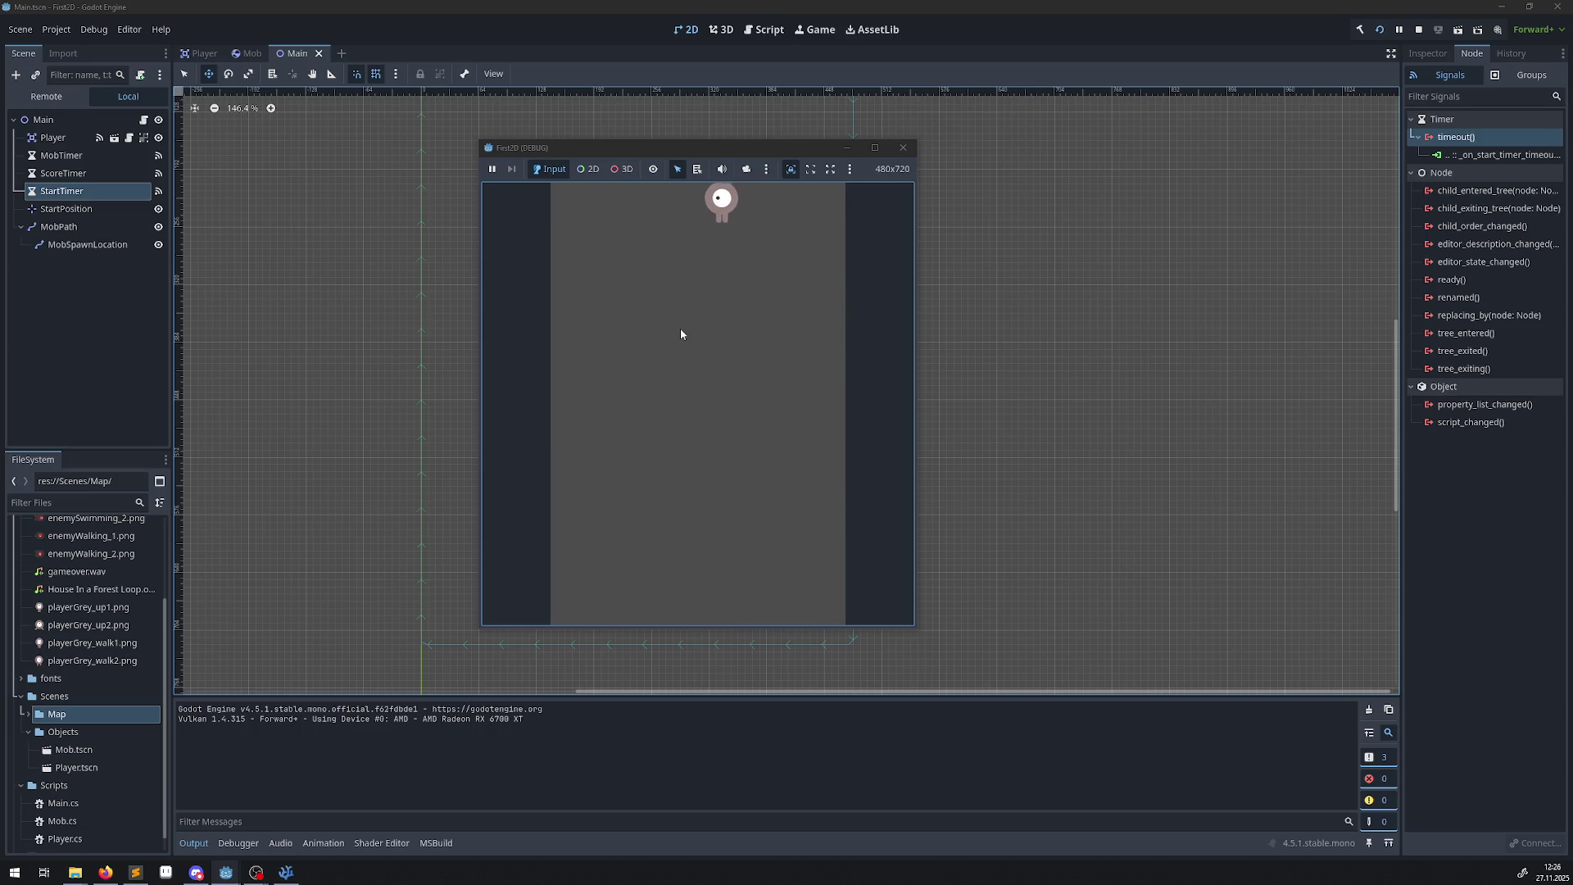
key(Down)
key(Right)
key(Down)
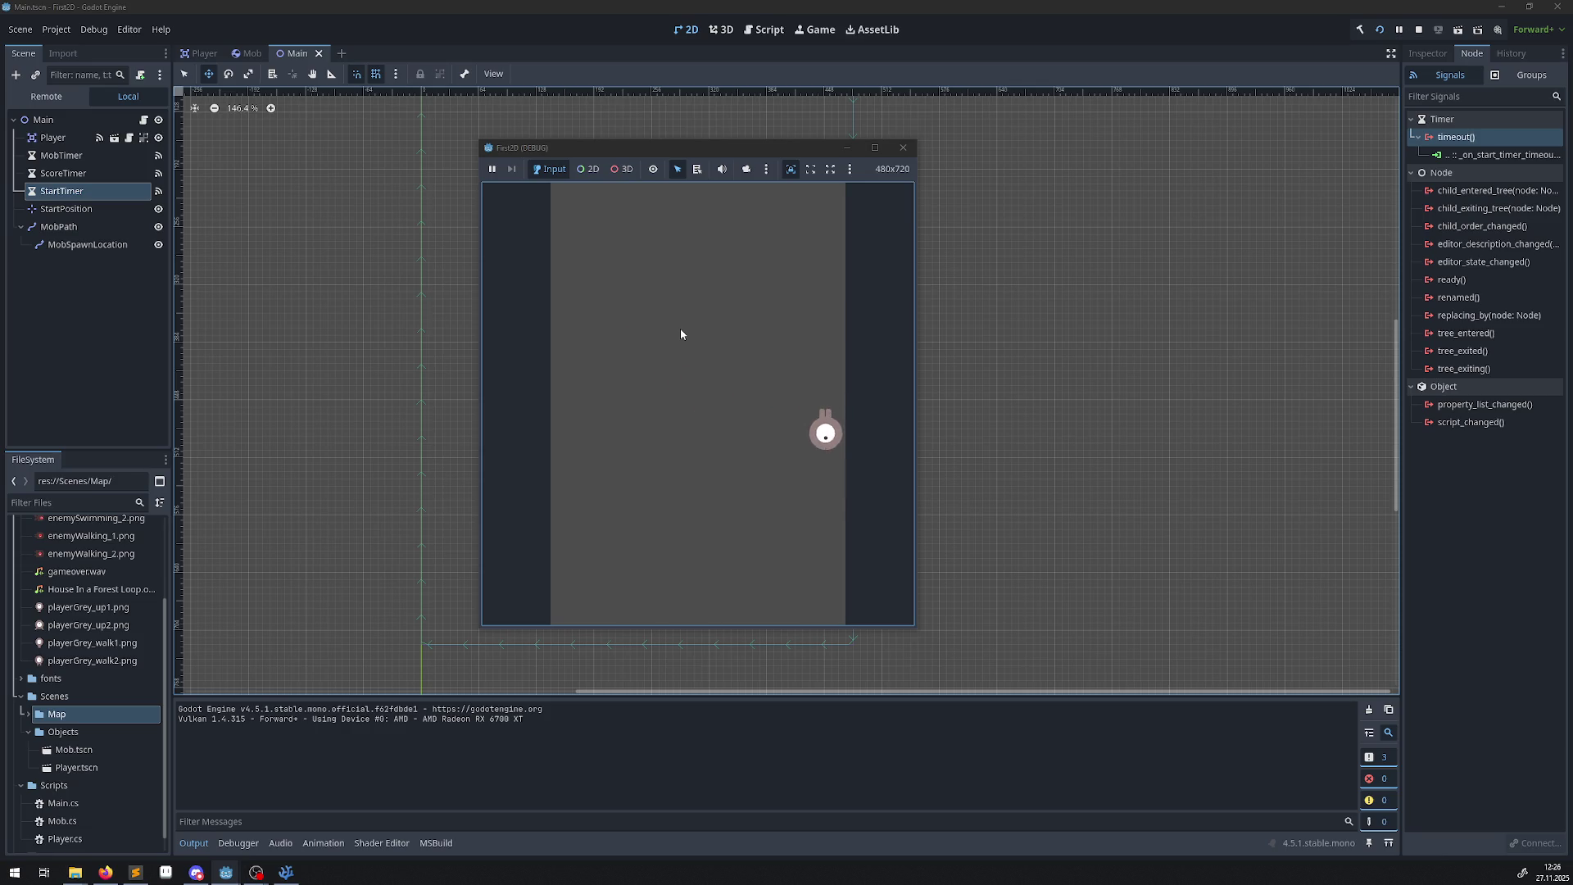
key(Left)
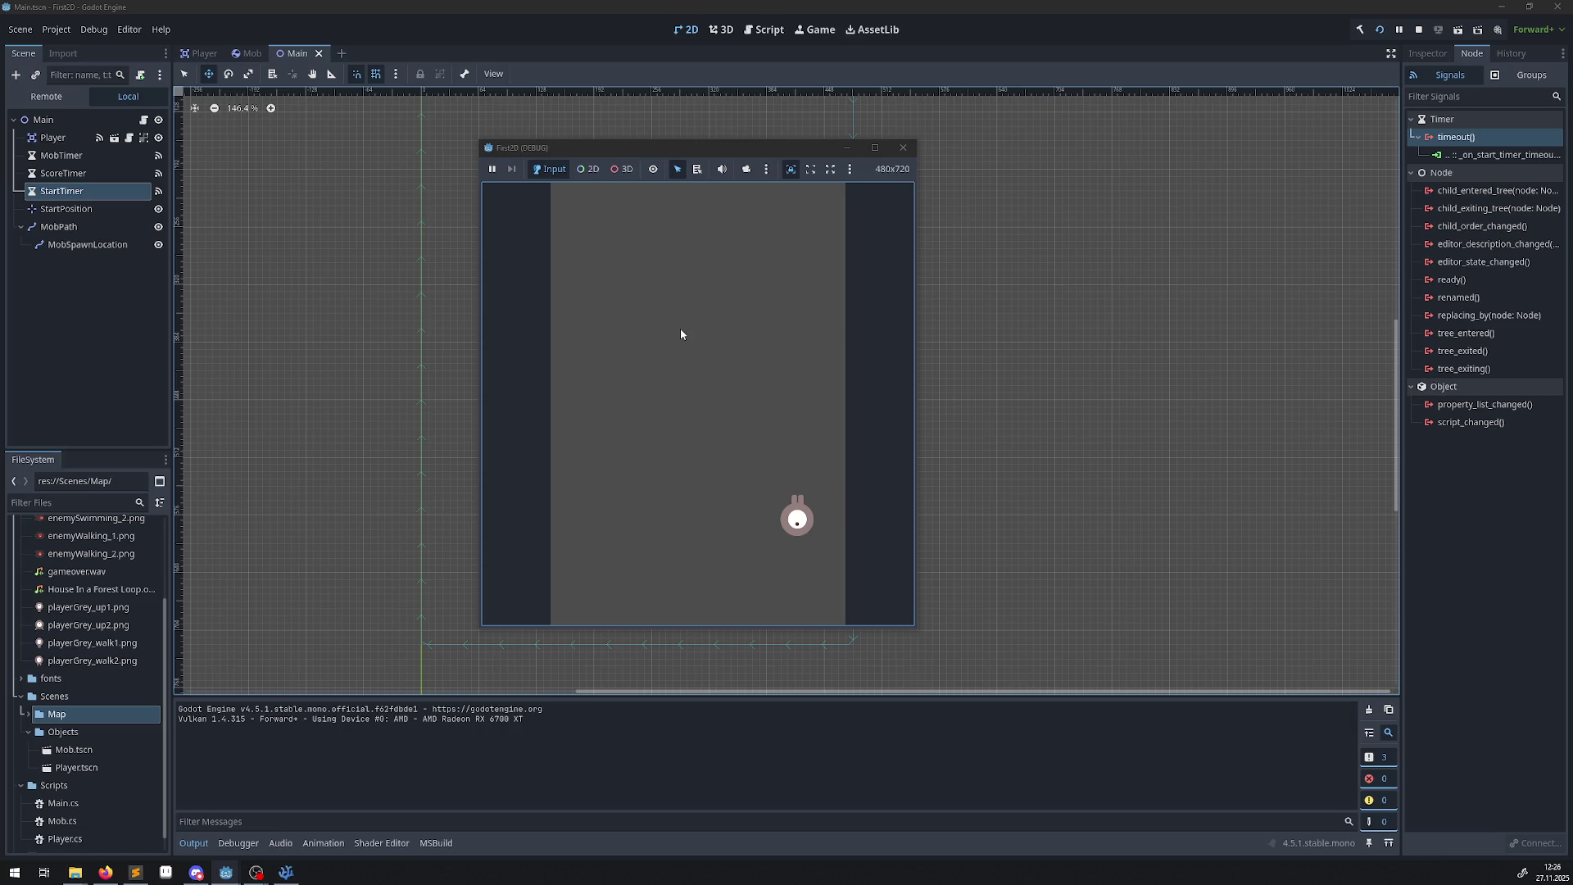
key(Up)
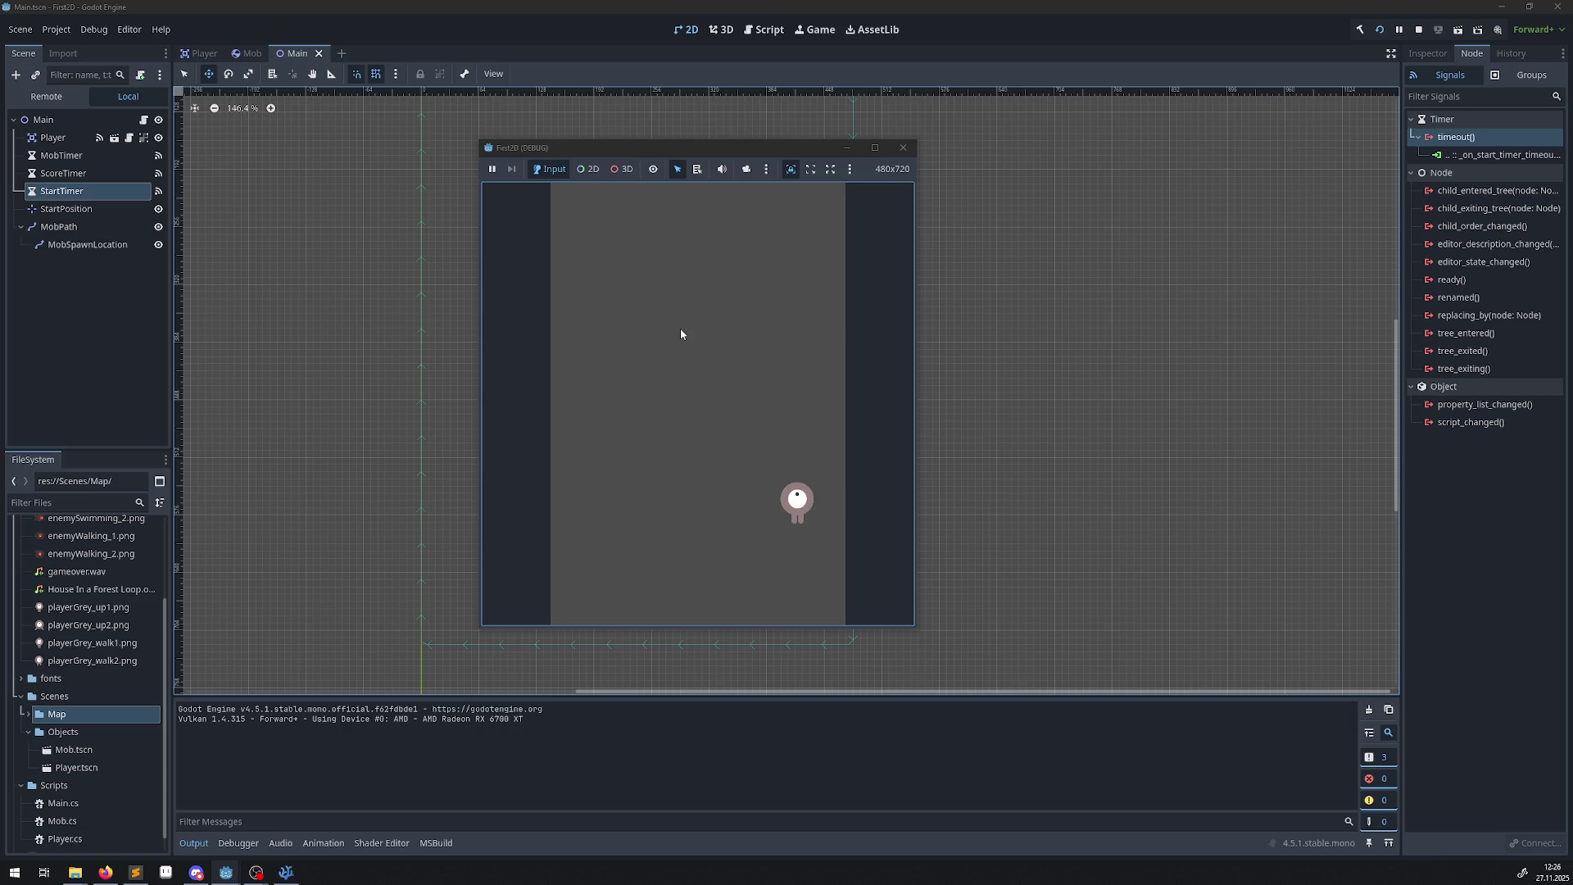
key(Up)
key(Left)
key(Right)
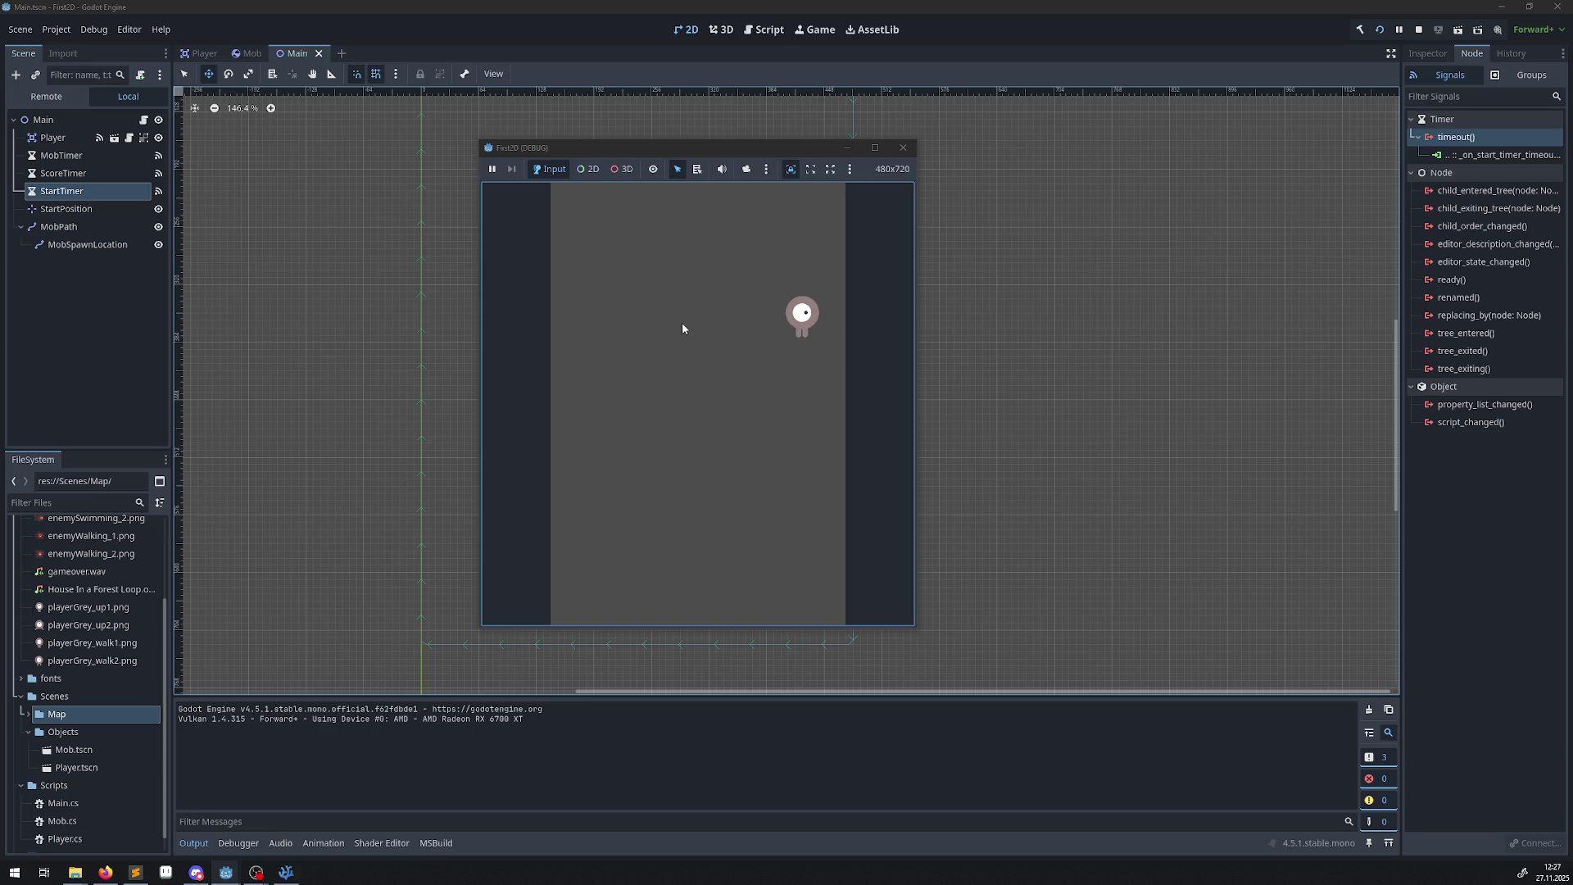
click(901, 148)
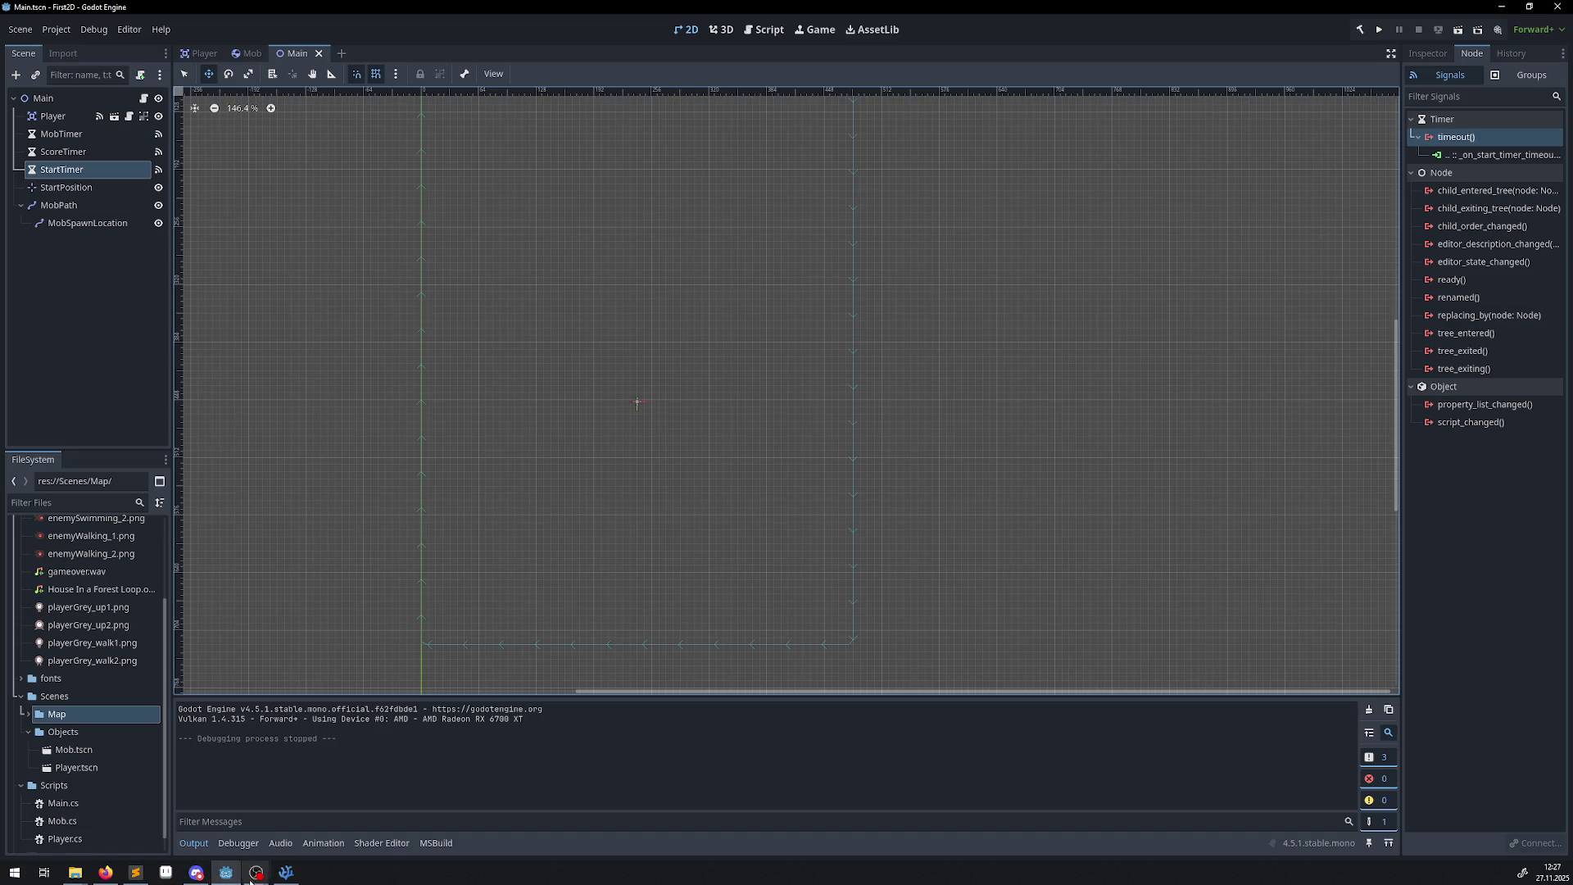
Check the Main node's Inspector: Mob scene assigned as Mob Scene, Main.cs attached.
click(282, 874)
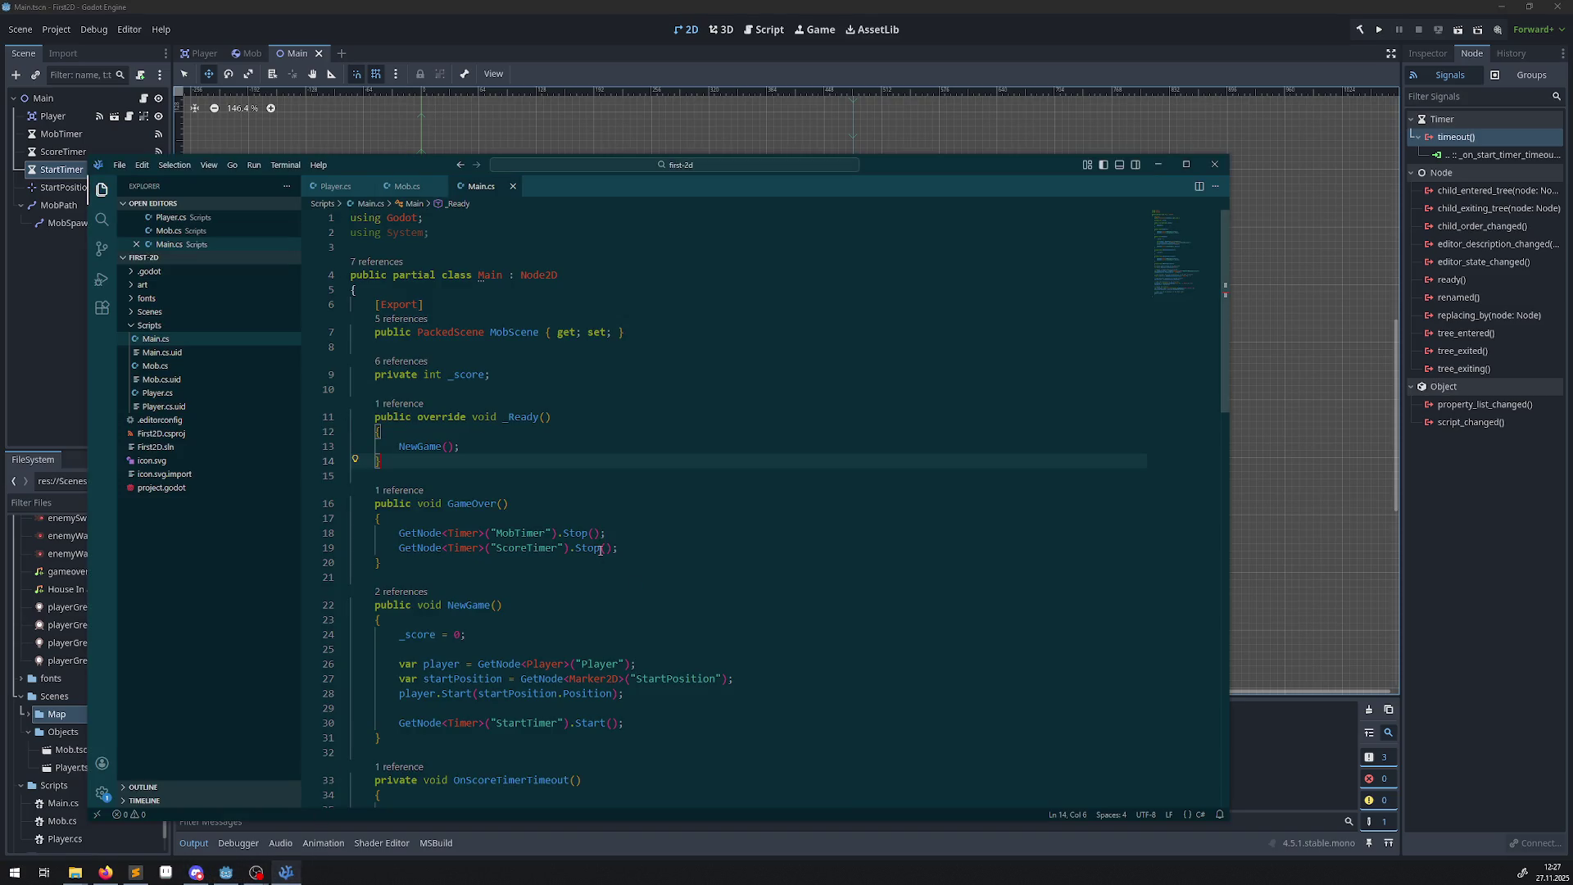
click(42, 98)
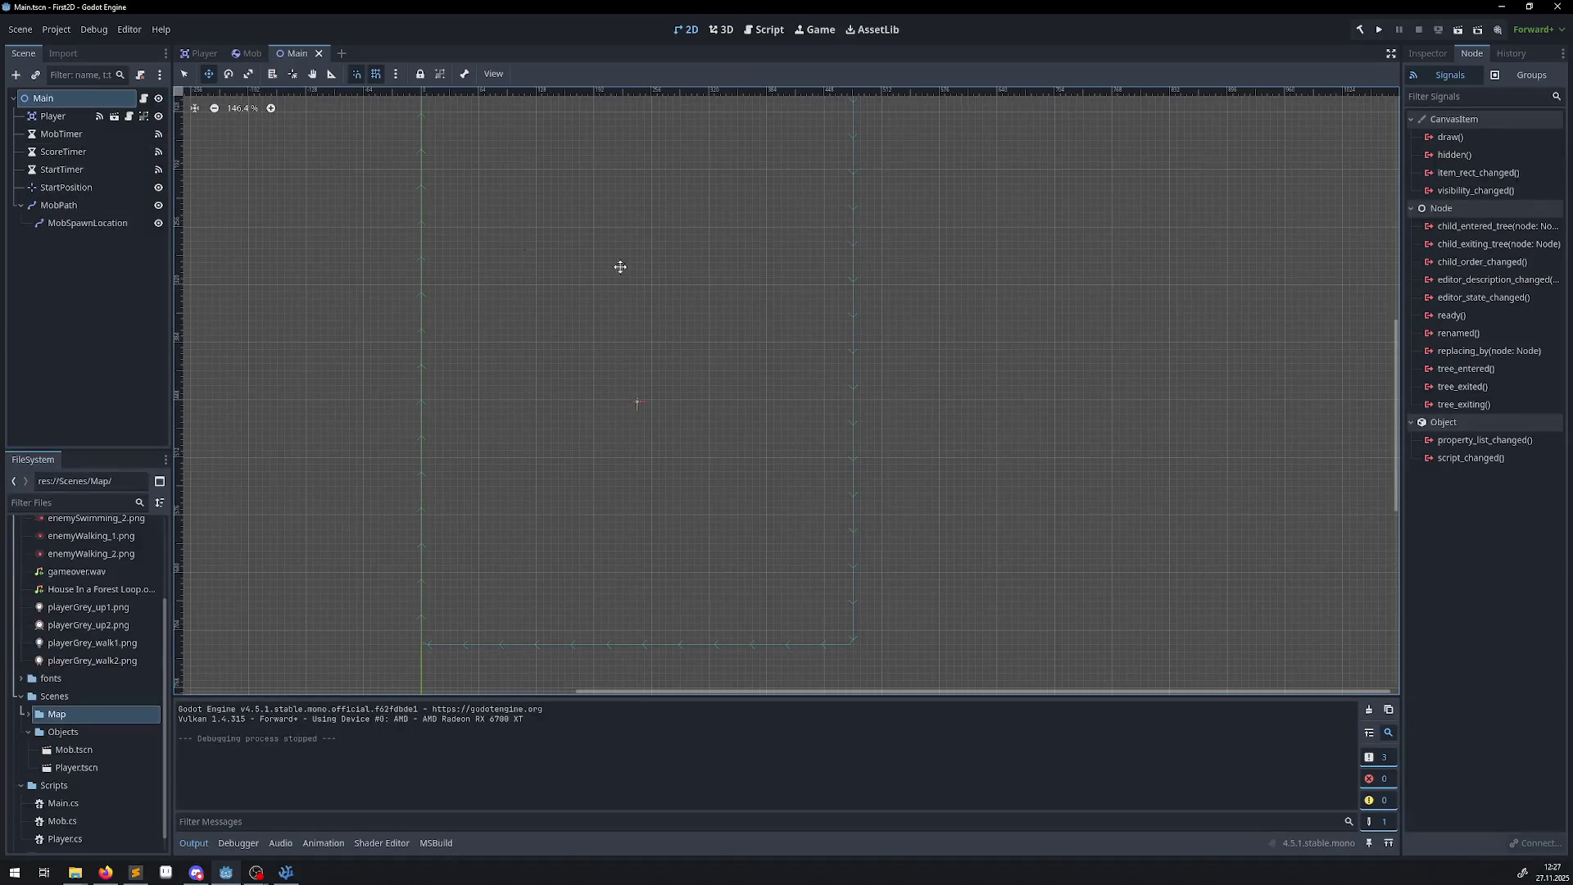
click(1428, 54)
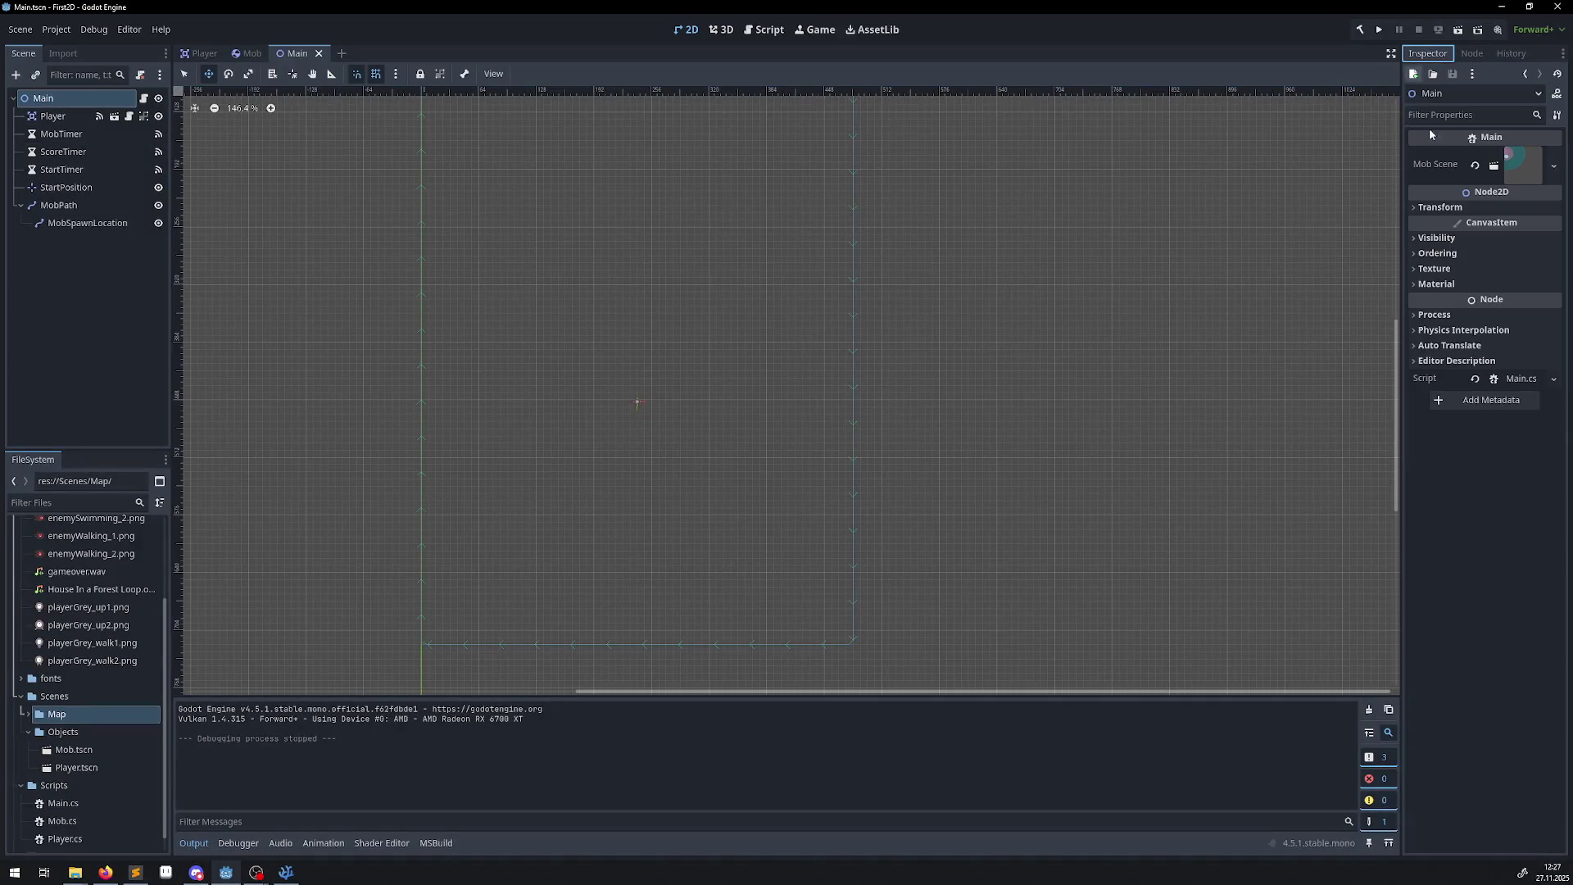
click(286, 873)
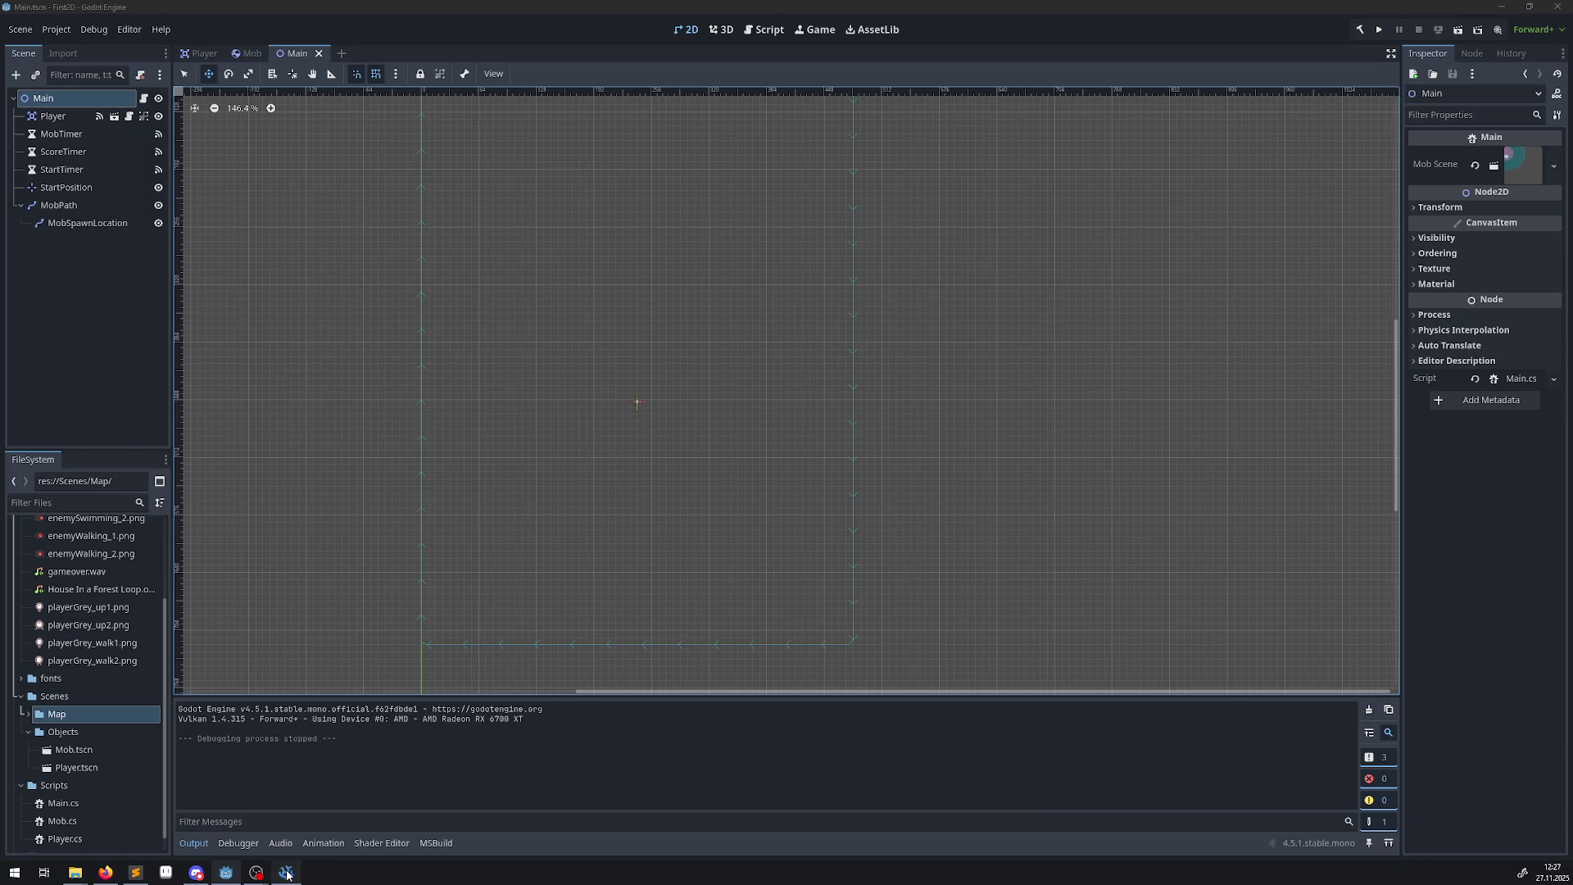
Review the NewGame call in _Ready and the MobTimer start code, scrolling down to OnMobTimerTimeout.
double_click(420, 447)
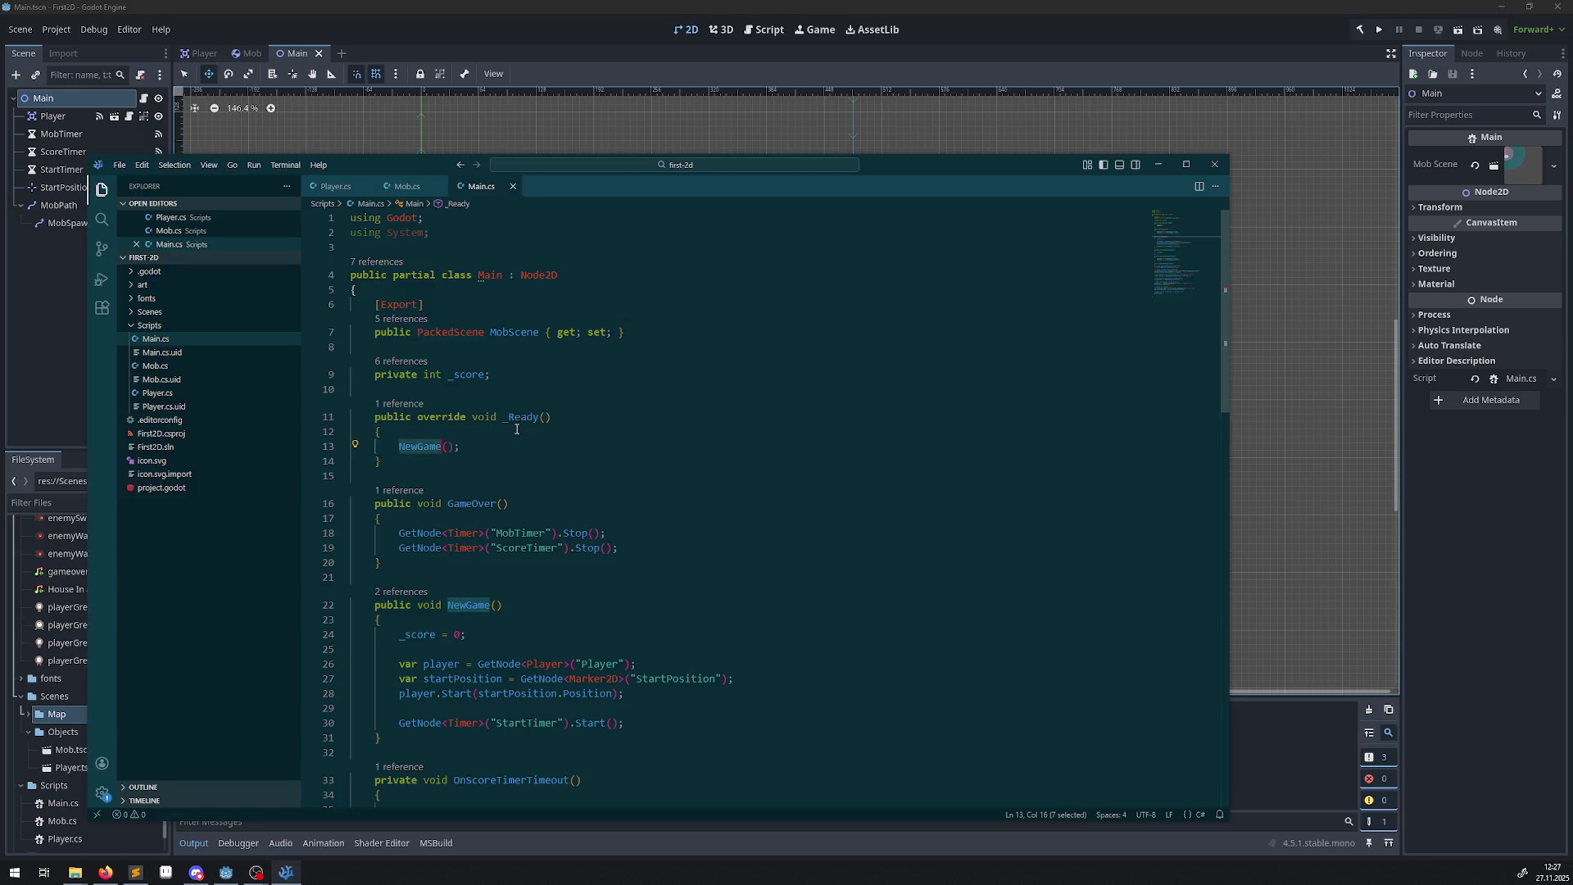
scroll(496, 402, down, 1)
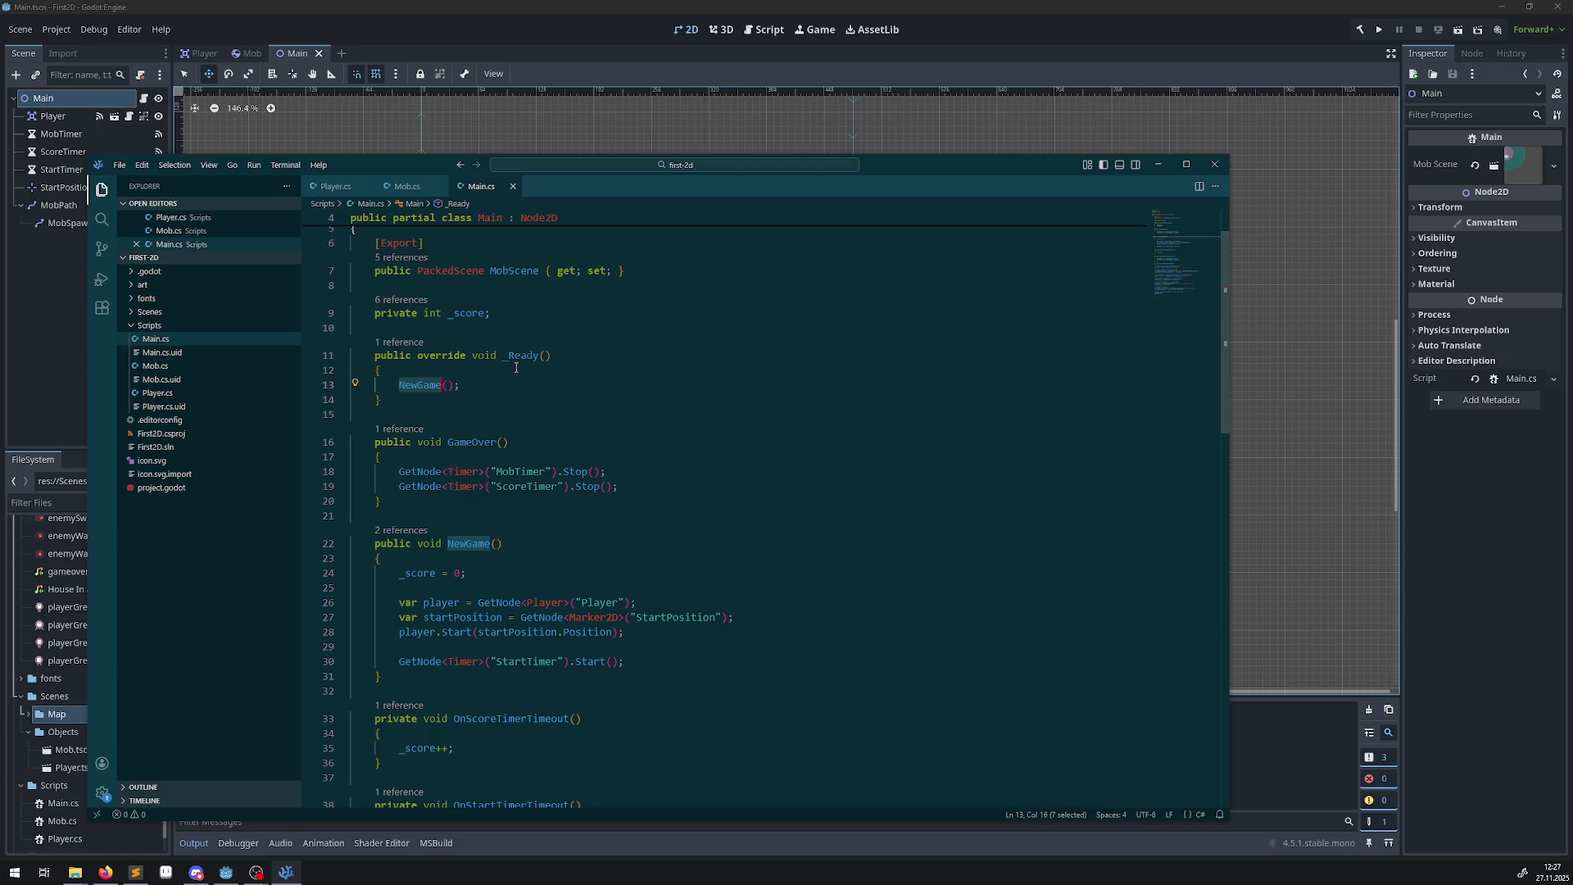
scroll(509, 557, down, 1)
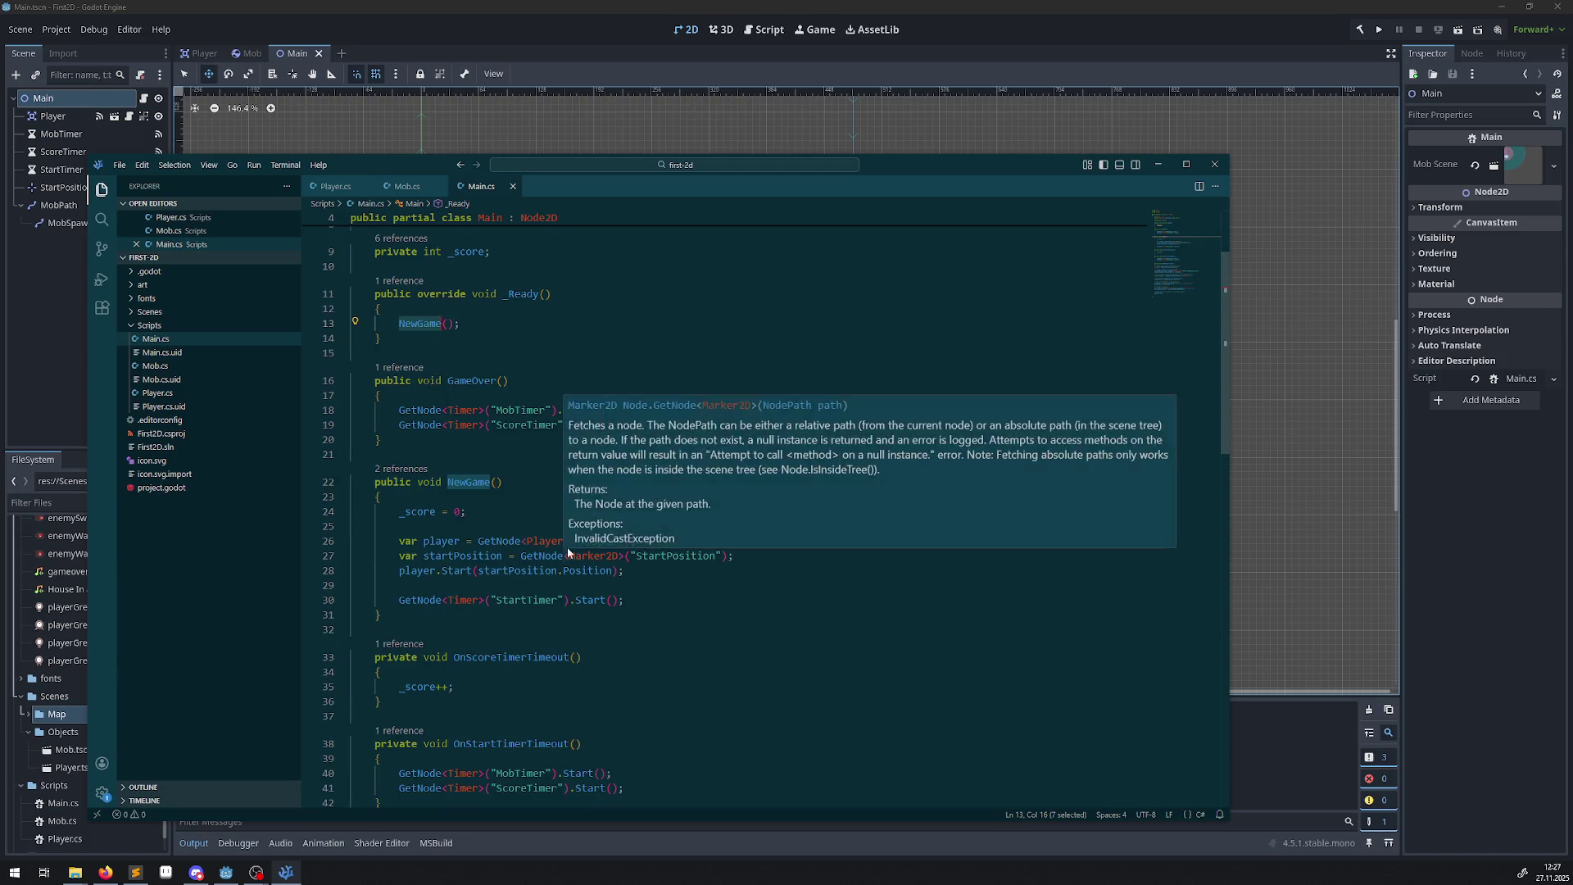
scroll(636, 507, down, 2)
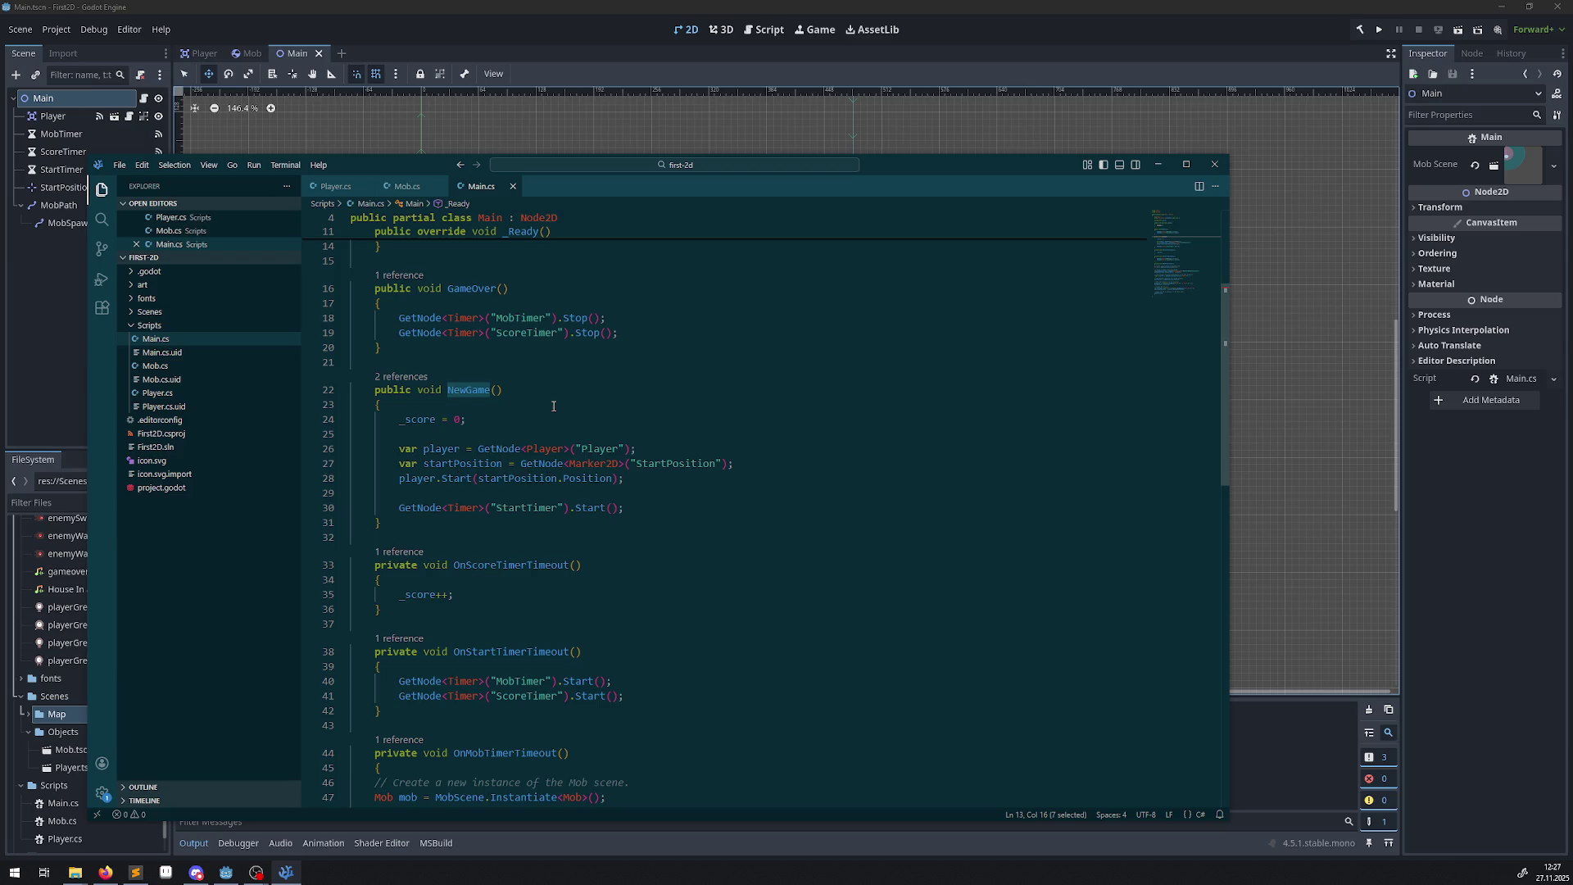
scroll(579, 543, down, 4)
double_click(520, 529)
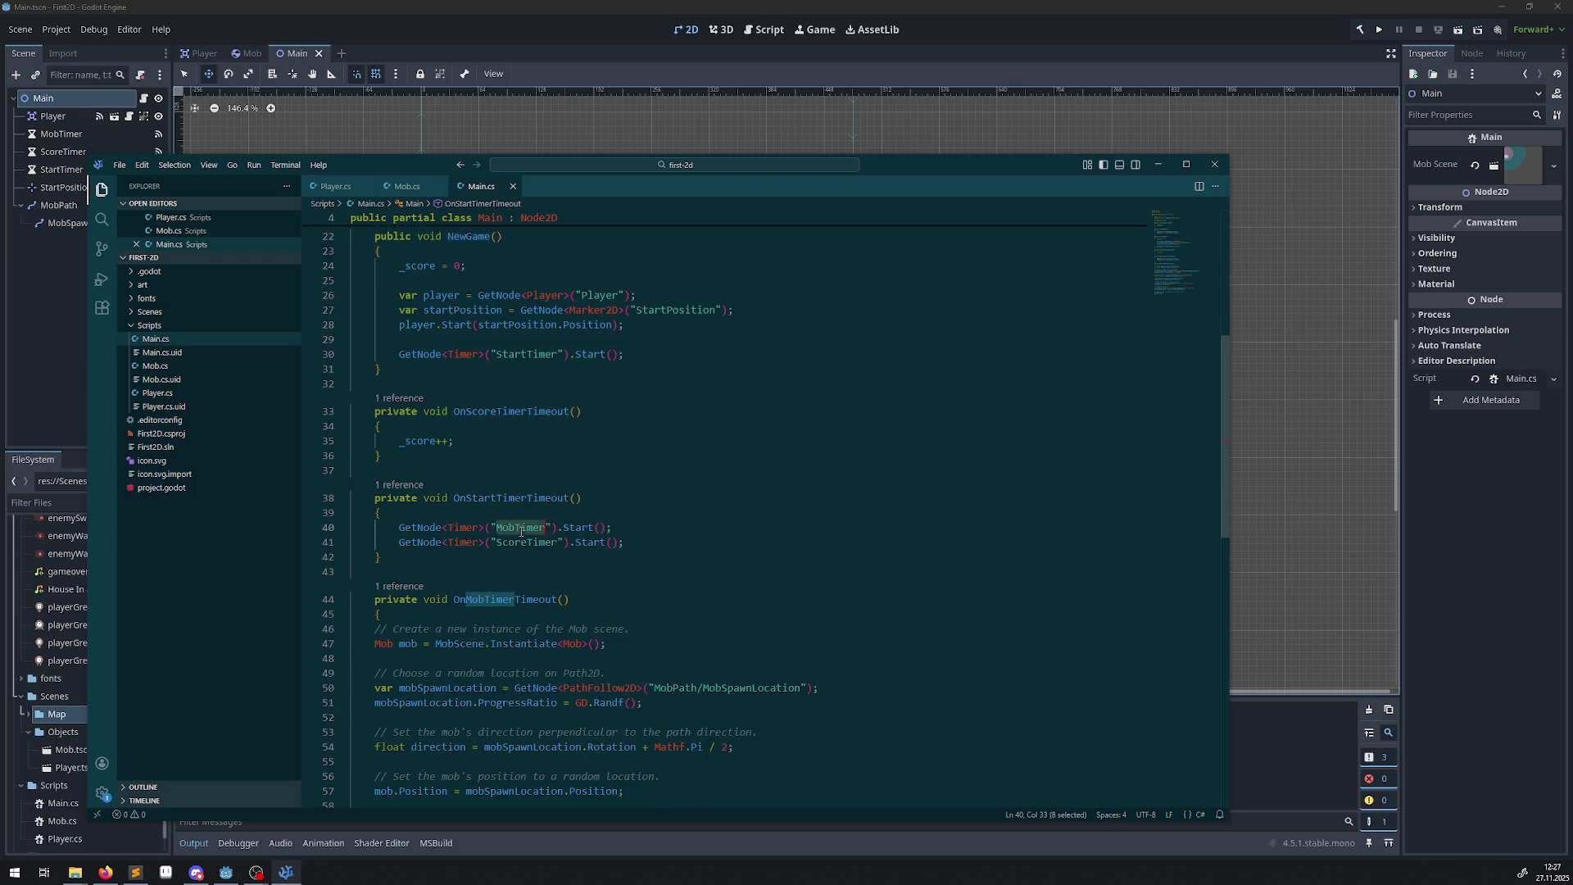
scroll(642, 542, down, 2)
scroll(641, 541, down, 2)
Add GD.Print("MobTIme"); at the top of OnMobTimerTimeout, save Main.cs, and rebuild in Godot.
click(451, 458)
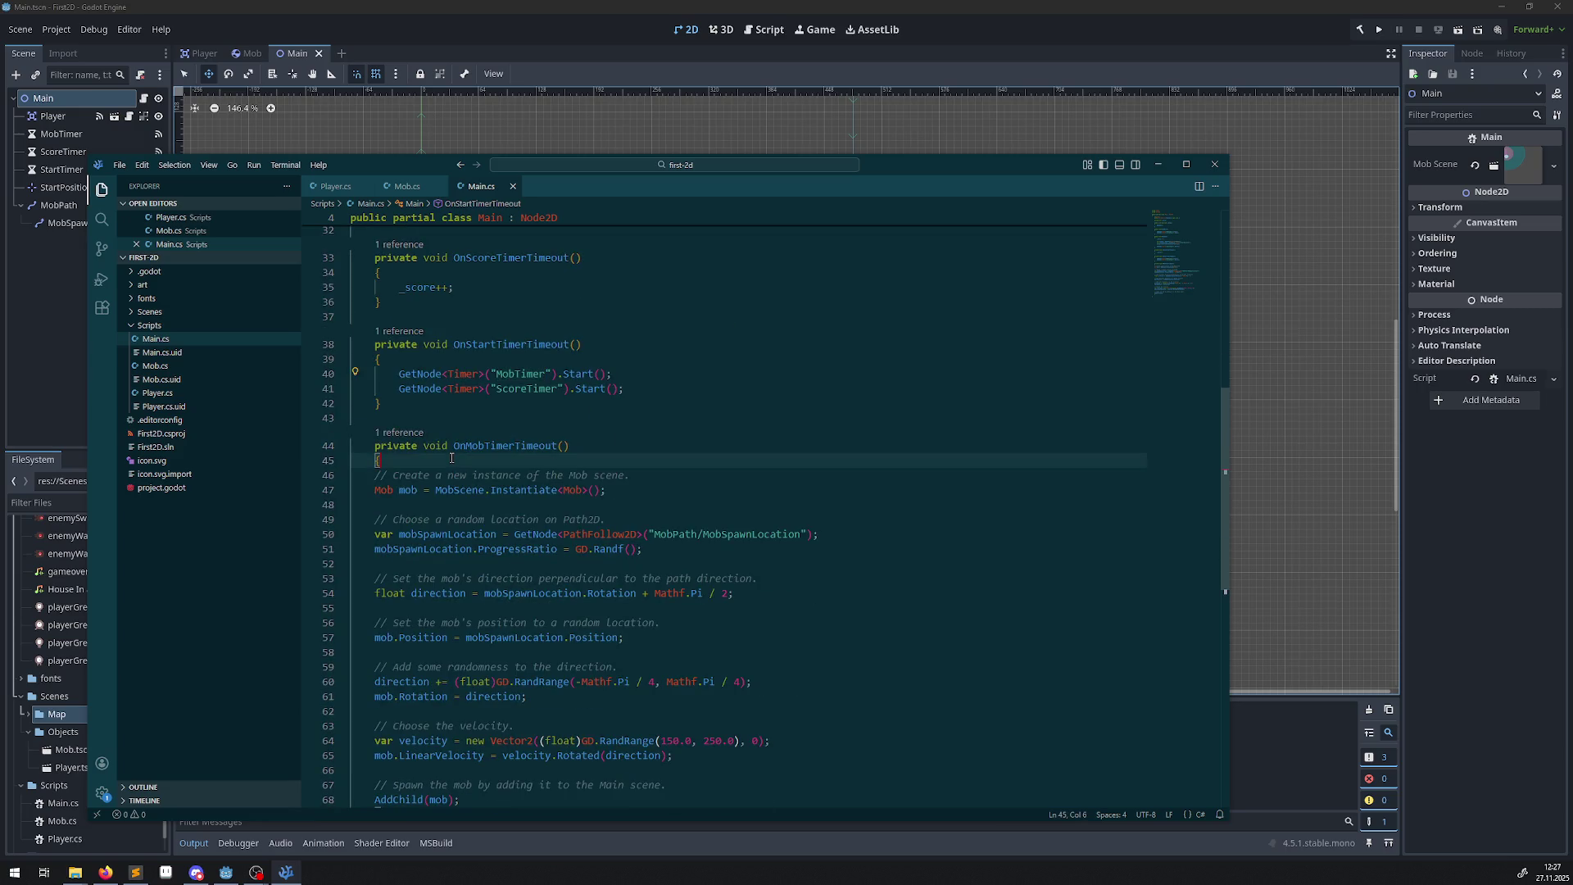
key(Return)
key(Return)
right_click(408, 478)
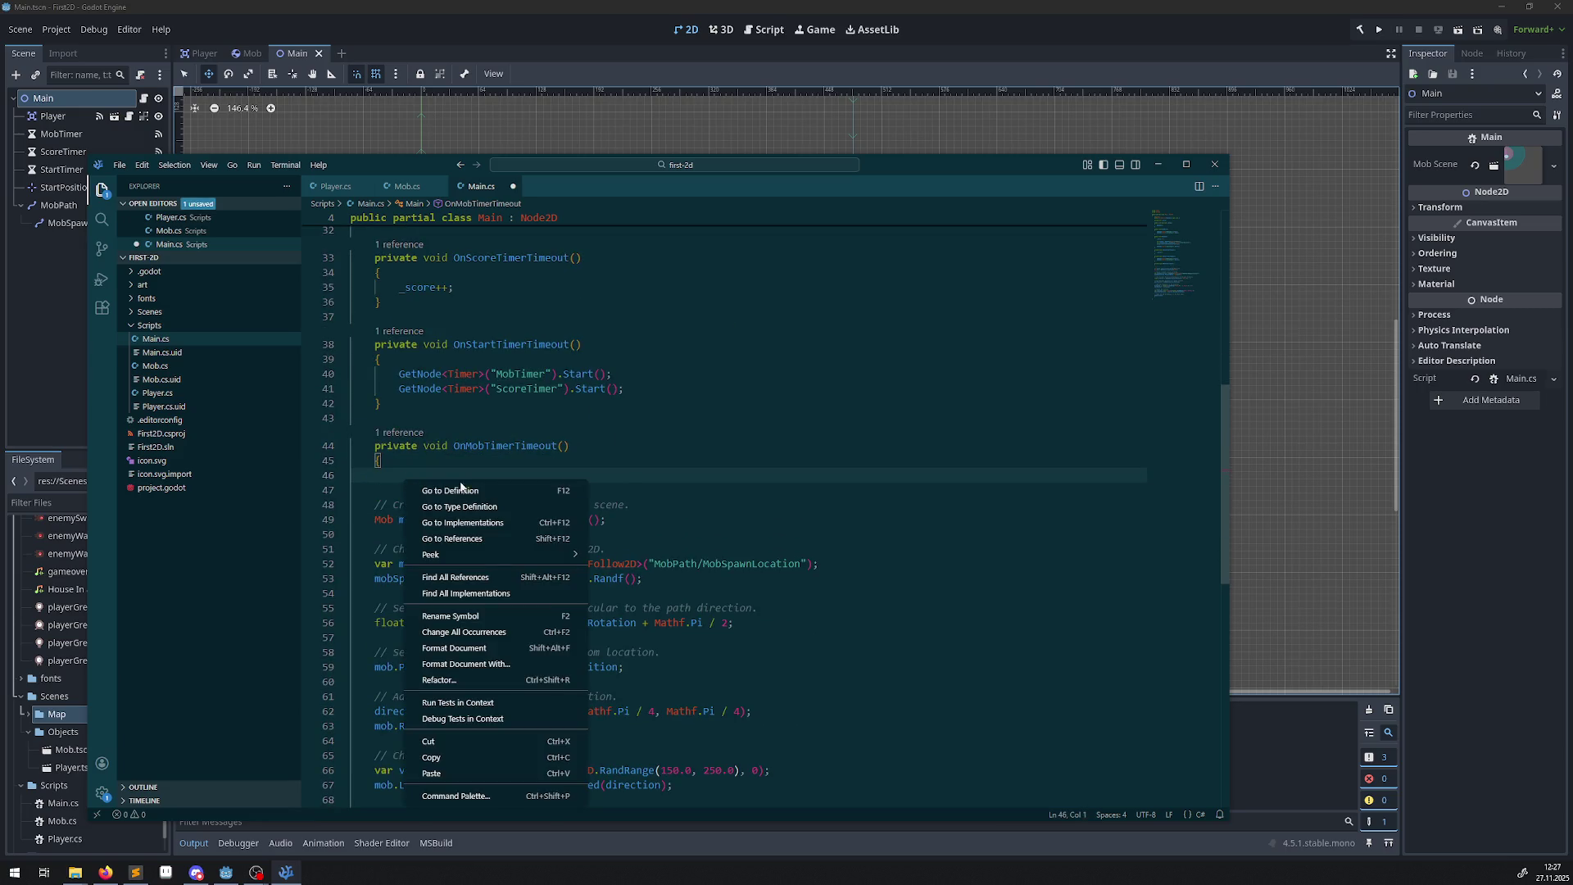
click(415, 471)
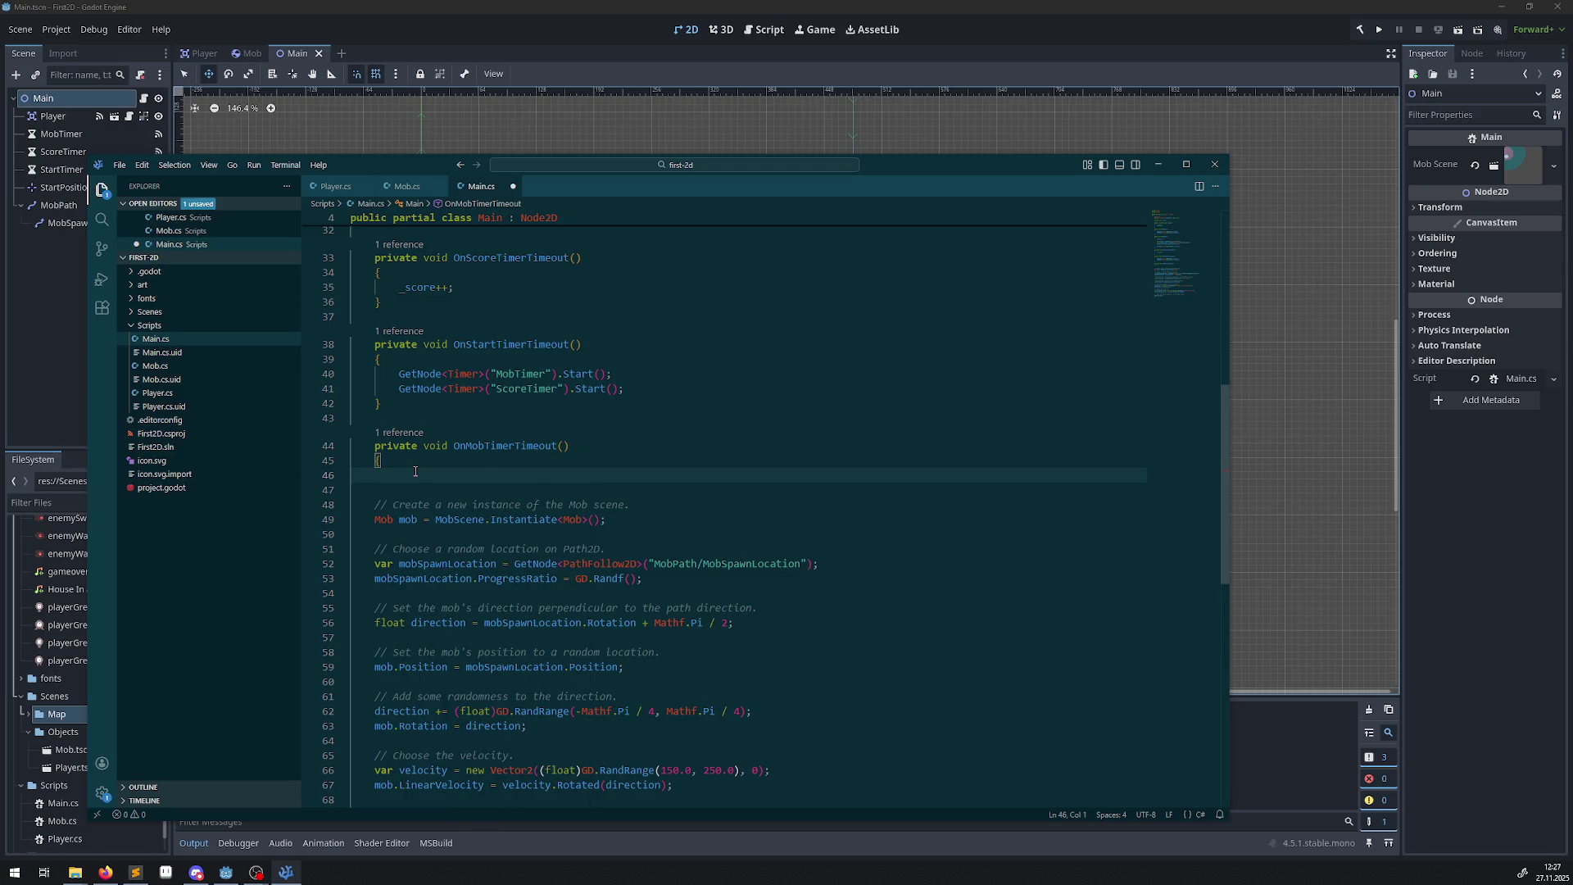
text(GD.Print()
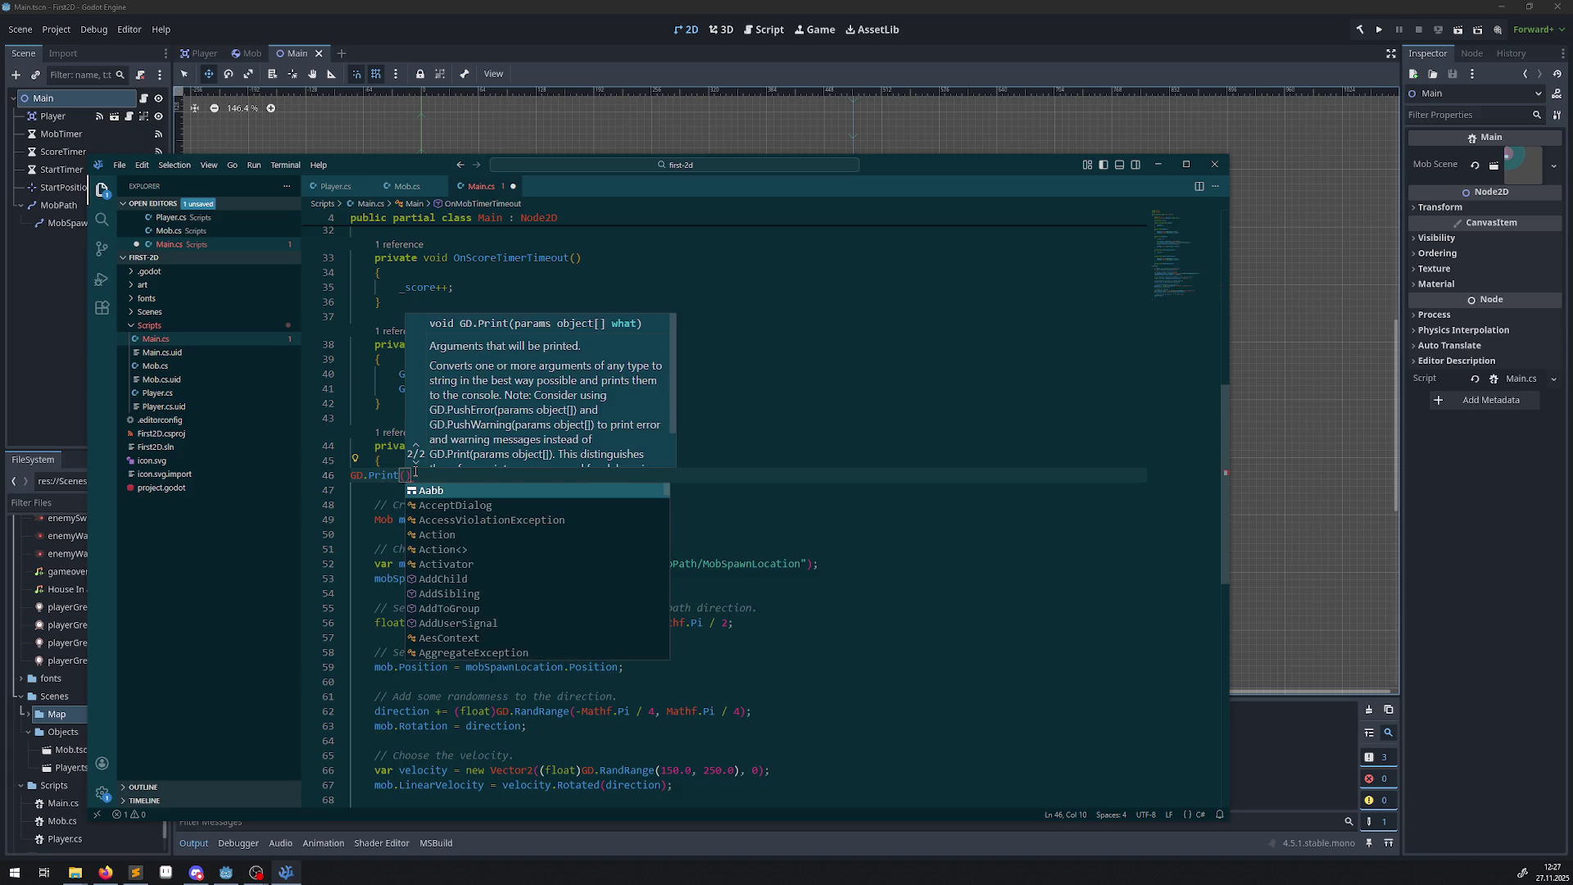
text(")
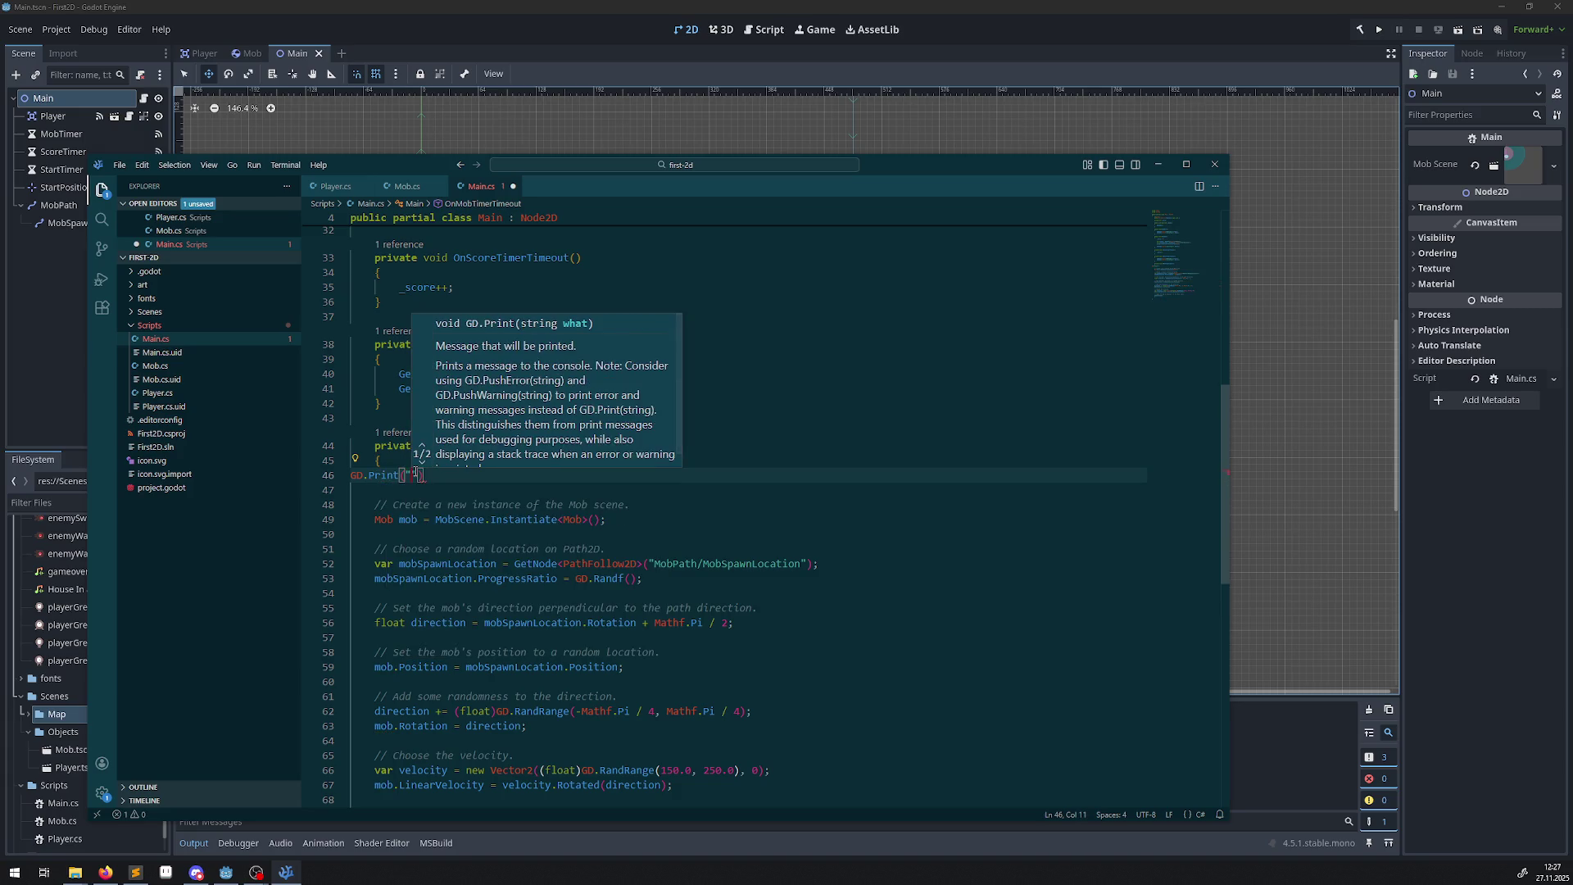
text(MobTIme)
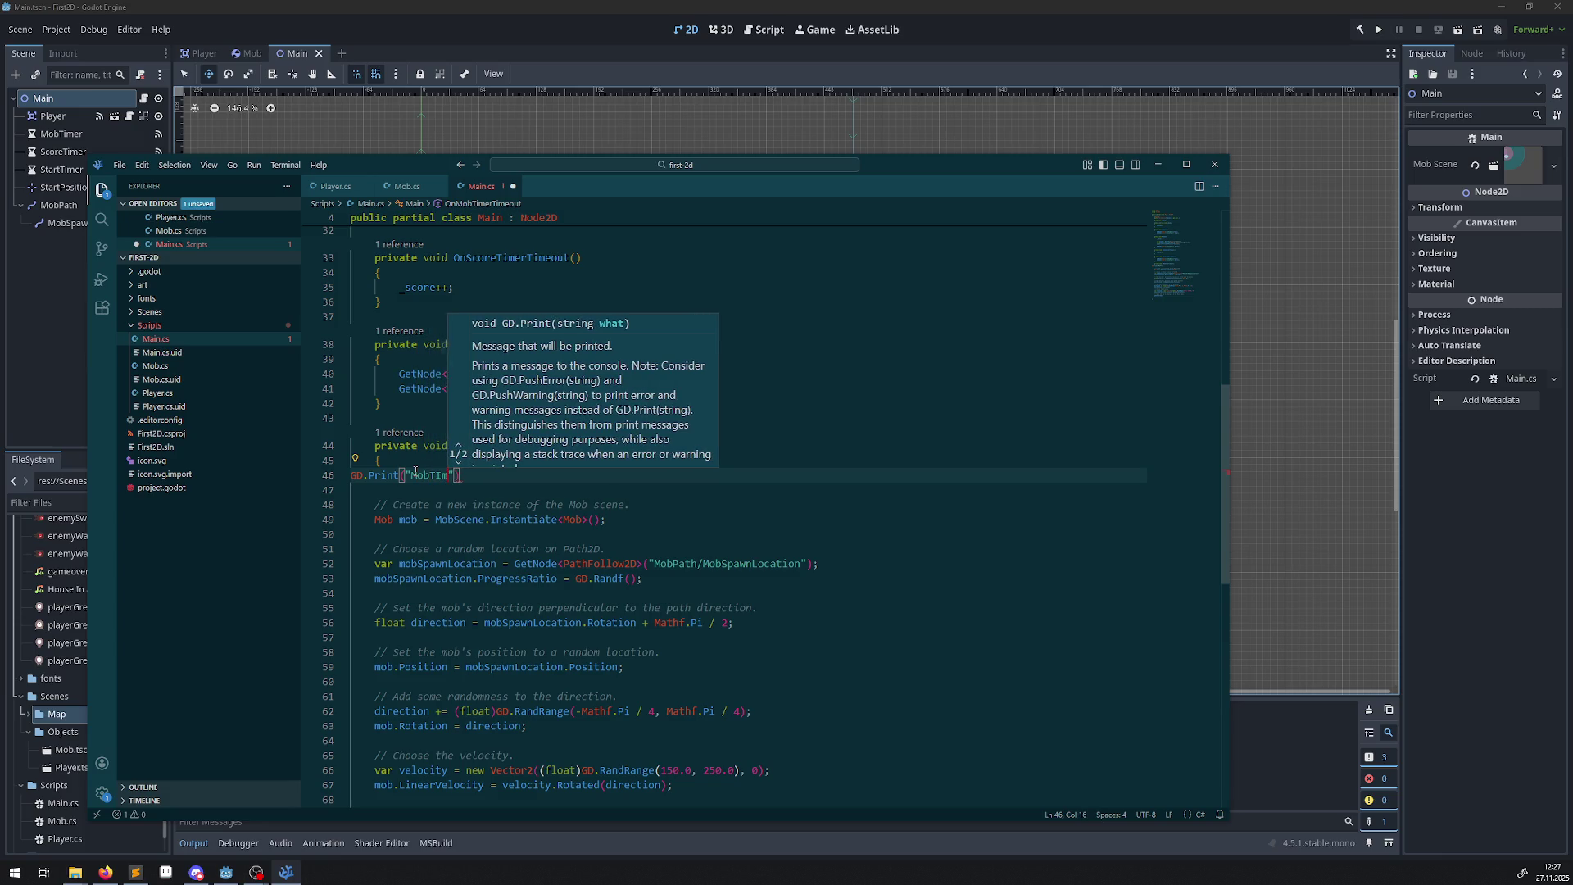
text("))
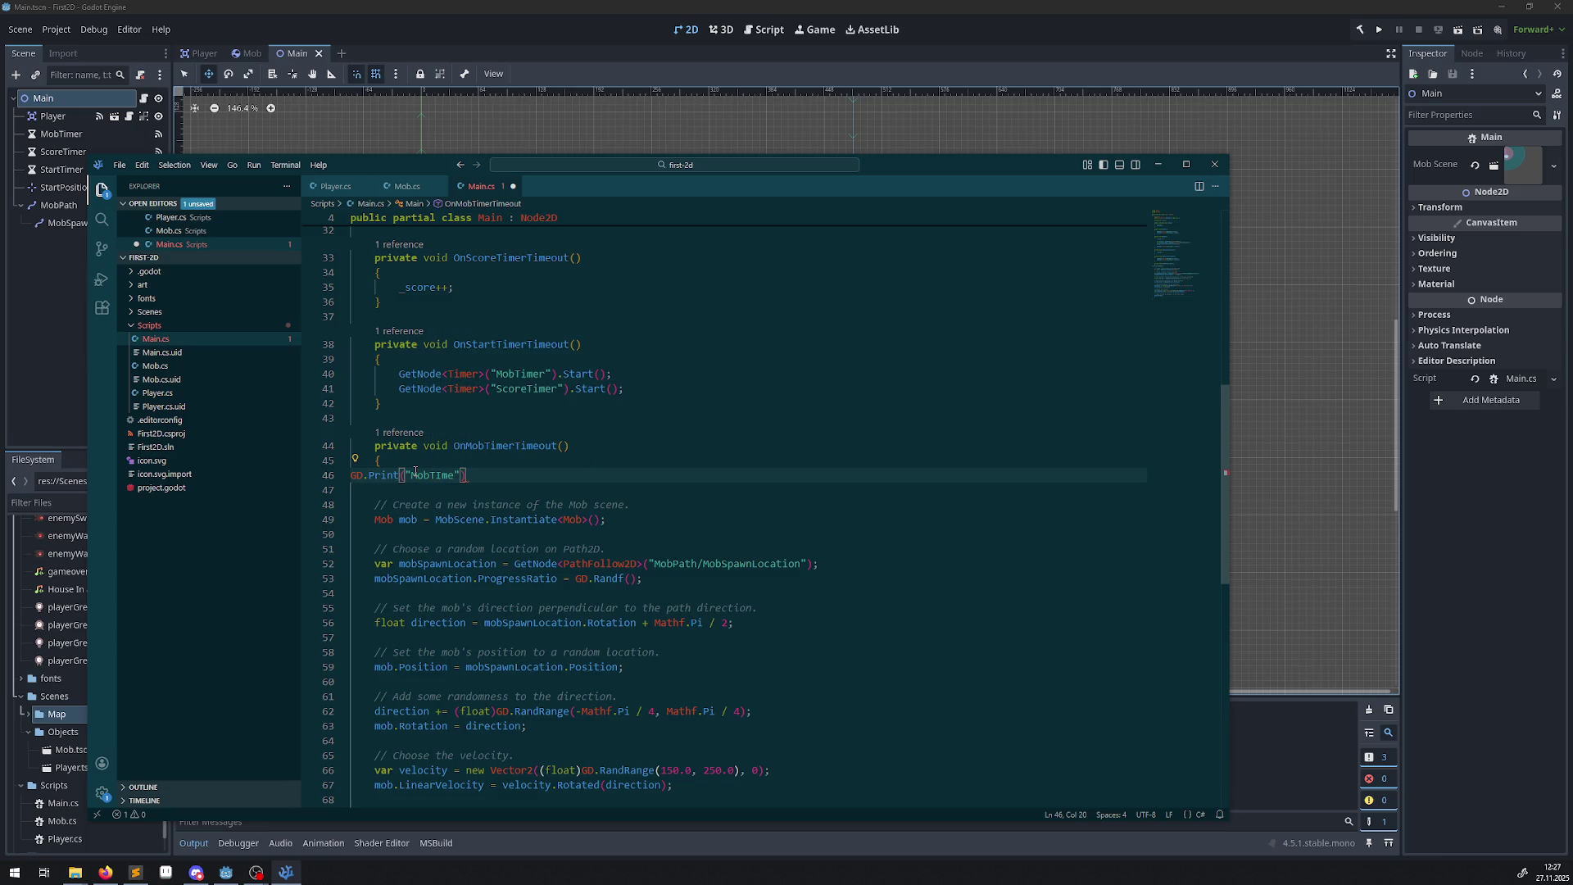
text(;)
key(ctrl+s)
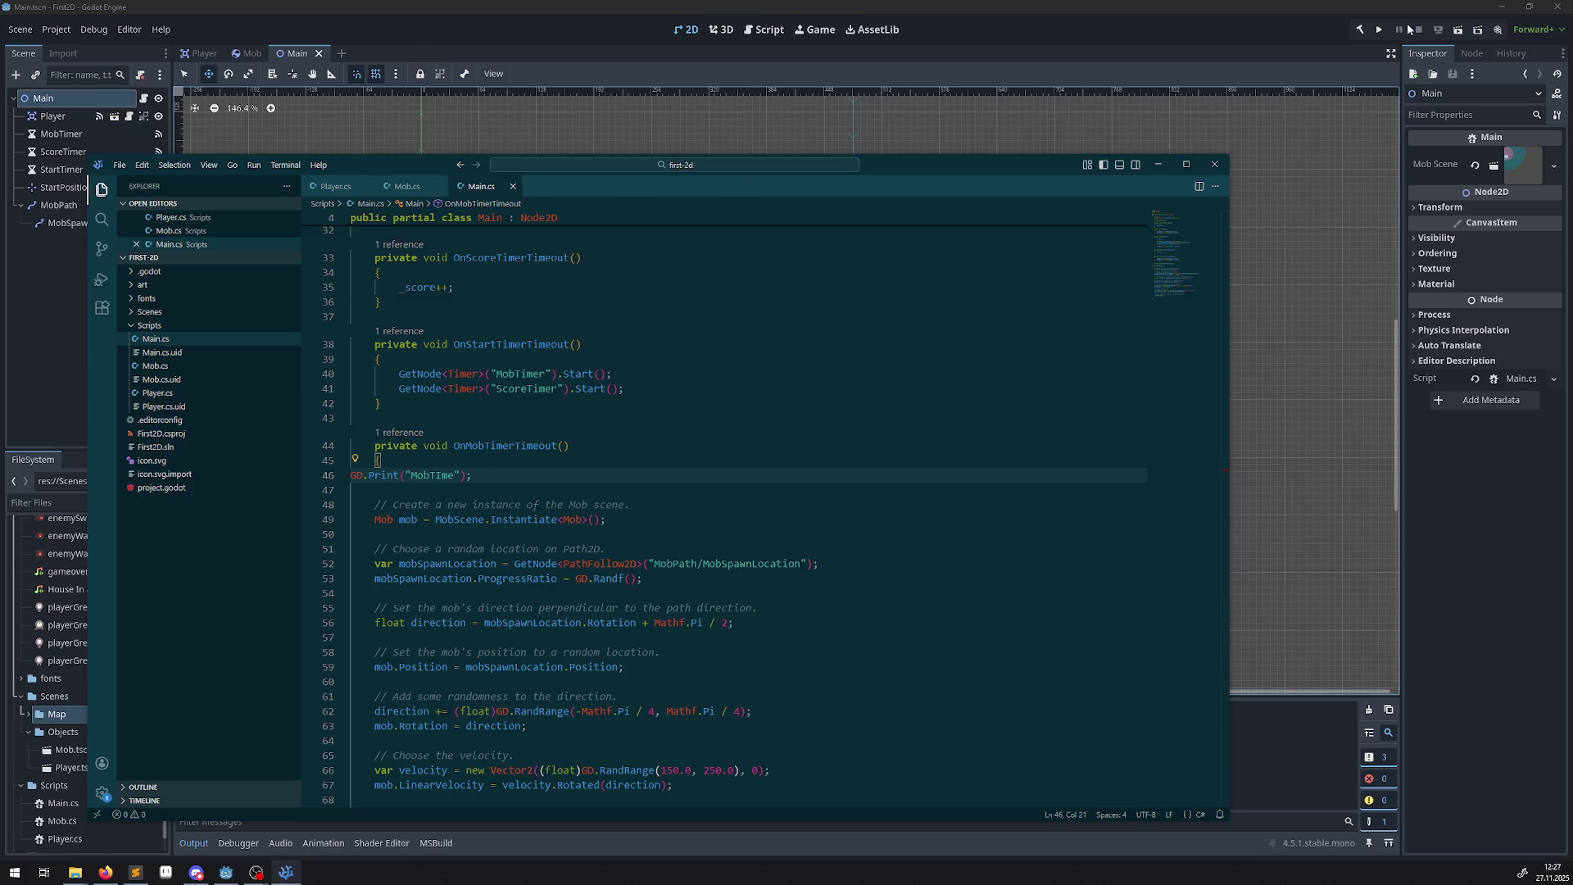
click(1359, 29)
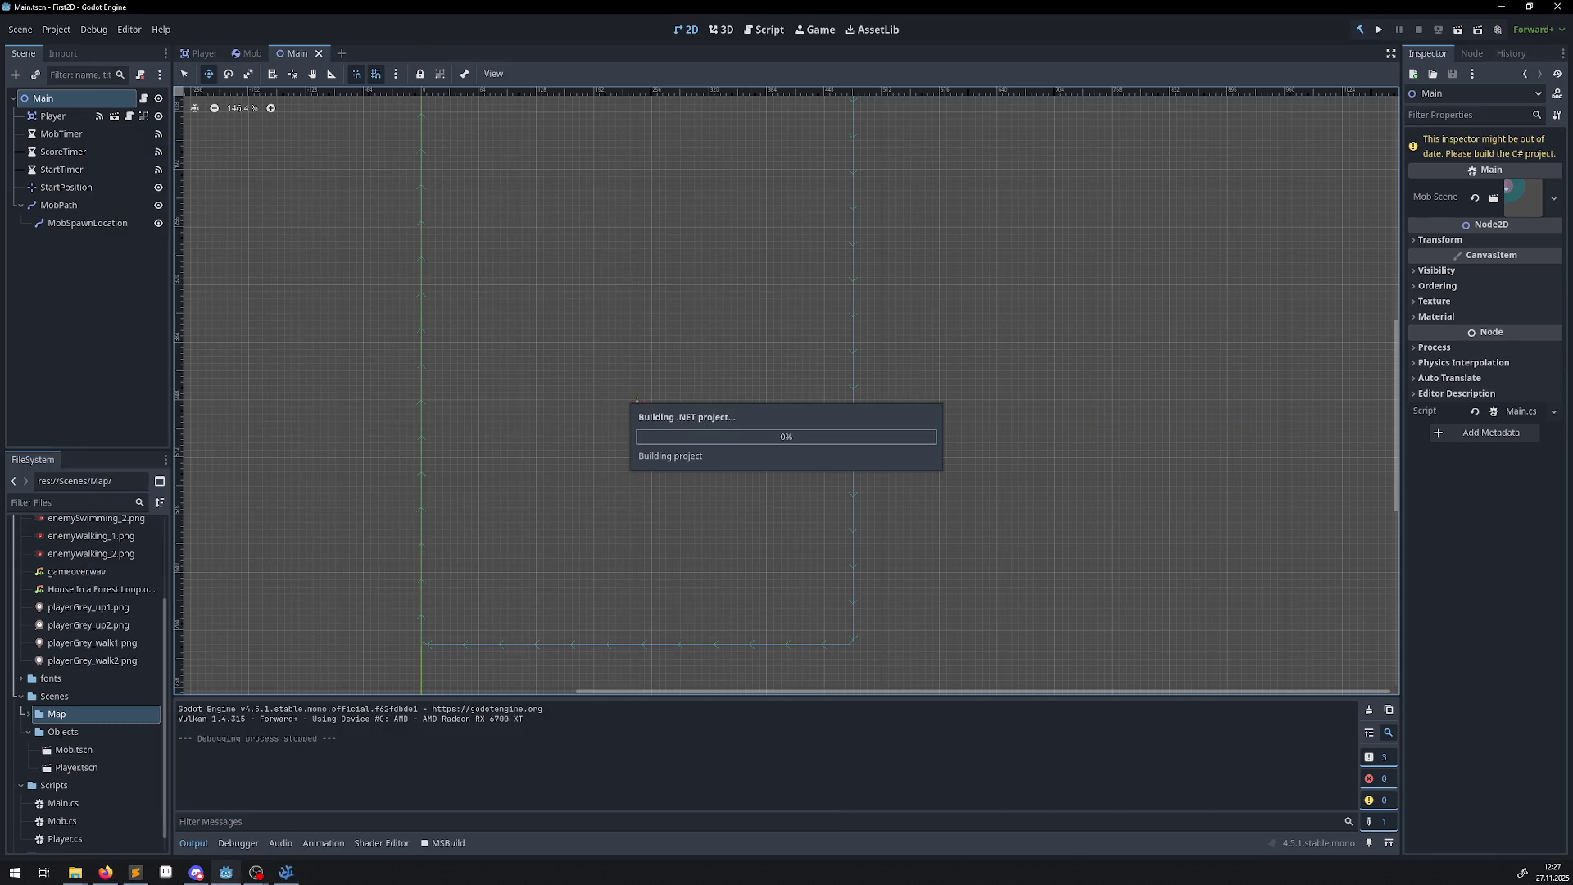
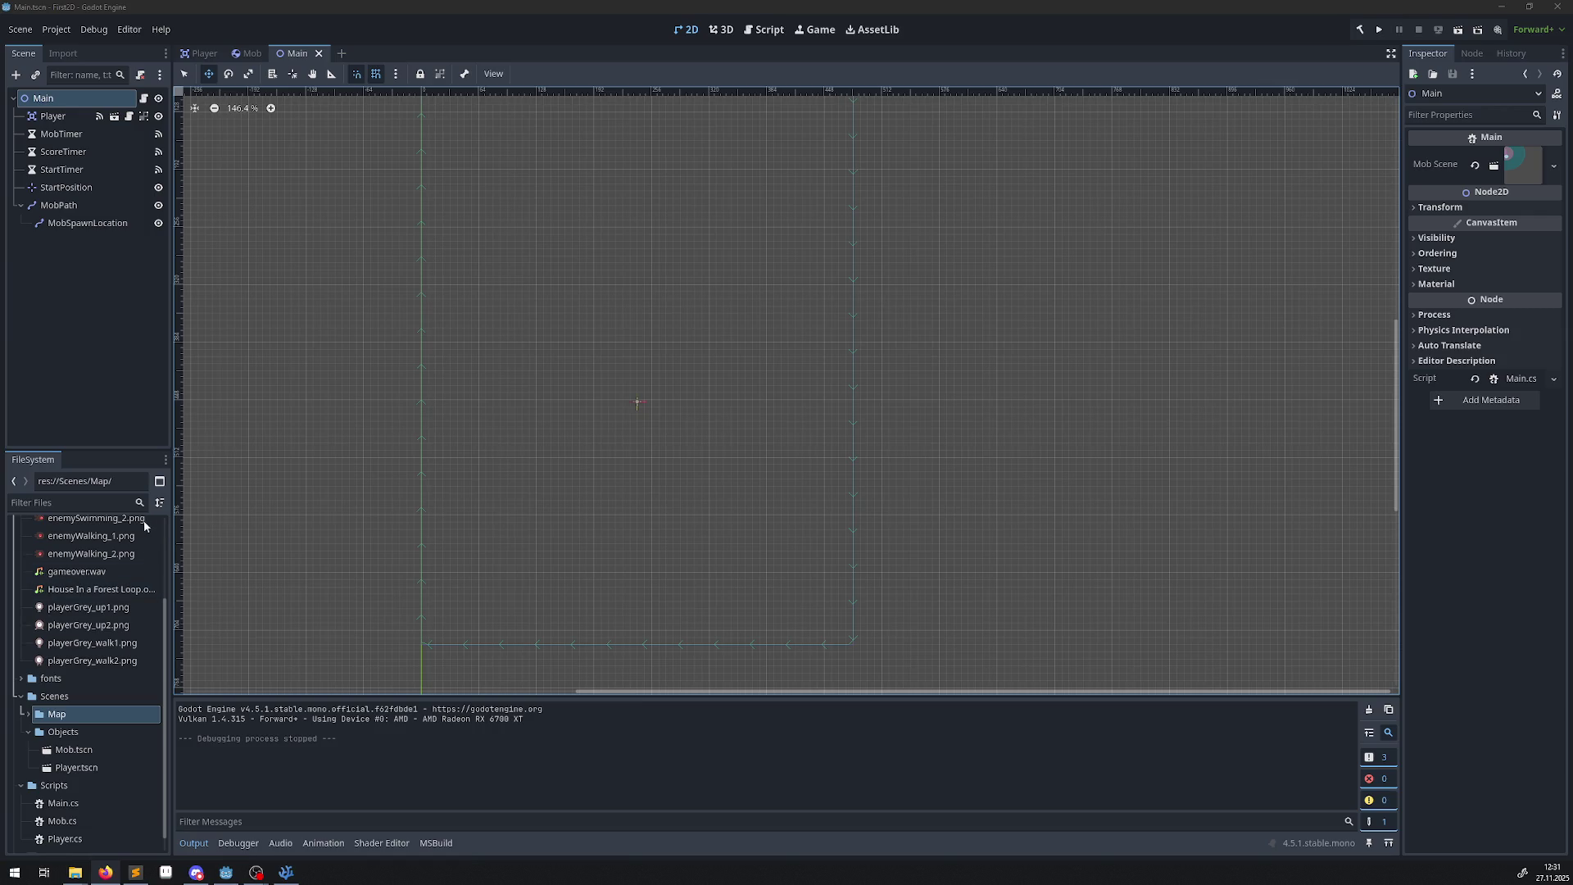
Indent the GD.Print line in OnMobTimerTimeout, save Main.cs, and return to Godot.
click(286, 872)
key(Up)
key(Up)
key(Up)
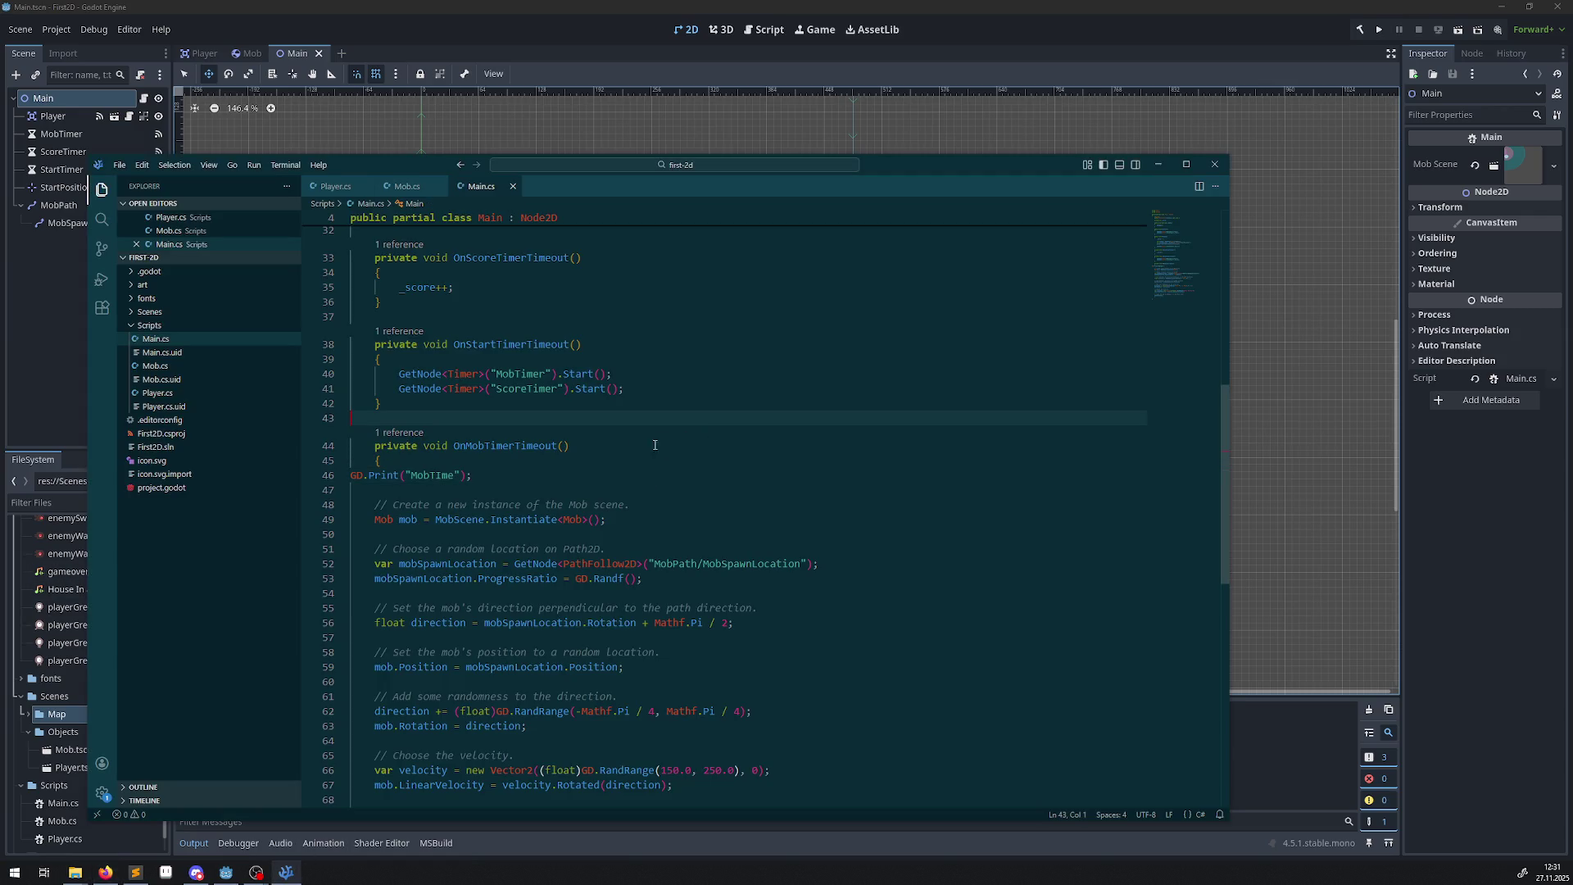
click(353, 474)
key(Tab)
key(Tab)
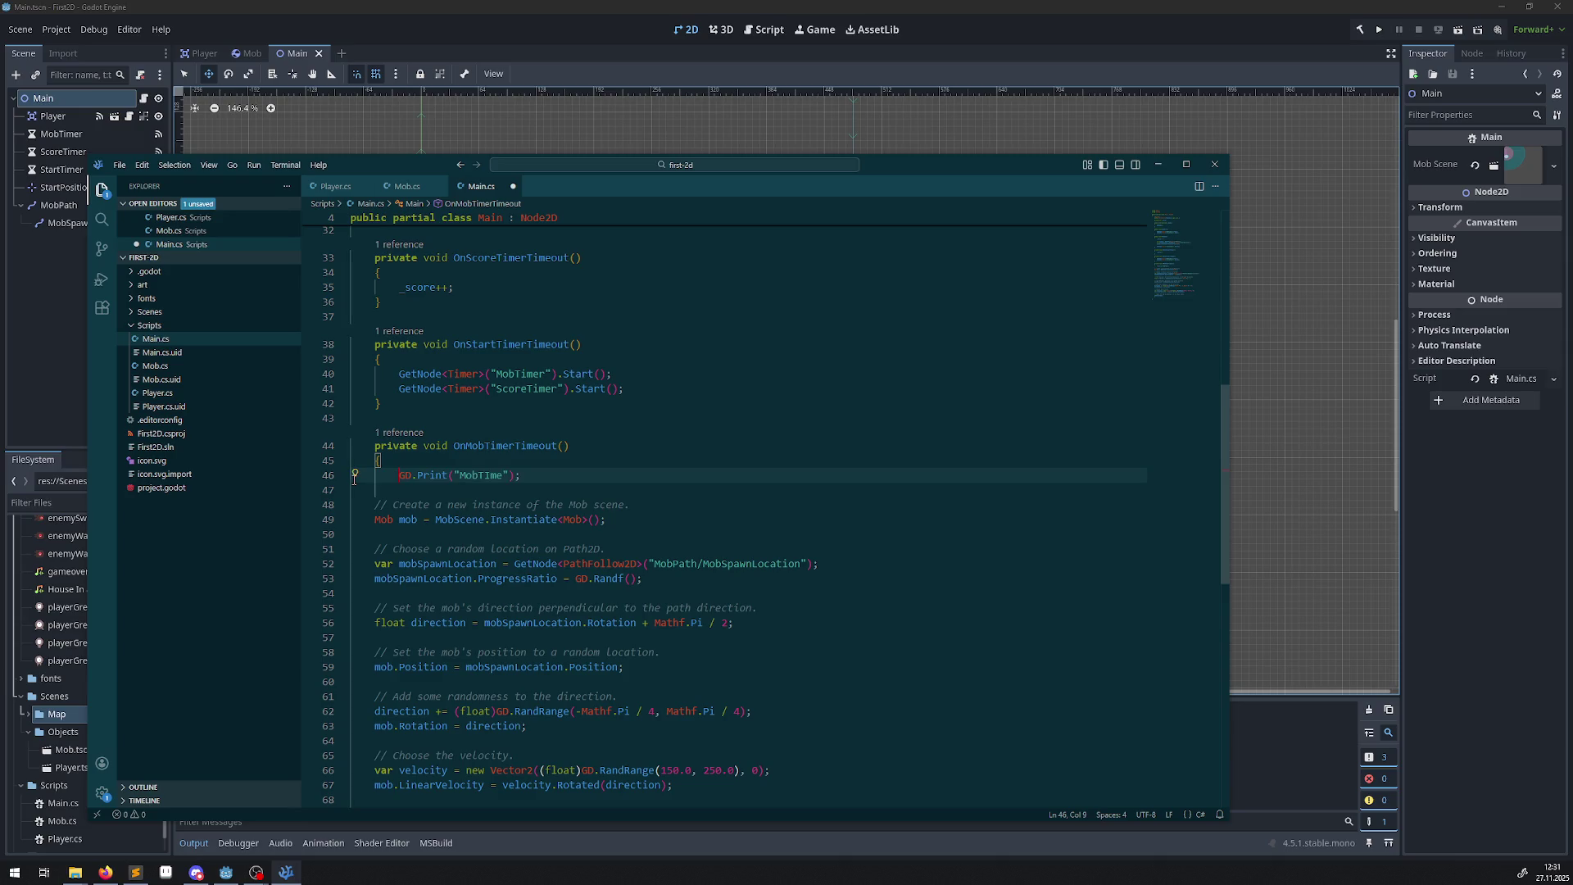
key(ctrl+s)
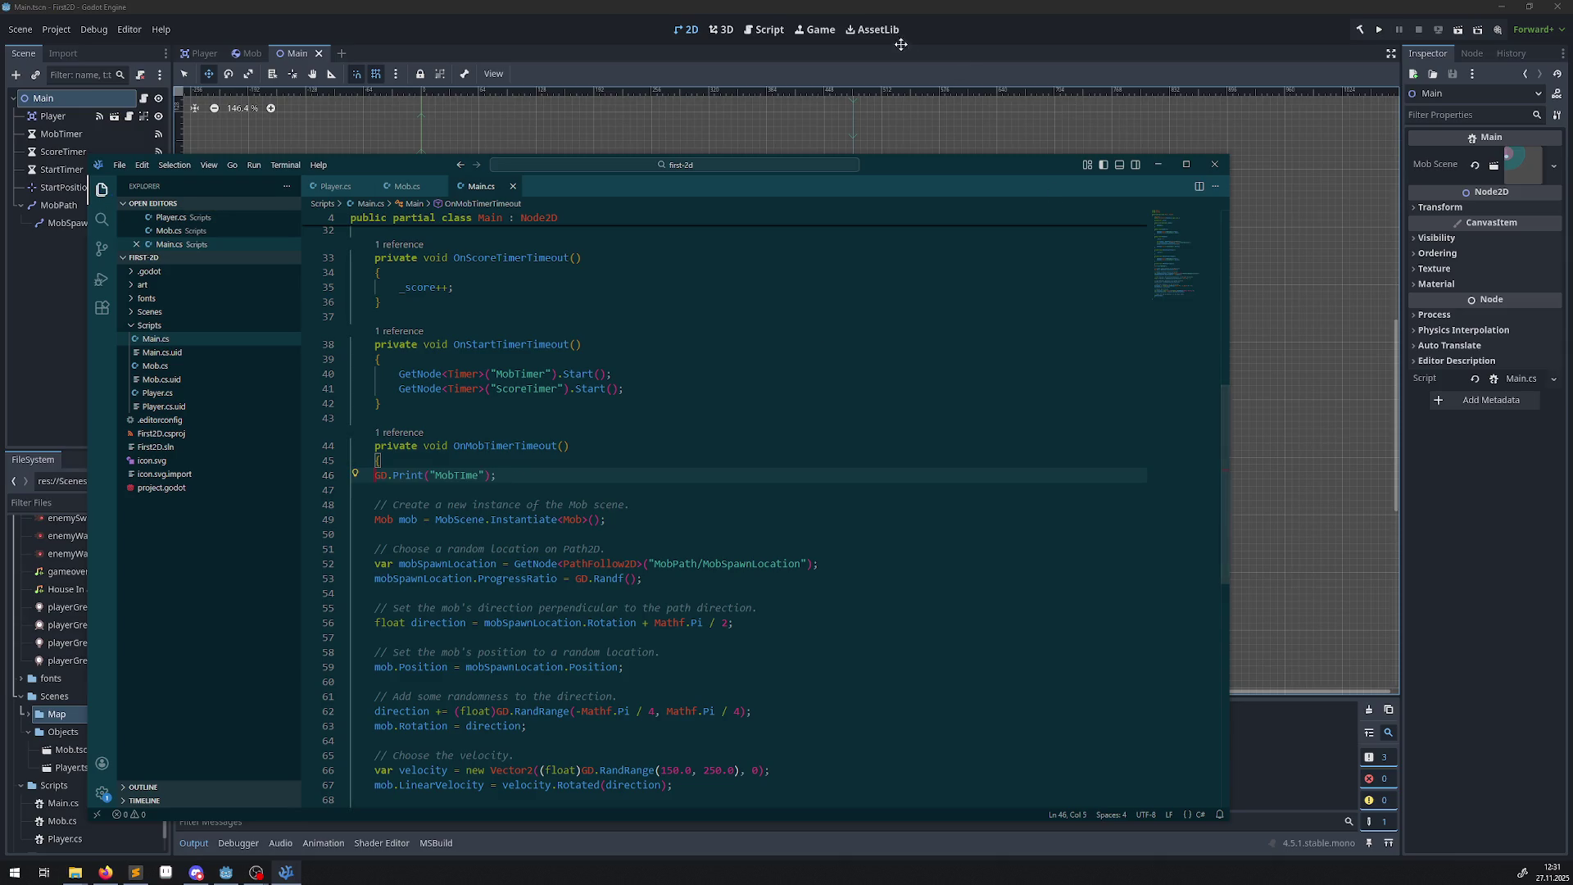
click(966, 34)
Build the .NET project, run the Main scene, move the player right, up and left, then stop it.
click(1360, 29)
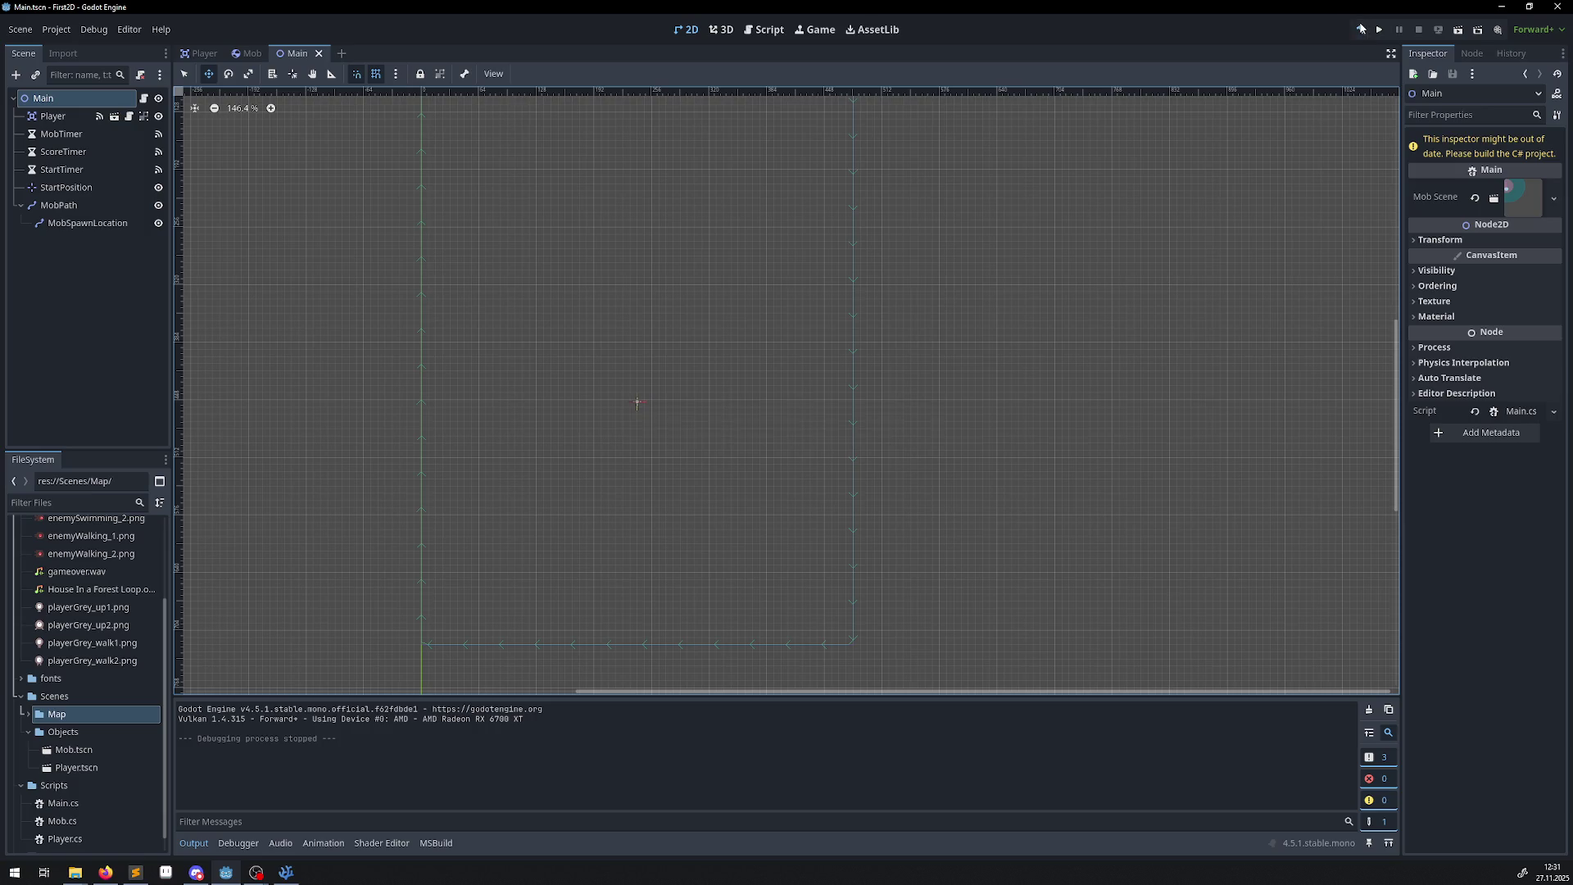
click(1466, 34)
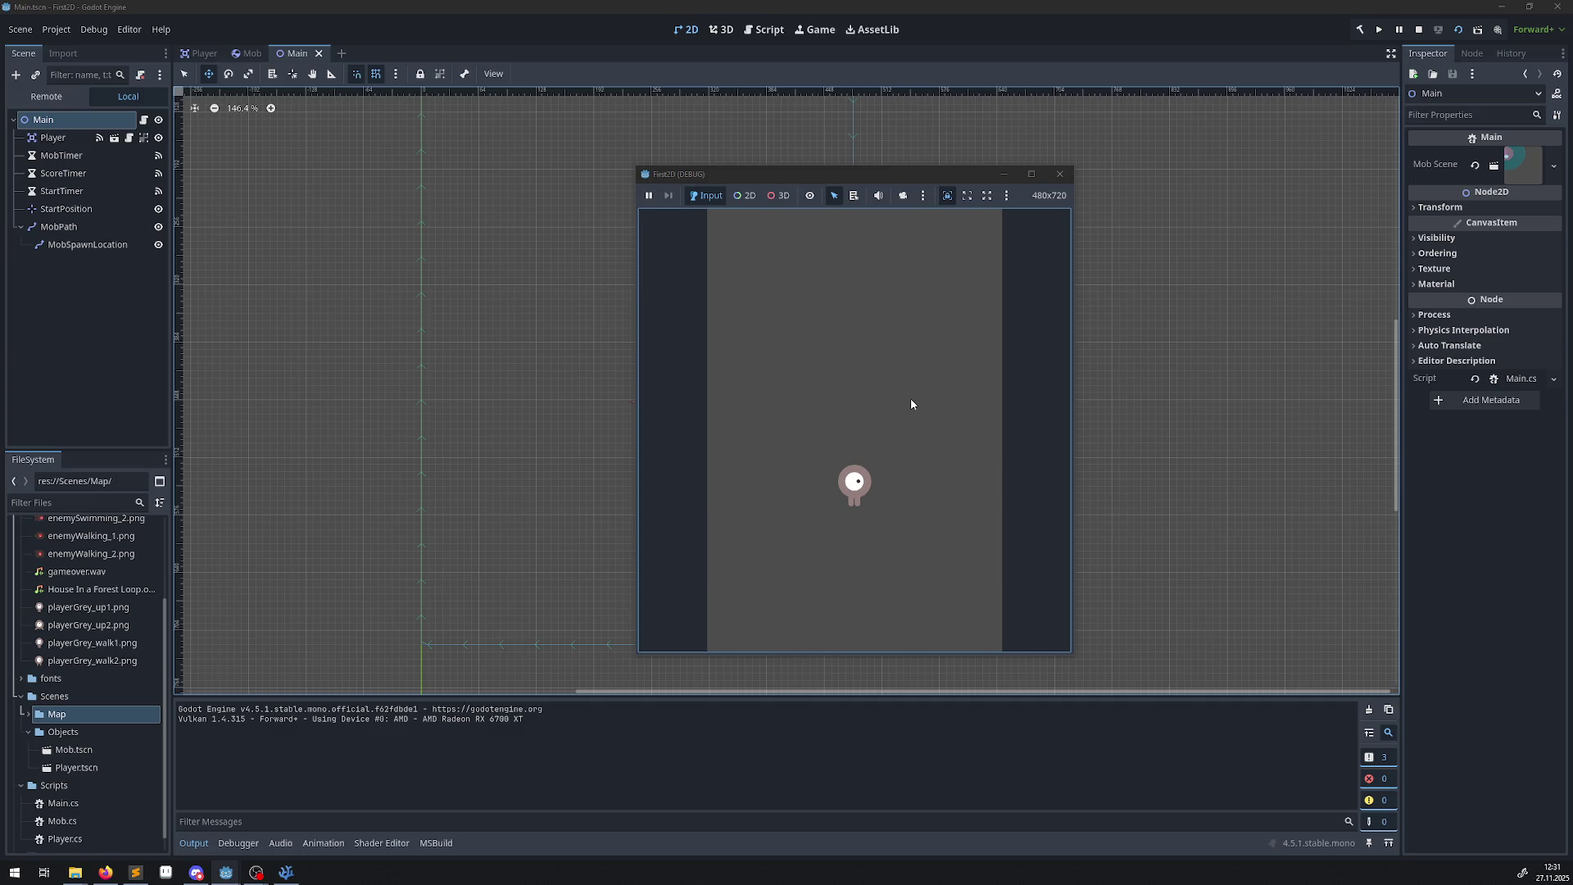
key(Right)
key(Up)
key(Left)
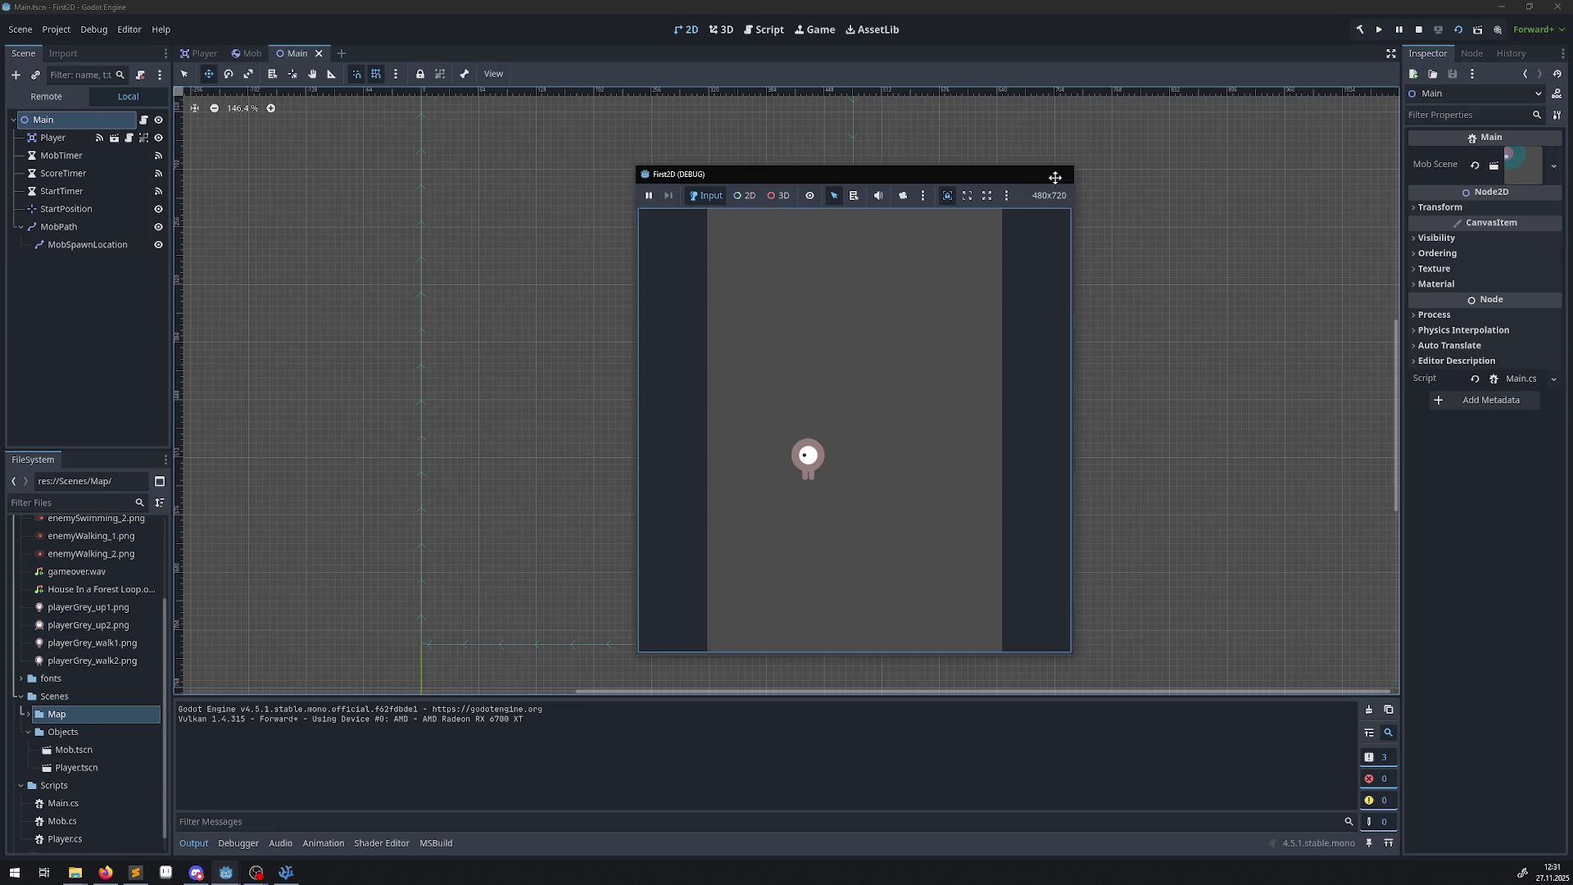
click(1060, 174)
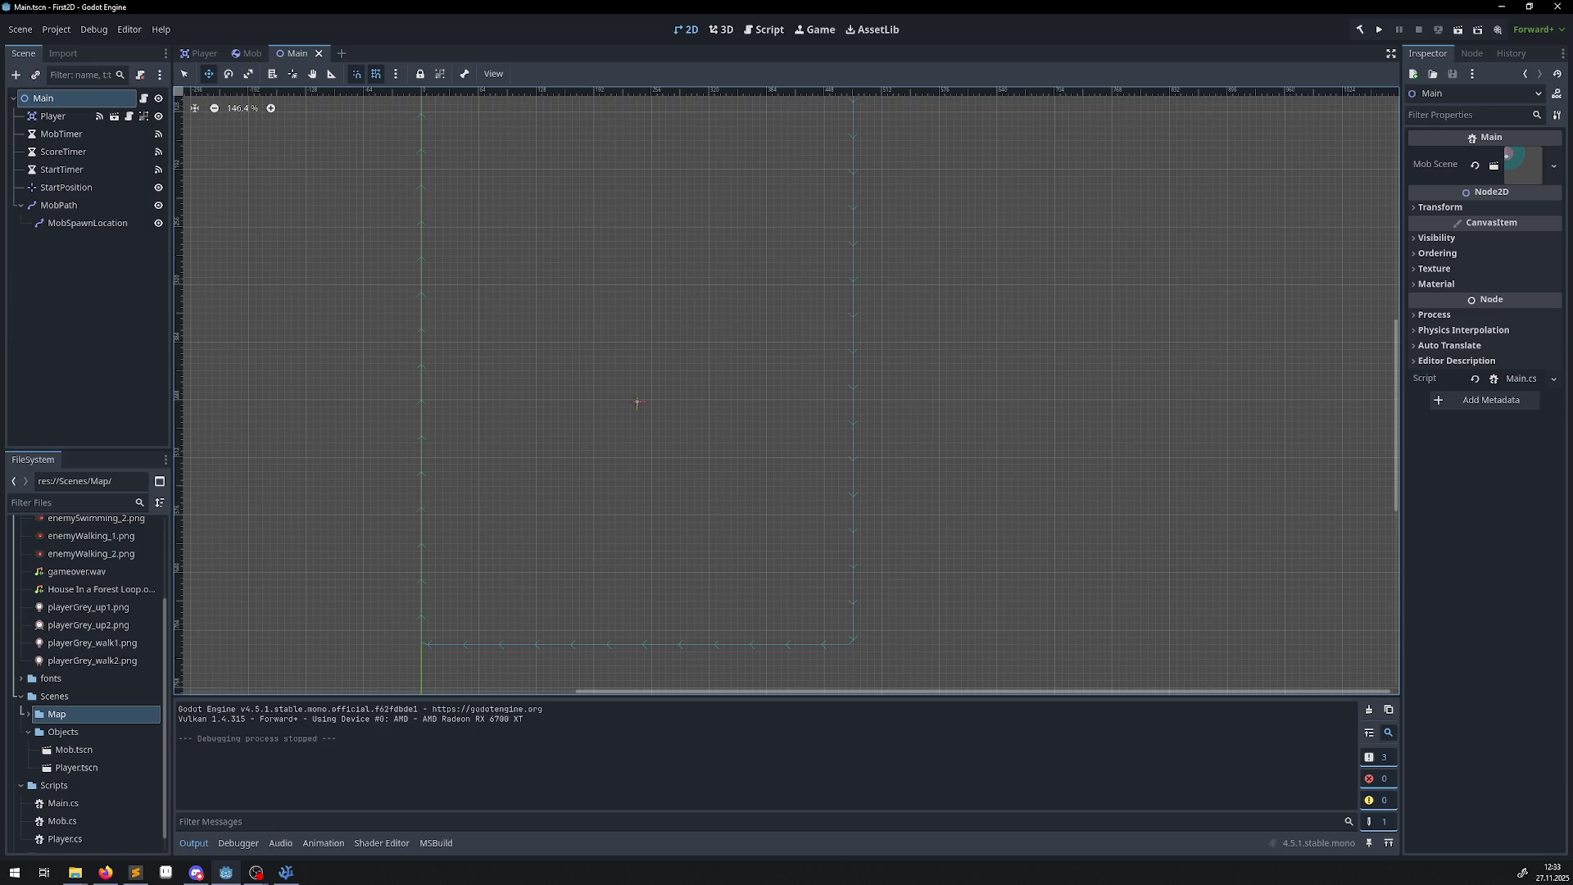
Switch from Godot to the Firefox window showing the GeForce 4 series Wikipedia article.
key(alt+Tab)
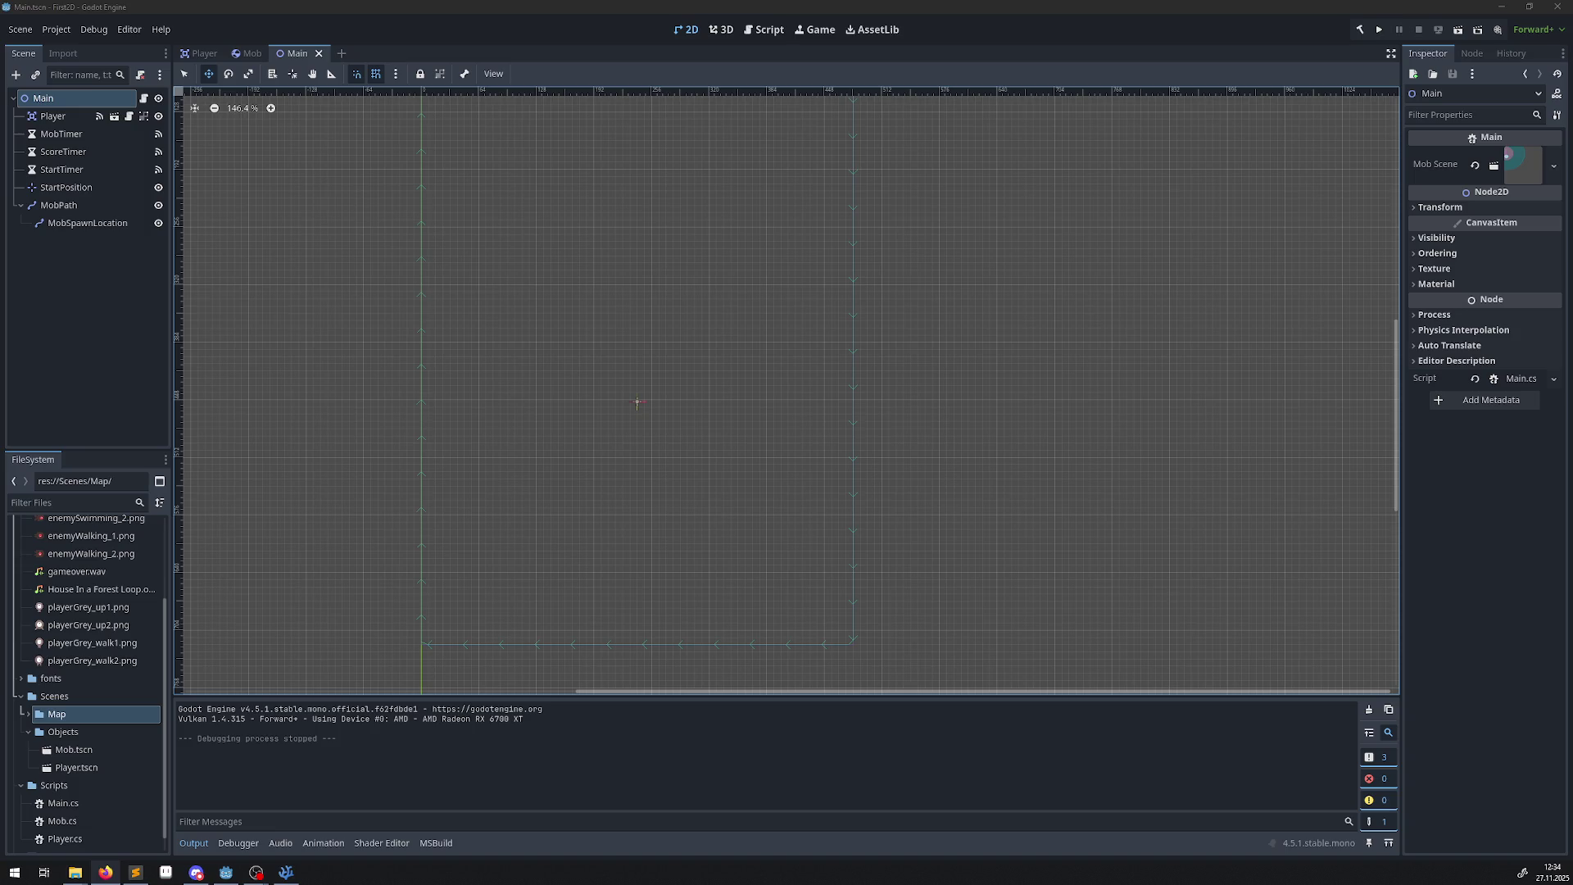
key(alt+Tab)
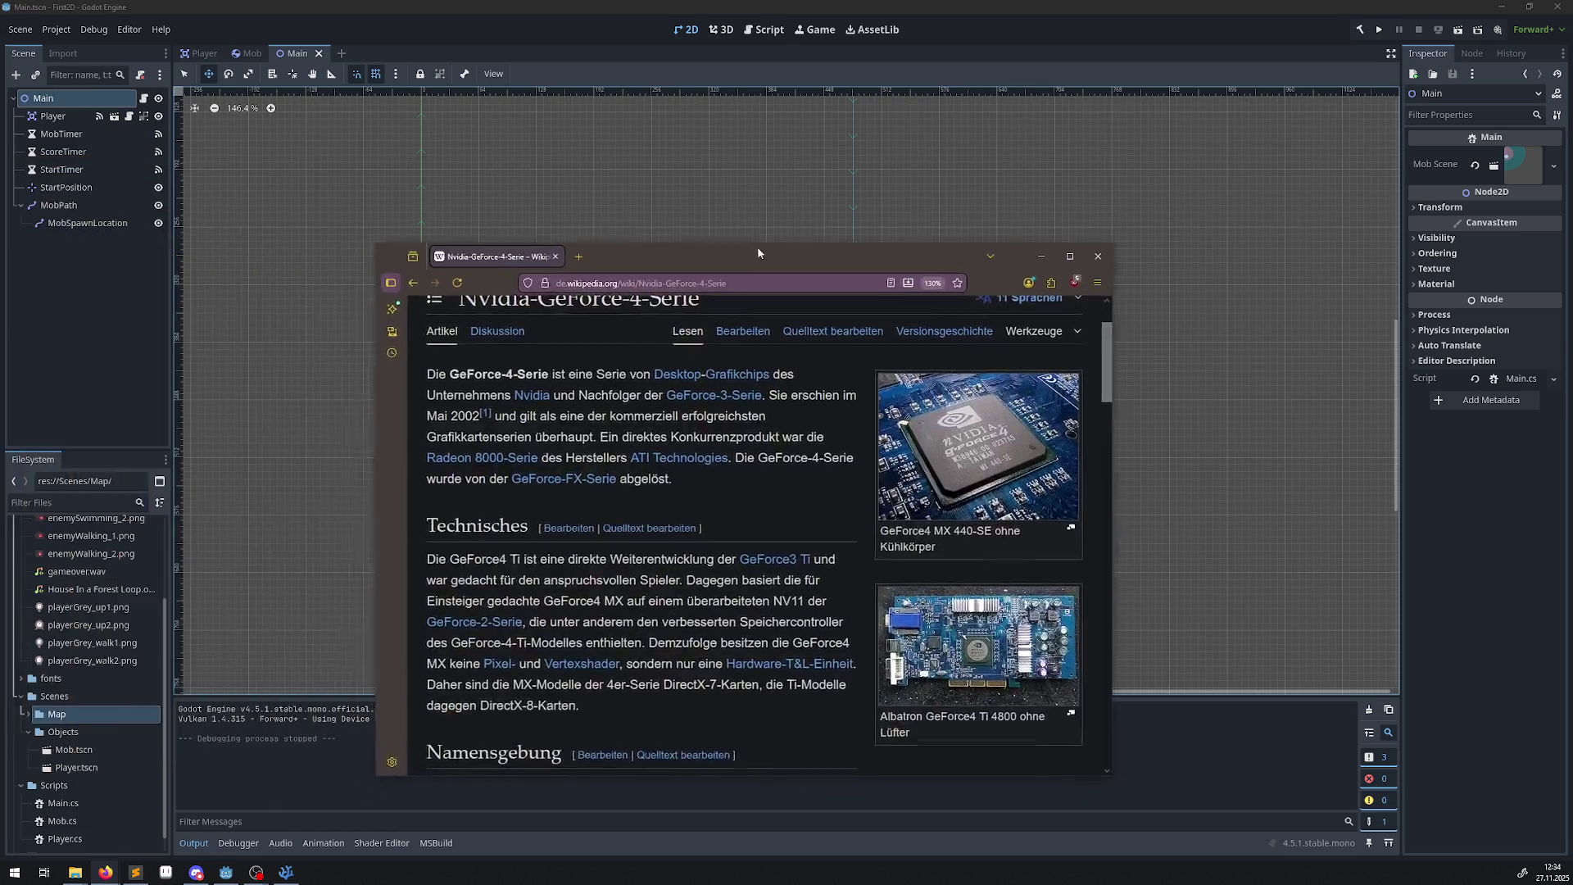
scroll(771, 472, down, 3)
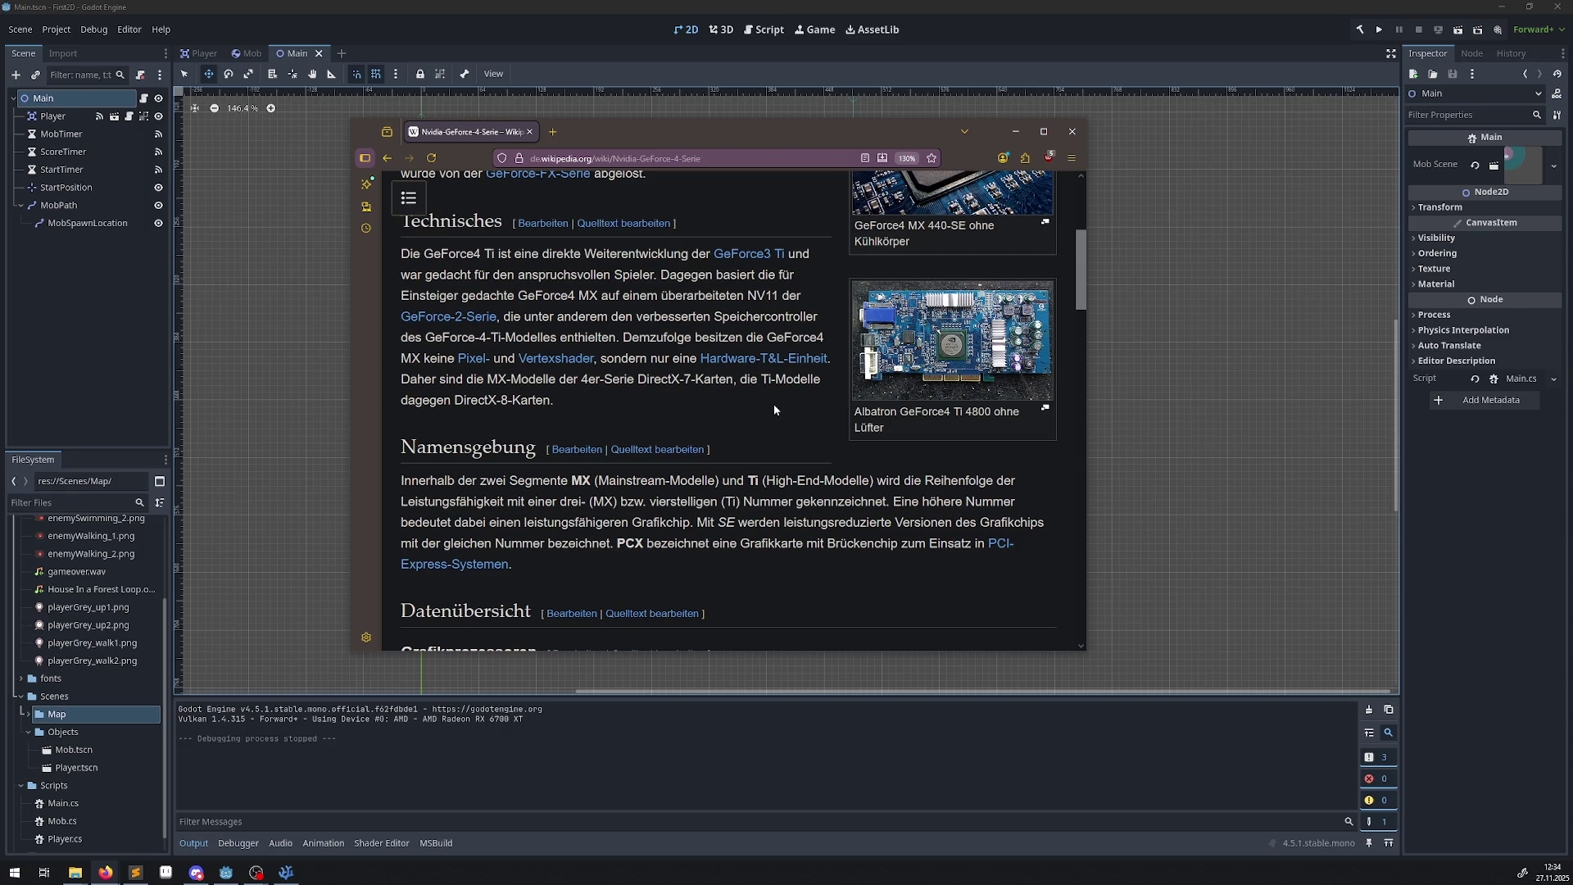
scroll(764, 414, down, 4)
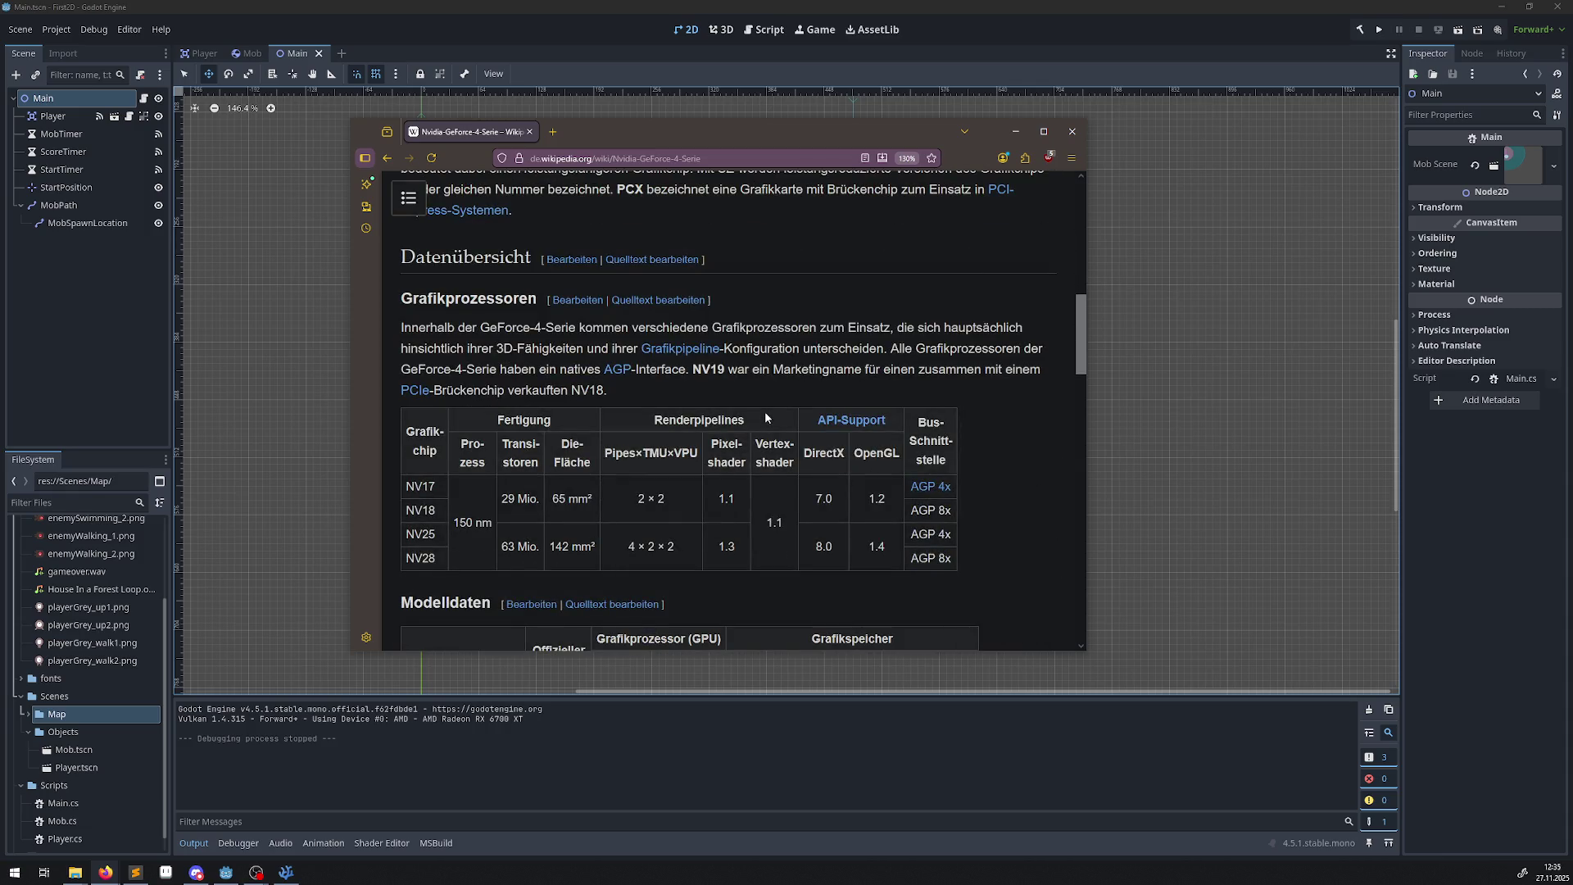
scroll(764, 415, down, 3)
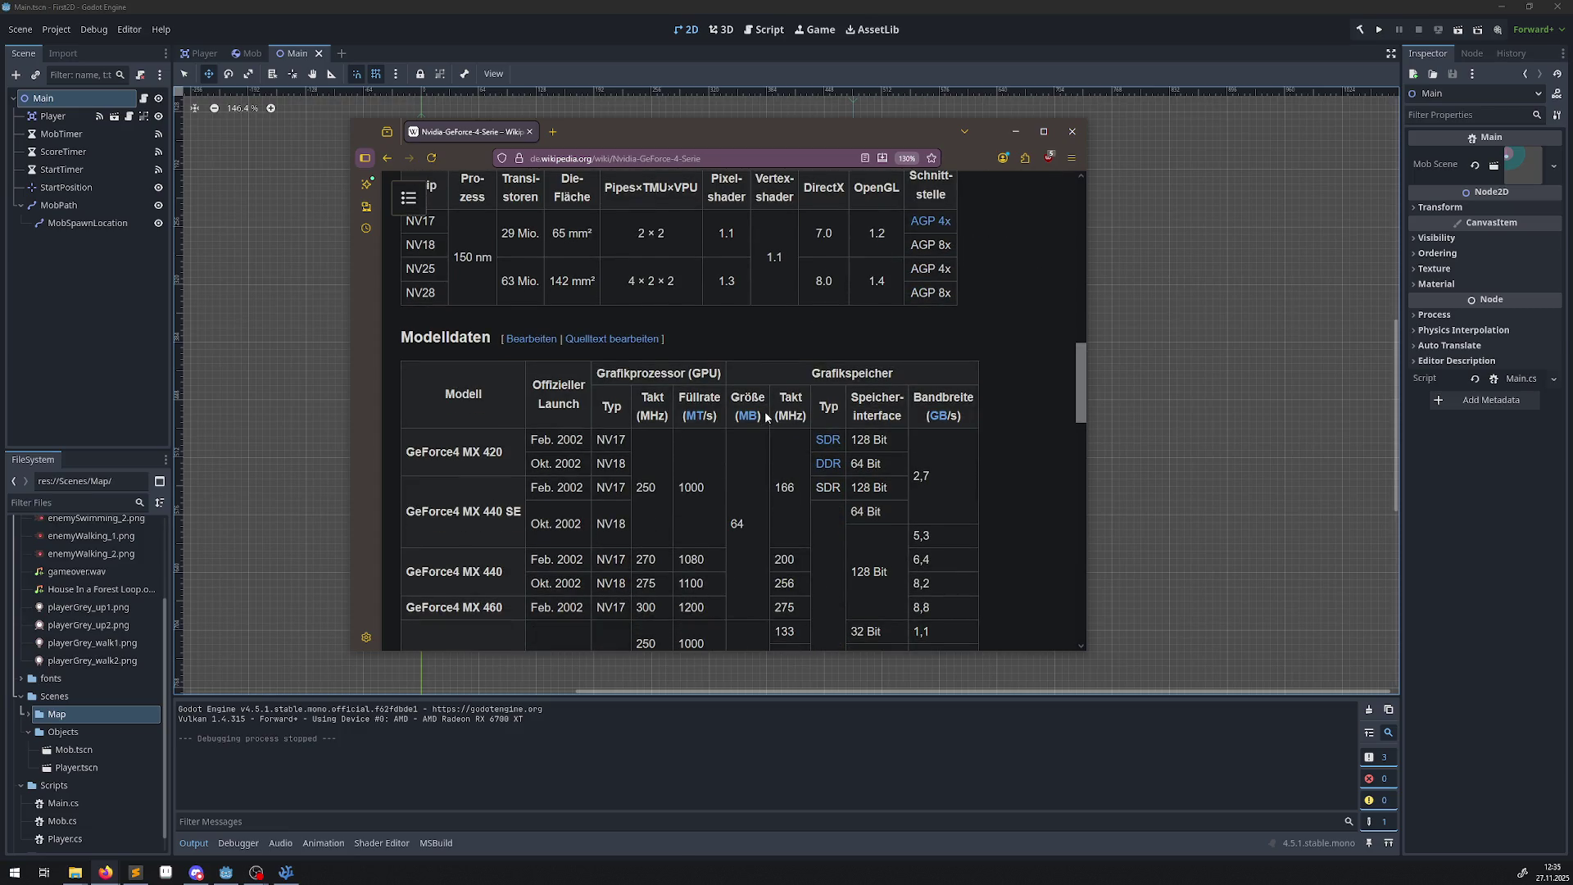
scroll(951, 328, up, 2)
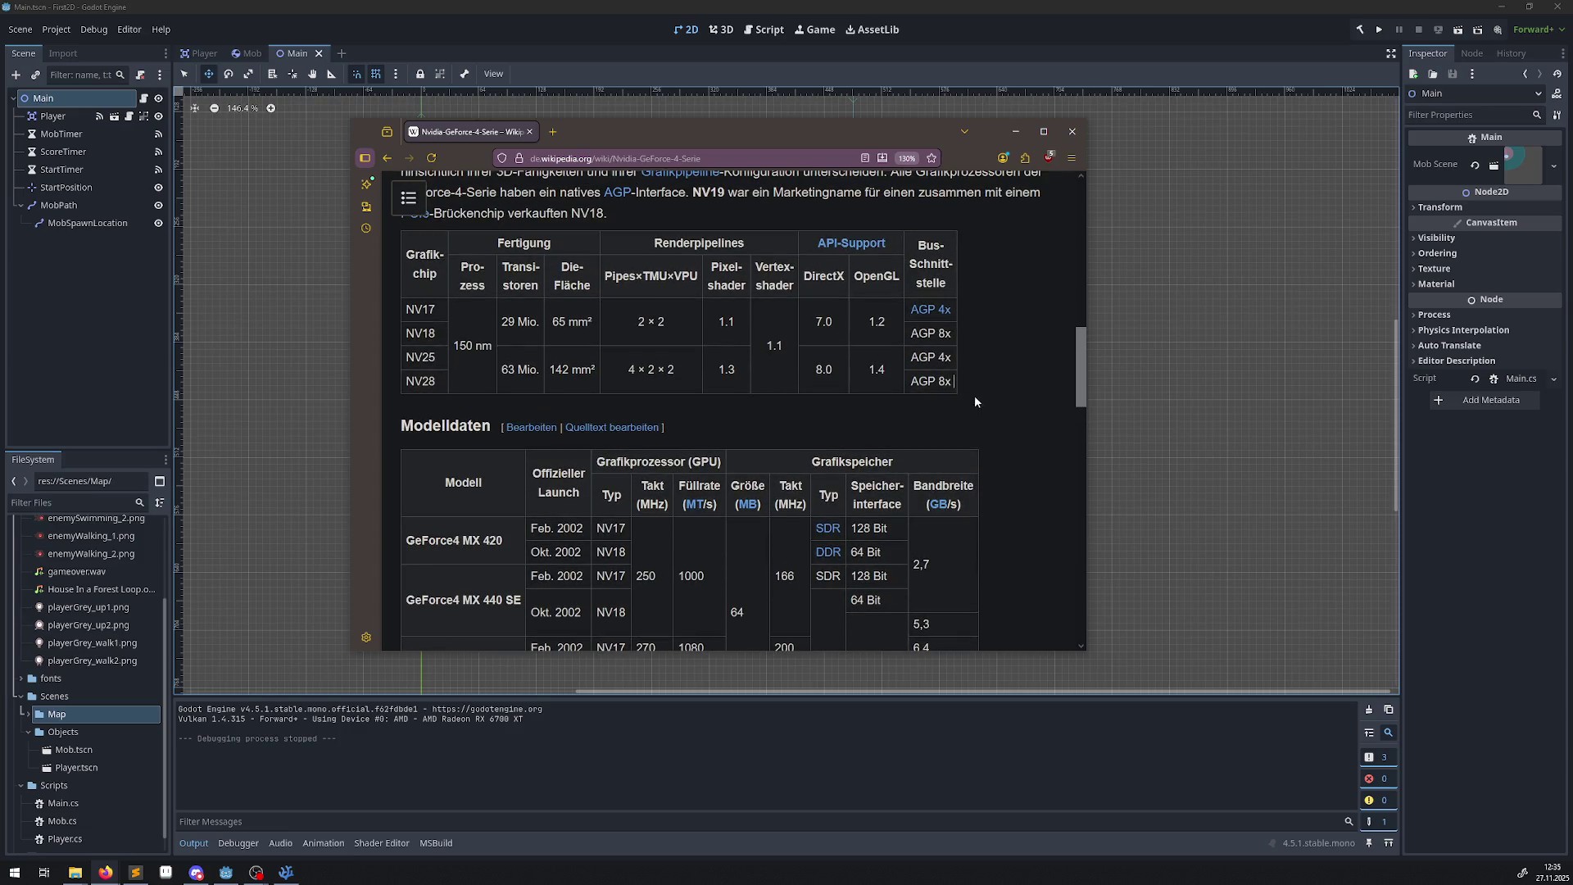
drag(975, 397, 911, 309)
mouse_move(905, 309)
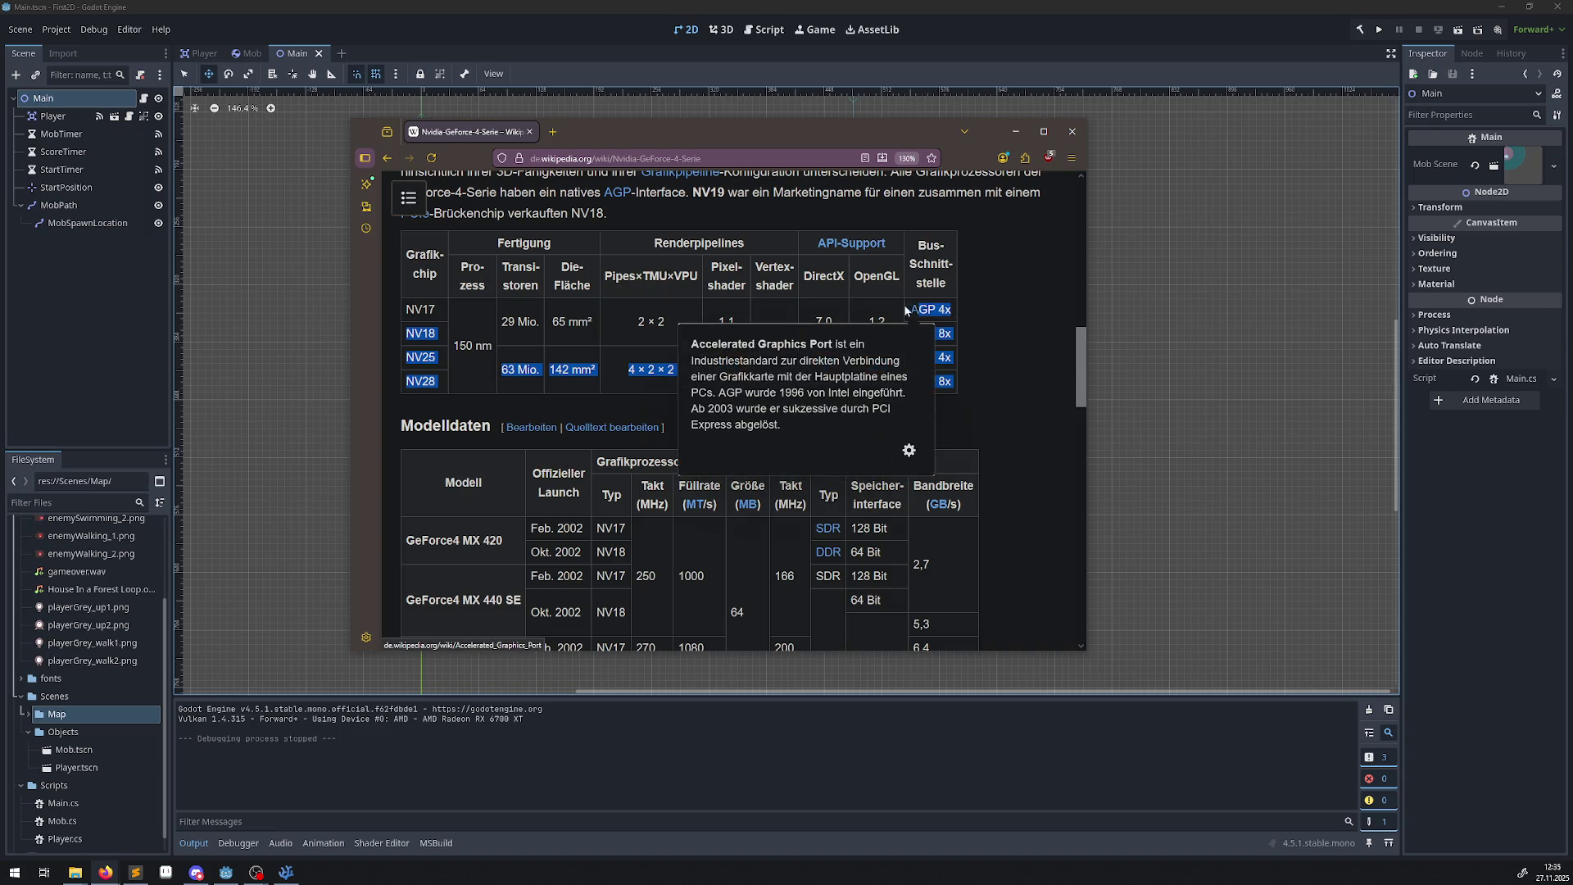
click(996, 348)
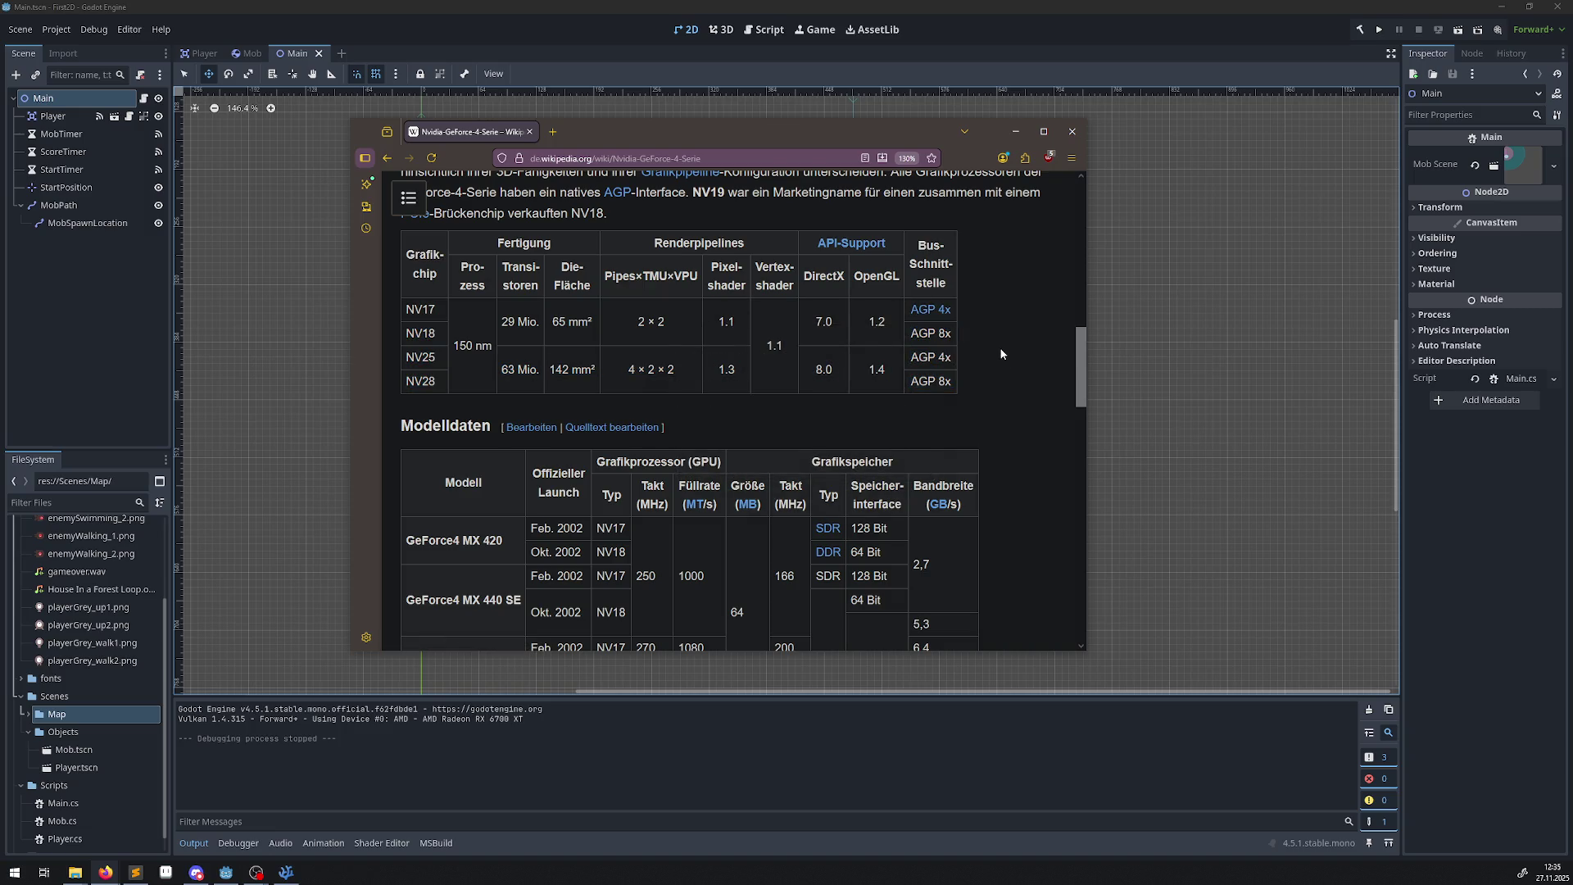
scroll(986, 353, down, 2)
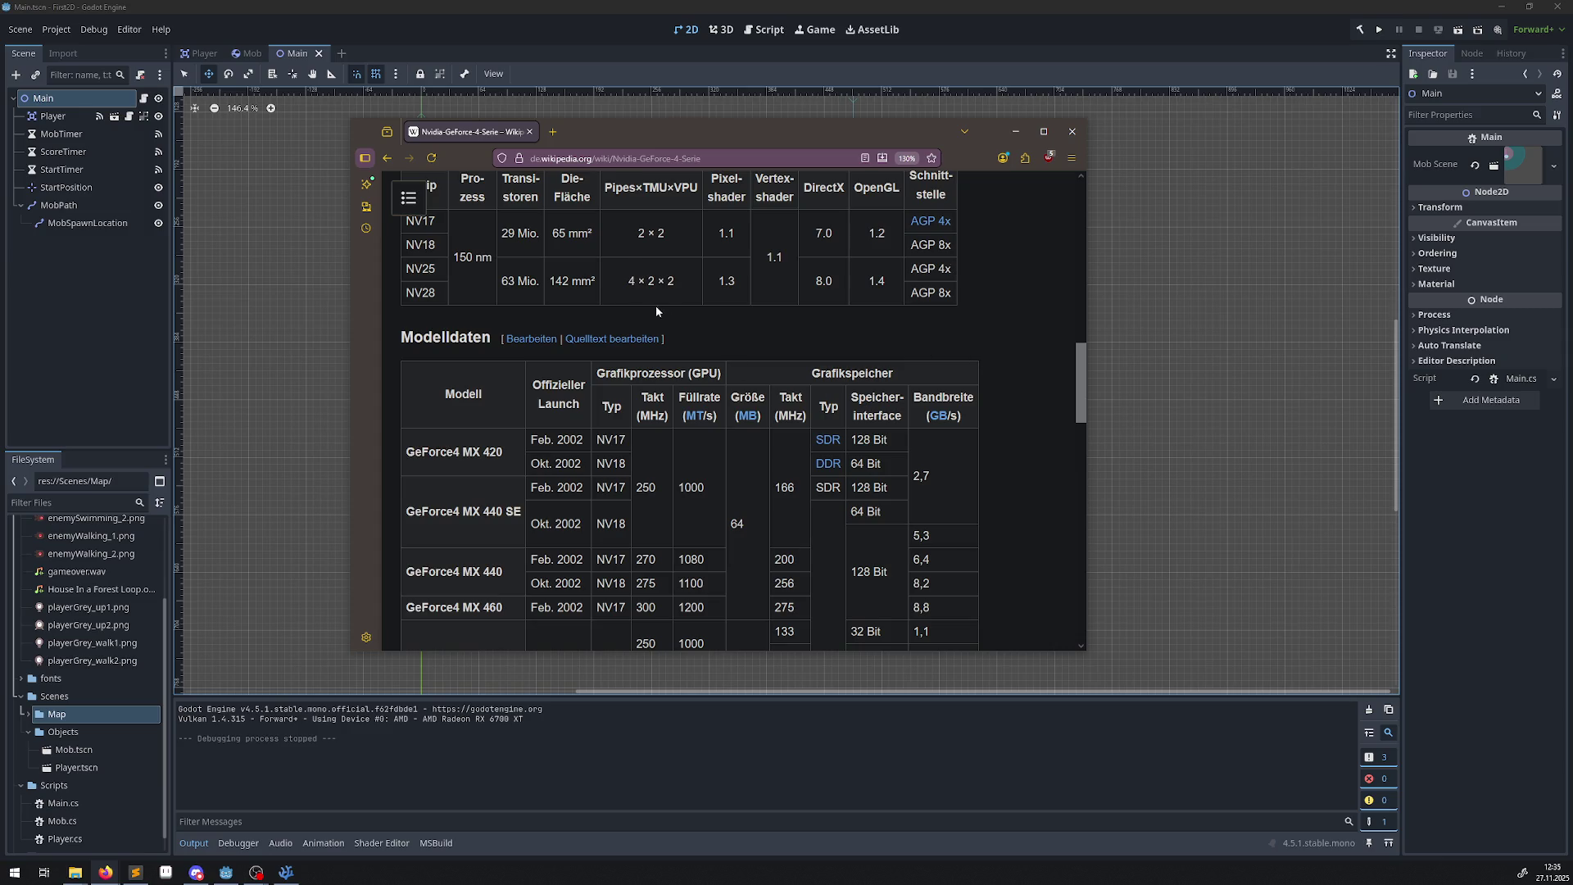
Return to the 'geforce 440 mx' results, switch to Bilder, and browse the GeForce4 MX 440 card photos.
key(alt+Left)
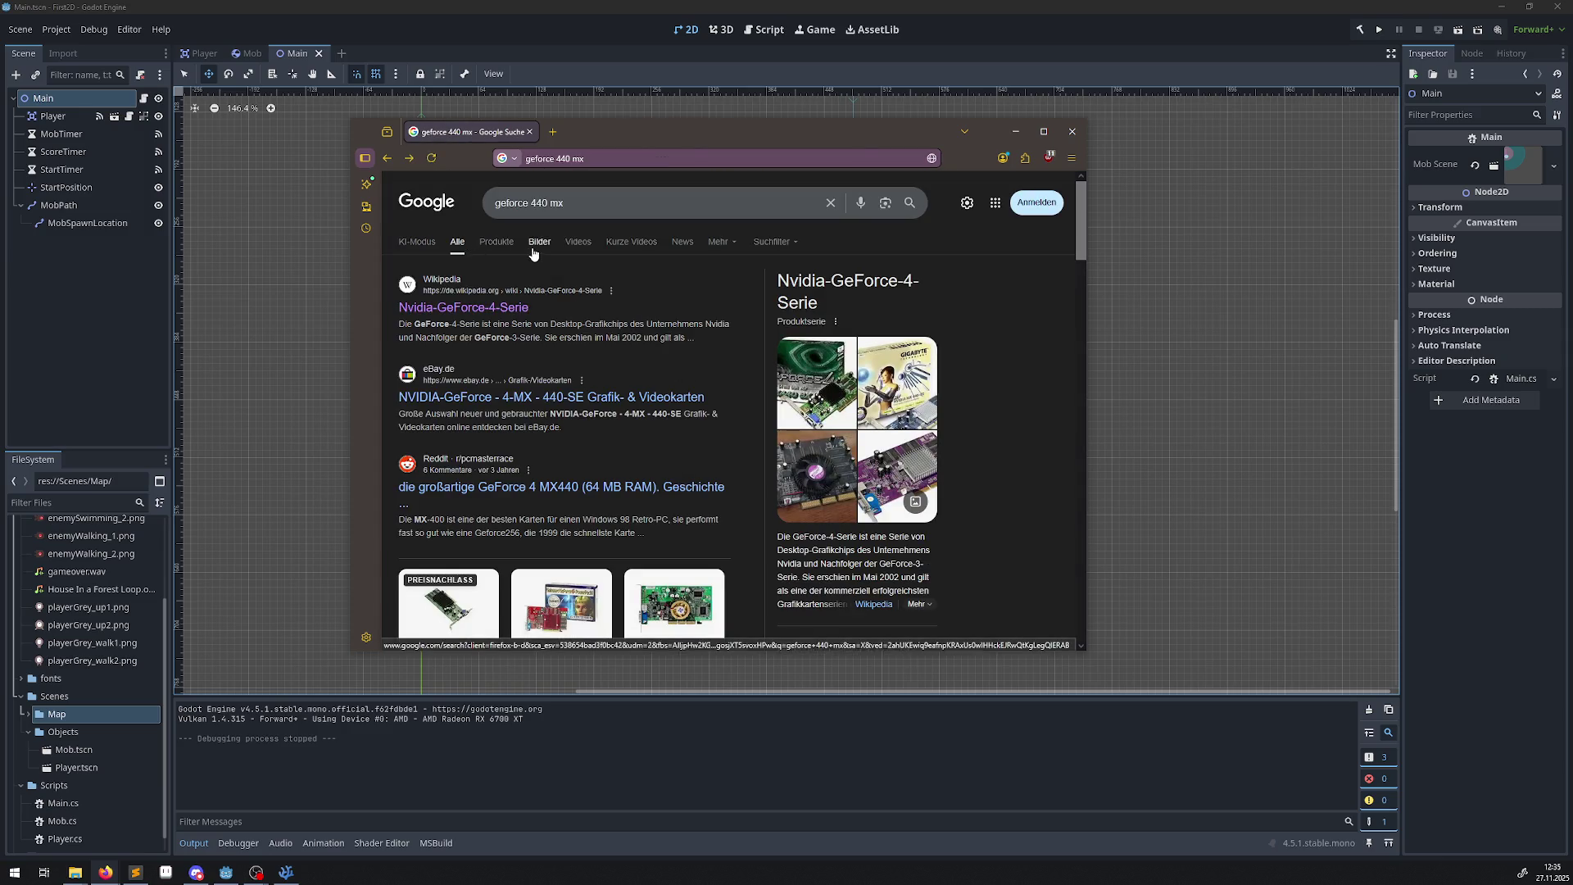
click(533, 246)
scroll(615, 321, down, 3)
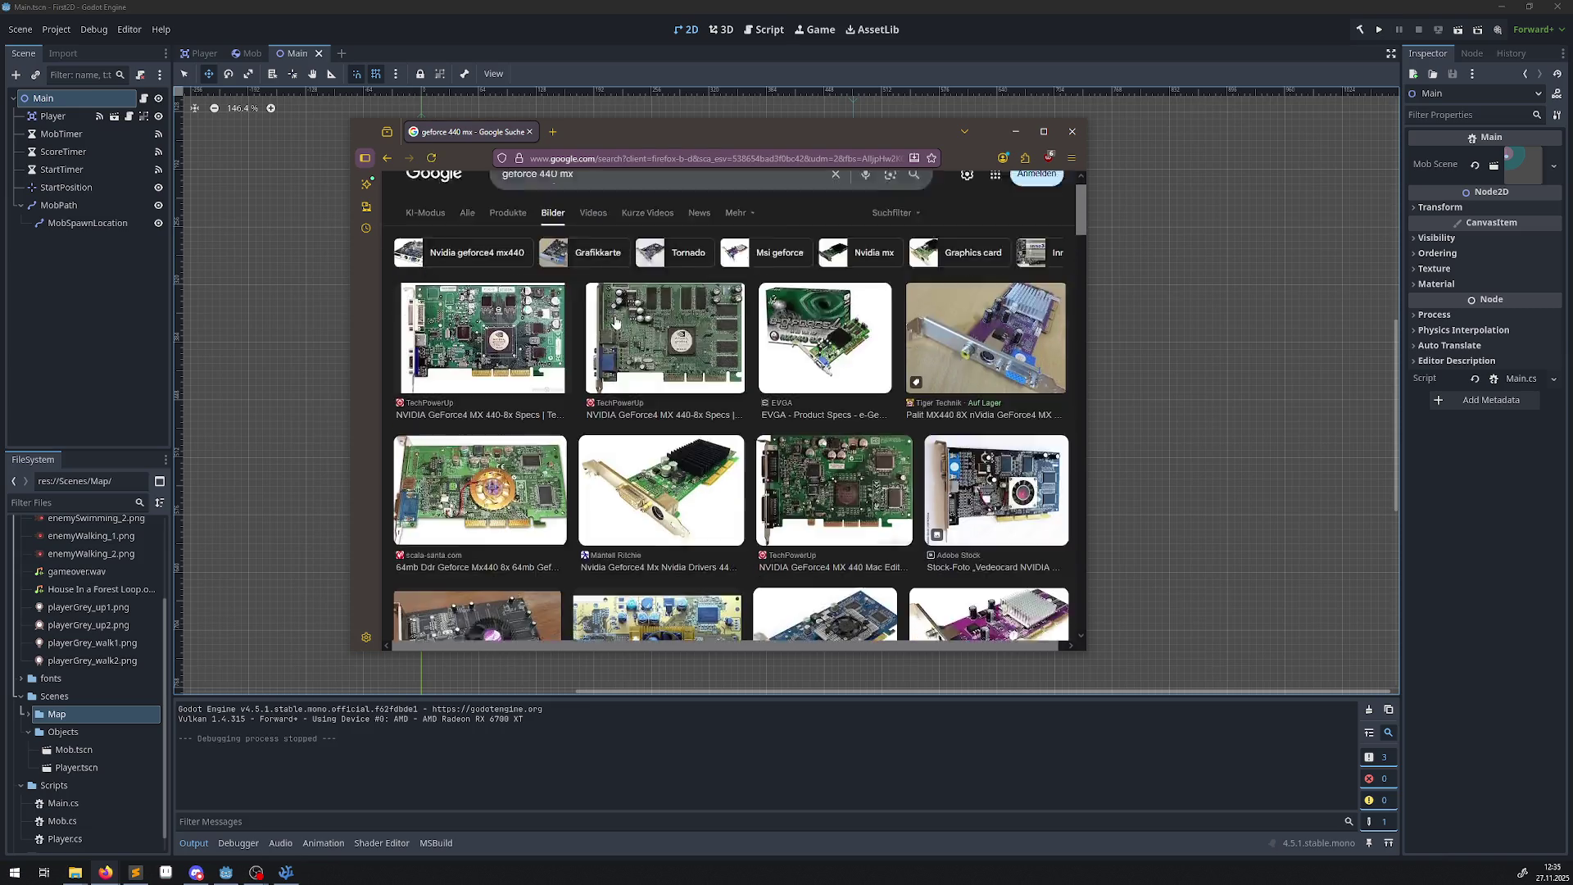
scroll(616, 321, down, 2)
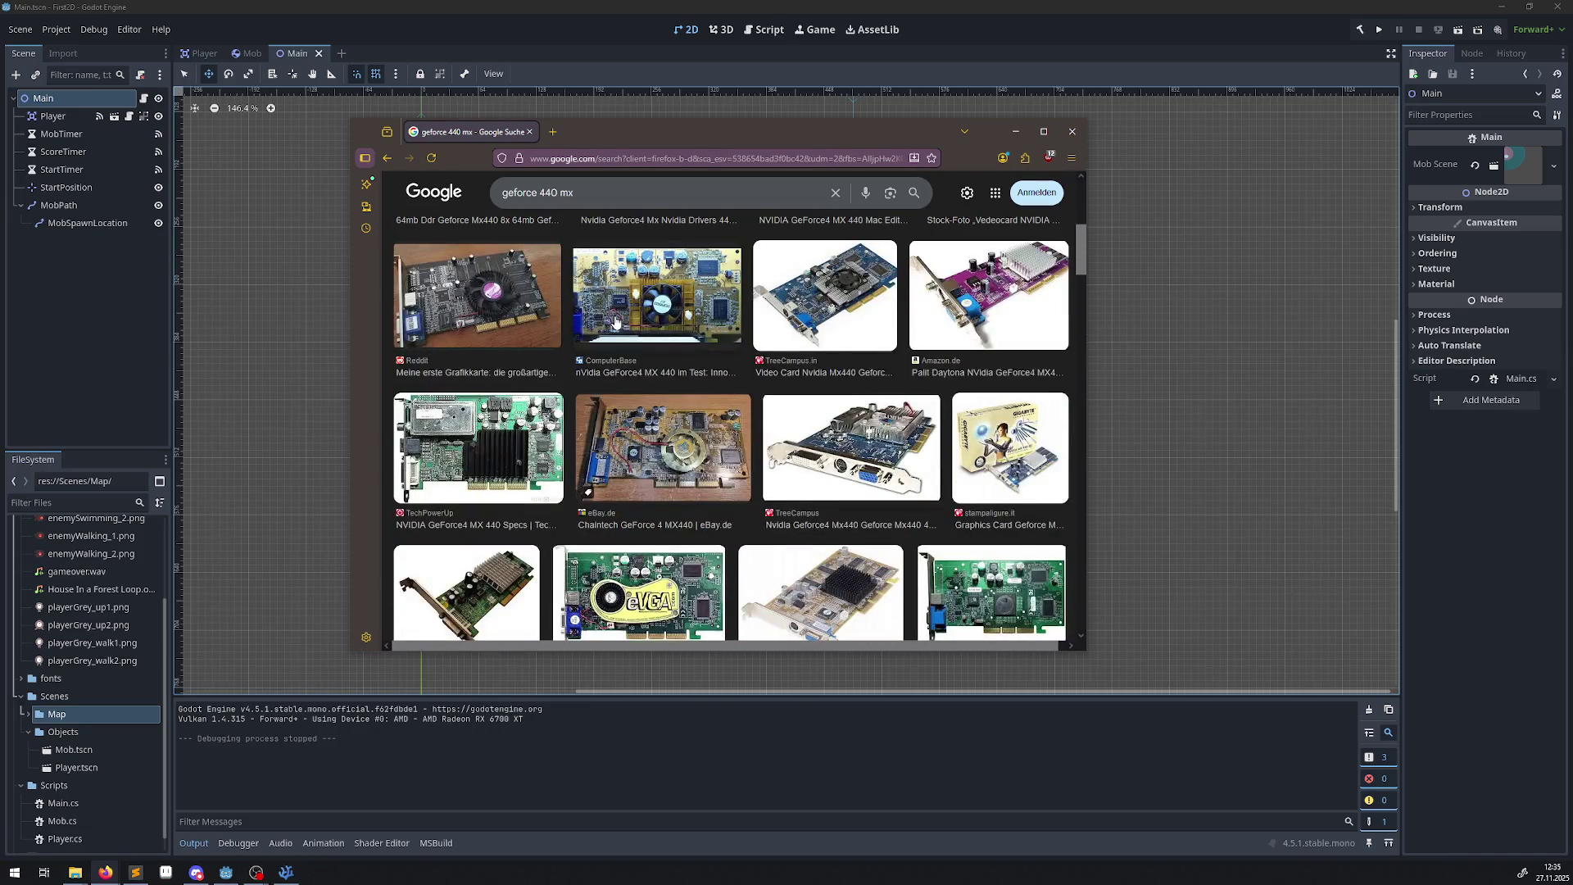
scroll(615, 321, down, 2)
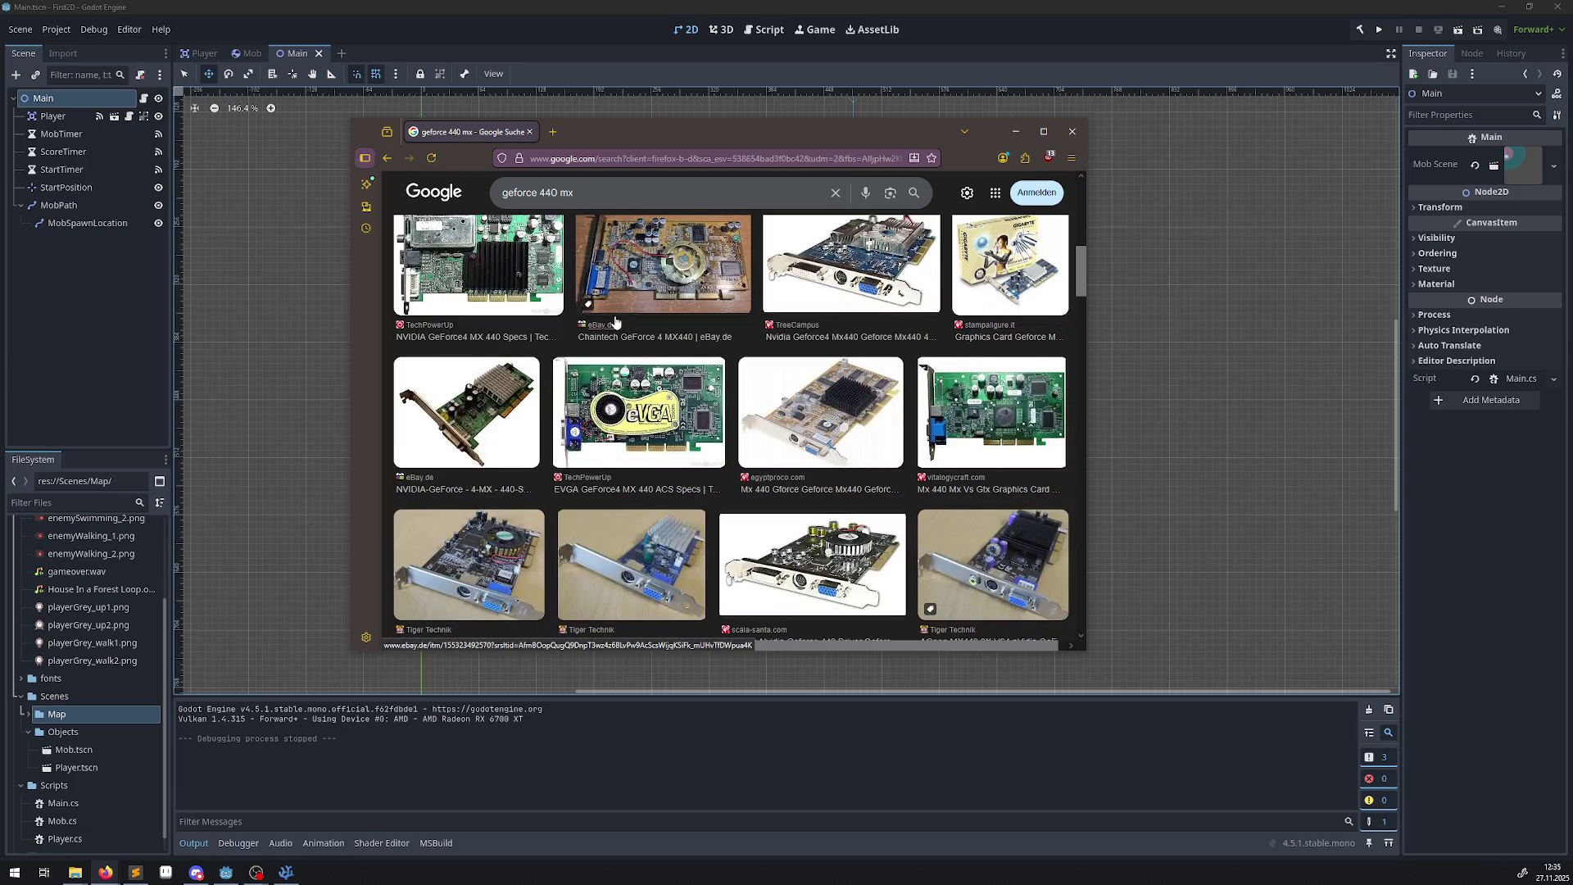
scroll(615, 321, down, 2)
scroll(625, 350, down, 2)
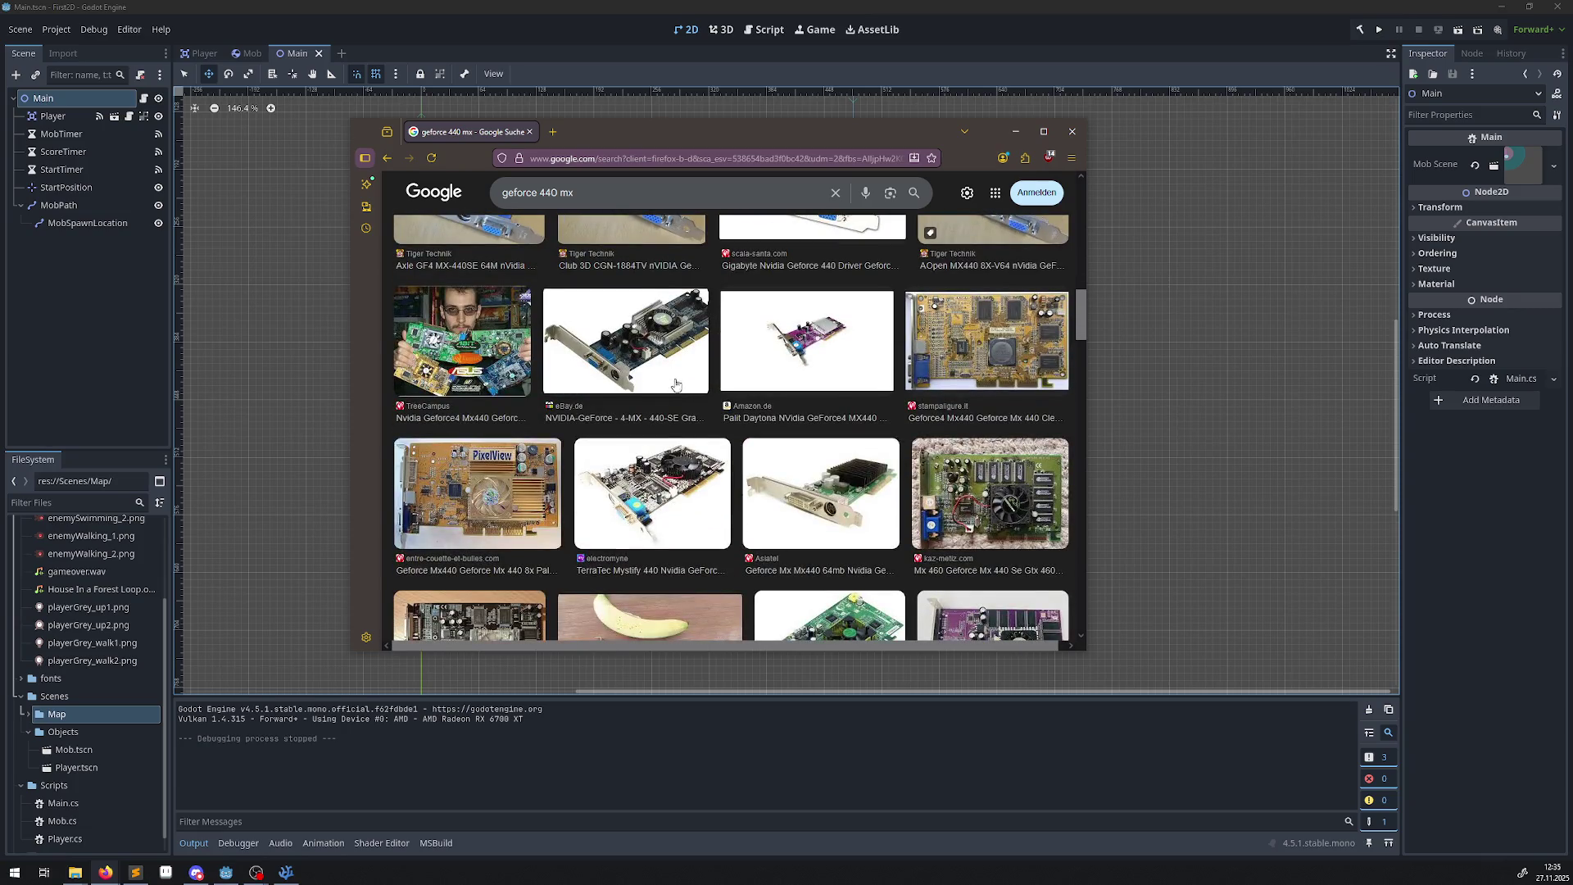
scroll(676, 384, down, 2)
scroll(676, 384, down, 2)
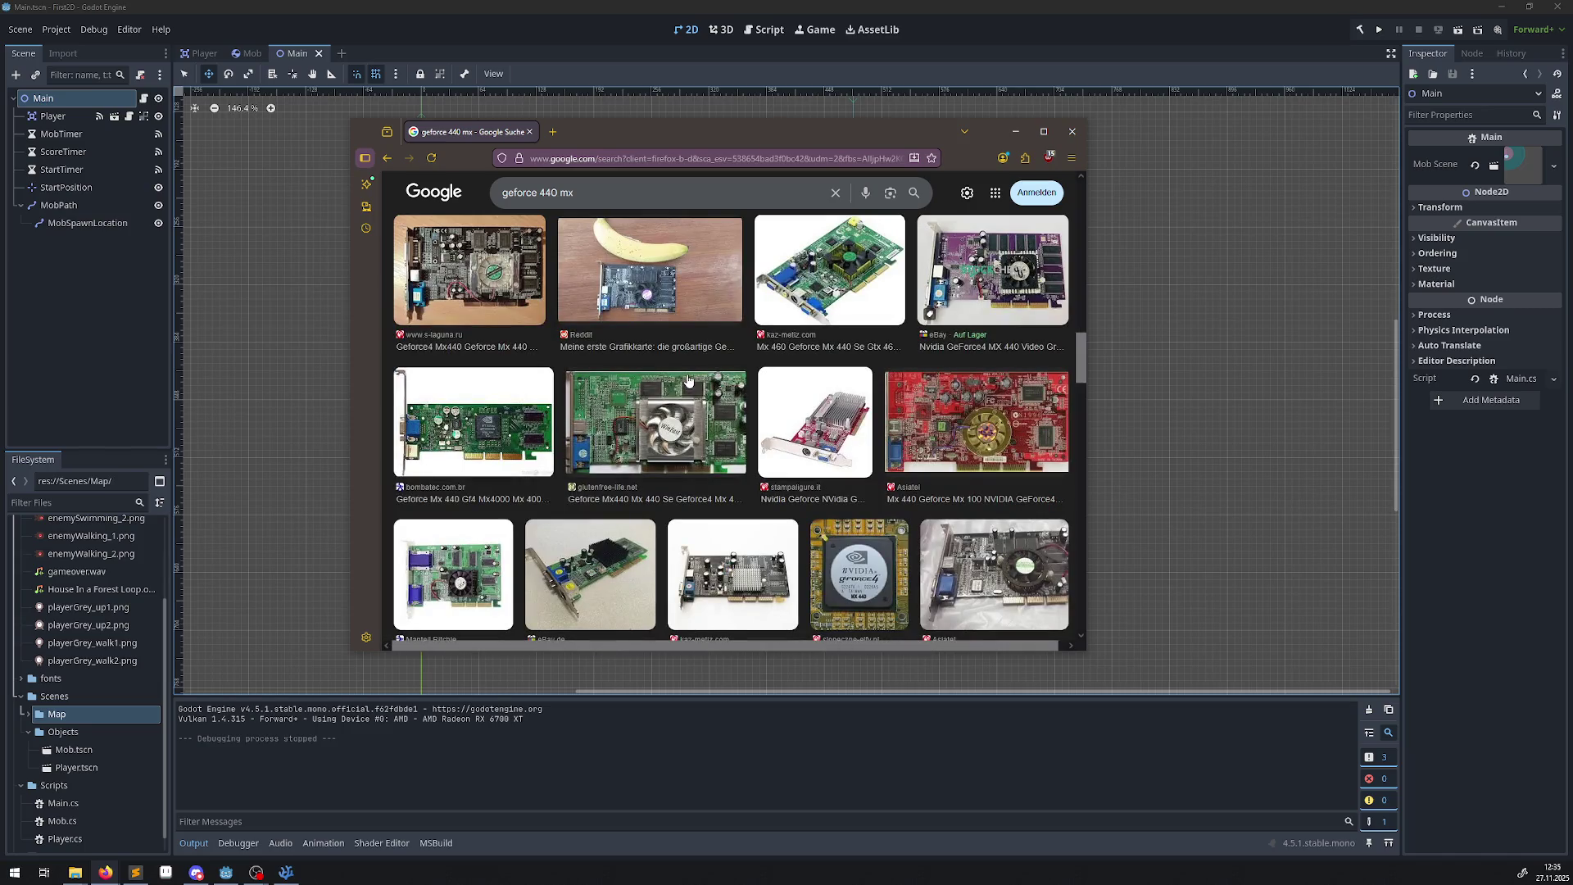
scroll(688, 380, down, 3)
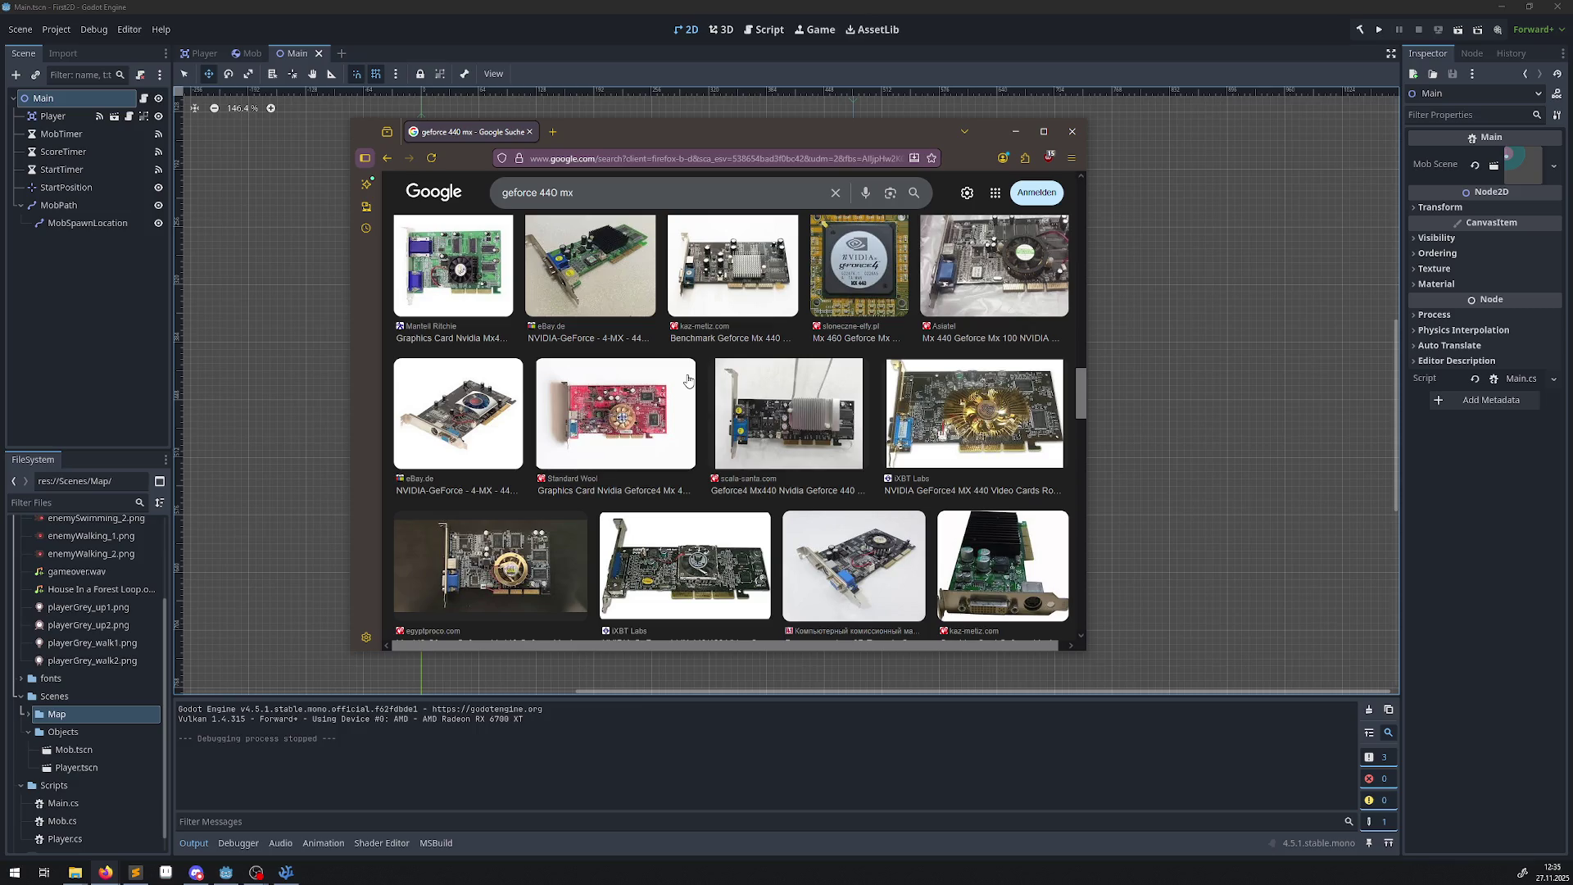
scroll(688, 380, down, 2)
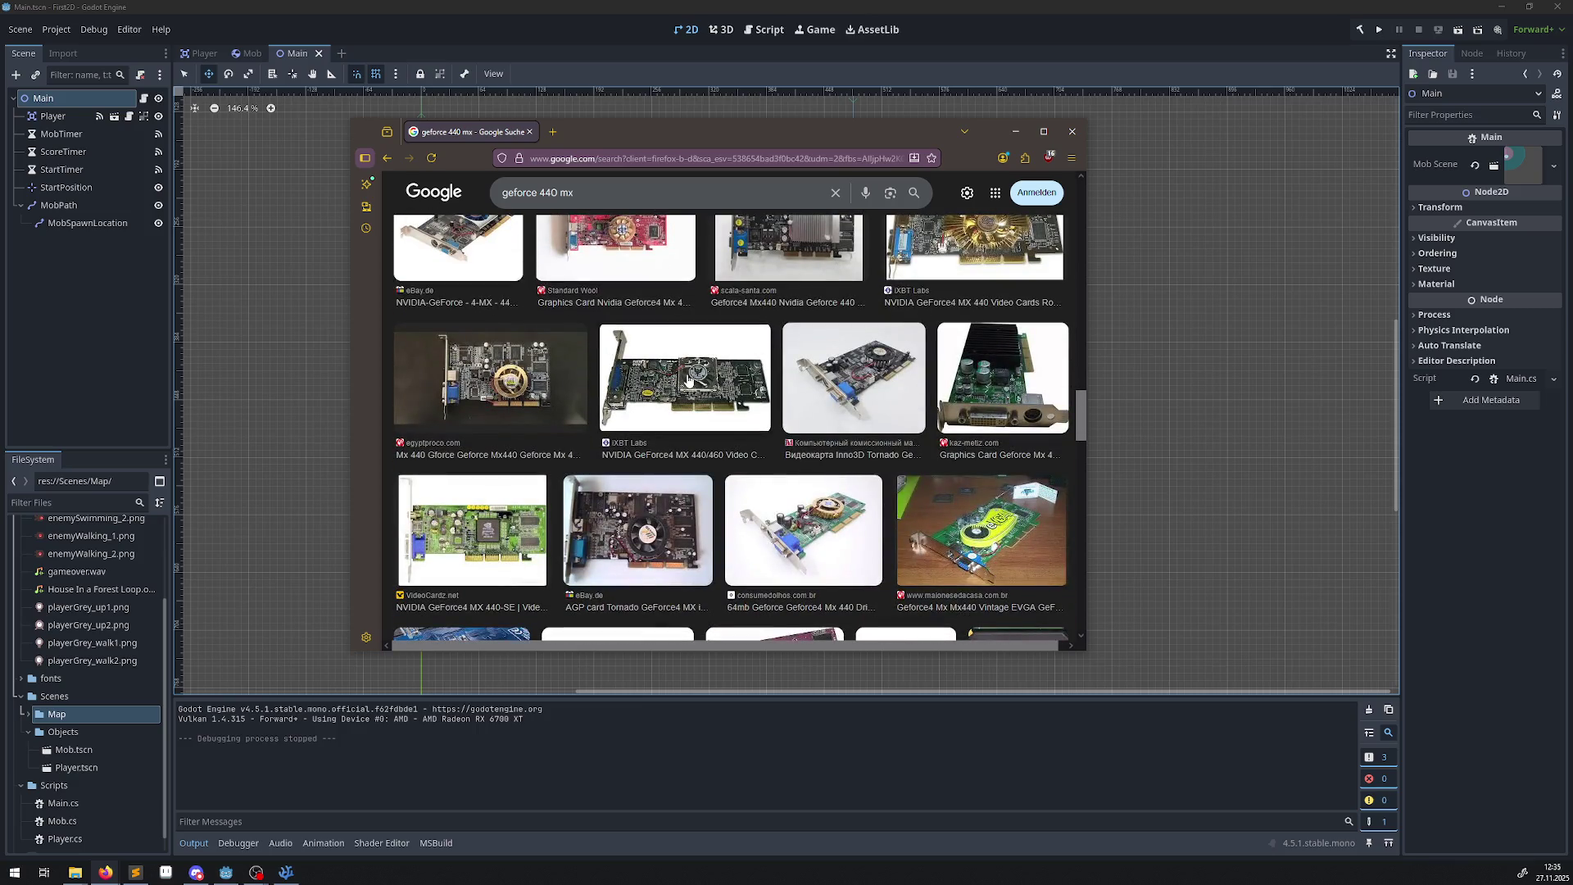
scroll(688, 379, down, 2)
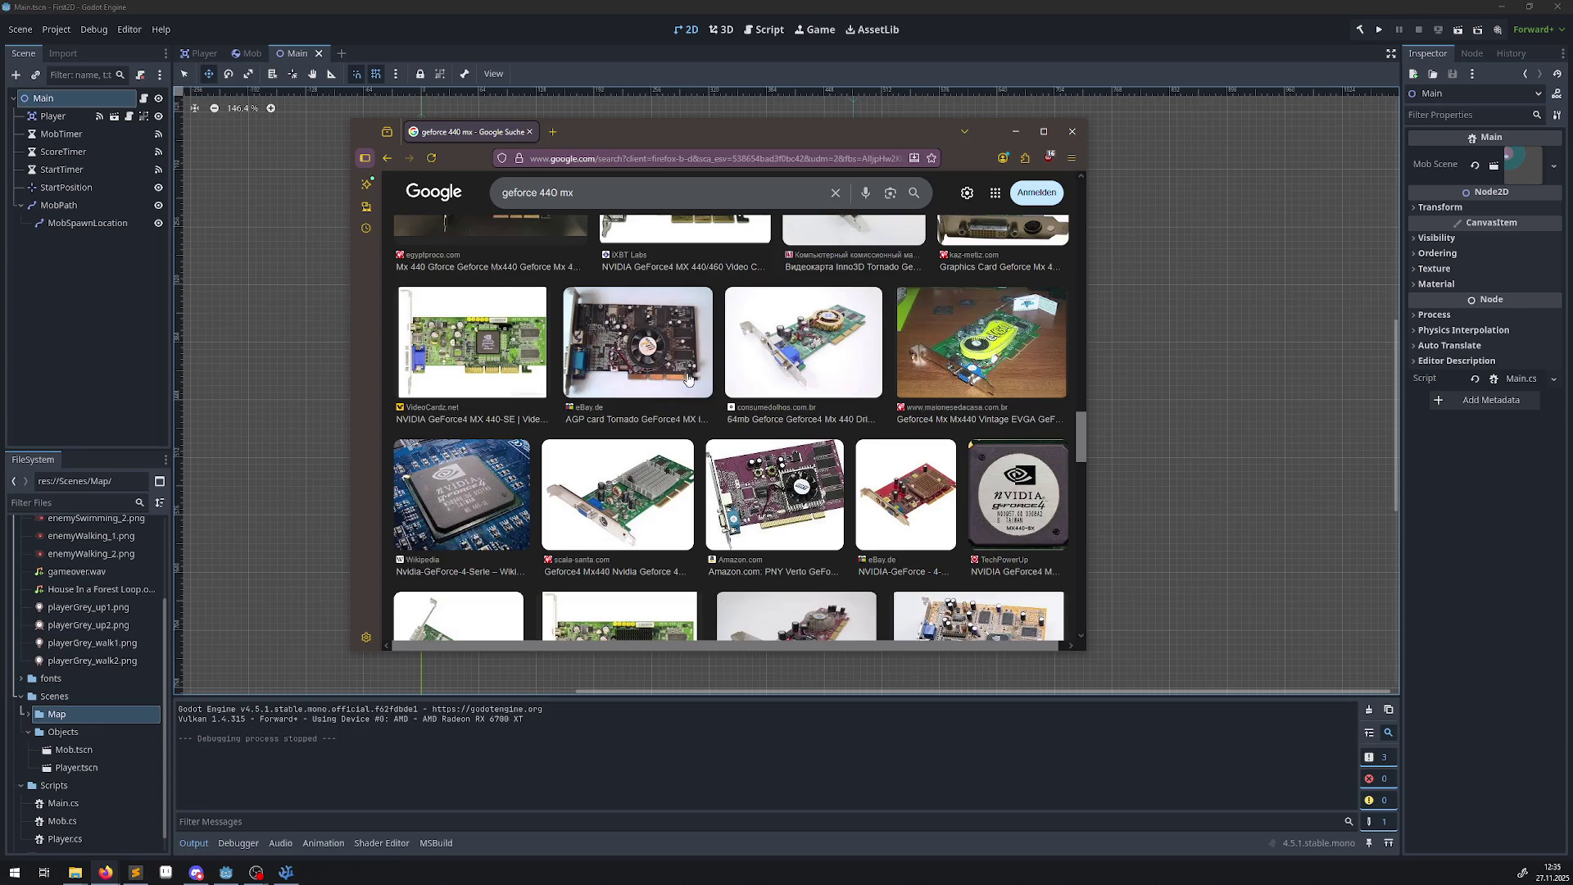
scroll(688, 379, down, 2)
scroll(688, 379, down, 2)
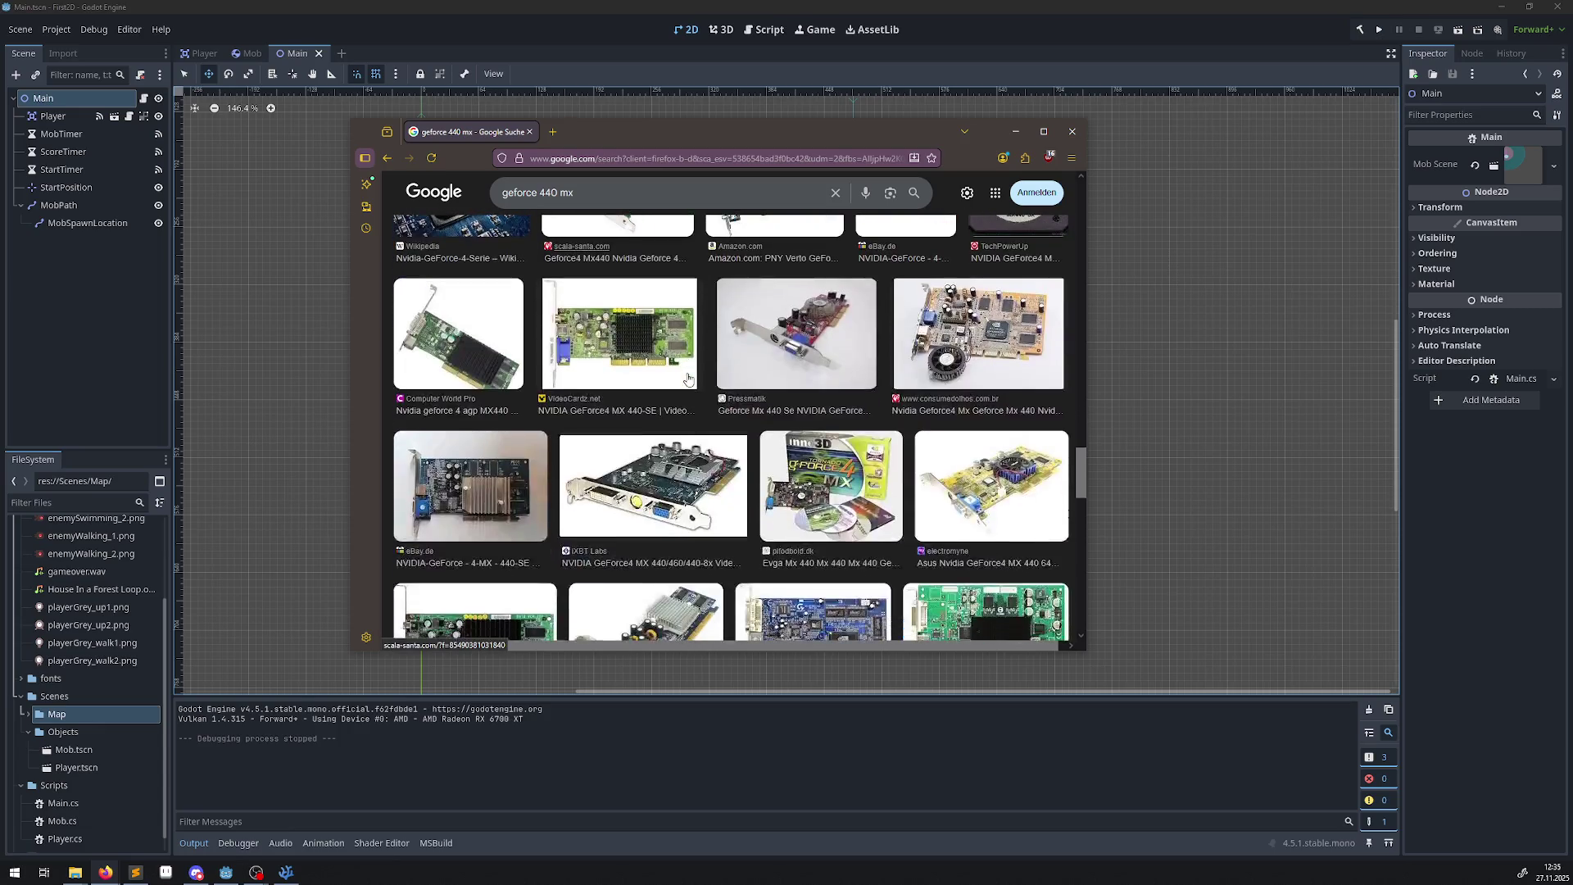
scroll(689, 379, down, 2)
scroll(688, 379, down, 2)
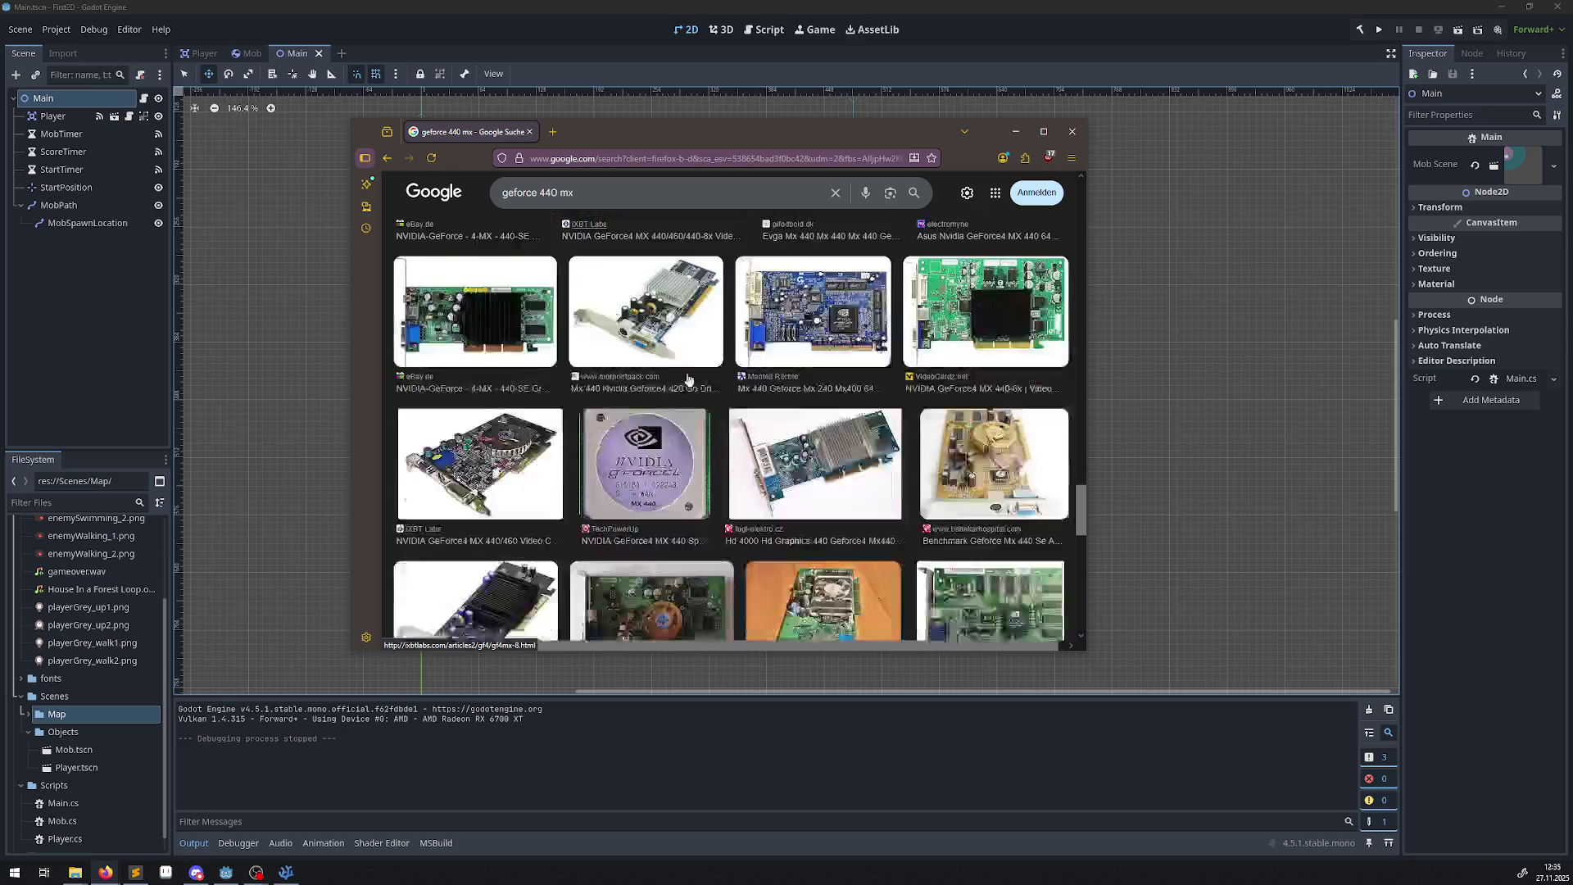
scroll(688, 379, down, 2)
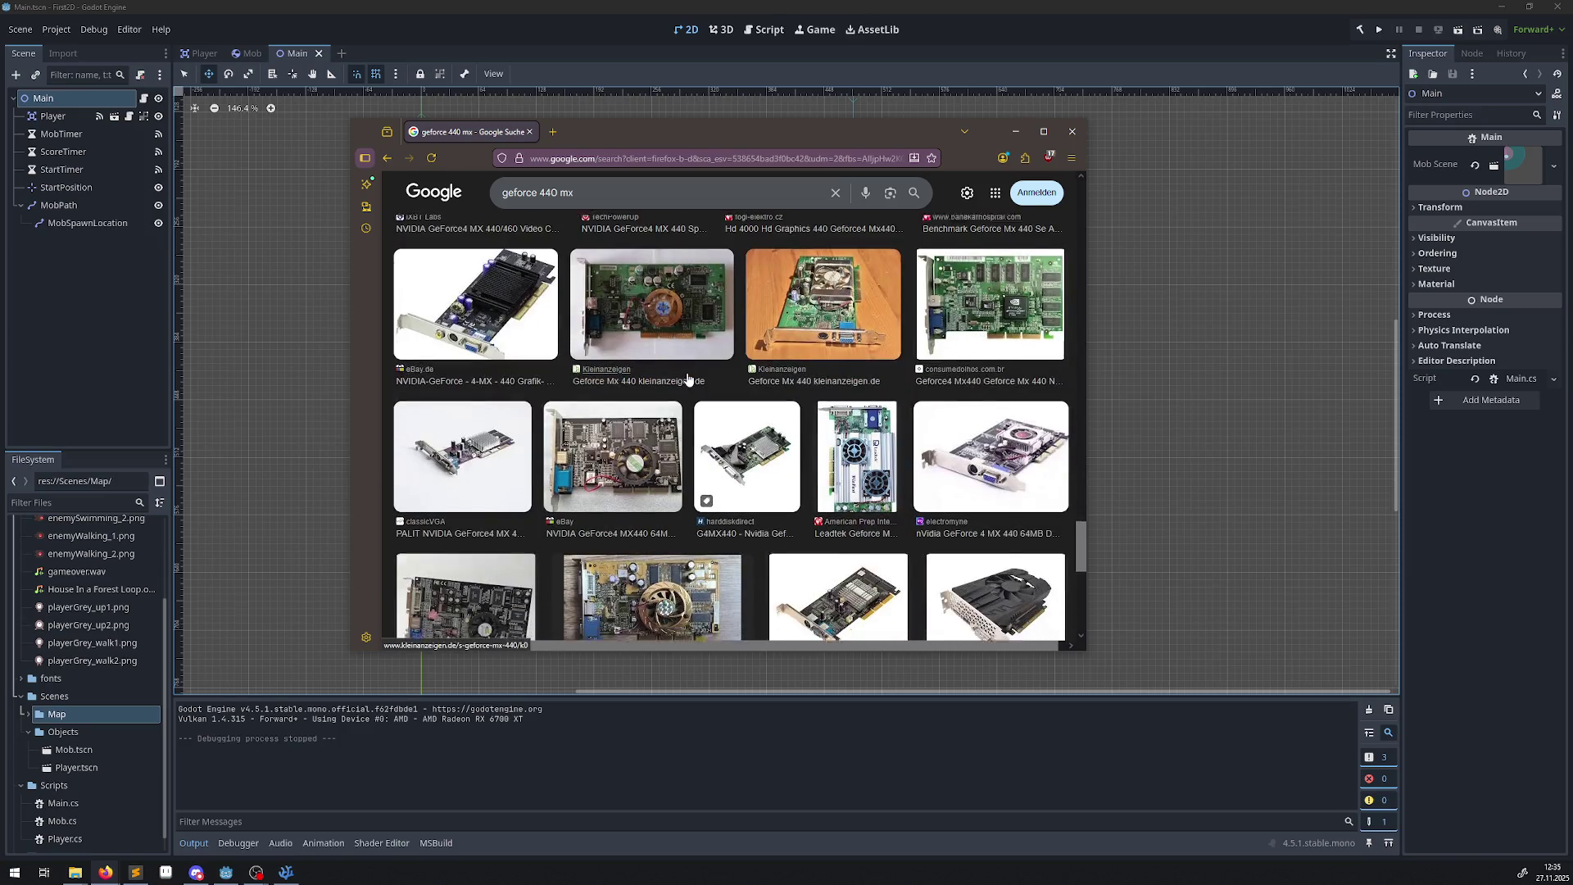
scroll(701, 334, down, 2)
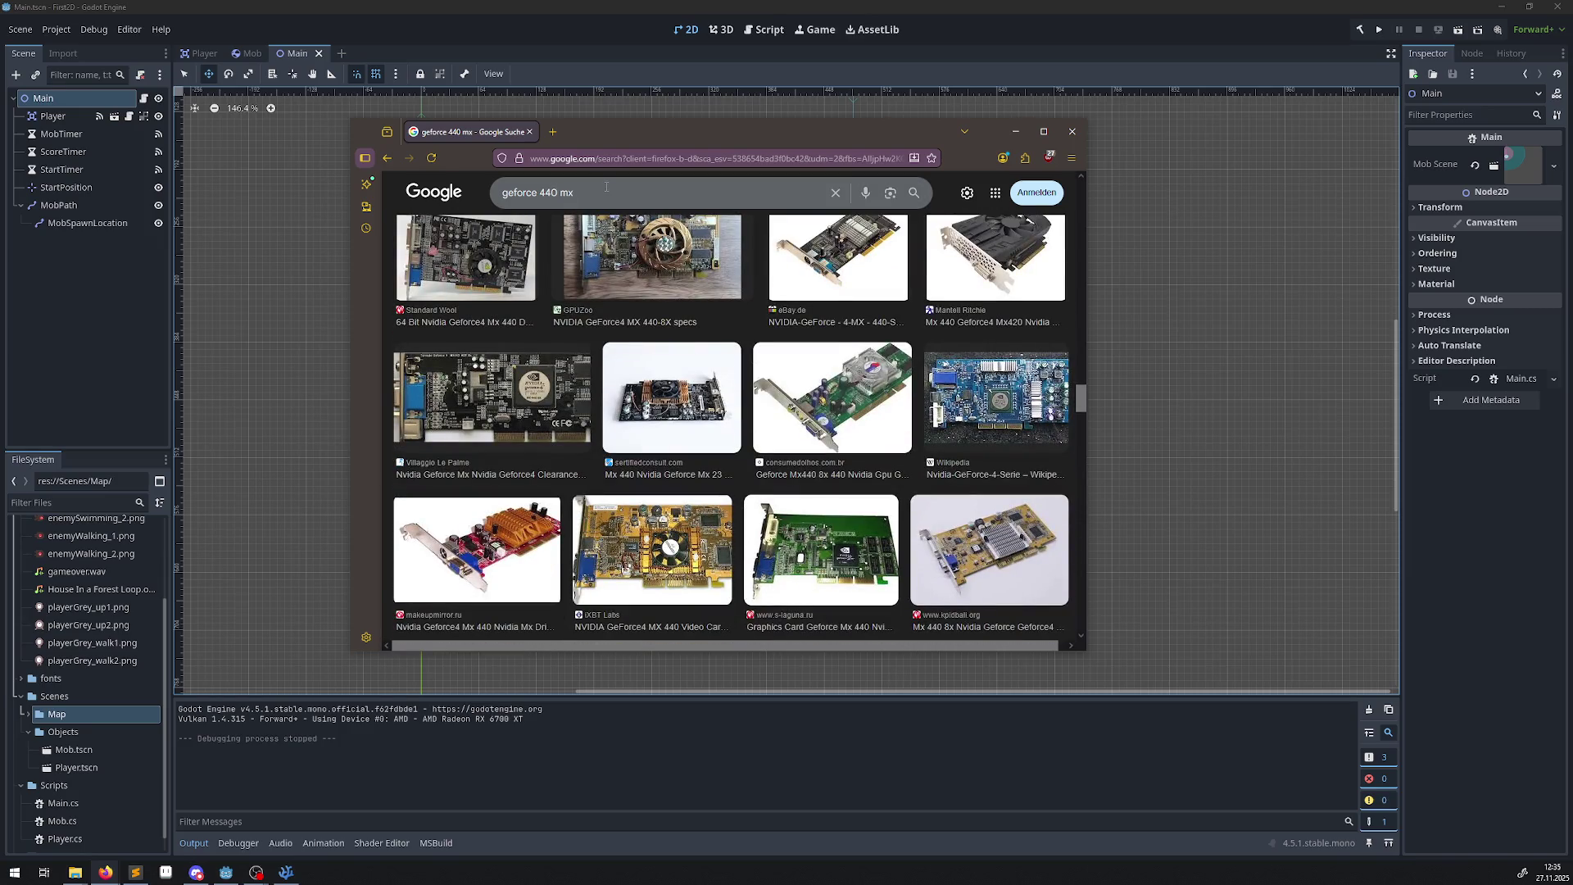
click(575, 193)
Search images for 'geforce 440 mx tv' and scroll through the returned card photos.
text(tv)
key(Return)
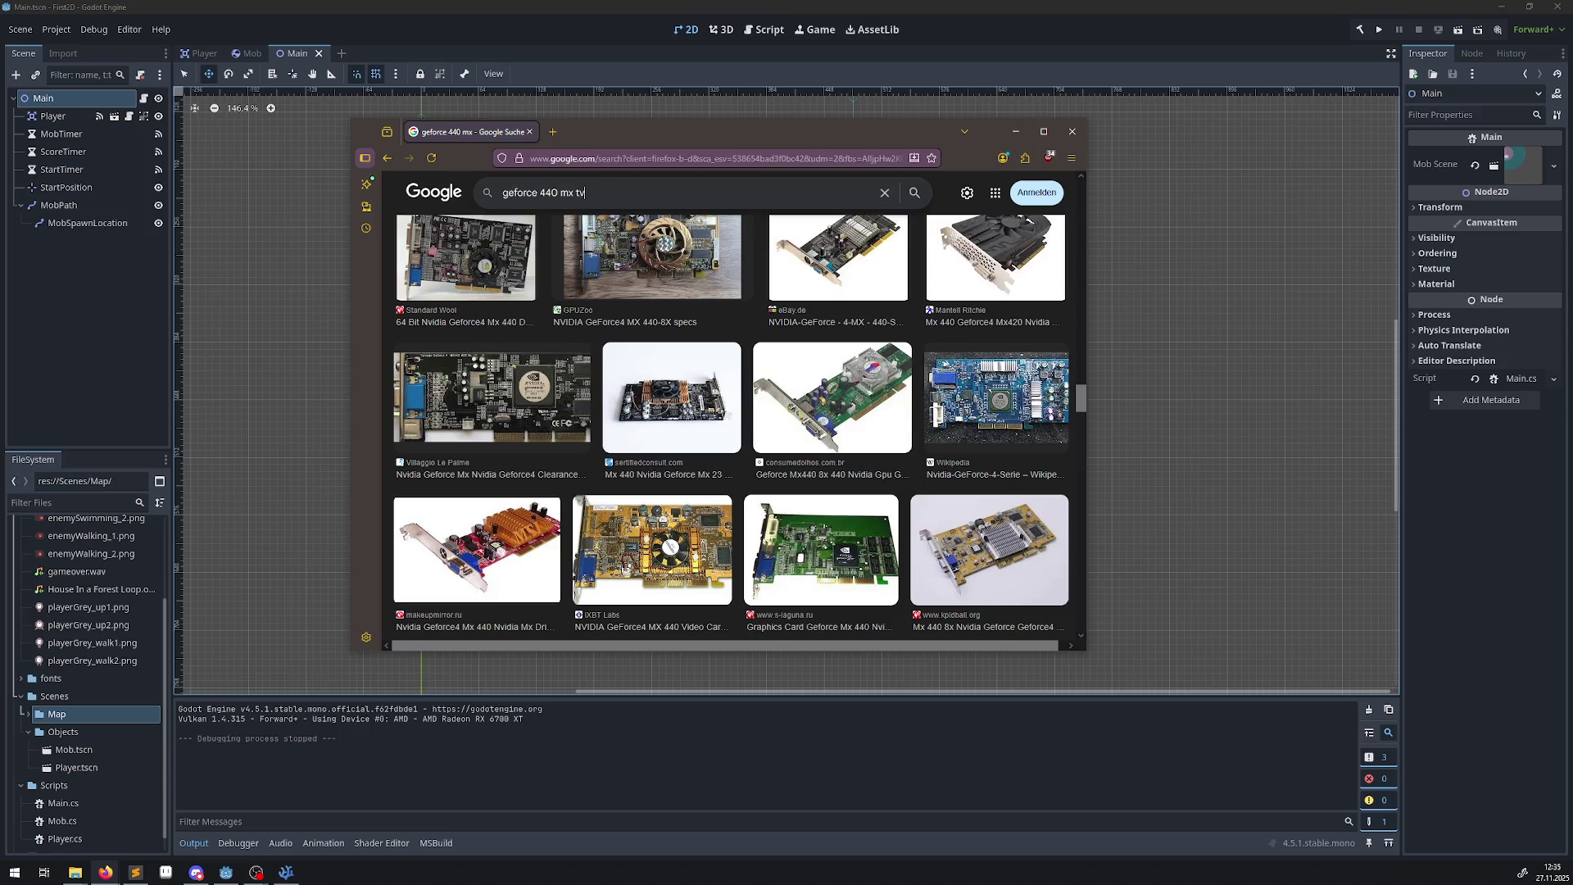
scroll(658, 494, down, 5)
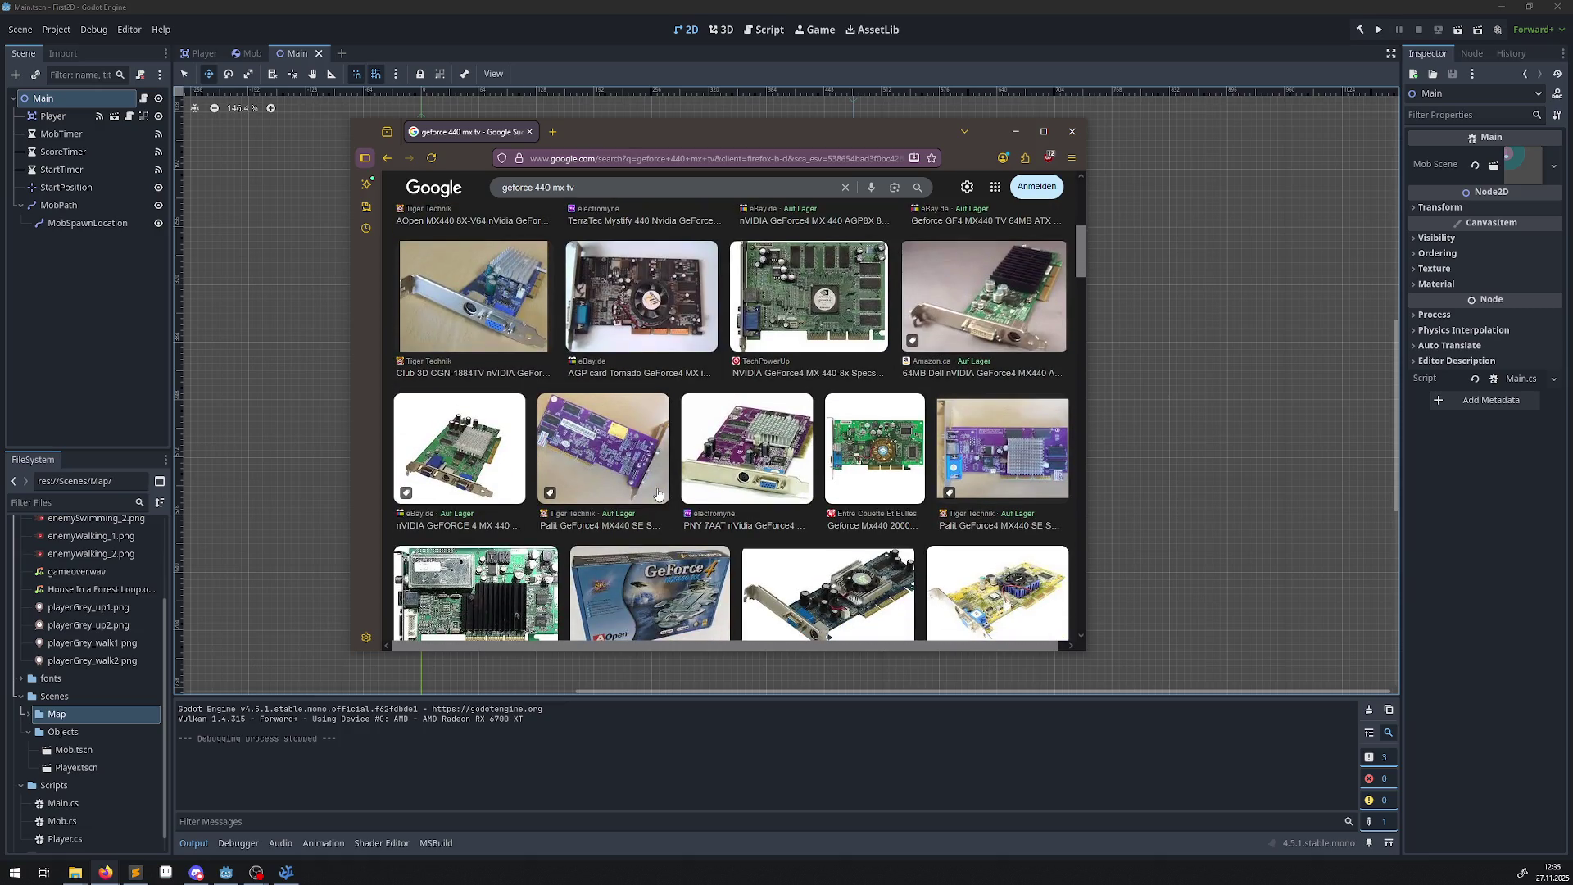
scroll(658, 492, down, 3)
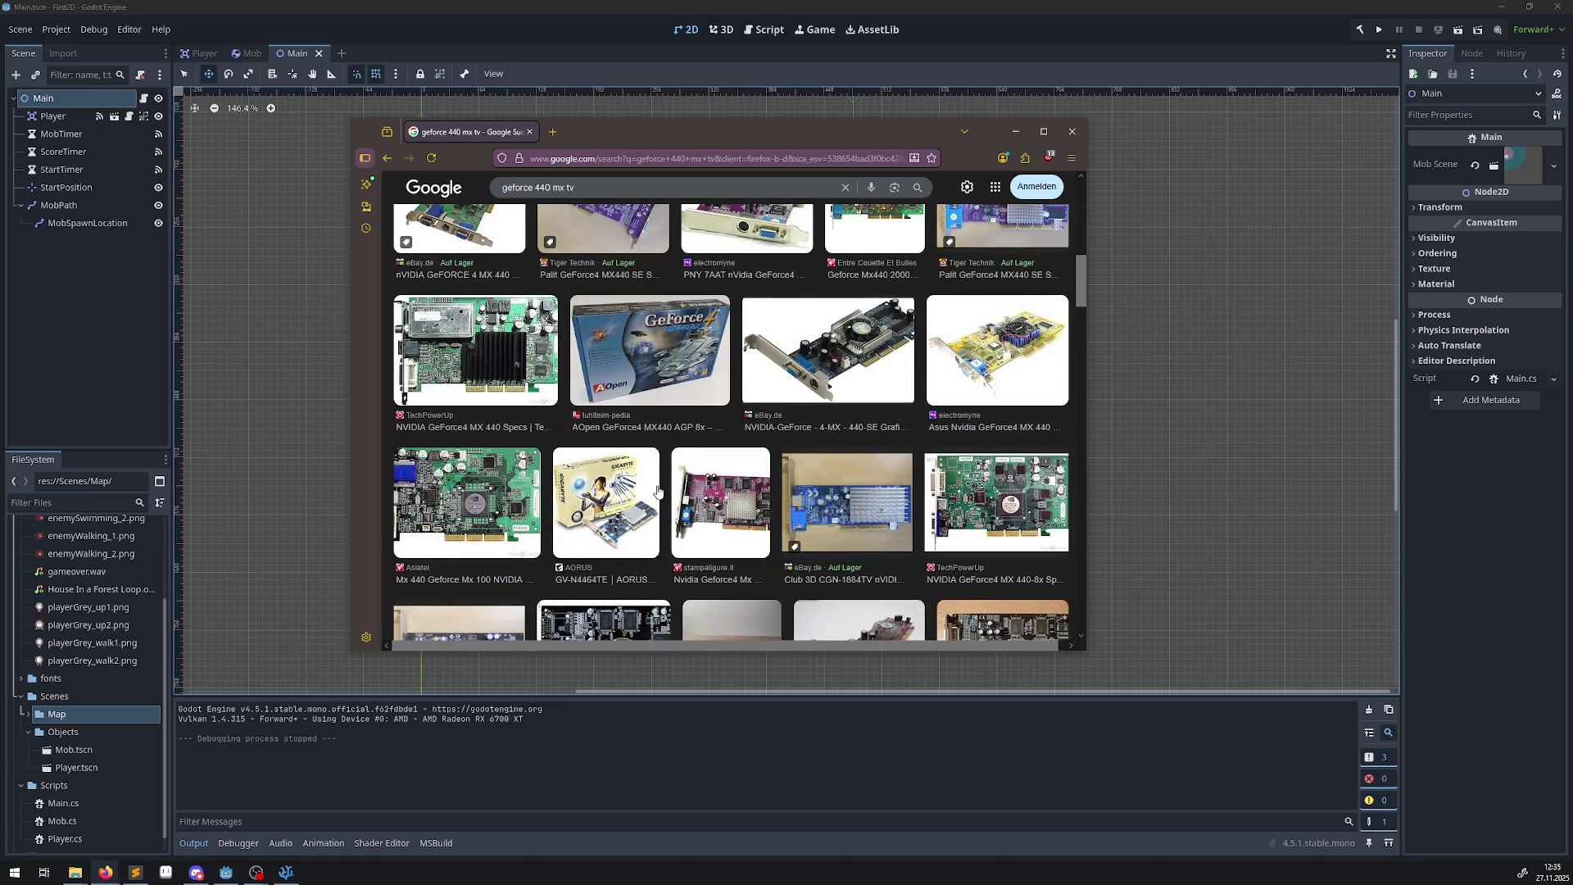
scroll(679, 532, down, 3)
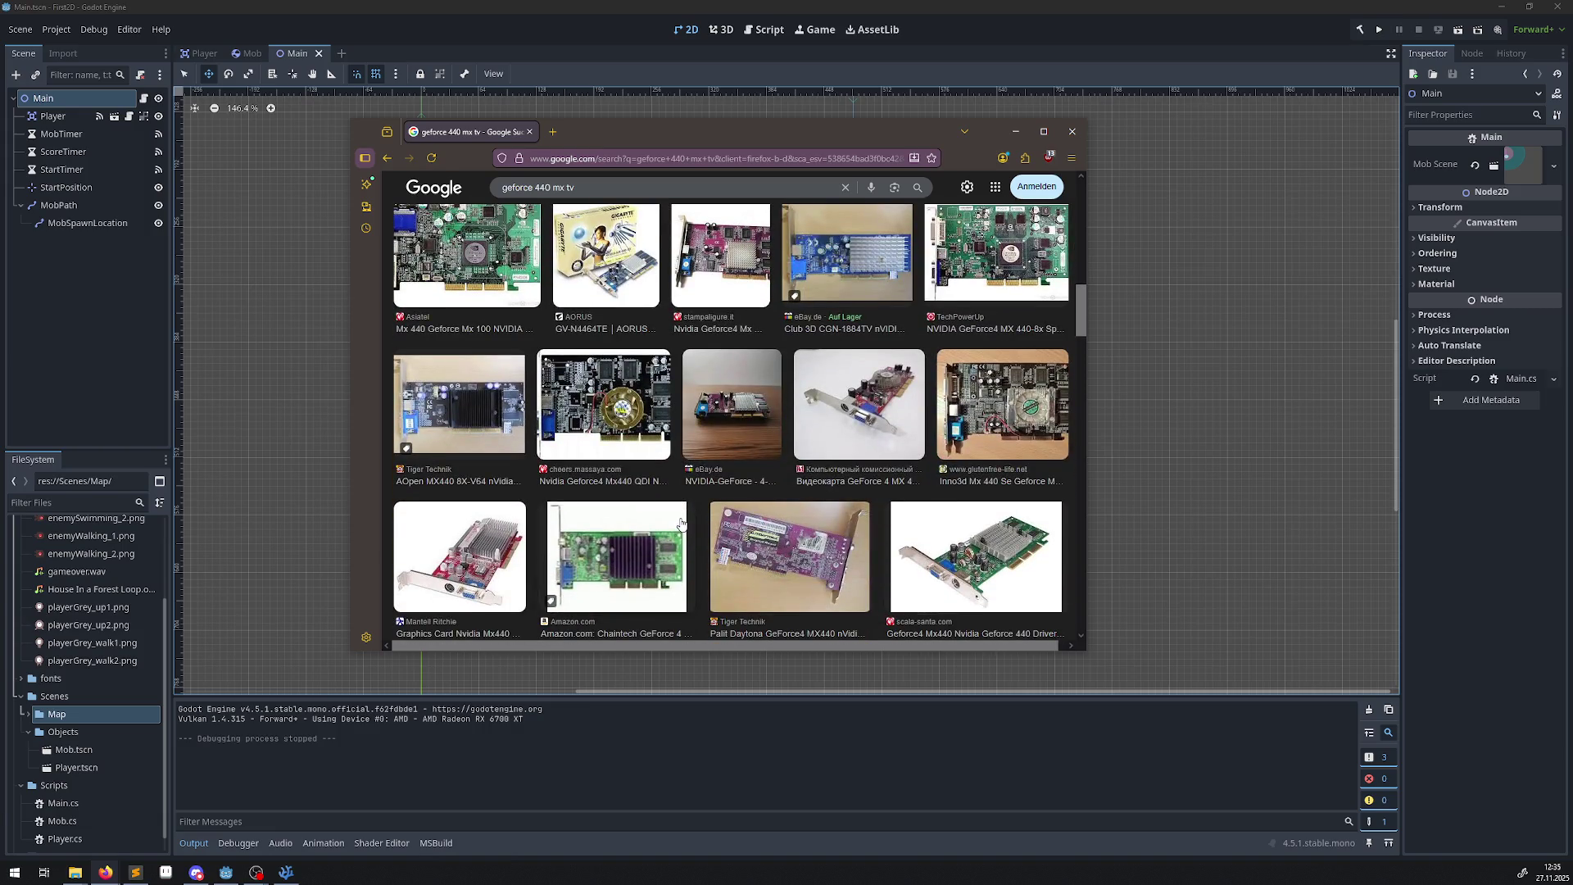
scroll(679, 520, down, 4)
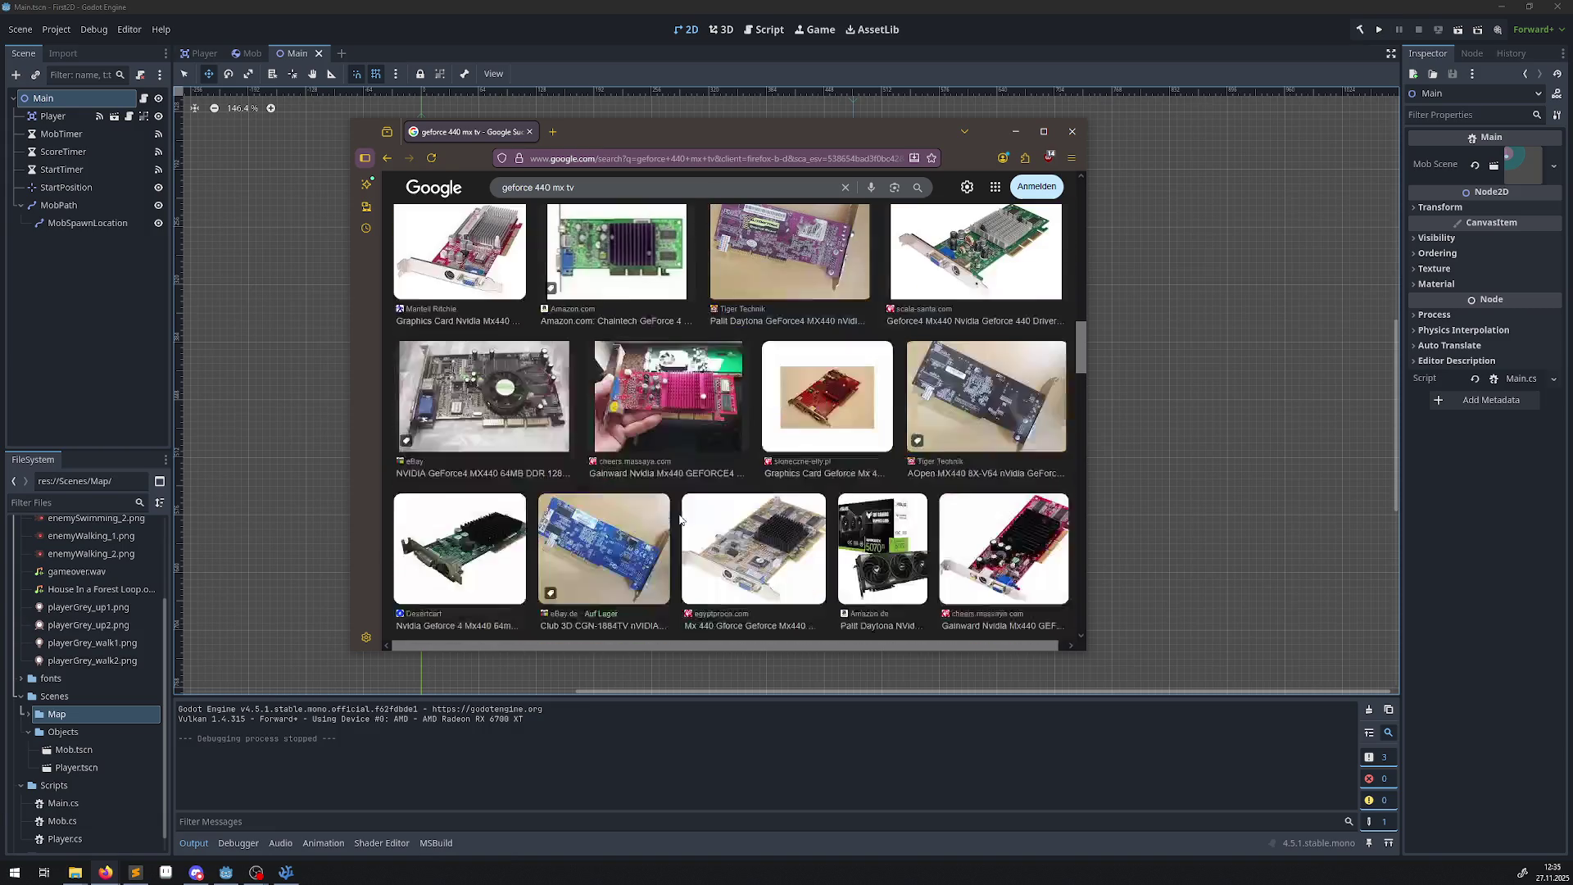
scroll(679, 520, down, 3)
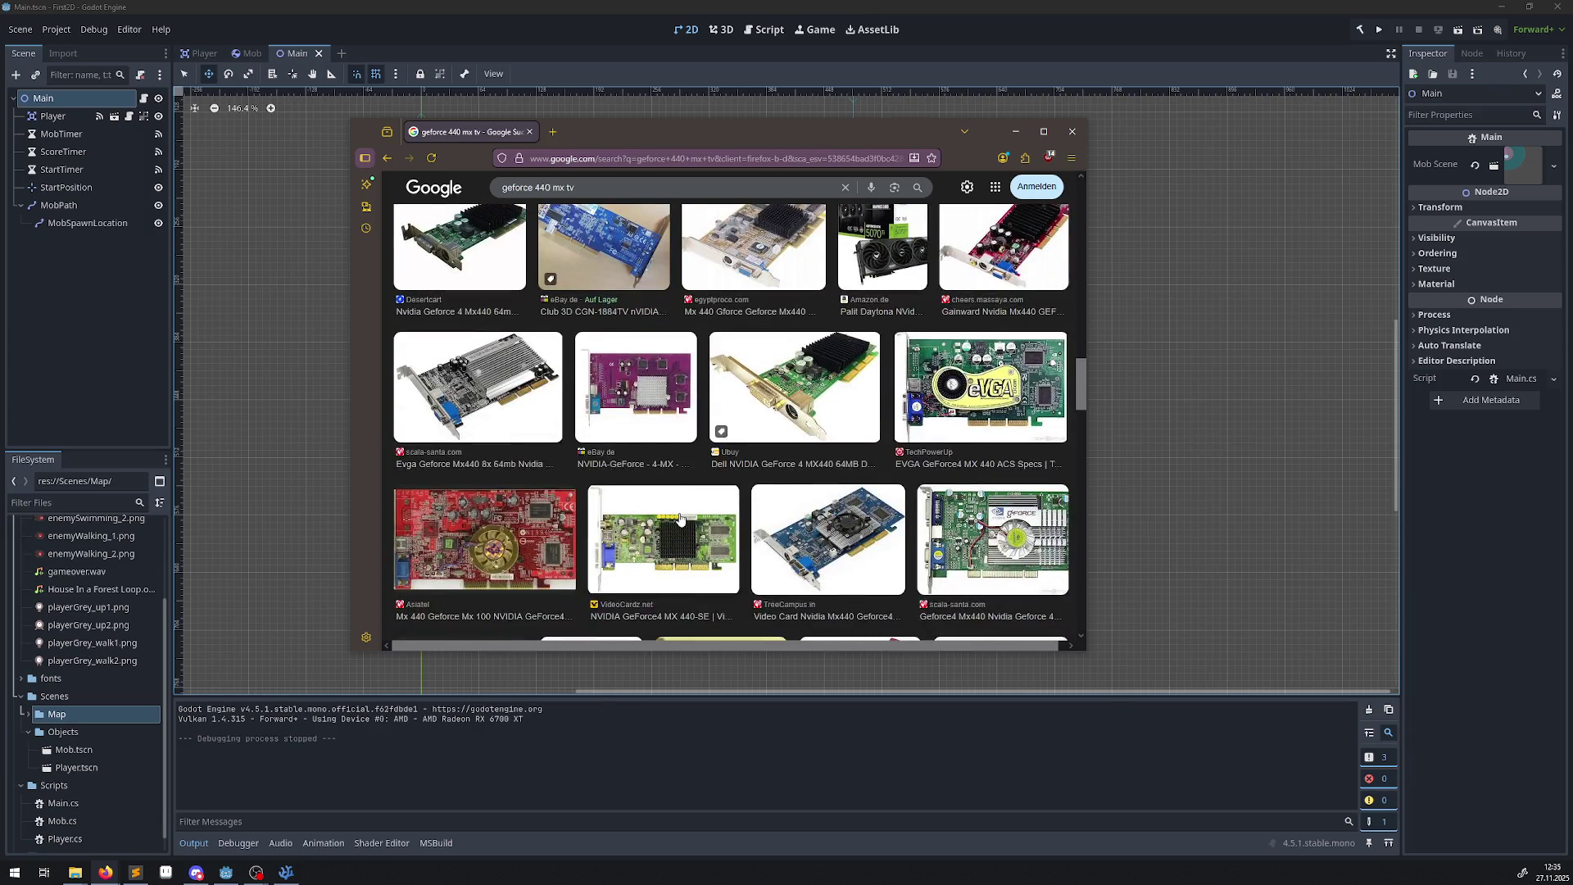
scroll(680, 519, down, 3)
scroll(679, 519, down, 3)
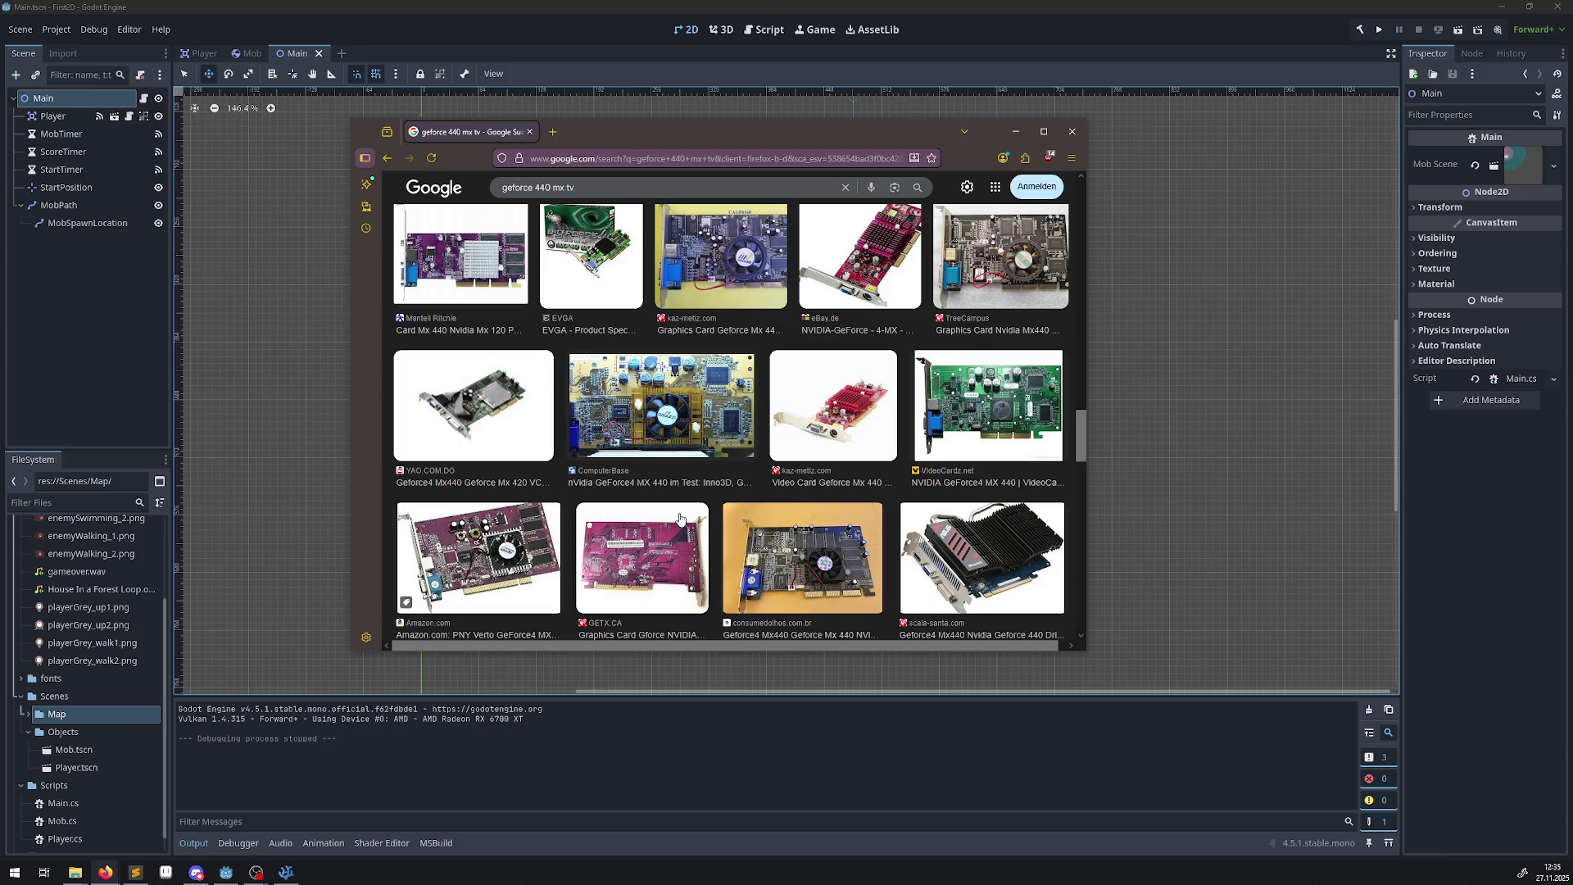
scroll(679, 520, down, 4)
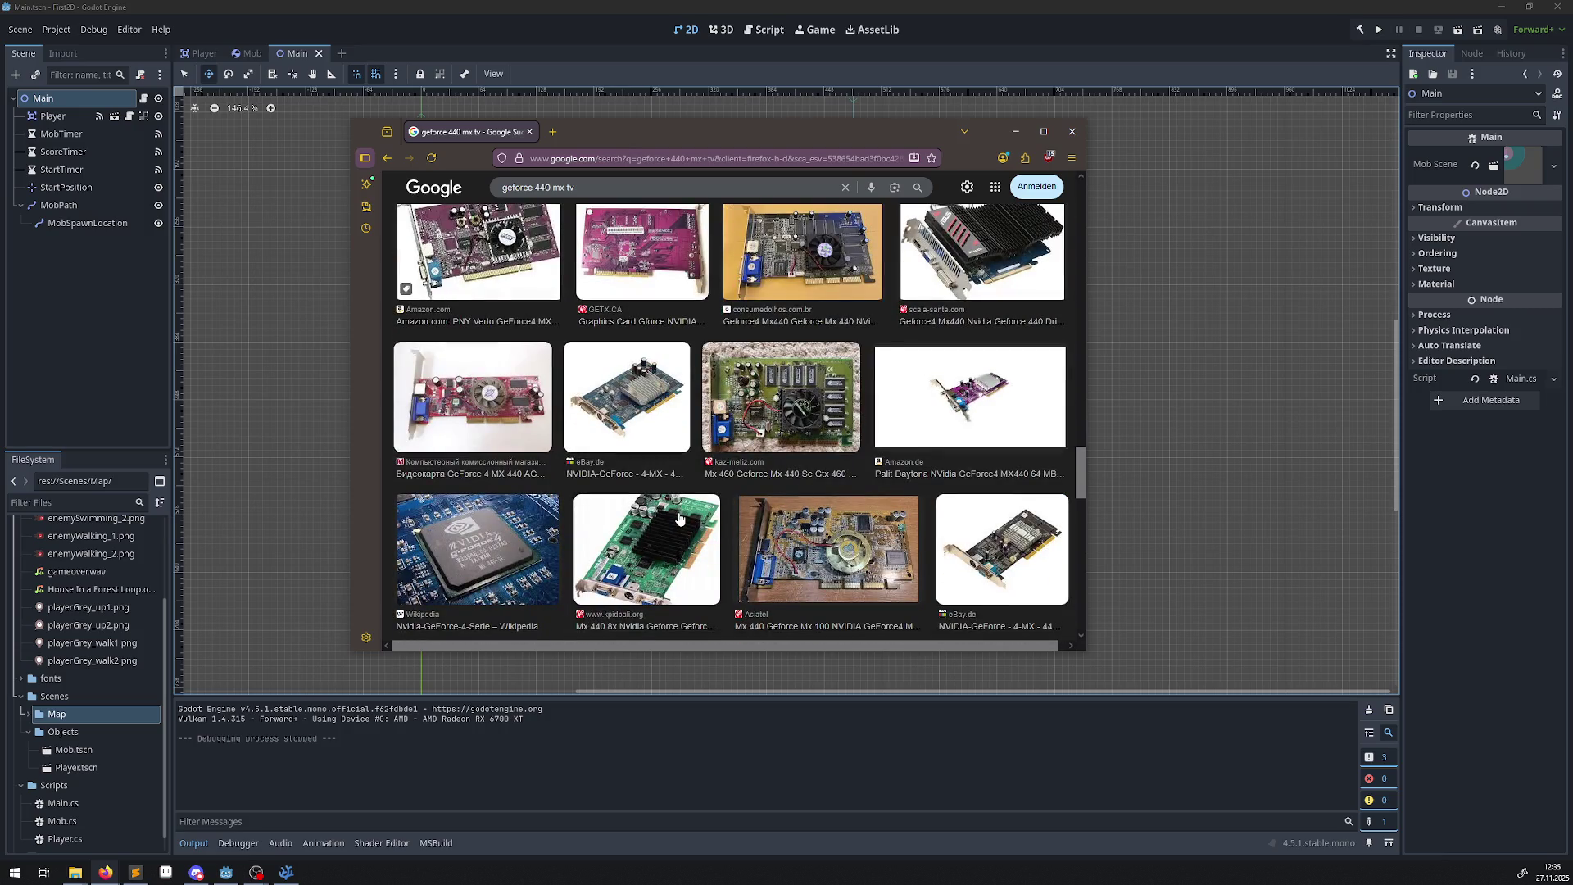
scroll(679, 520, down, 4)
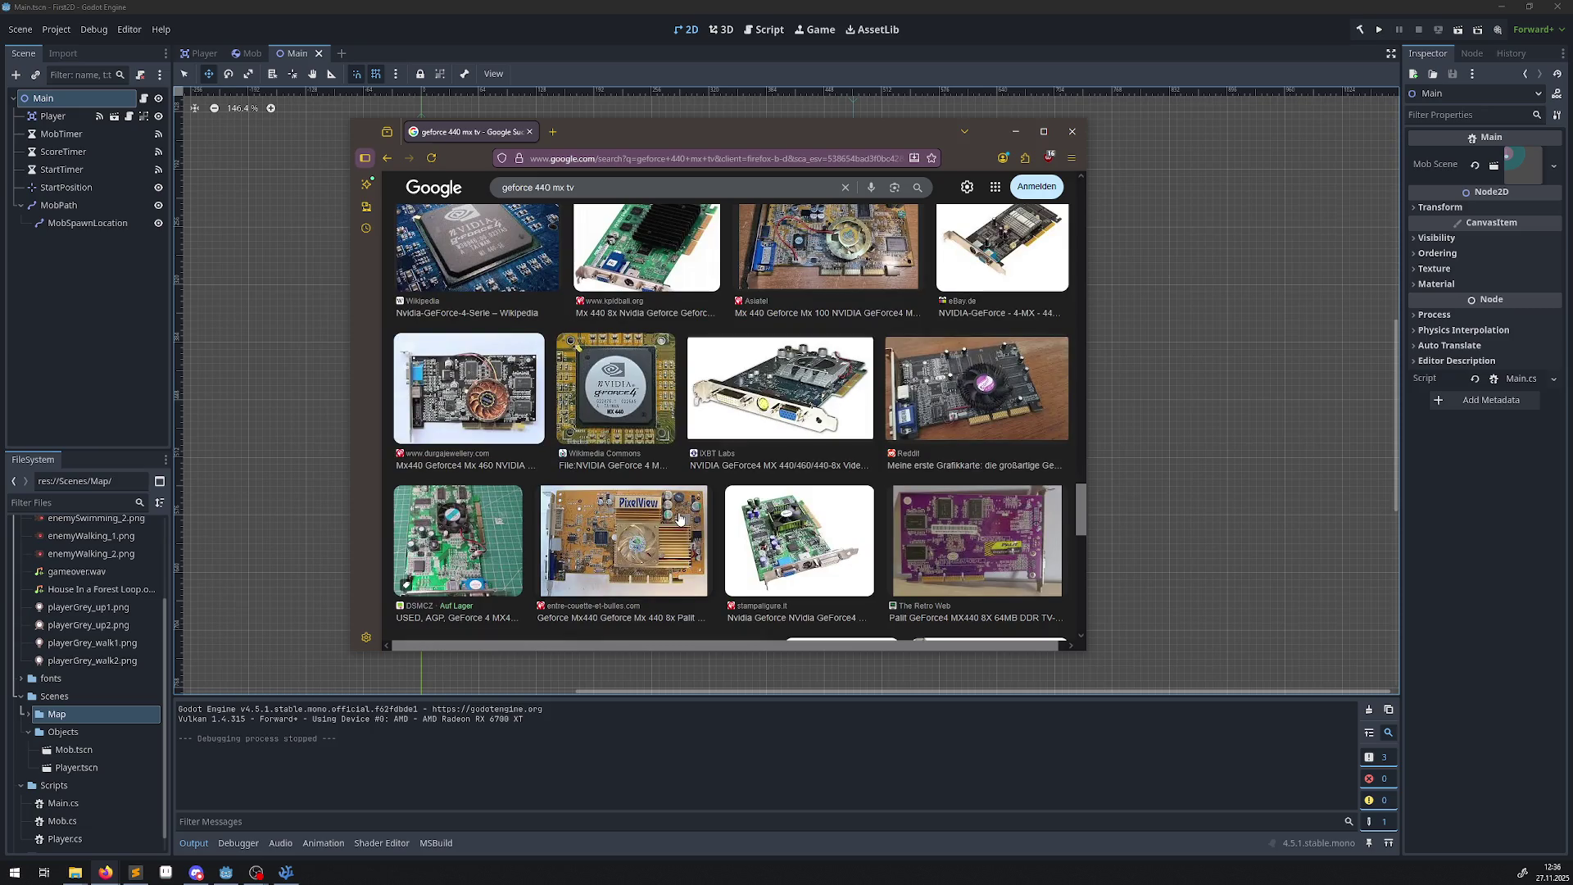
scroll(740, 540, down, 4)
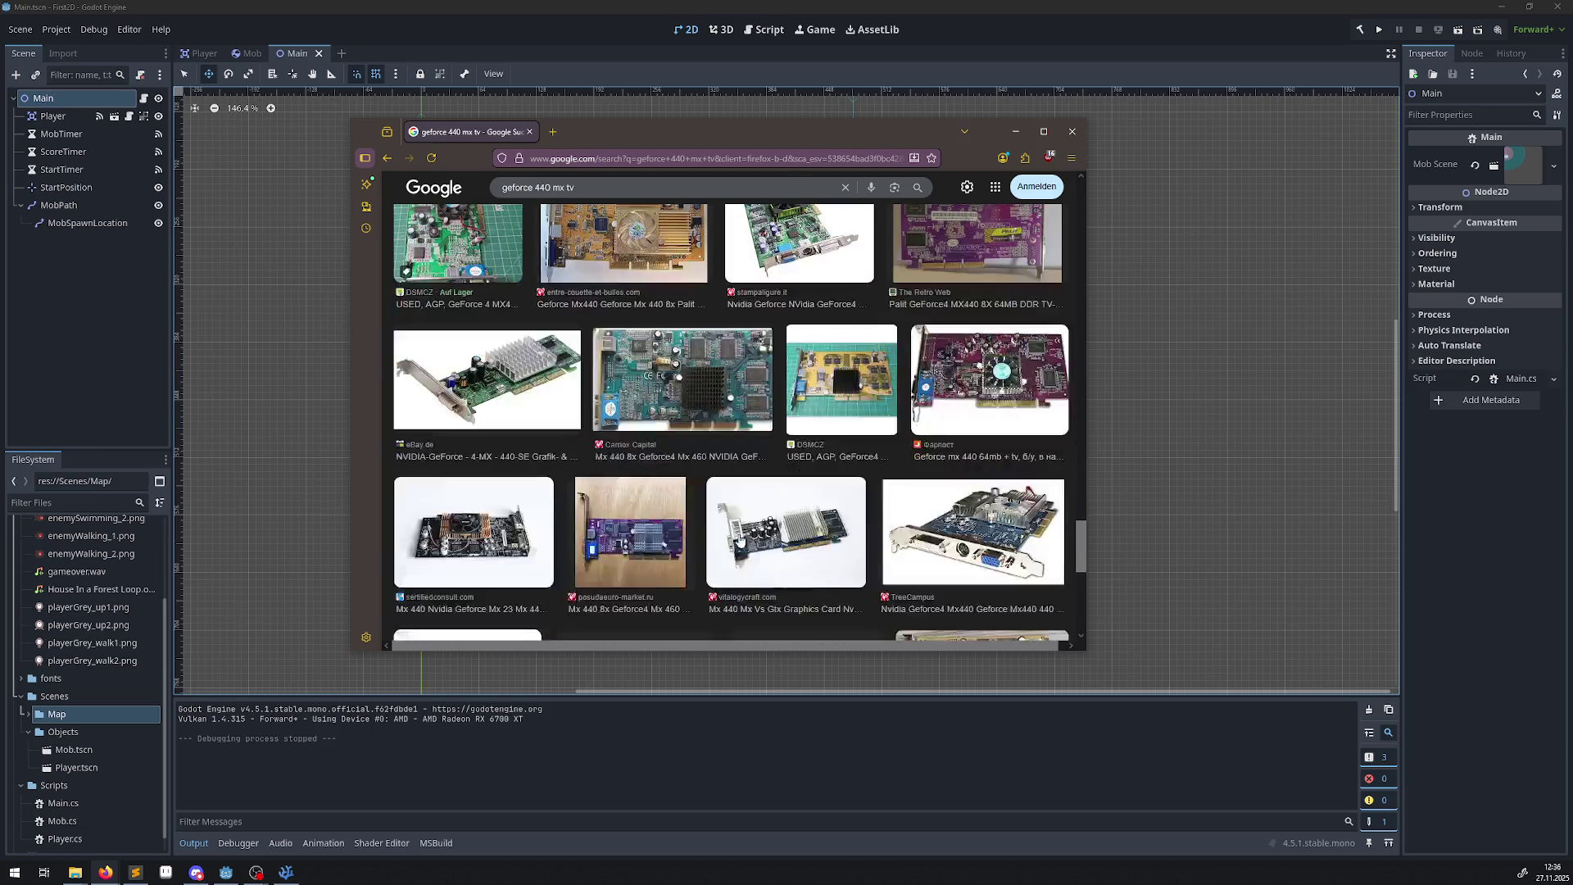
scroll(674, 584, up, 10)
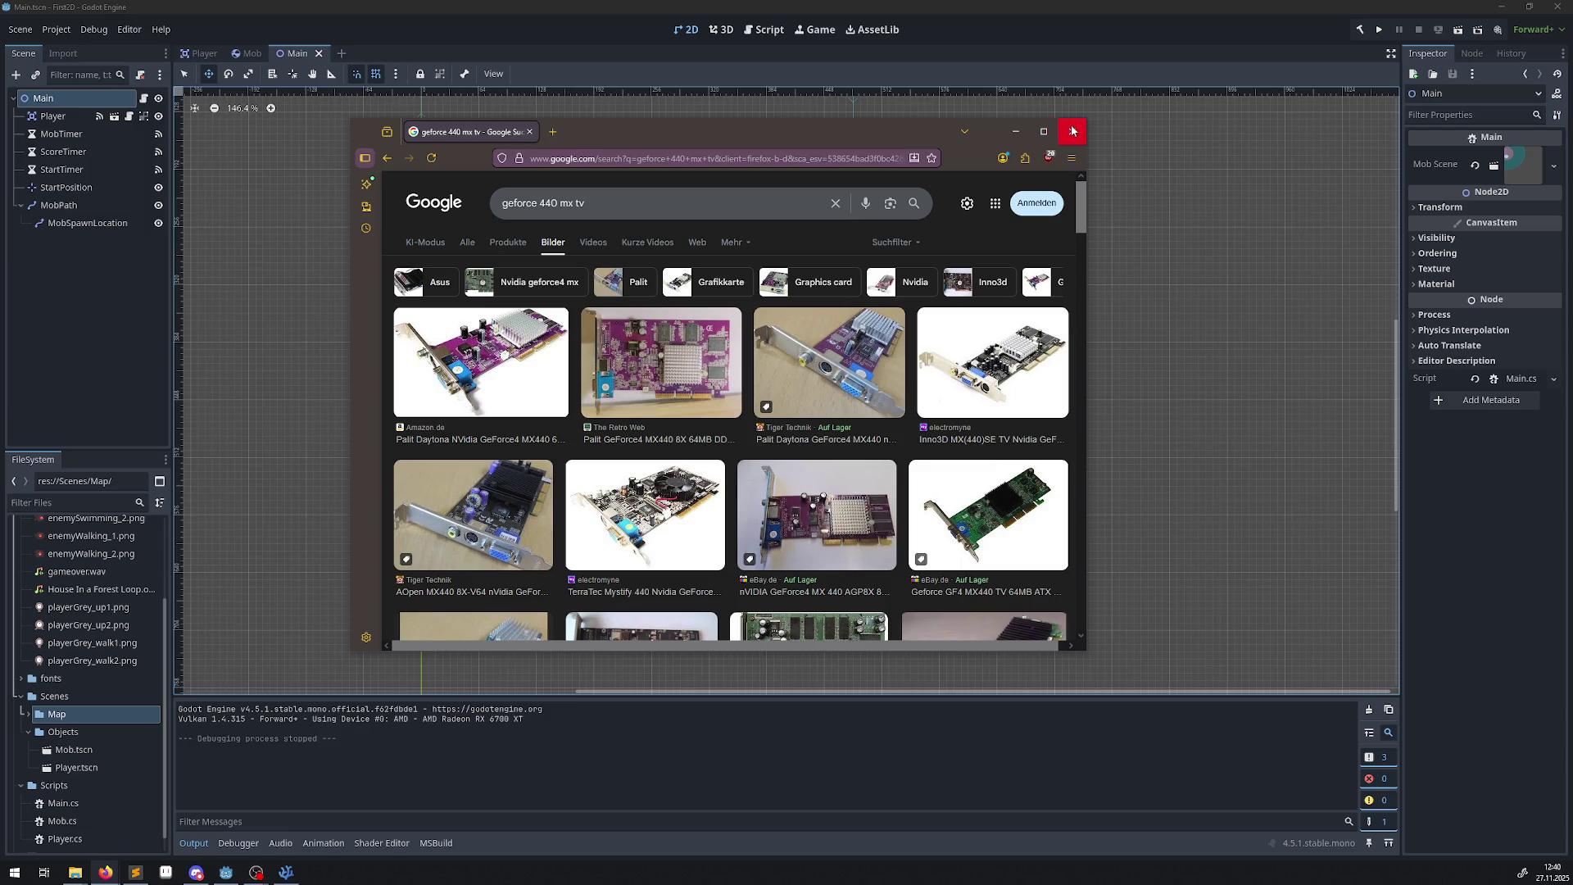
drag(588, 203, 290, 215)
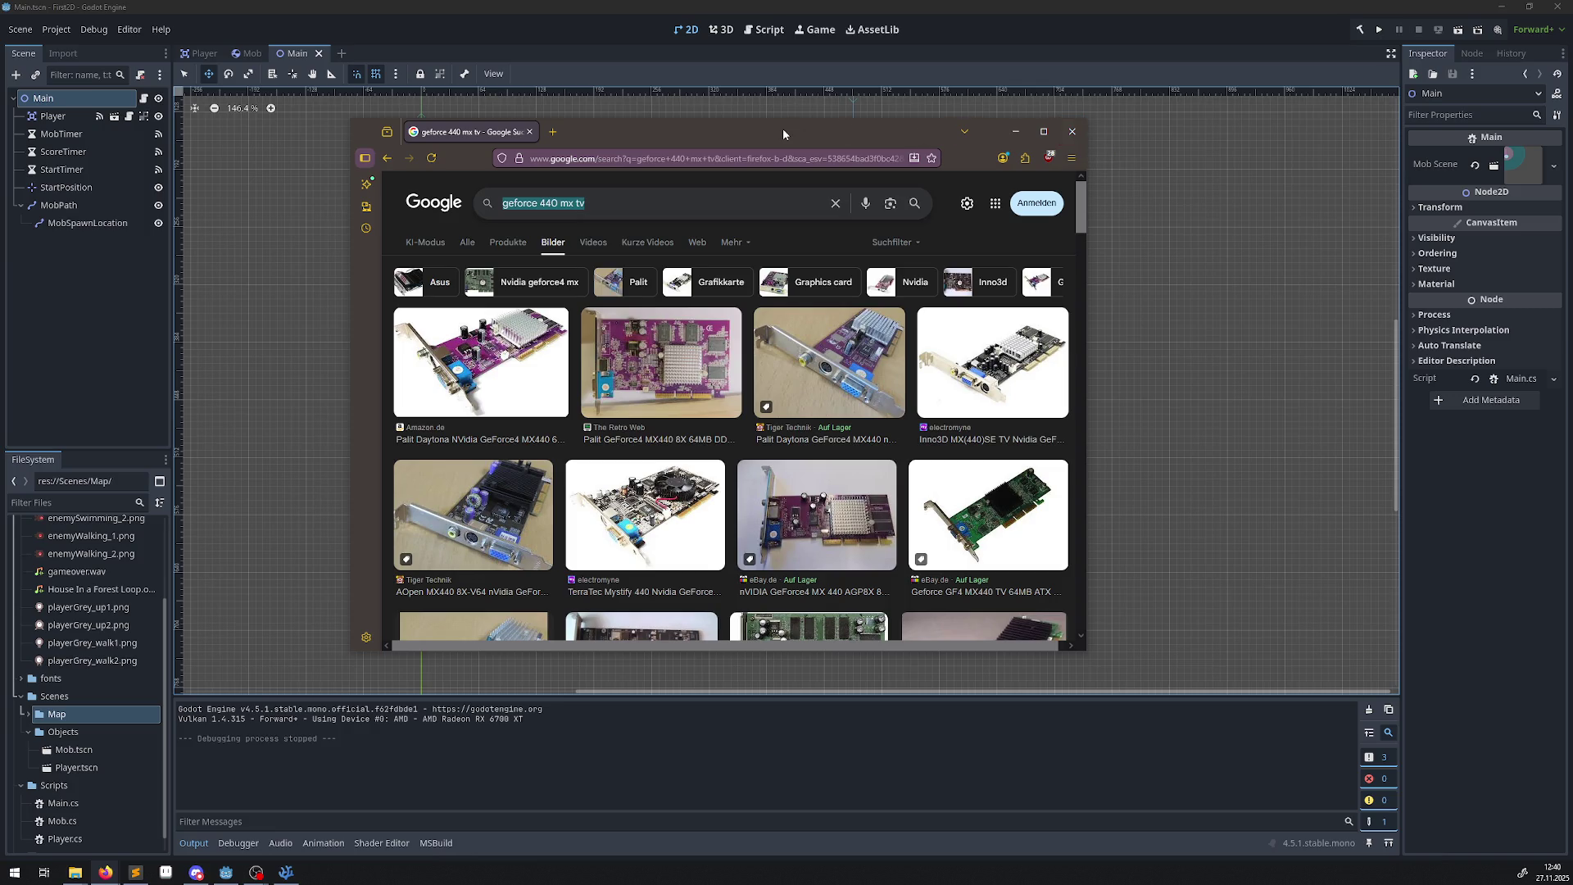
Close the Firefox window with the Google Images results.
click(1073, 132)
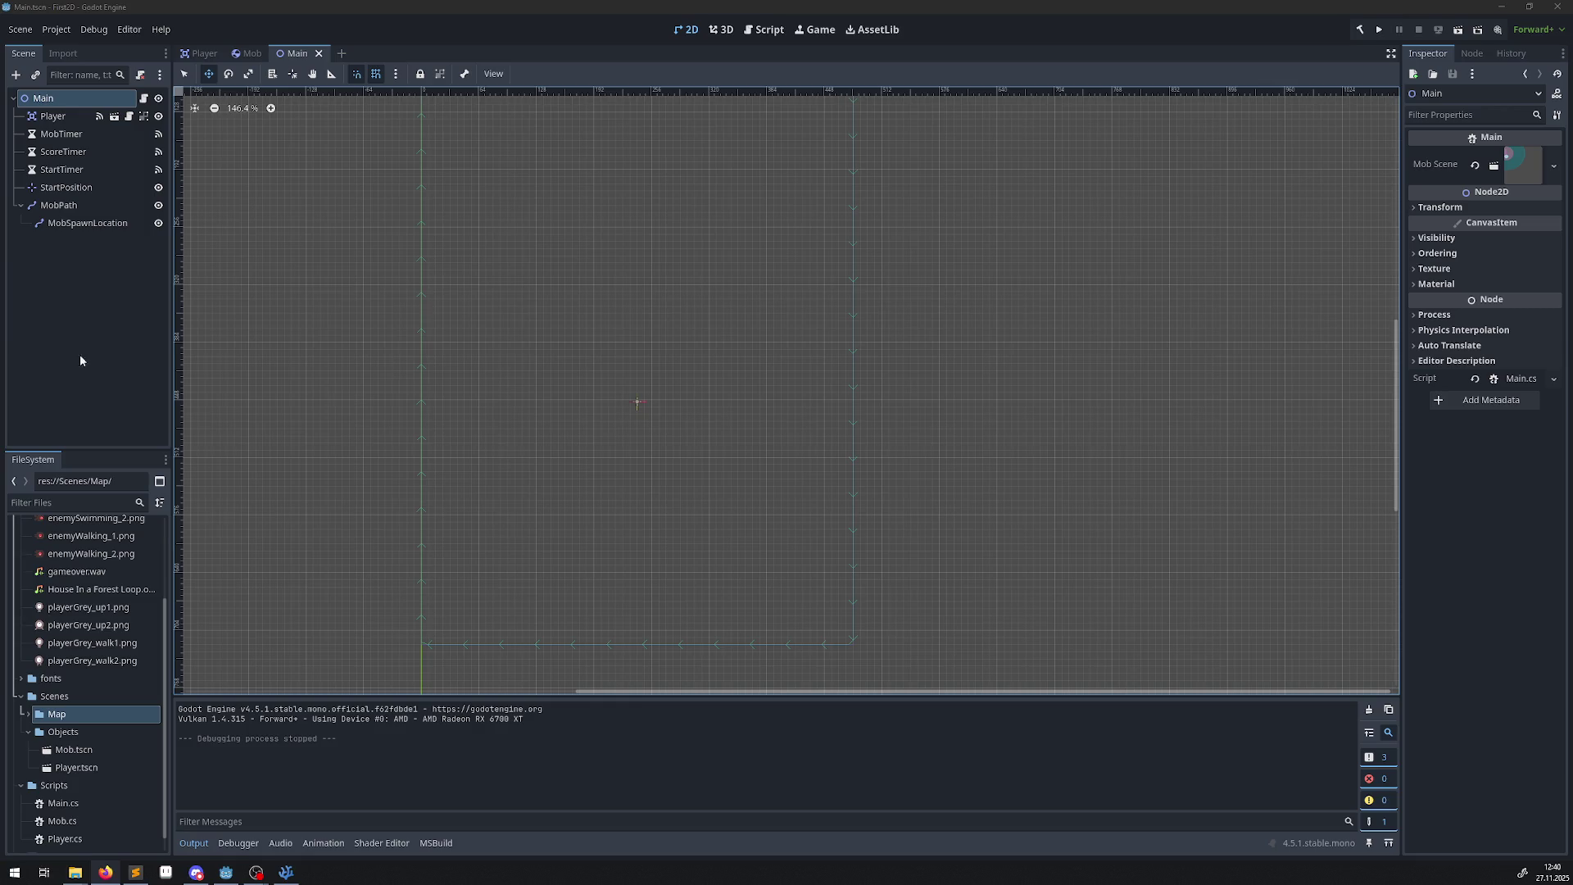
Select MobTimer, toggle Autostart on and back off, then bring Main.cs forward in the code editor.
click(71, 139)
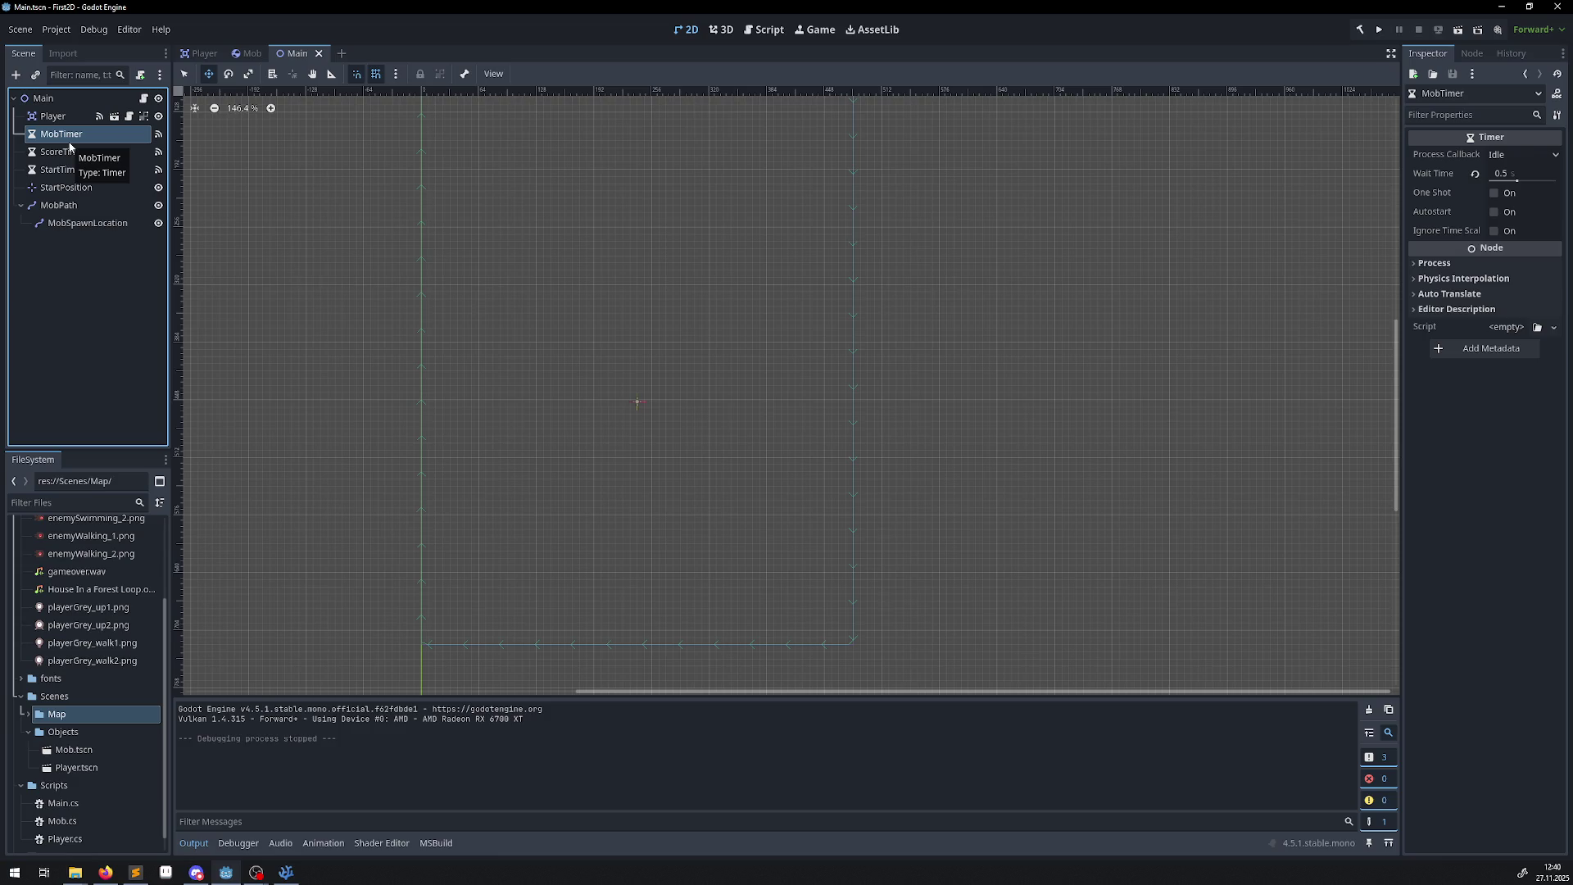
click(1495, 213)
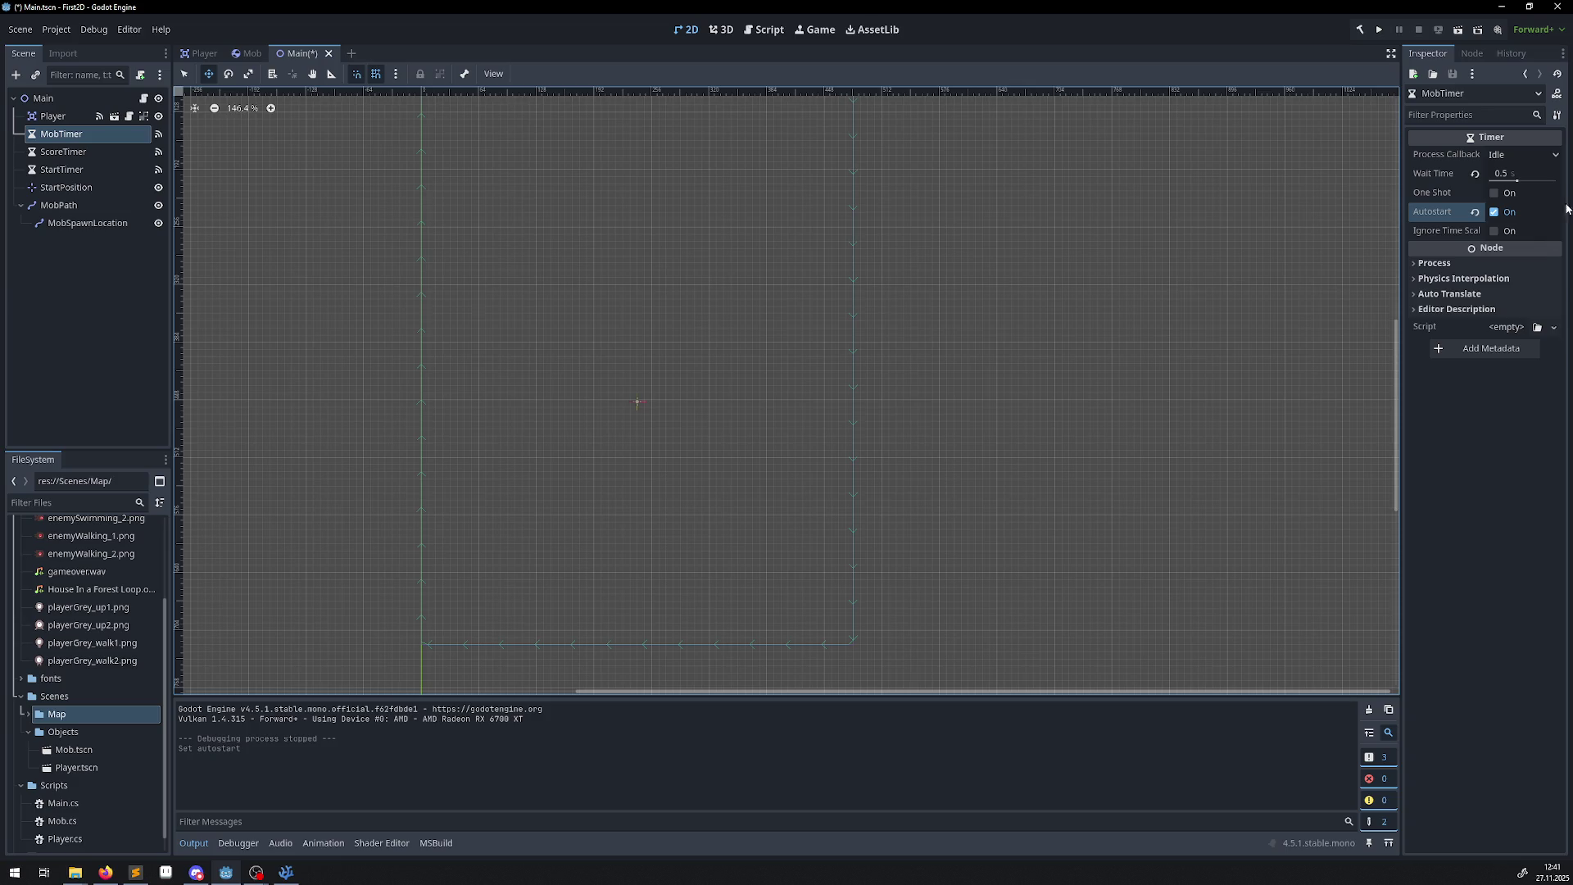
click(1494, 215)
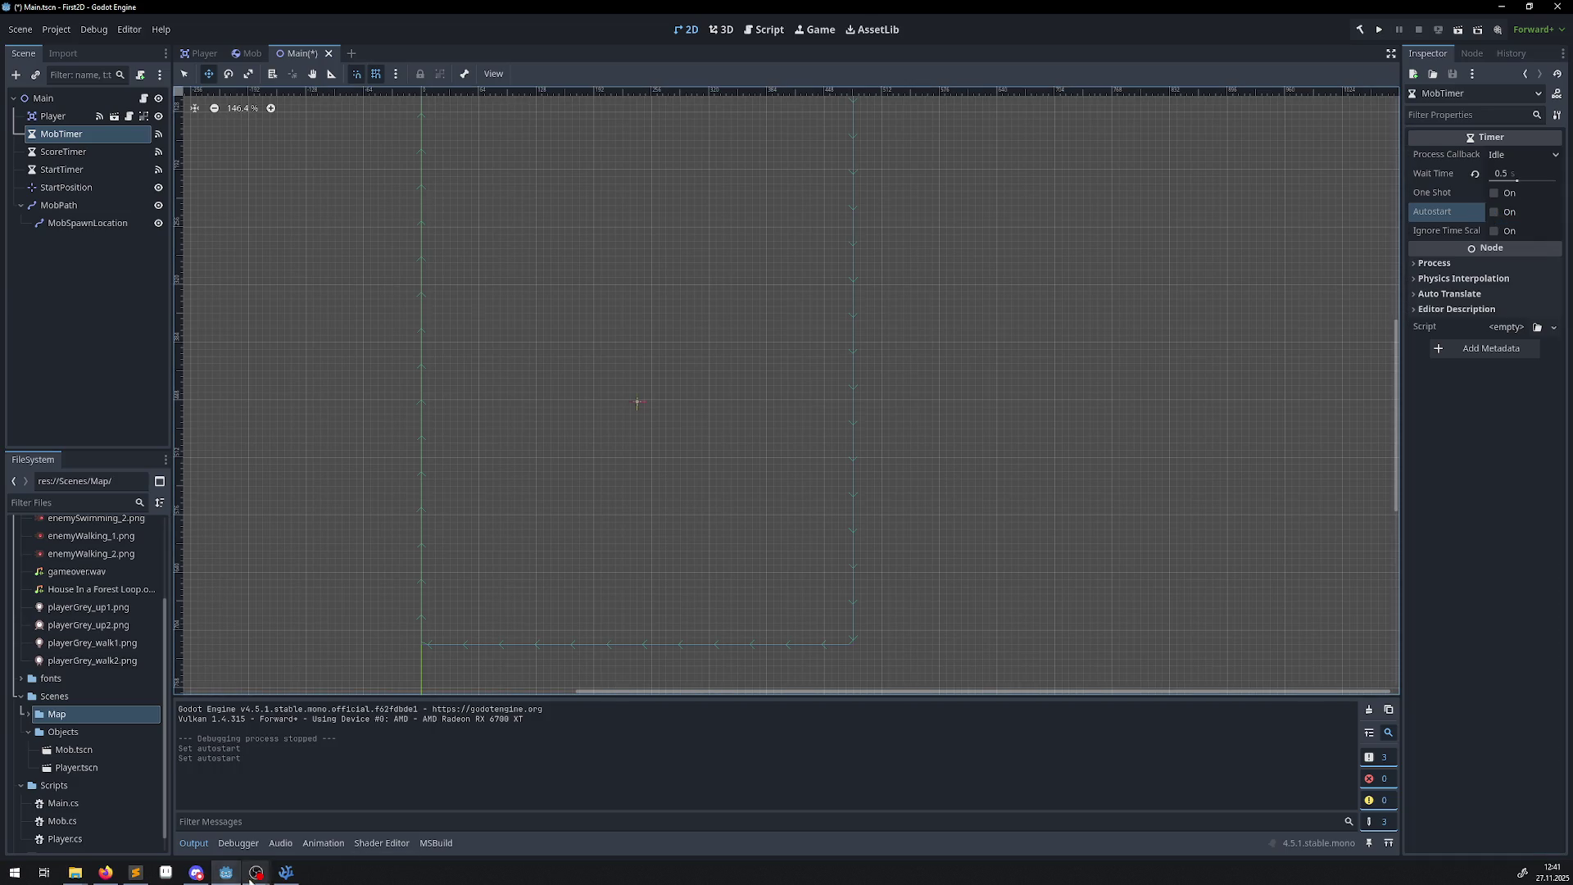
click(300, 875)
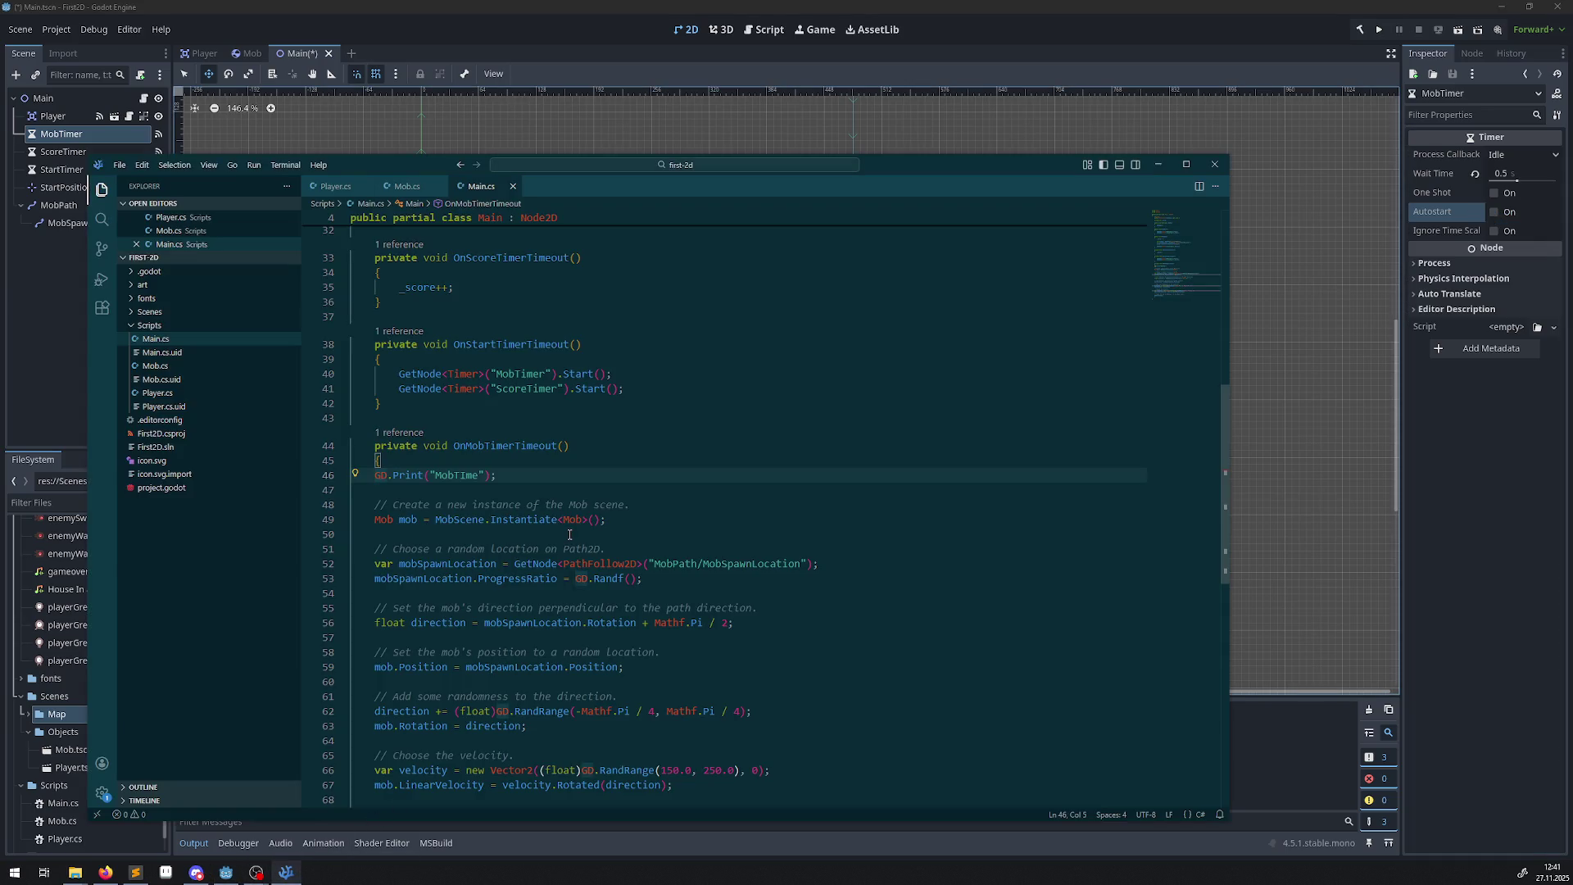
Copy the GD.Print("MobTime") line into a new line at the top of OnStartTimerTimeout.
click(524, 373)
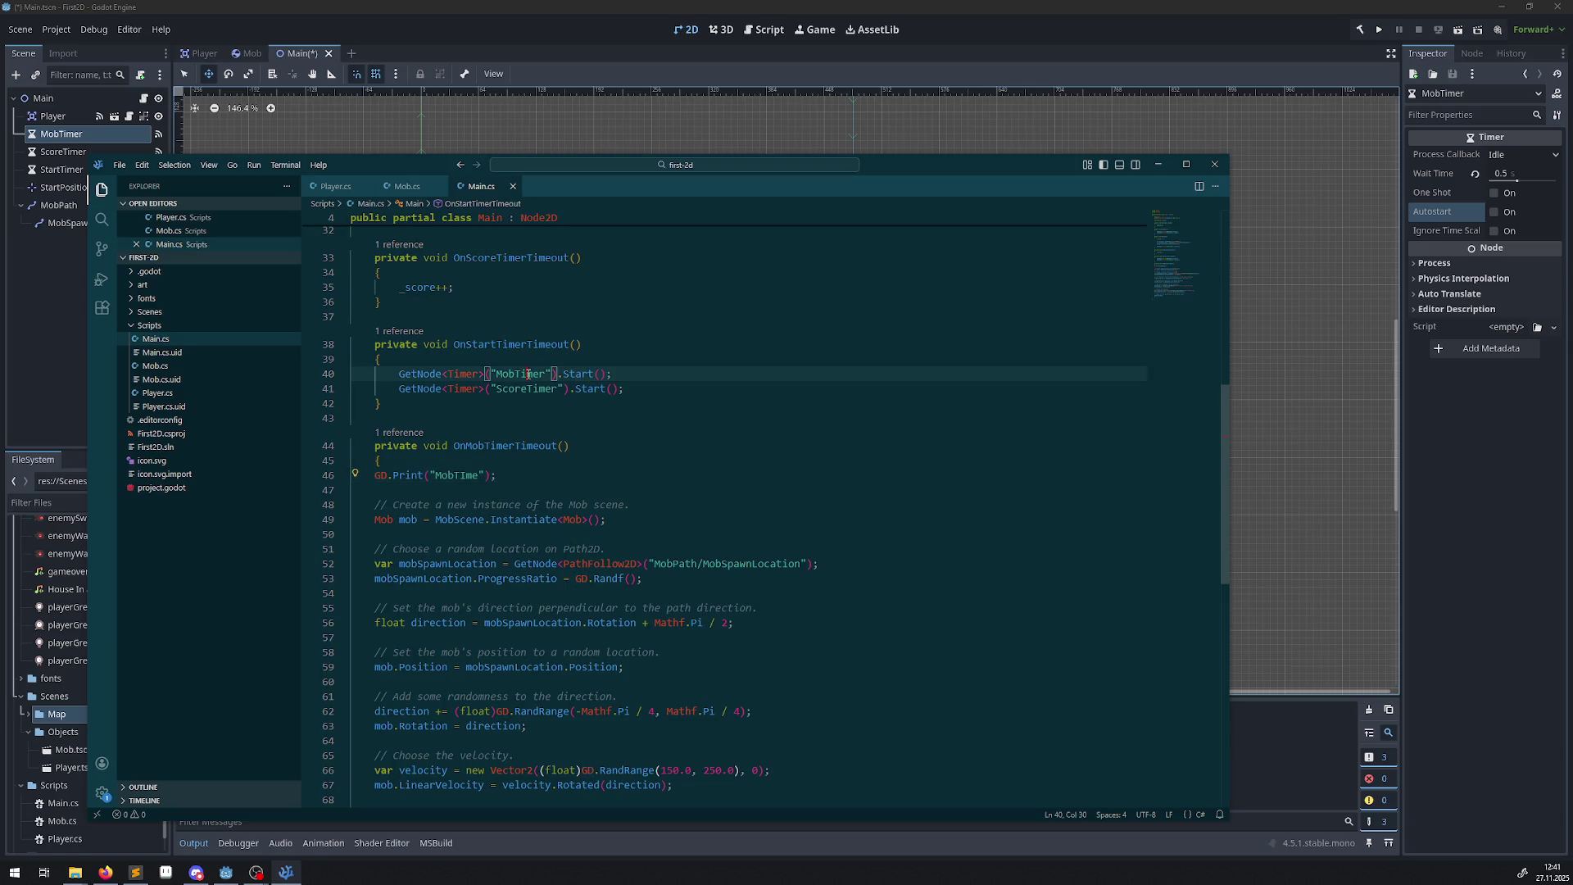
click(532, 347)
double_click(532, 347)
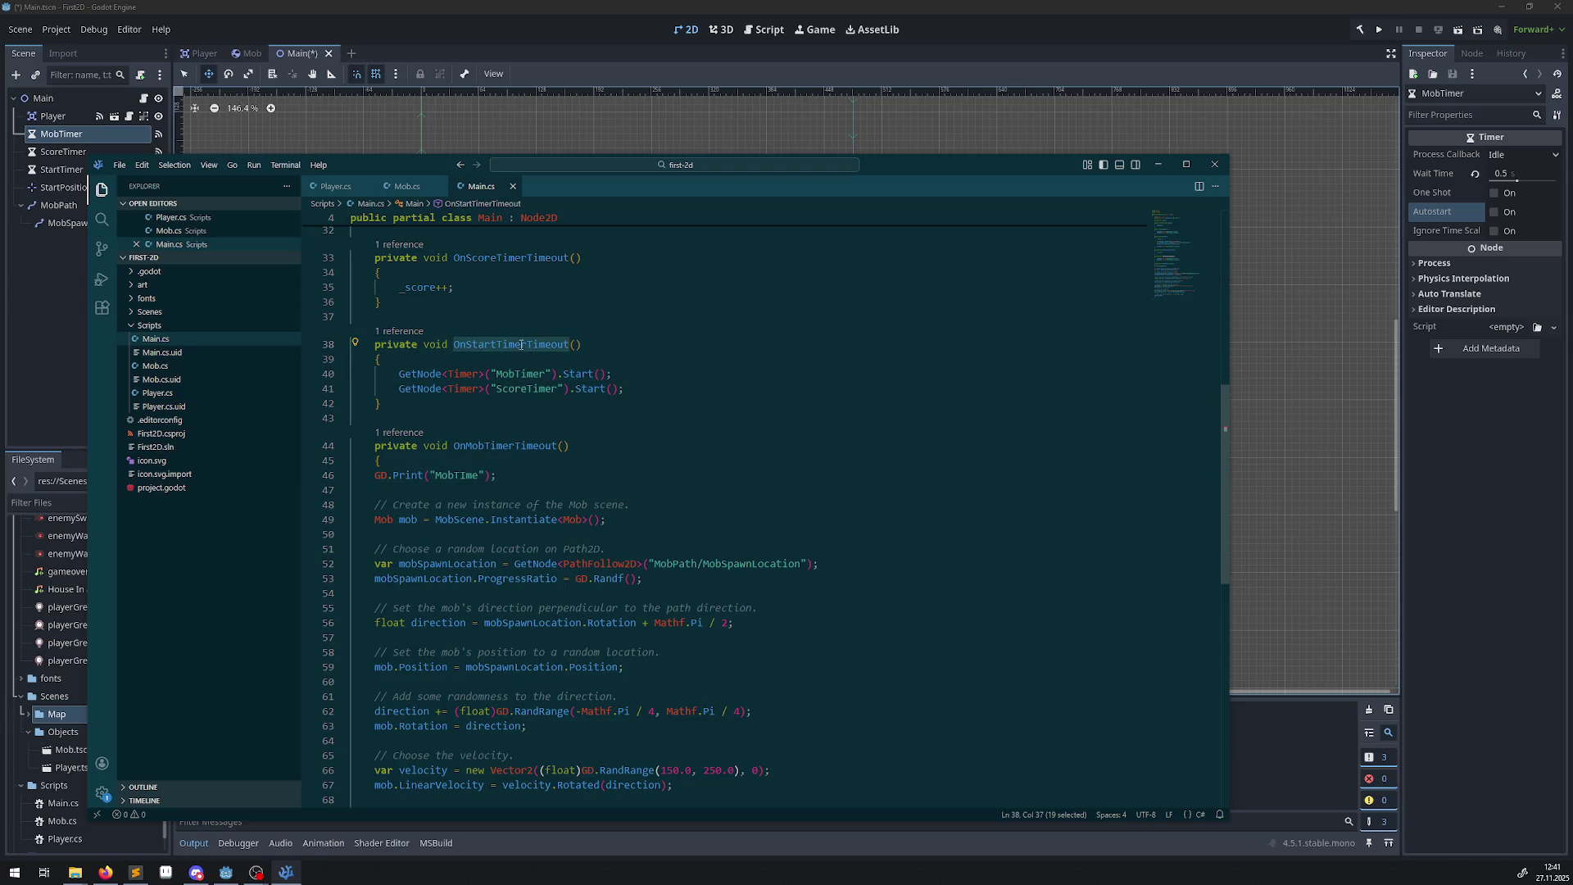
drag(492, 476, 350, 476)
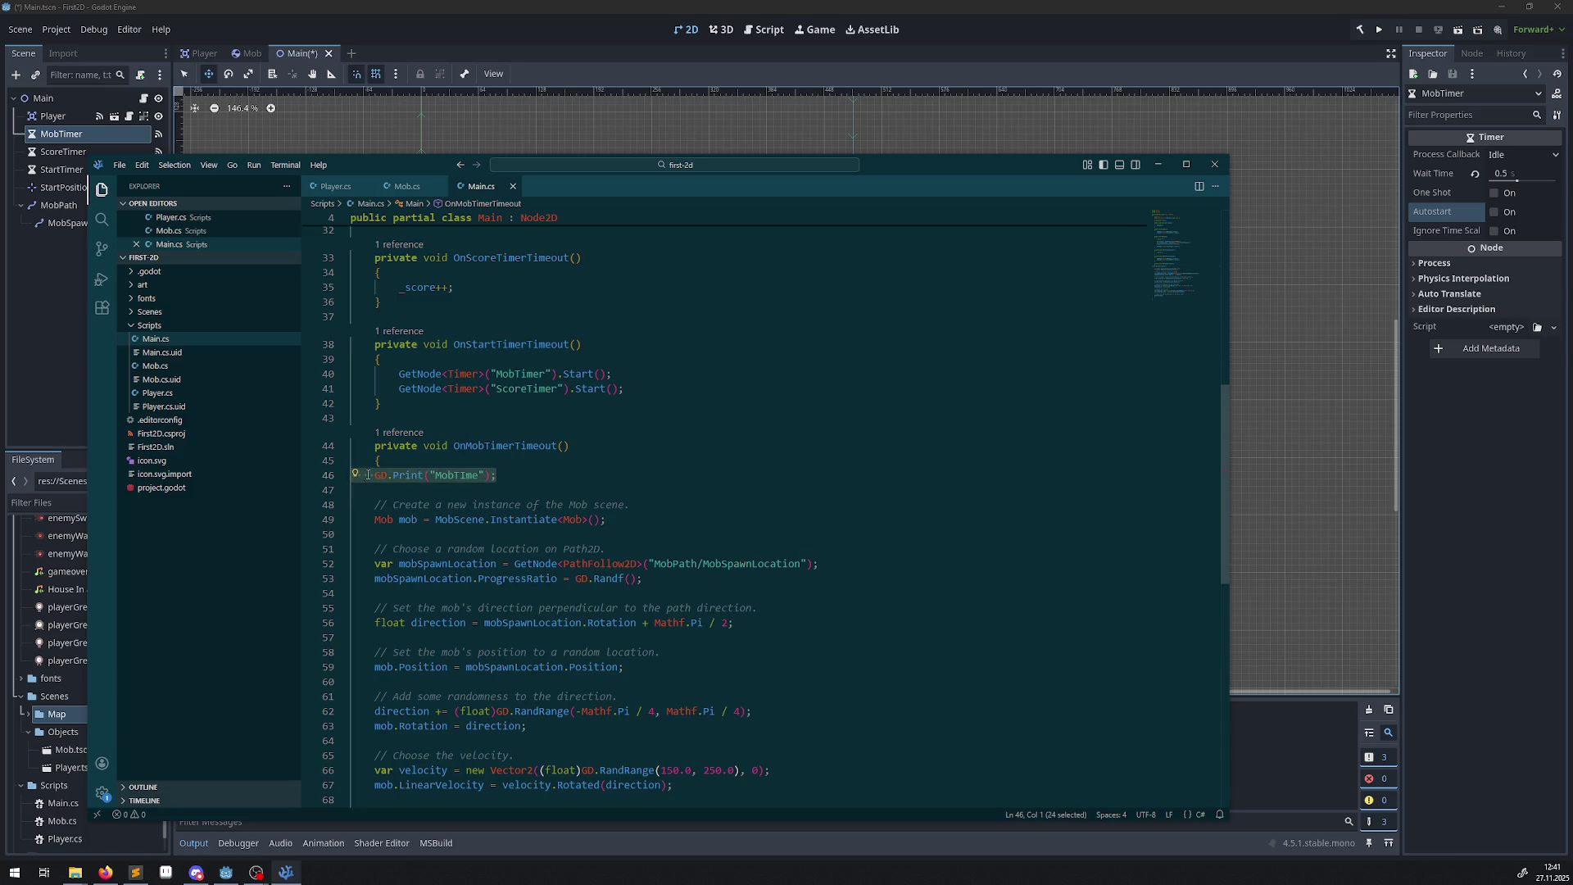
key(ctrl+c)
click(452, 361)
key(Return)
key(ctrl+v)
Change the pasted message to "Start", save Main.cs, and build the project in Godot.
double_click(499, 376)
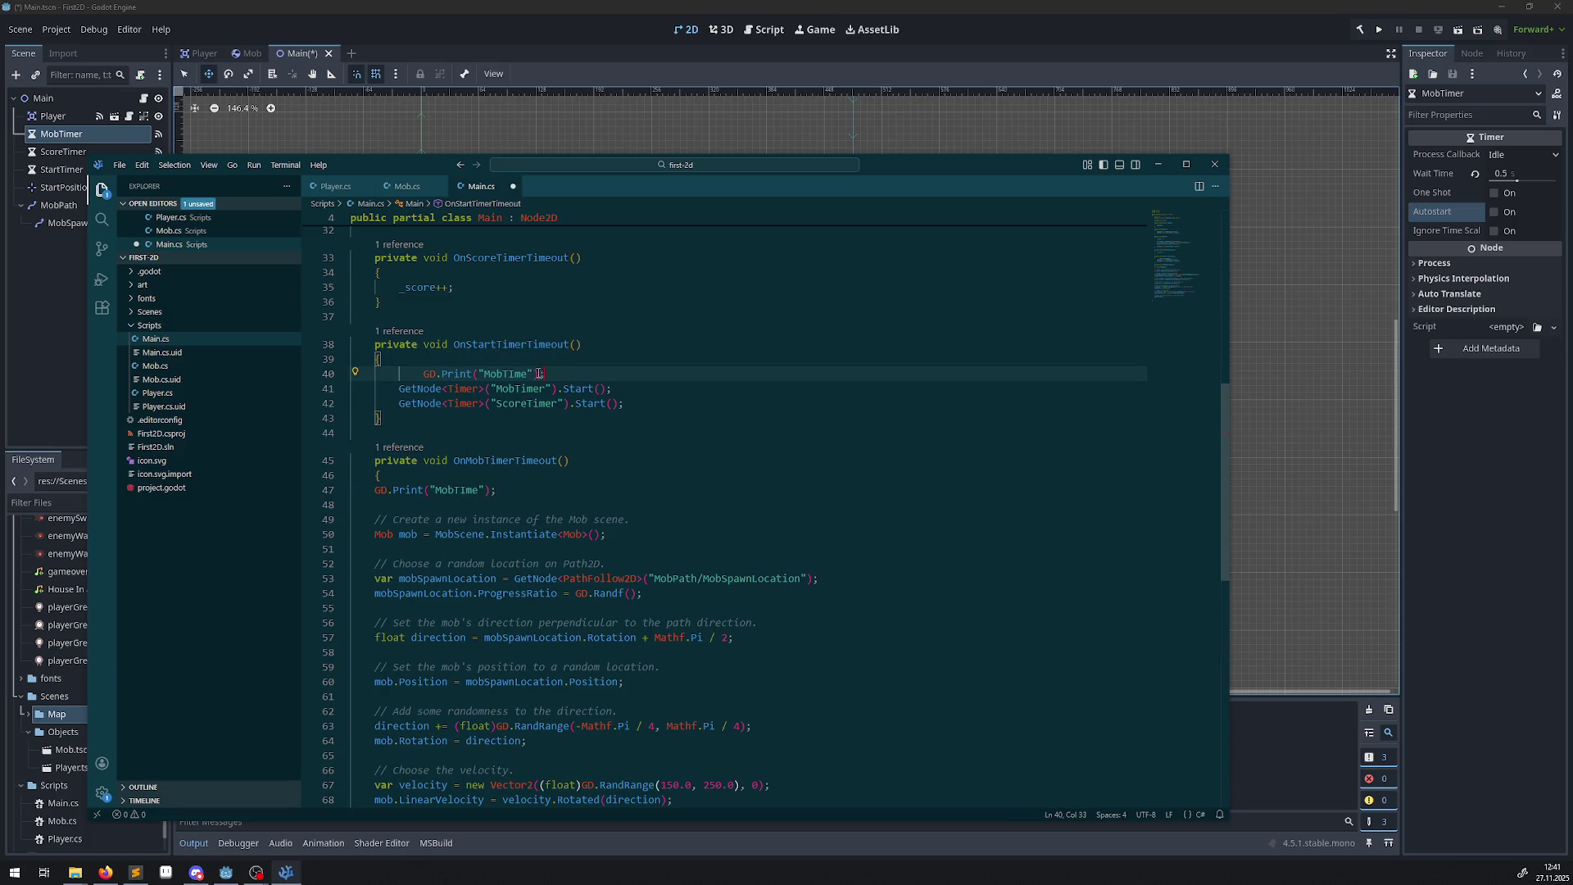
text(Start)
key(ctrl+s)
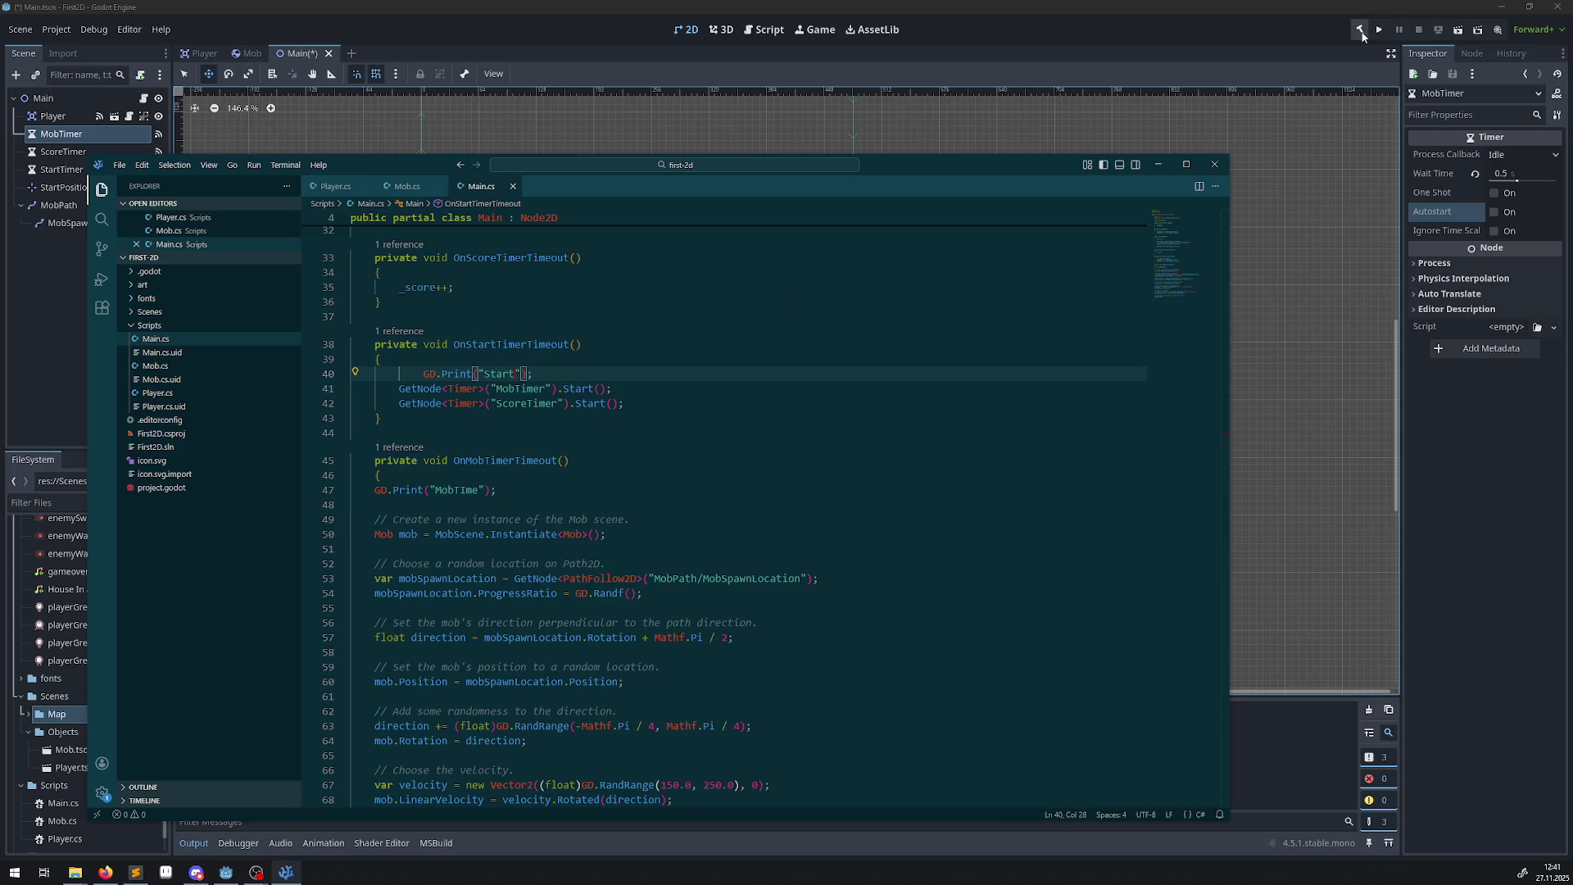
click(1360, 33)
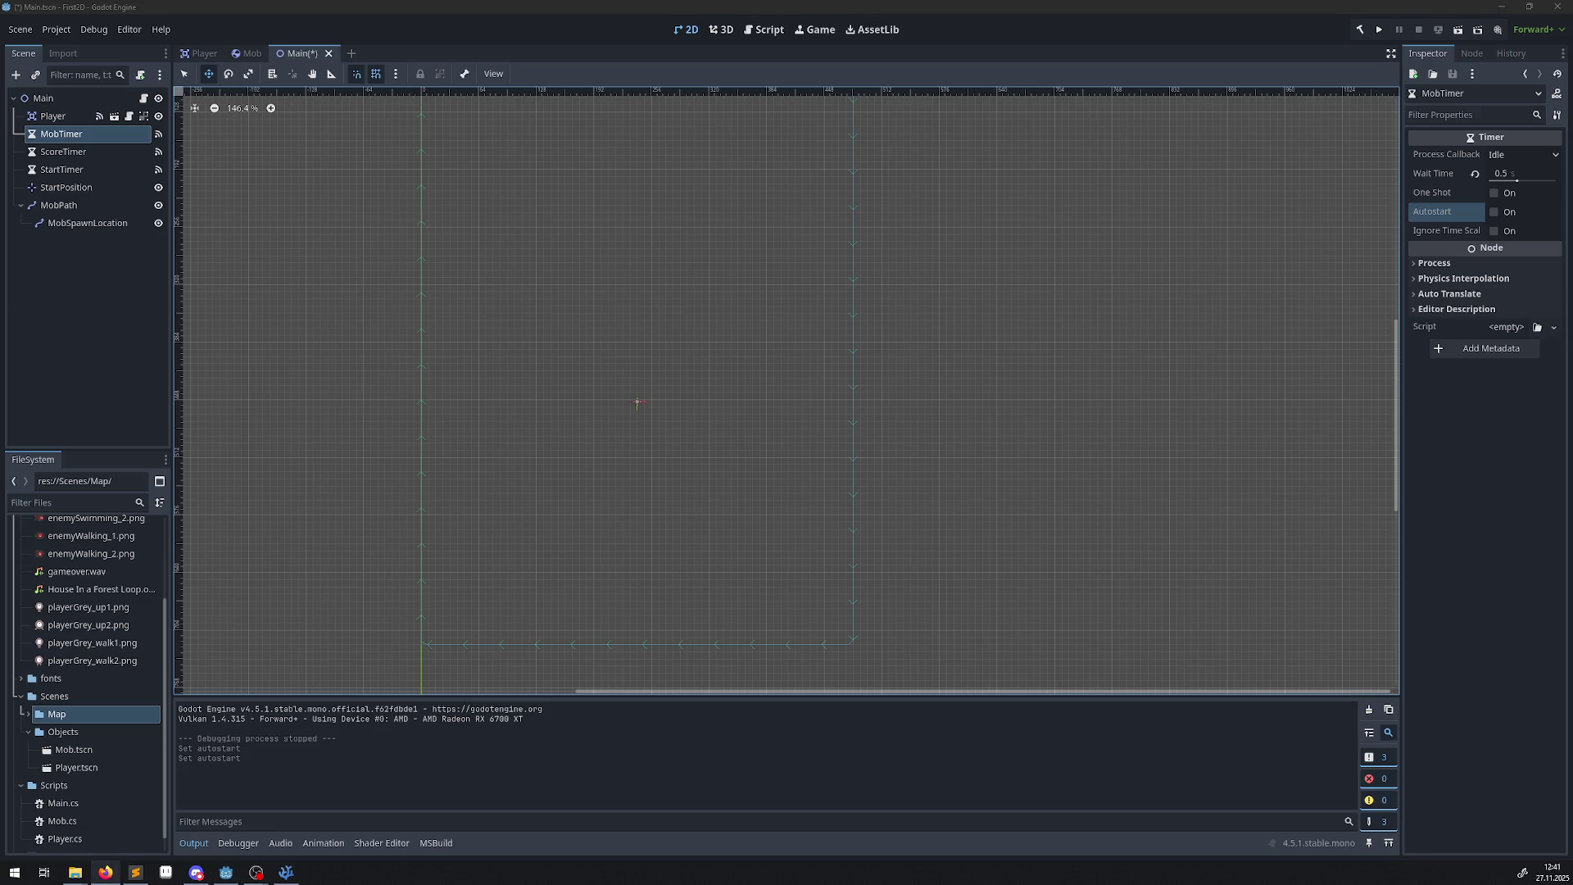
Maximize the SmartDrive Wikipedia article, scroll back to its top, and close Firefox.
mouse_move(0, 135)
mouse_down()
mouse_move(403, 133)
mouse_move(616, 5)
mouse_up()
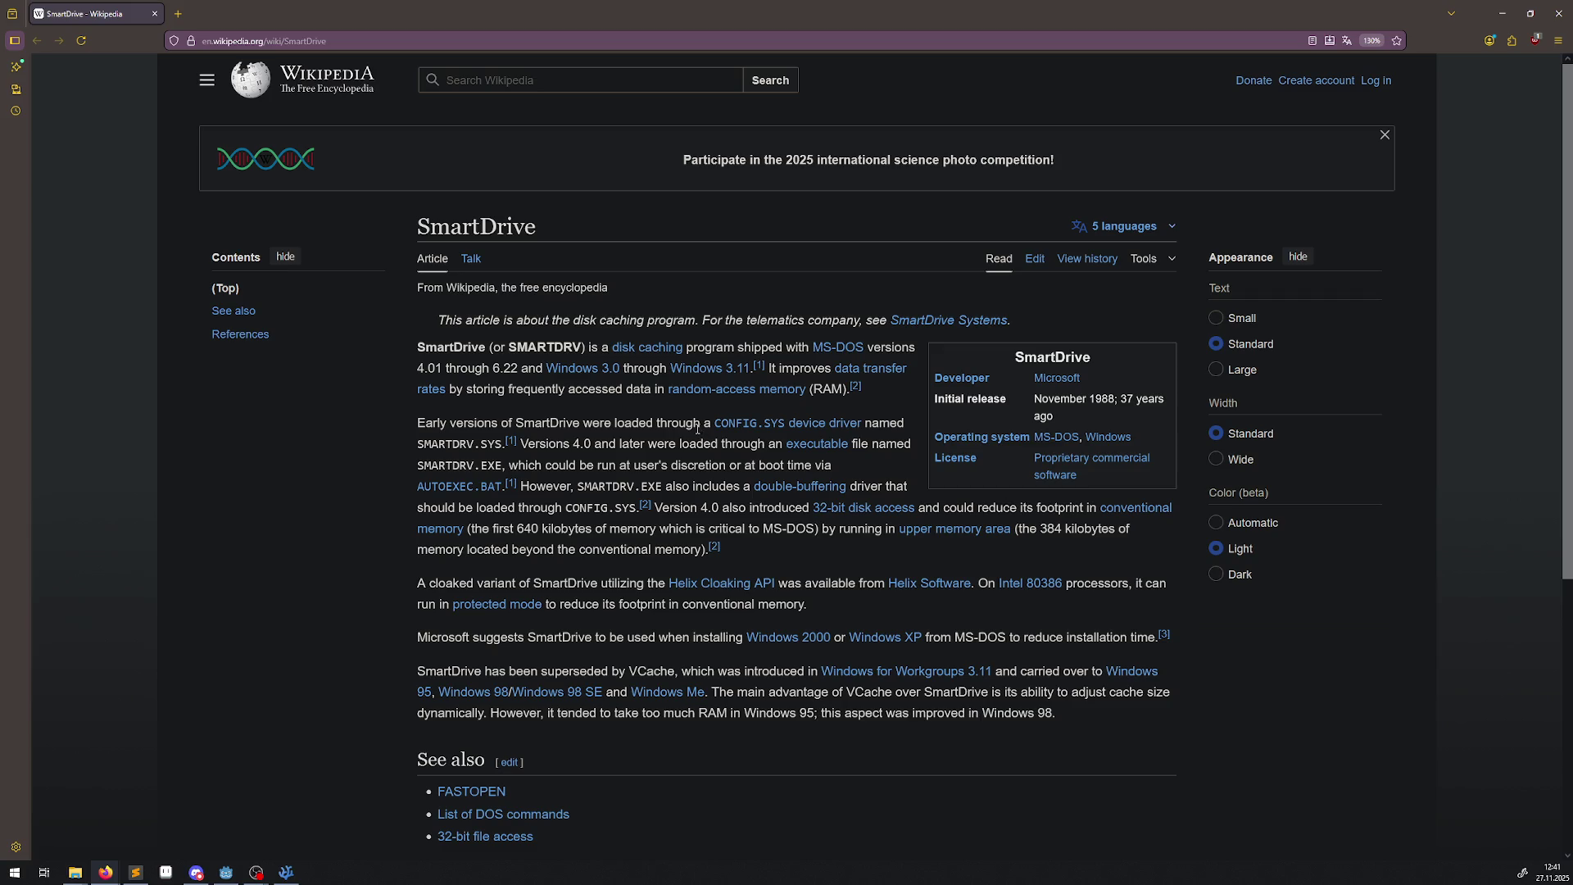
mouse_move(709, 374)
scroll(871, 610, down, 3)
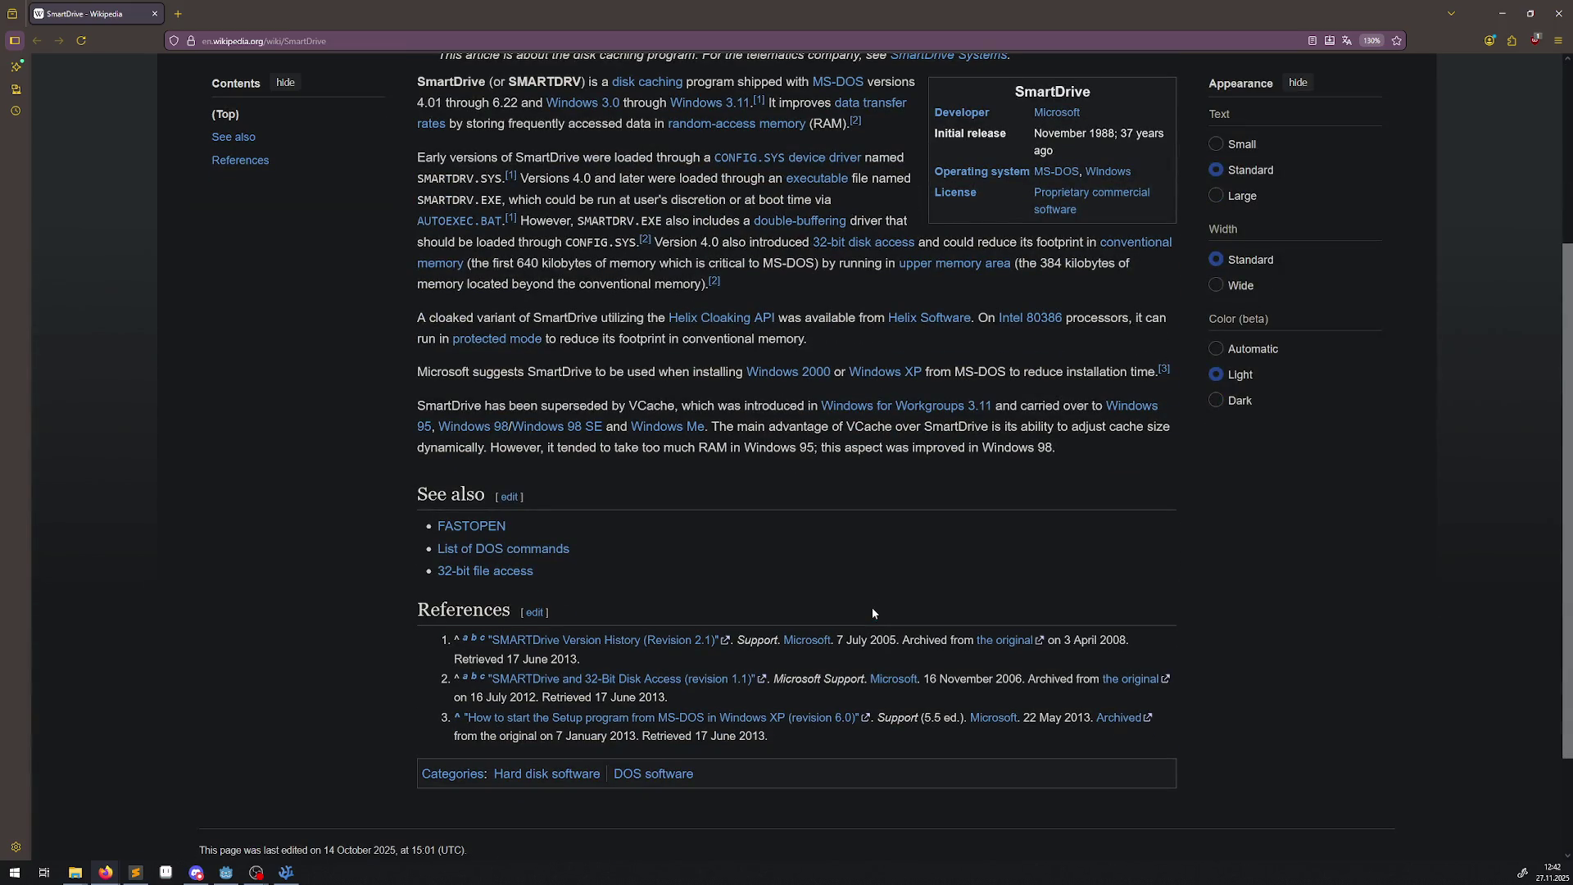
scroll(872, 610, up, 2)
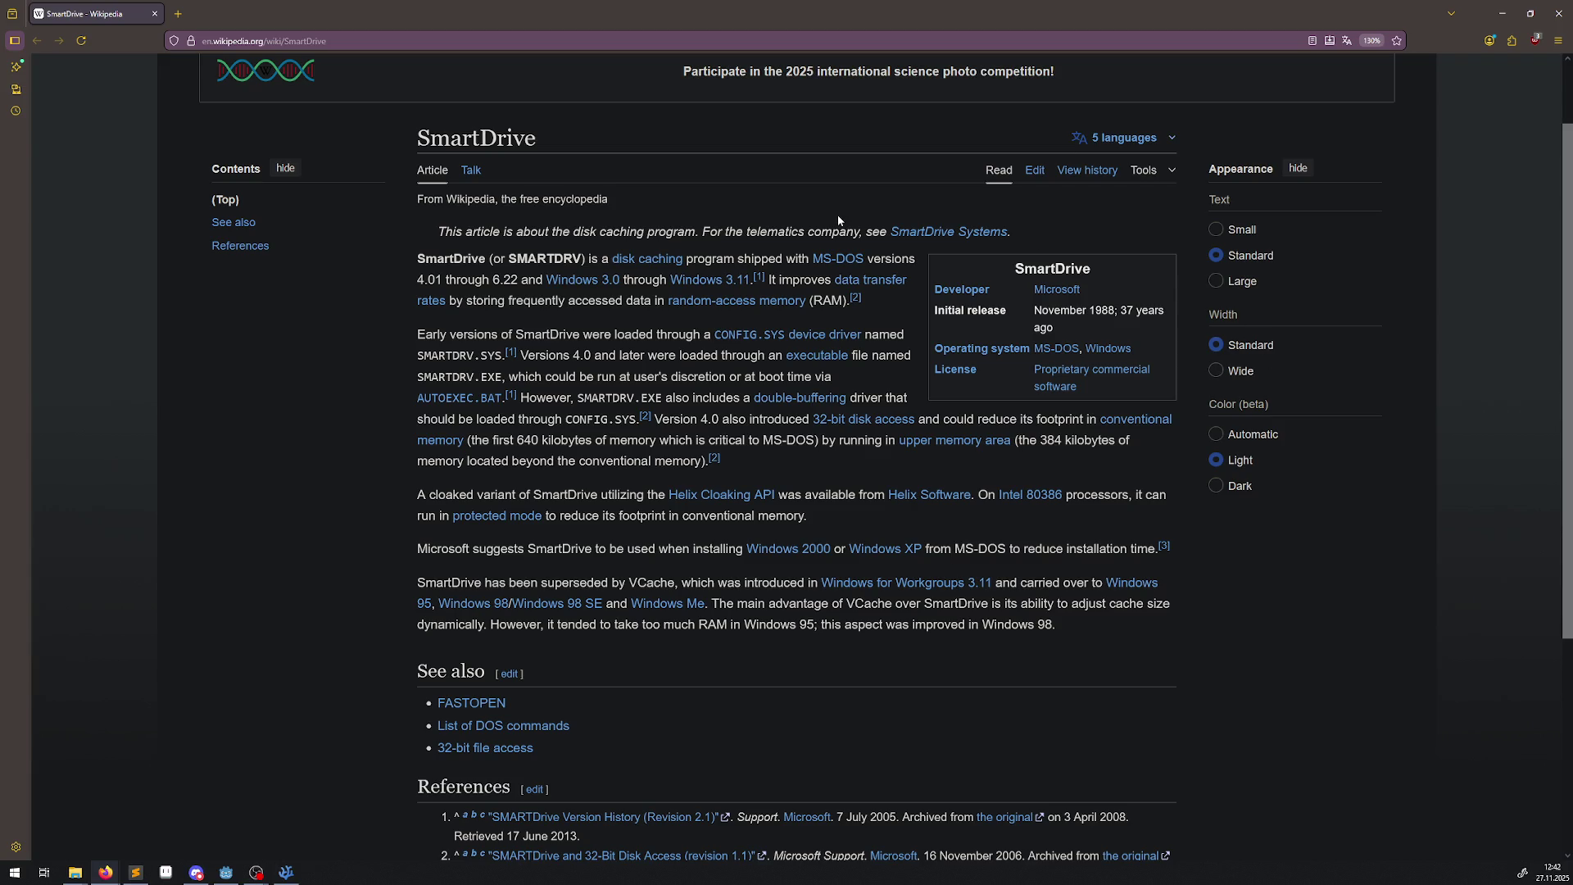
click(1561, 13)
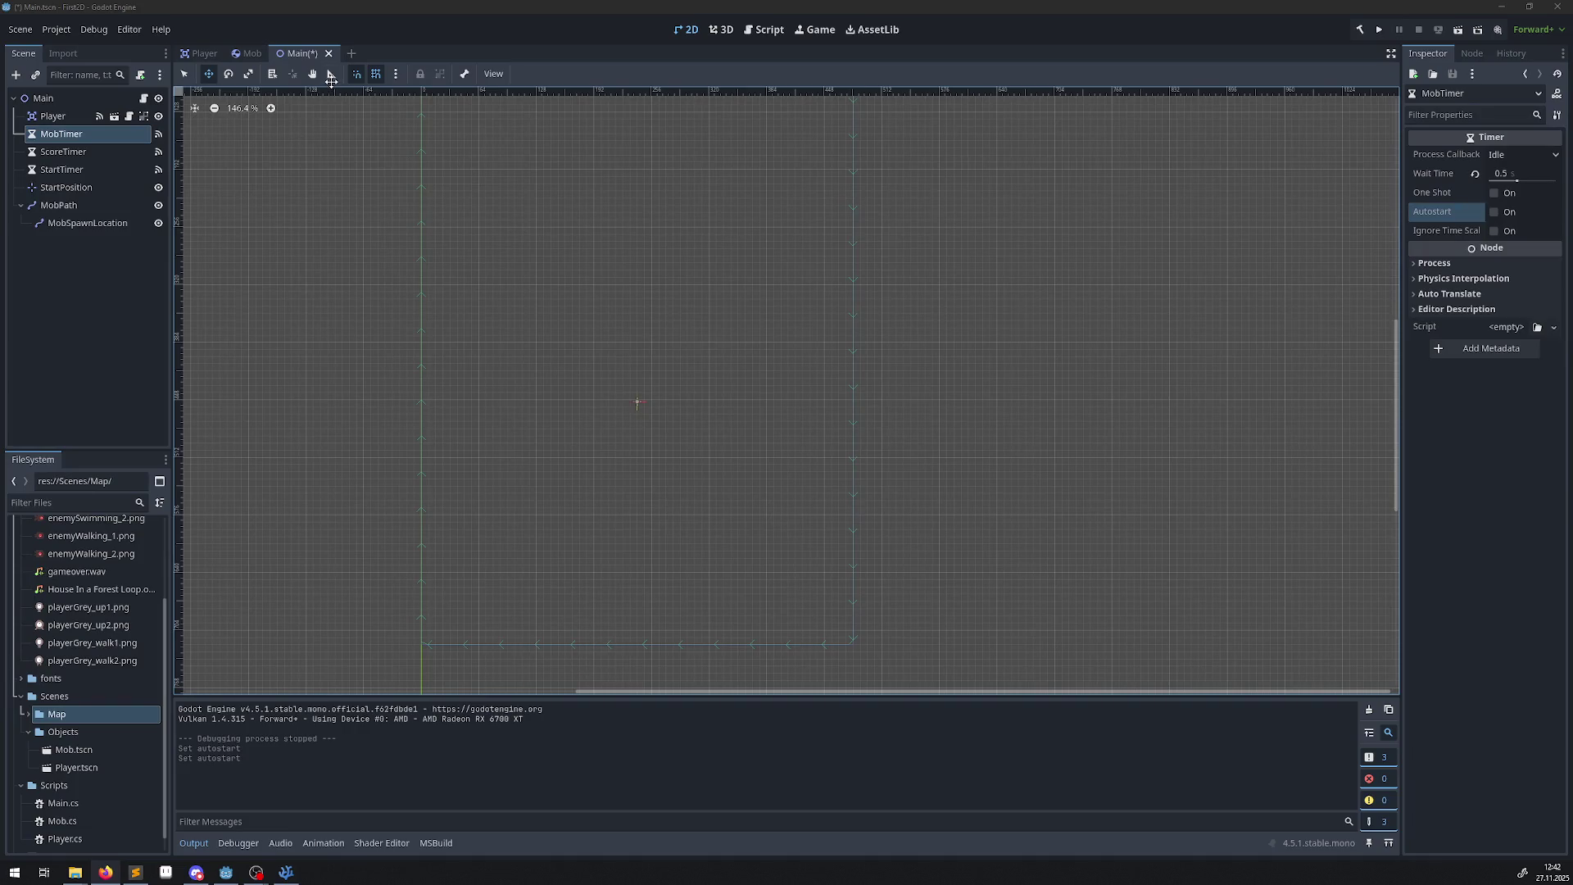
Run the game, move the player up once, then stop the test run.
click(1457, 30)
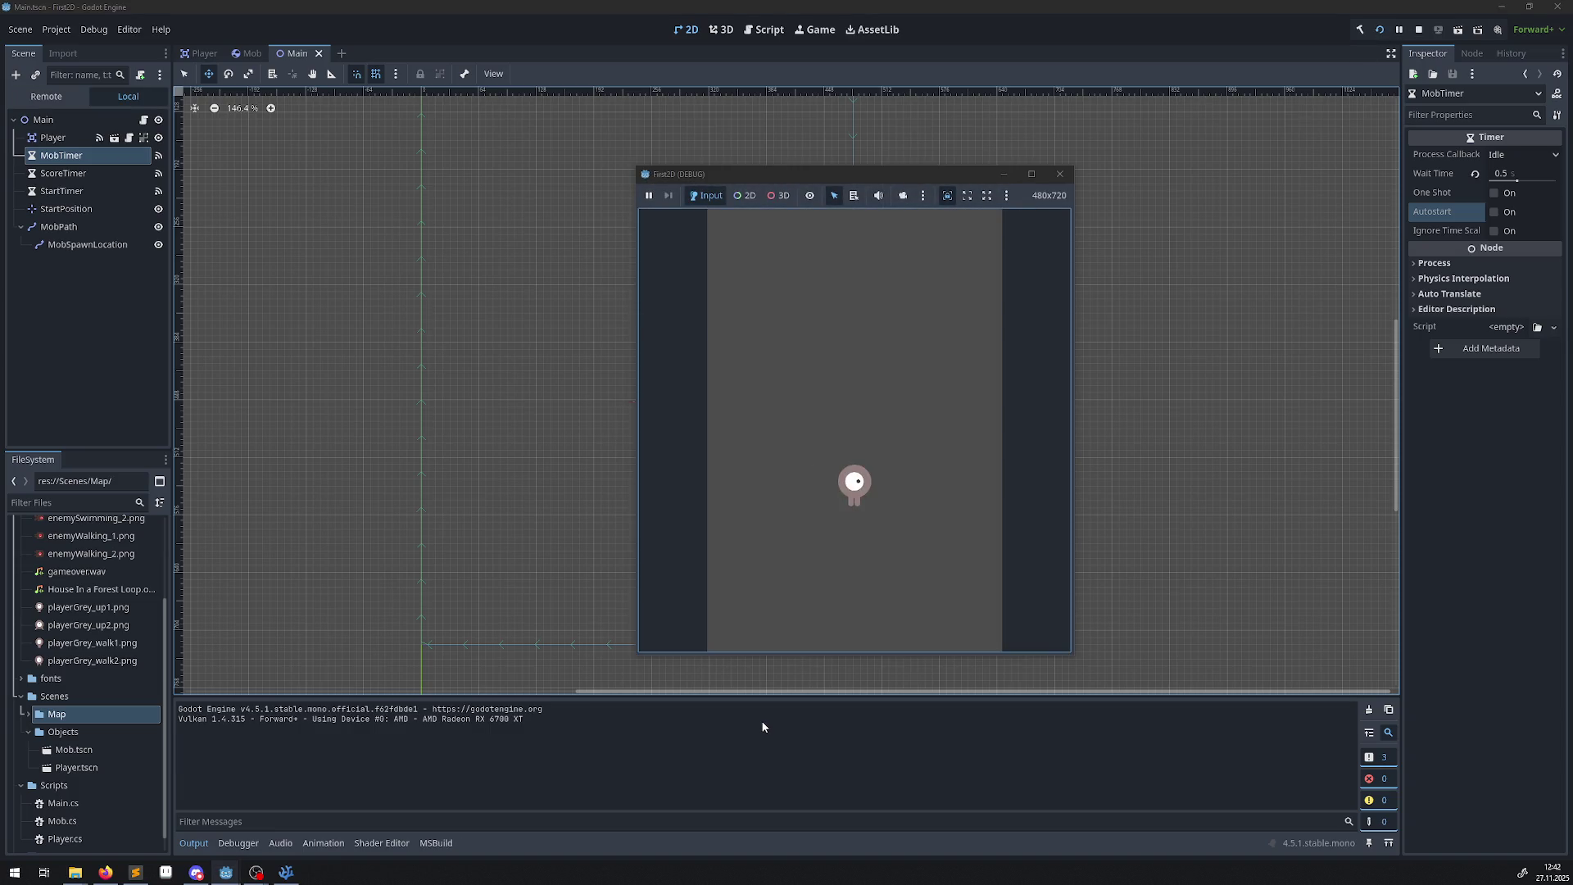
key(Up)
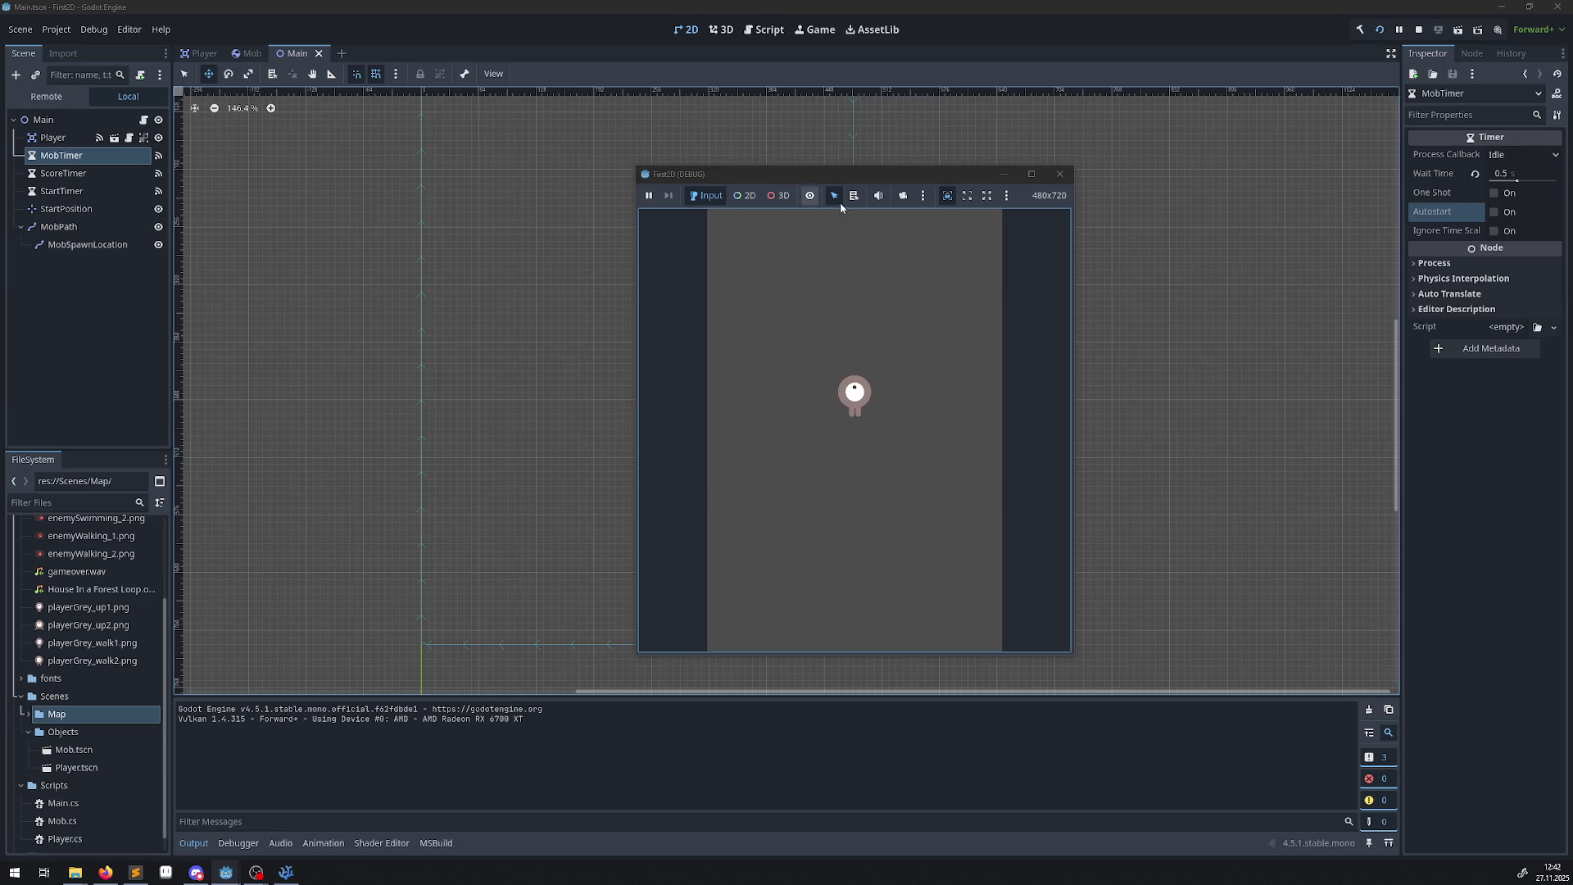
click(1059, 174)
Turn on Autostart for StartTimer and minimize the Main.cs editor.
double_click(100, 172)
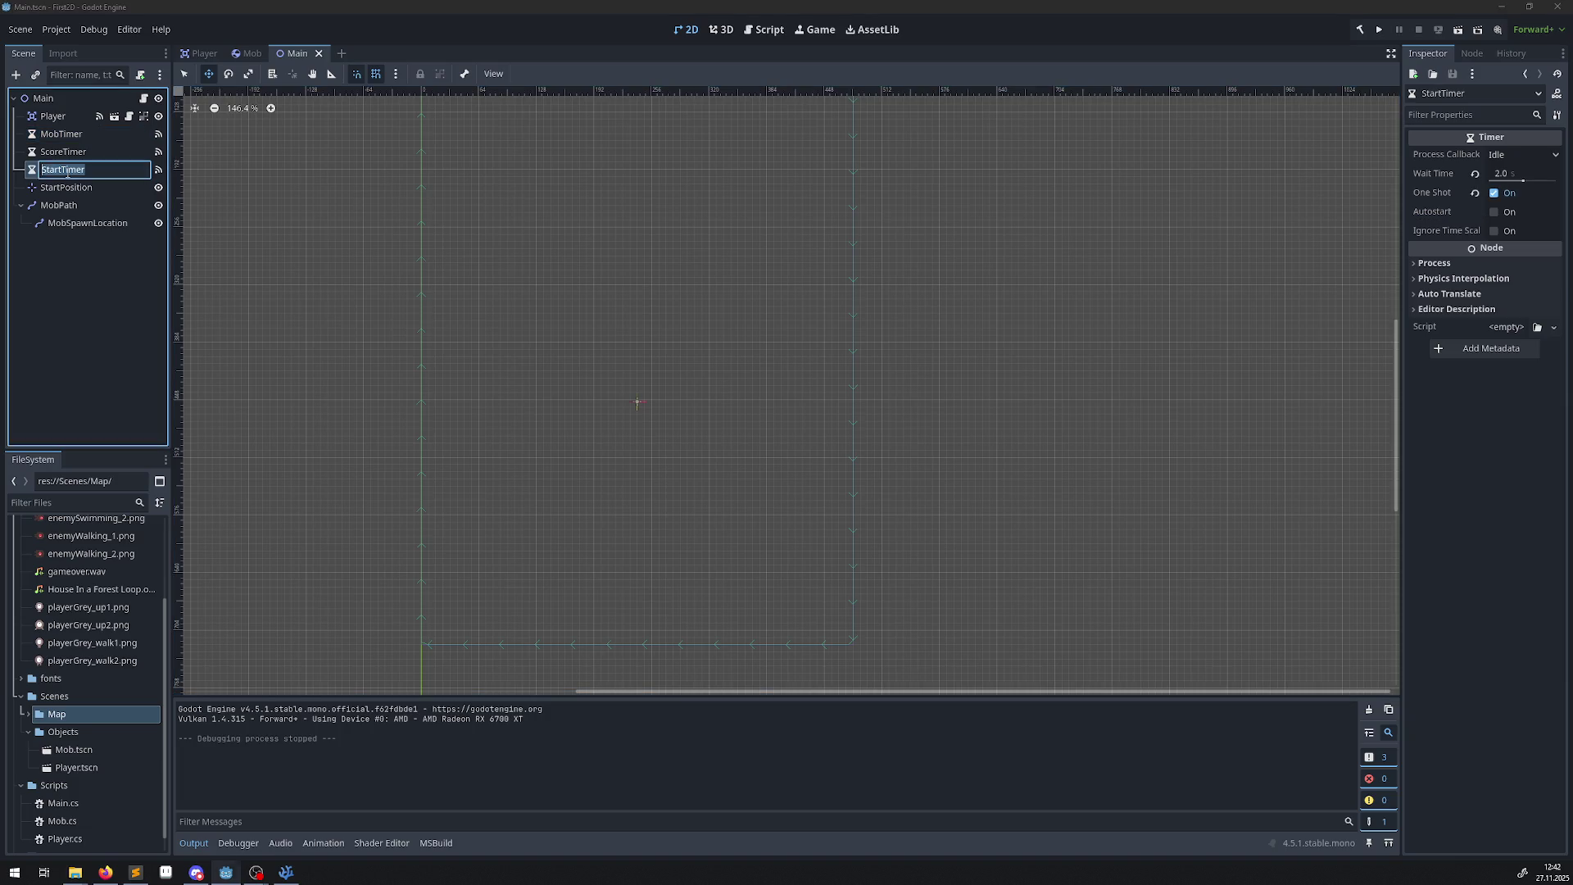
click(1493, 211)
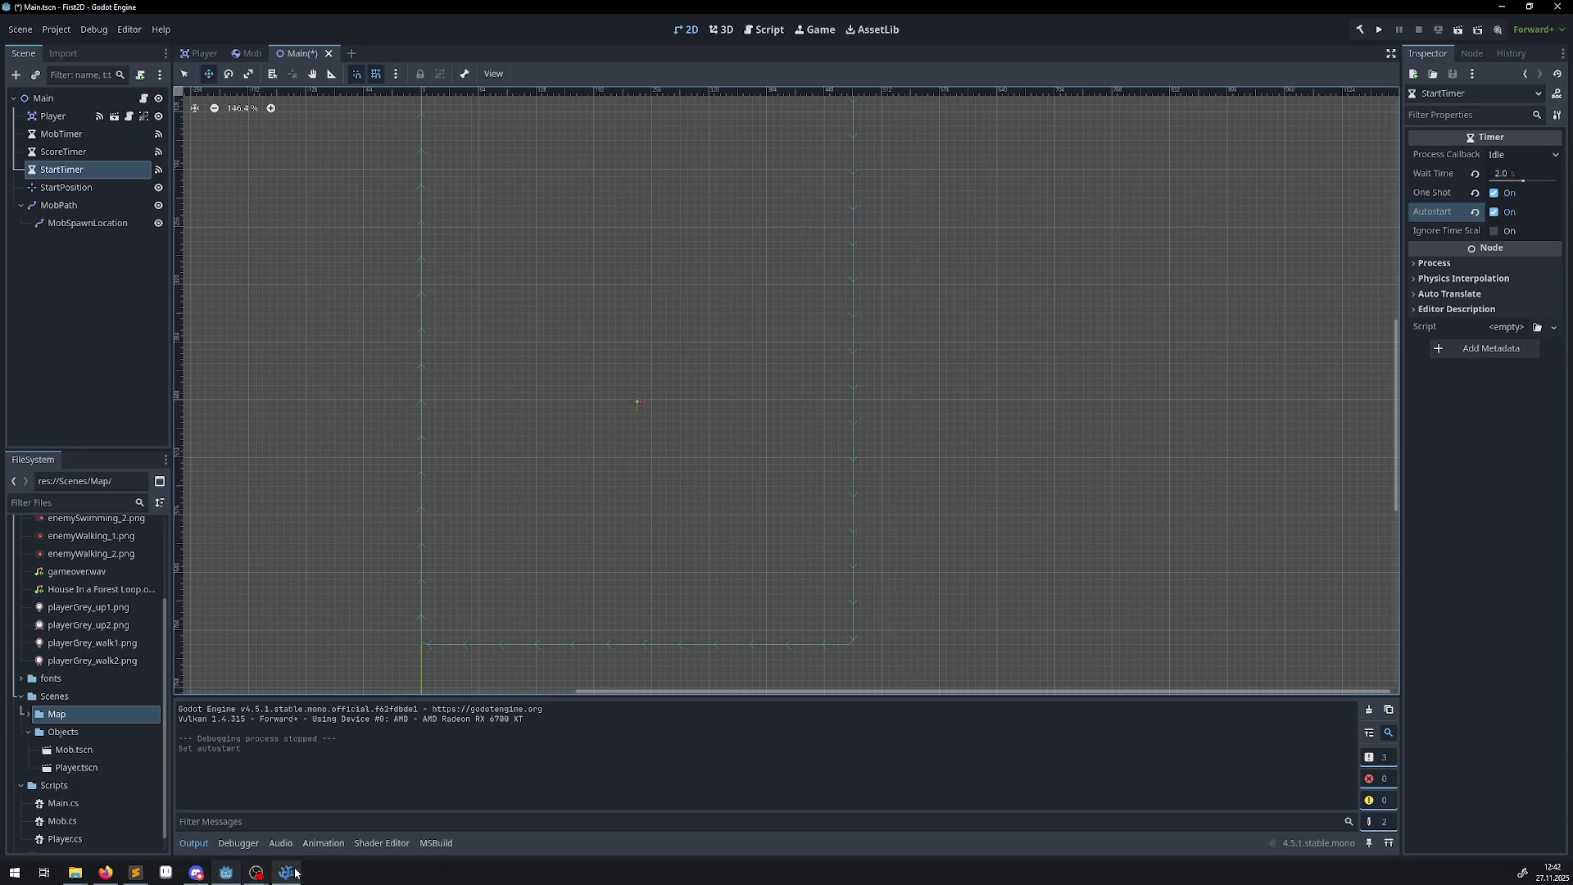
mouse_move(292, 873)
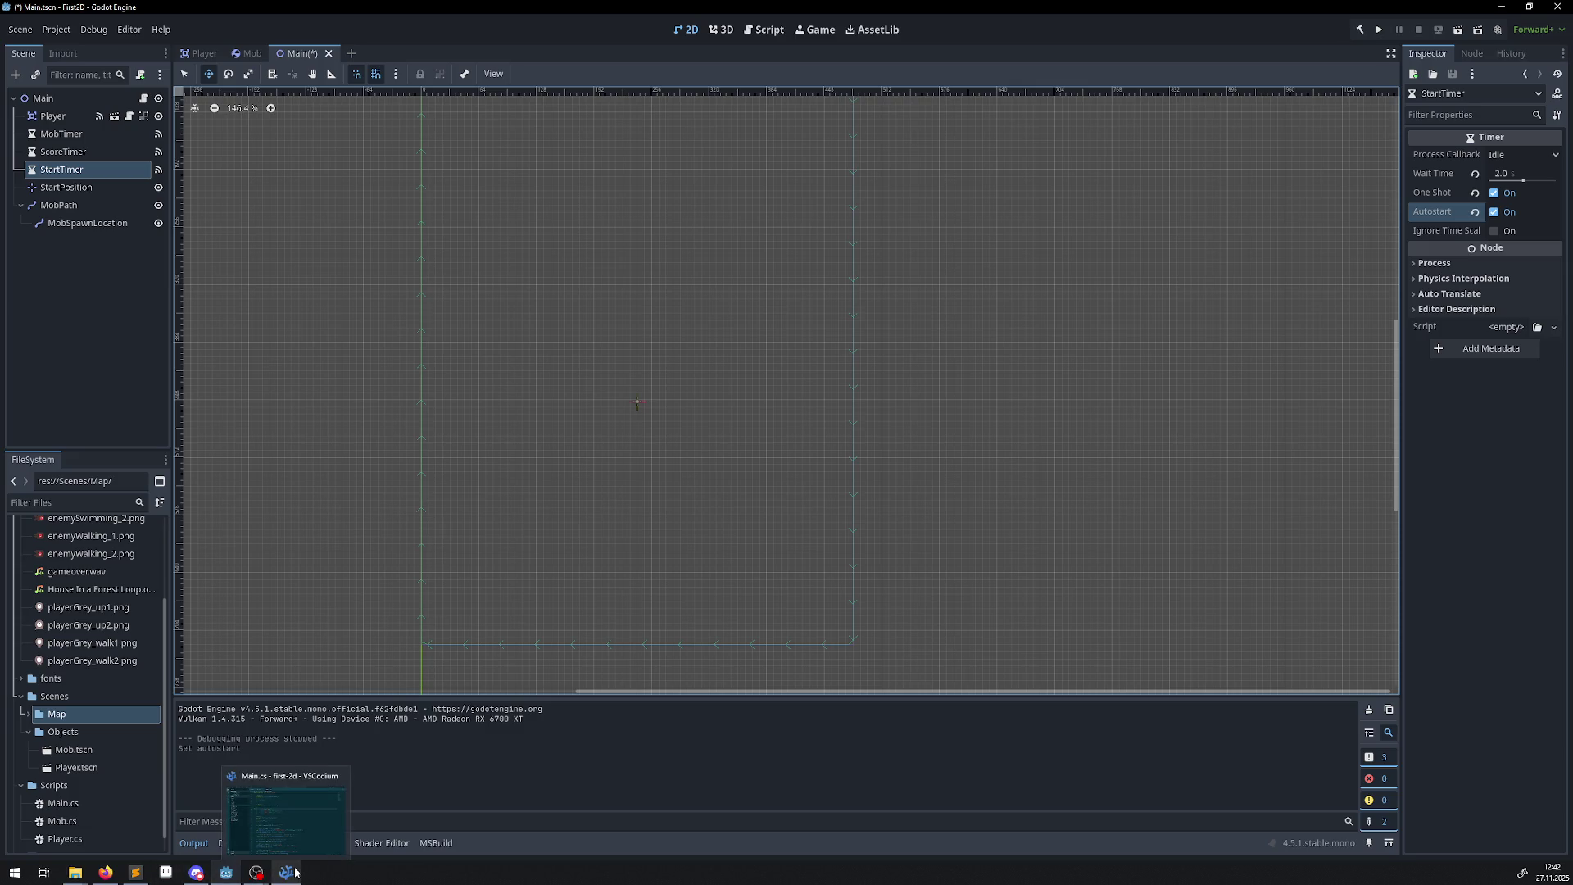
click(294, 872)
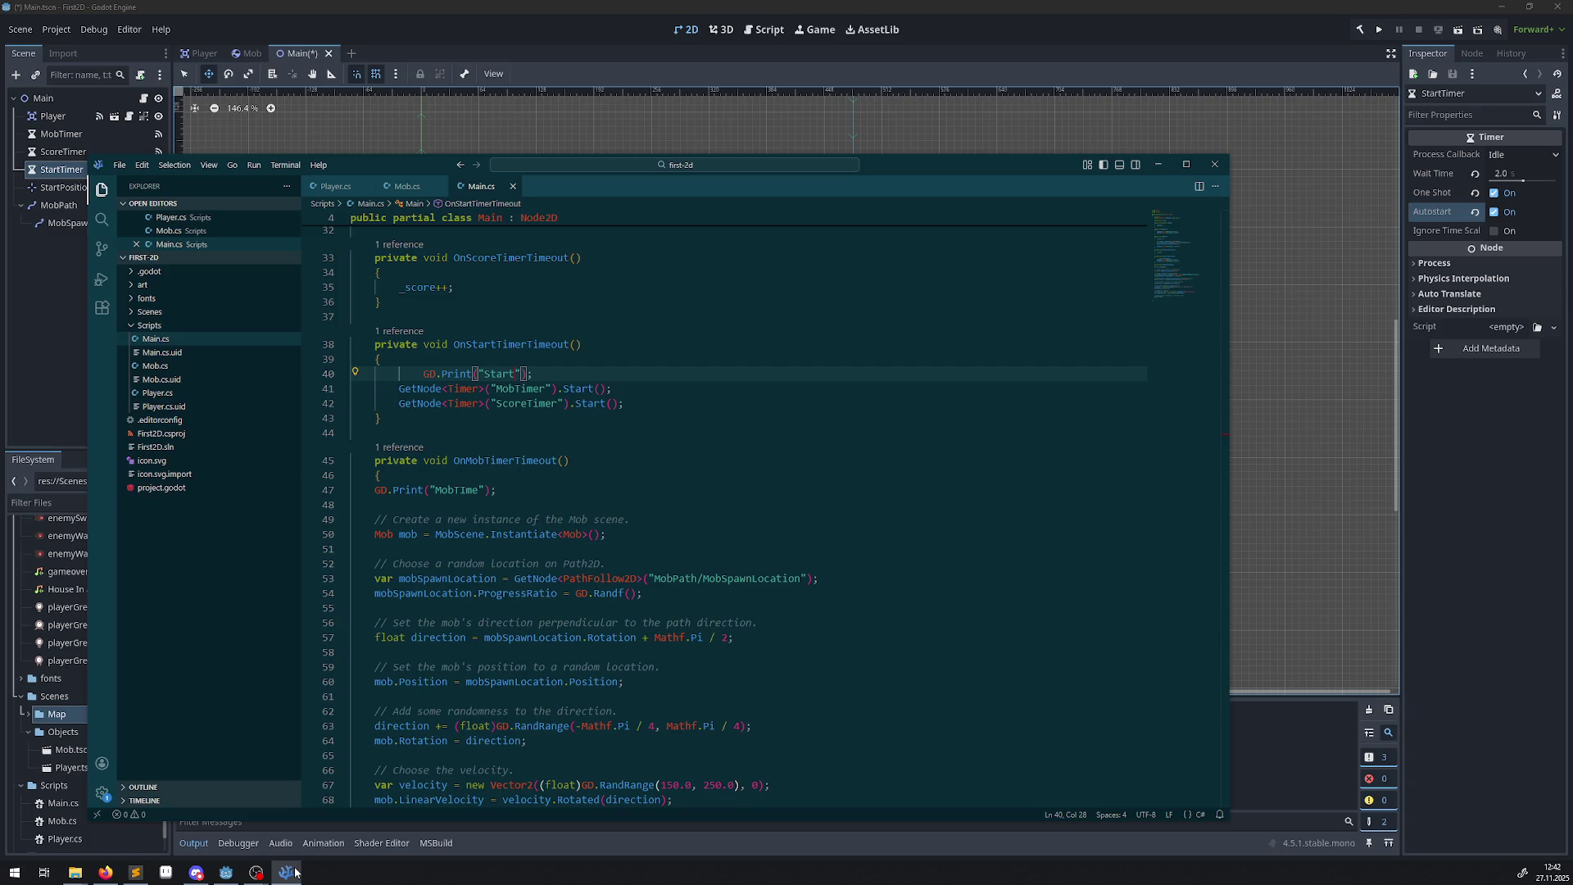
click(295, 872)
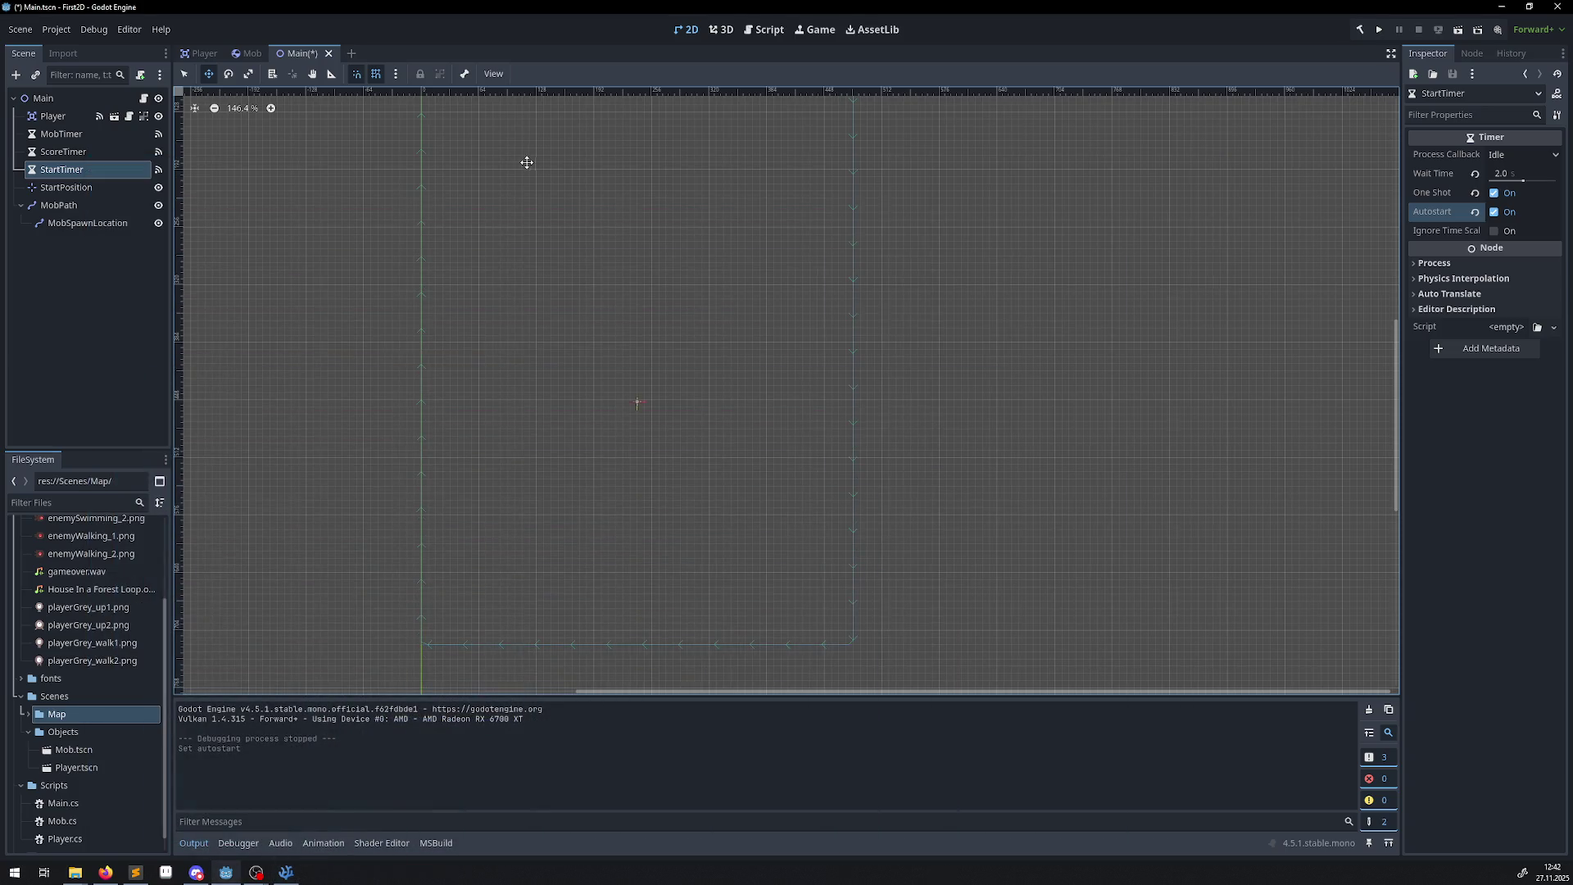
Save the Main scene, run the game, steer the player in all directions, then close it.
key(ctrl+s)
click(1457, 30)
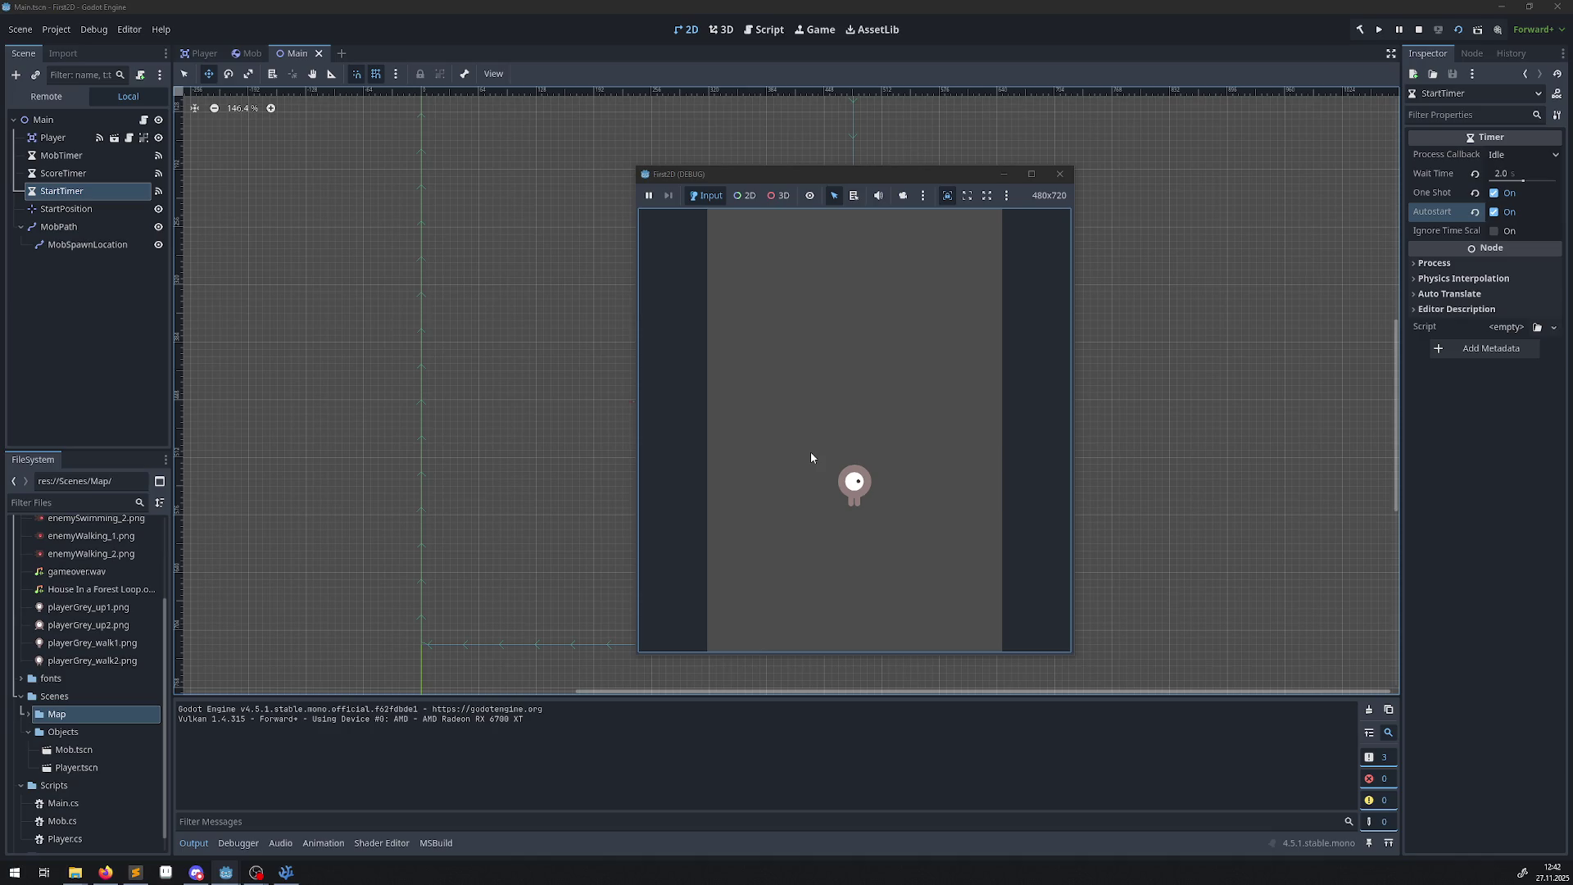
key(Up)
key(Right)
key(Down)
key(Left)
key(Up)
key(Down)
key(Right)
key(Up)
key(Left)
key(Right)
key(Down)
key(Left)
key(Up)
key(Left)
key(Down)
key(Right)
key(Up)
key(Left)
key(Right)
key(Down)
key(Left)
key(Up)
key(Right)
key(Right)
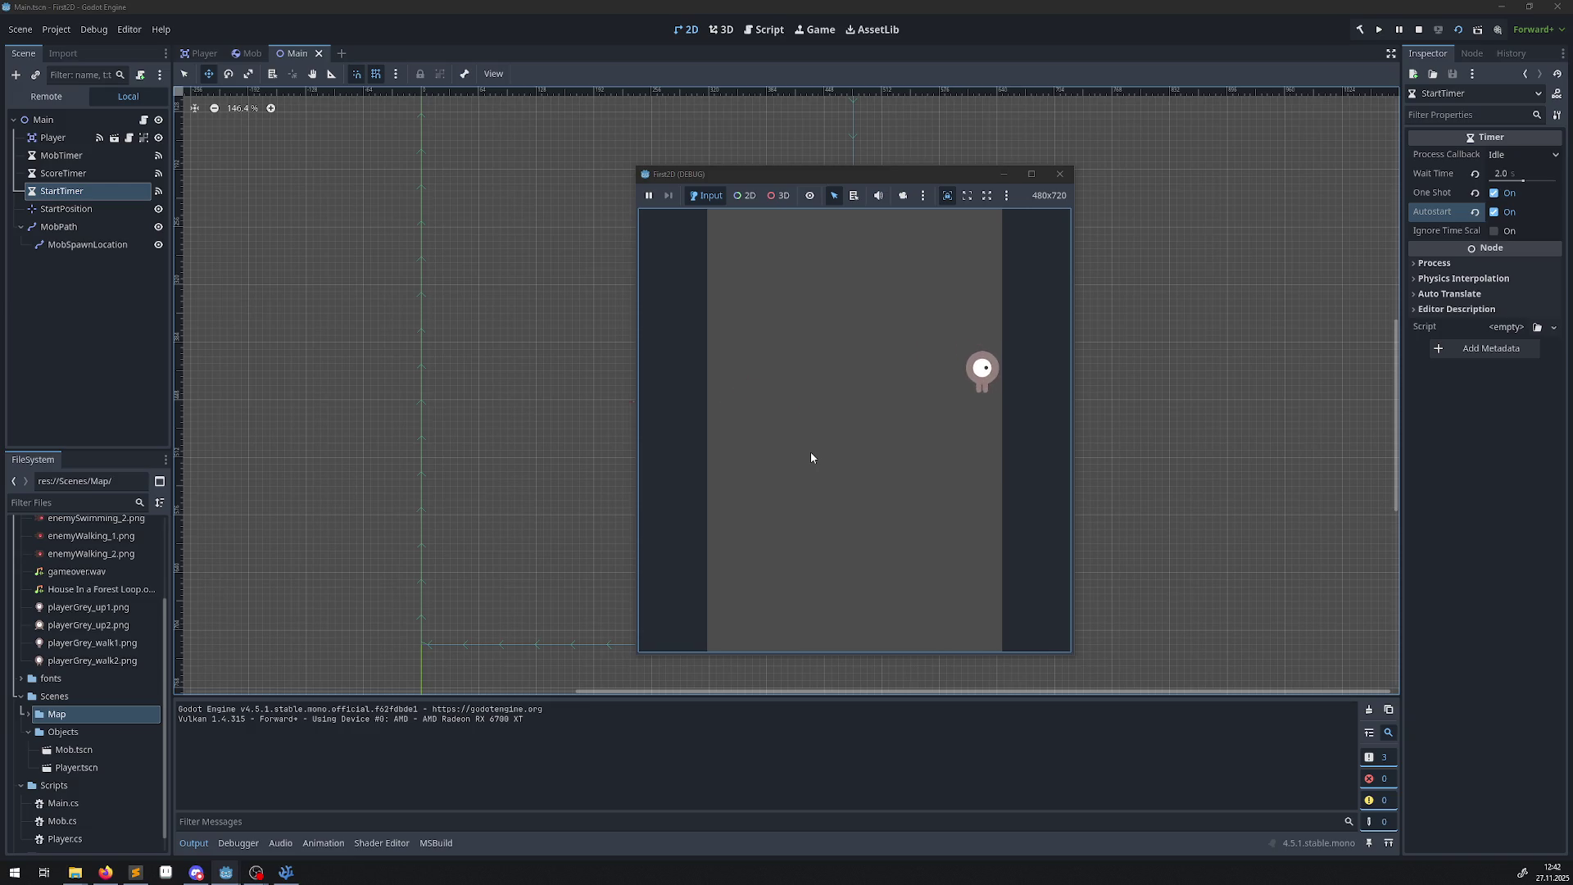
click(1059, 174)
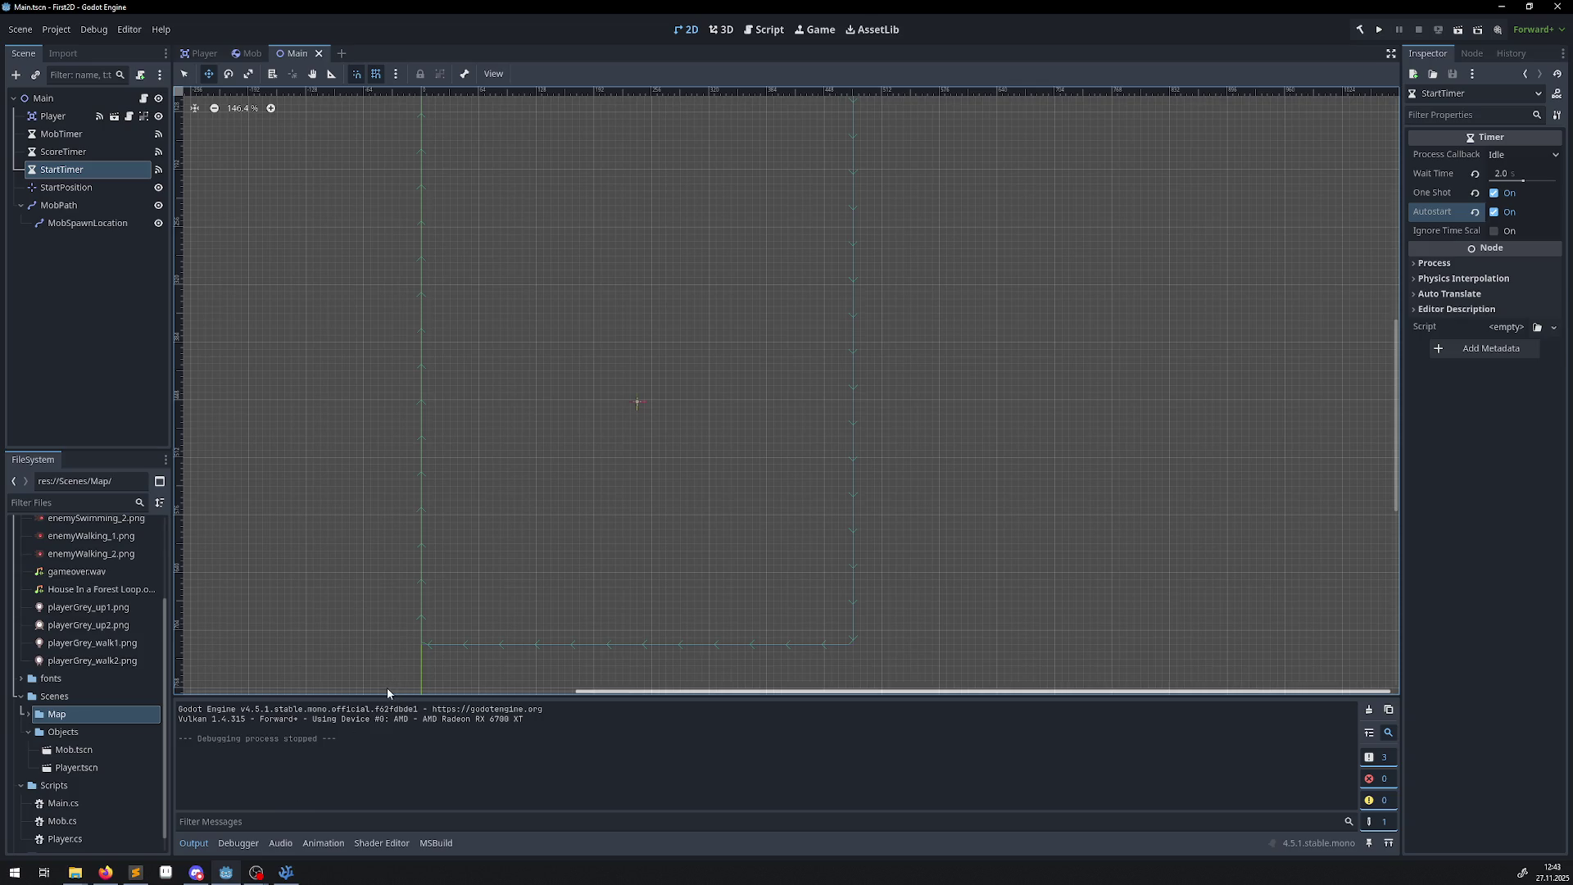
Review the NewGame call in _Ready and StartTimer's existing timeout connection.
click(286, 872)
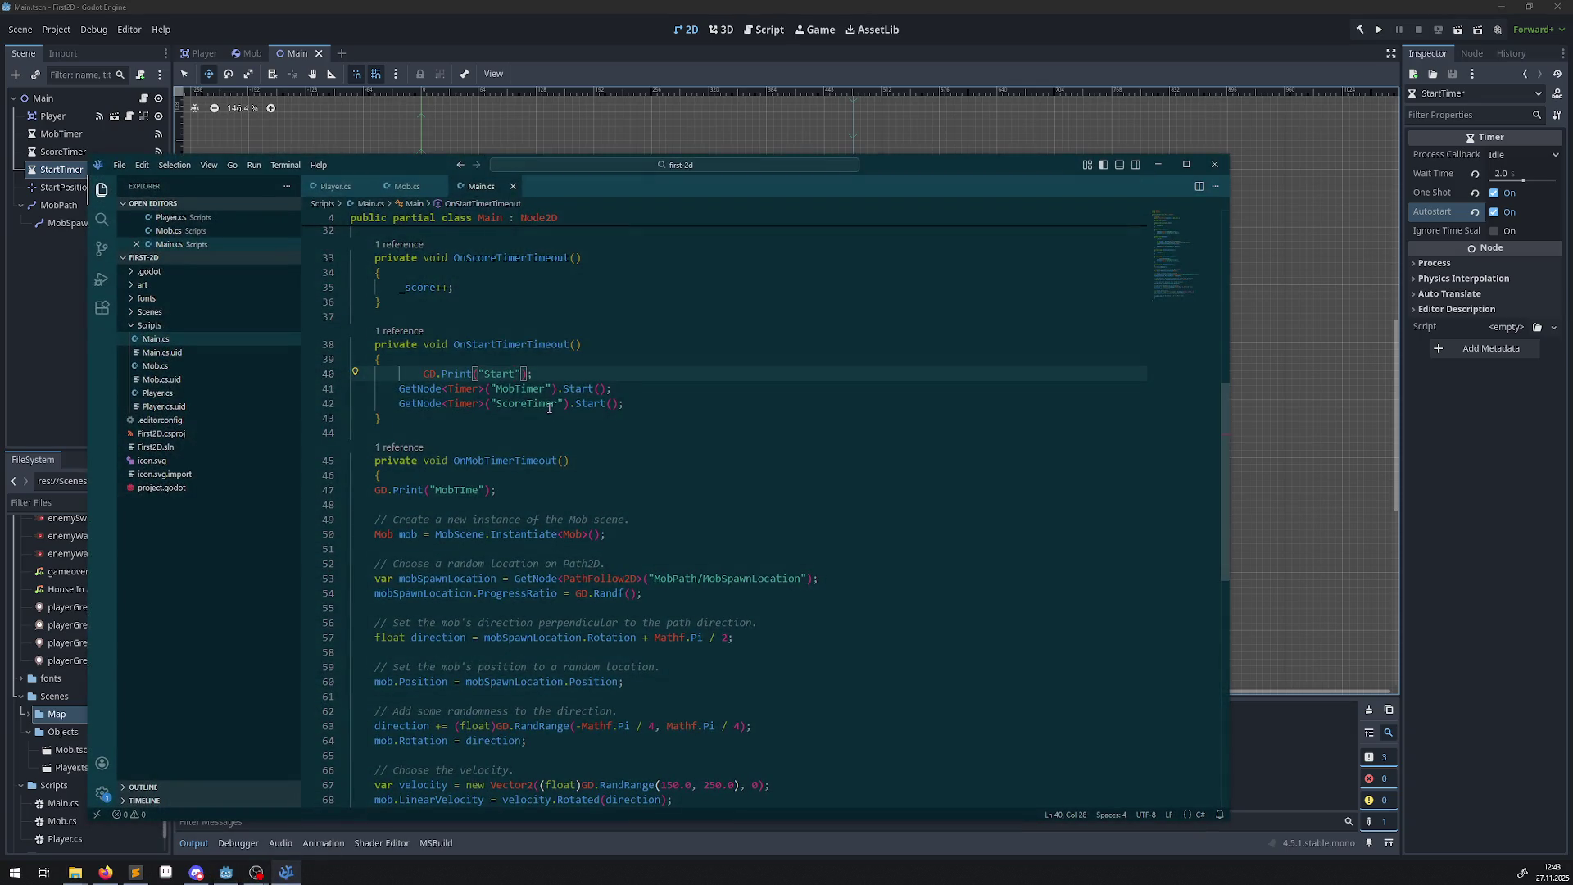
scroll(549, 407, up, 10)
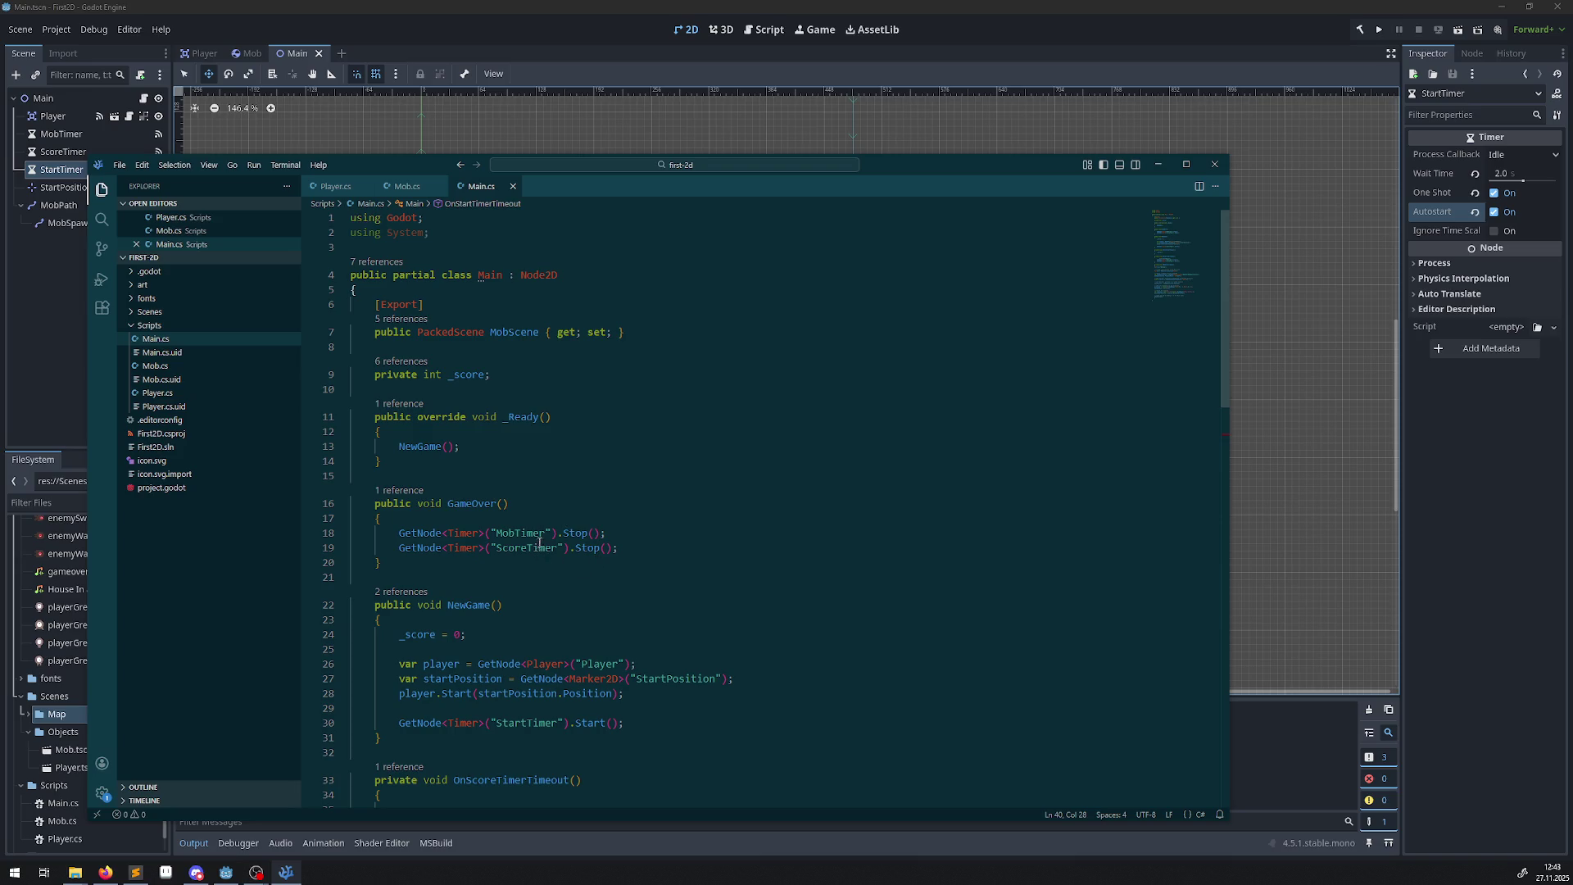
double_click(422, 444)
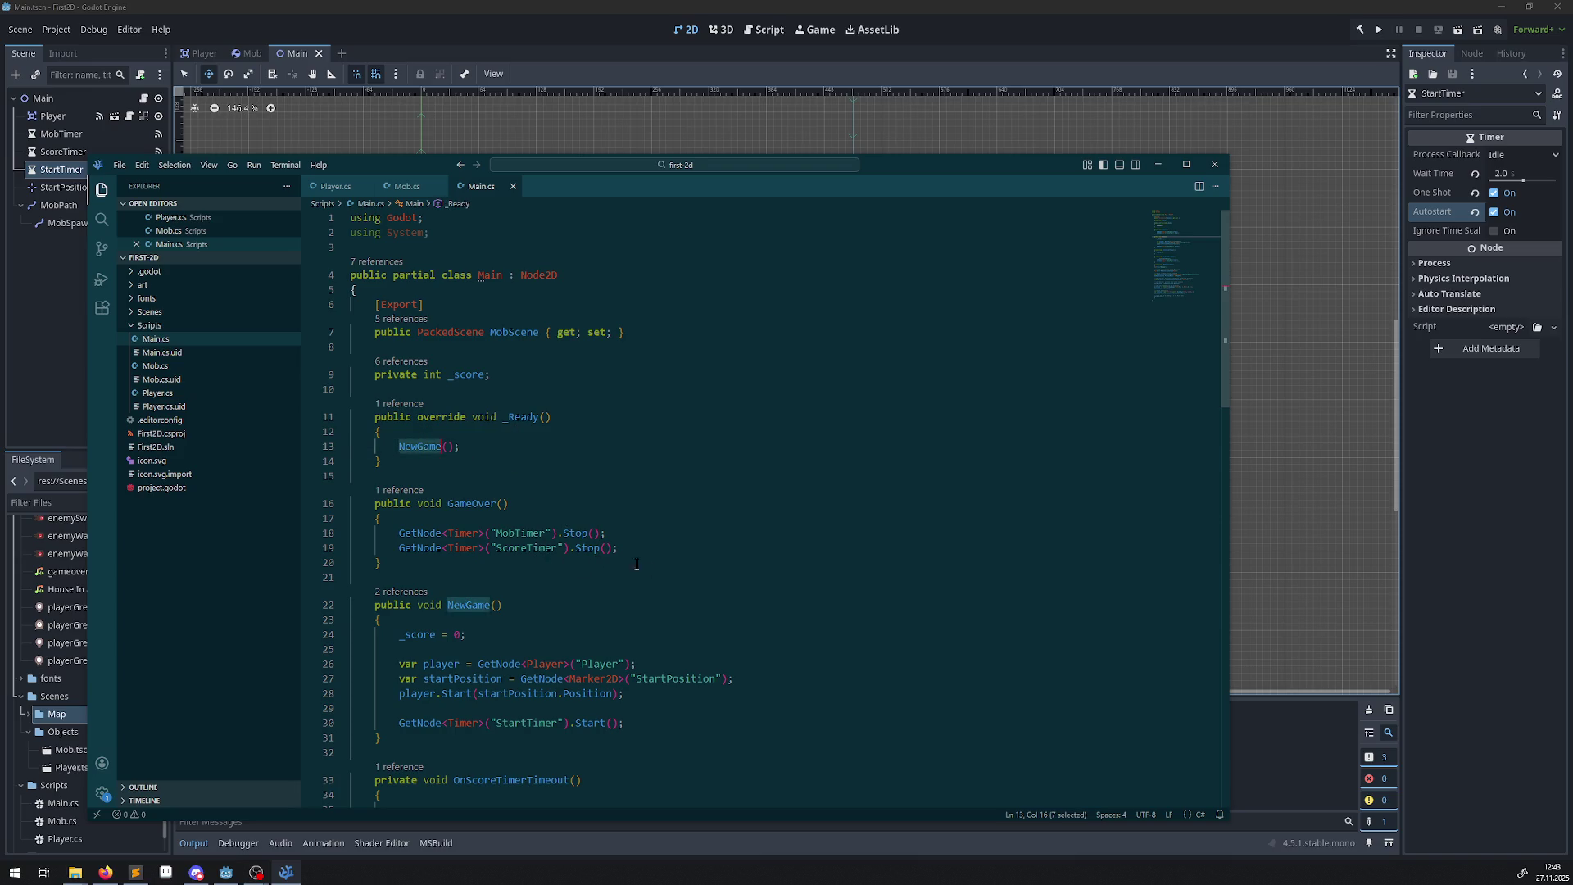
scroll(659, 570, down, 8)
scroll(525, 511, up, 3)
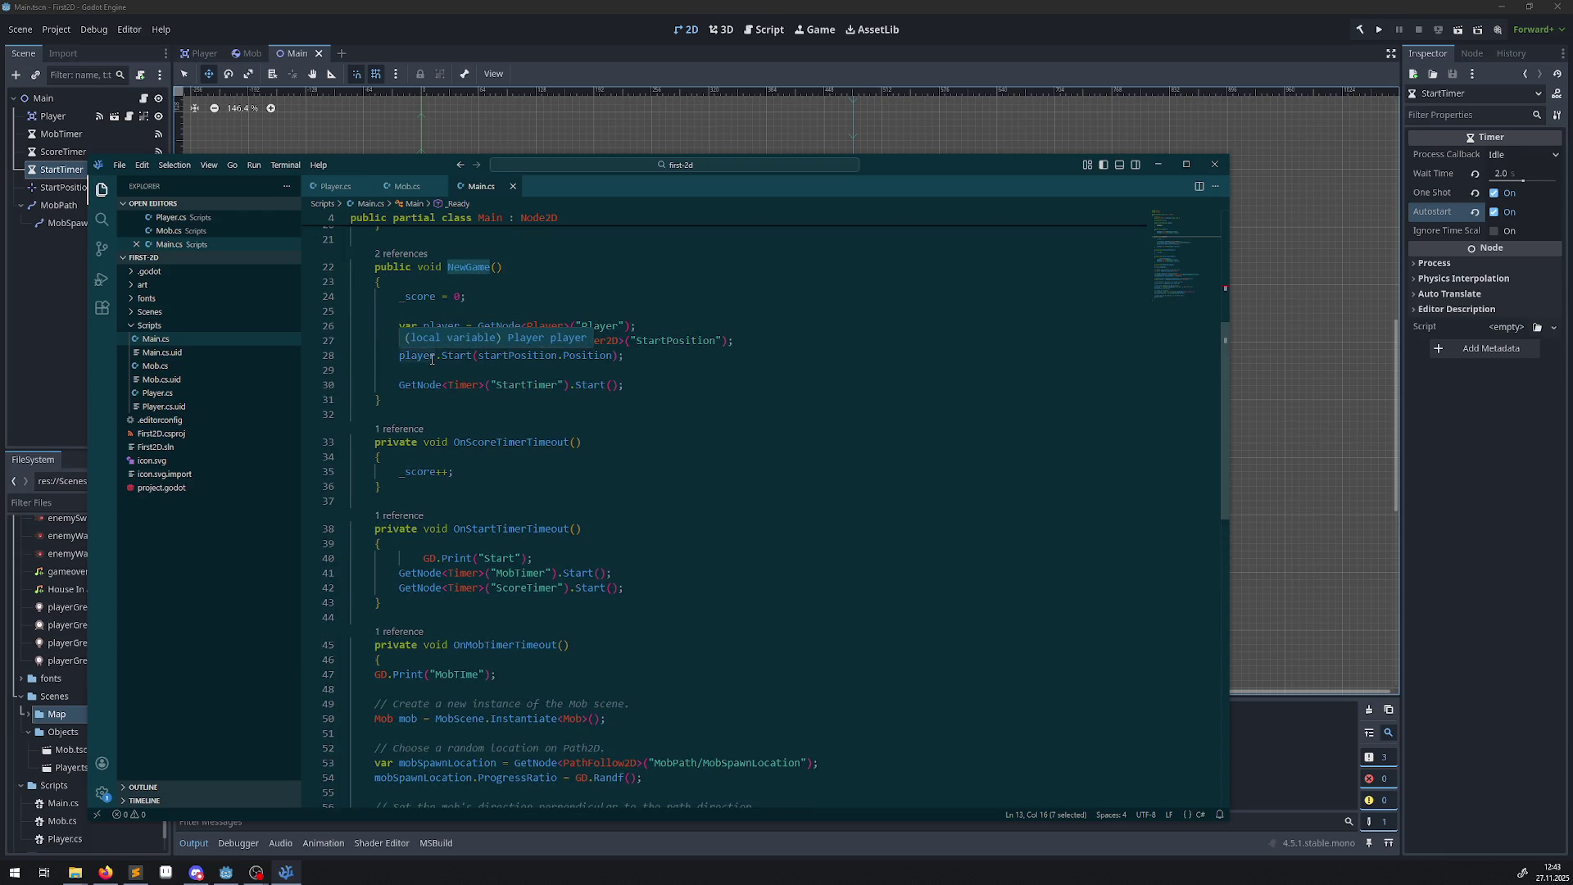
mouse_move(538, 395)
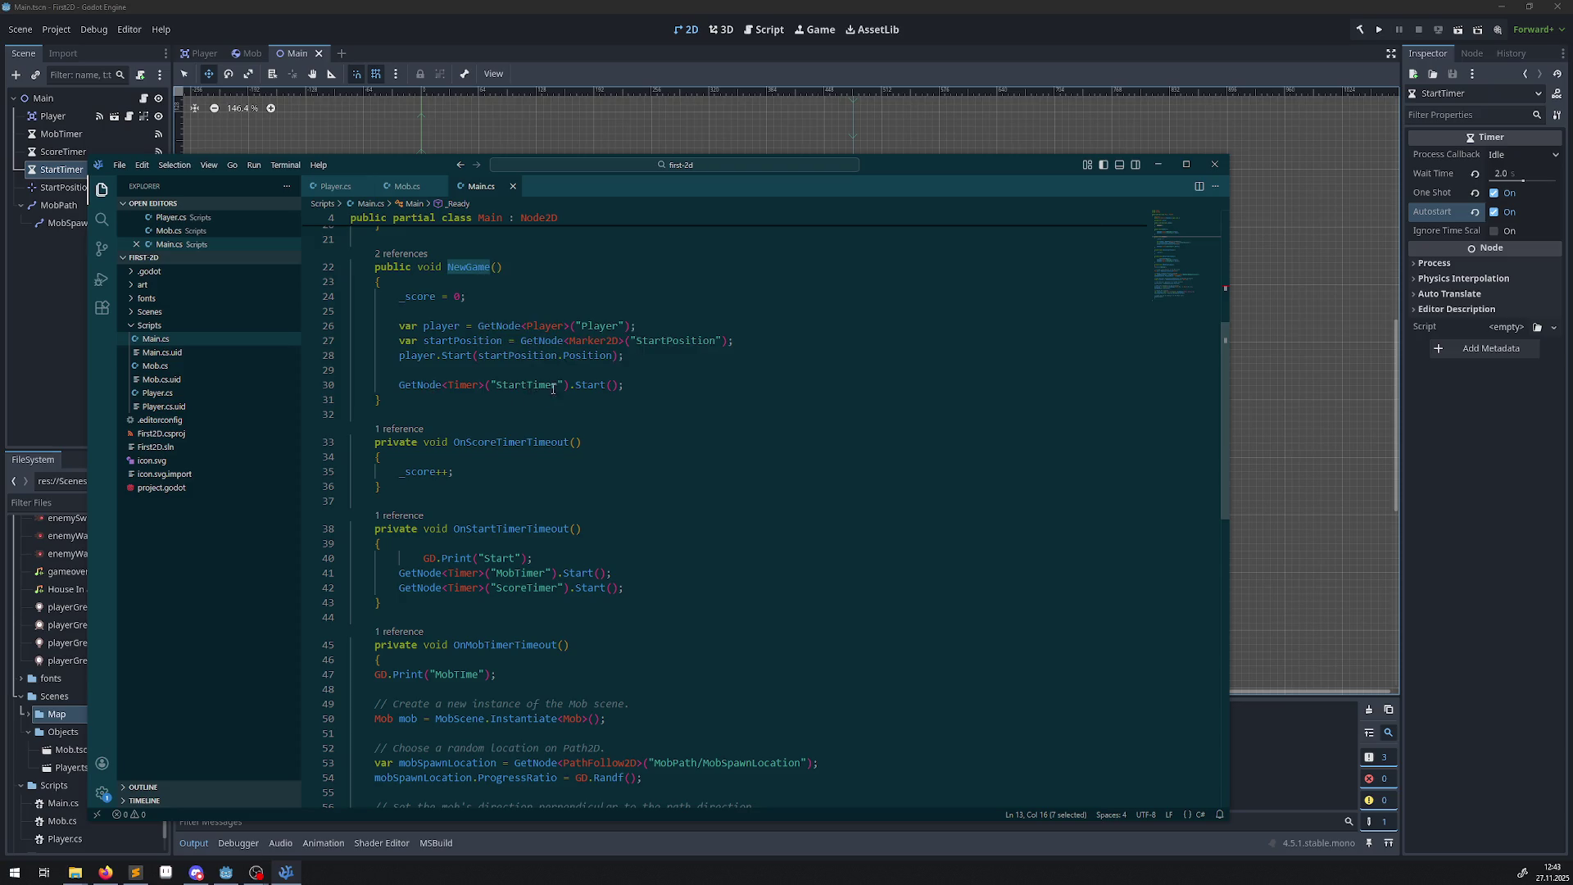
click(289, 871)
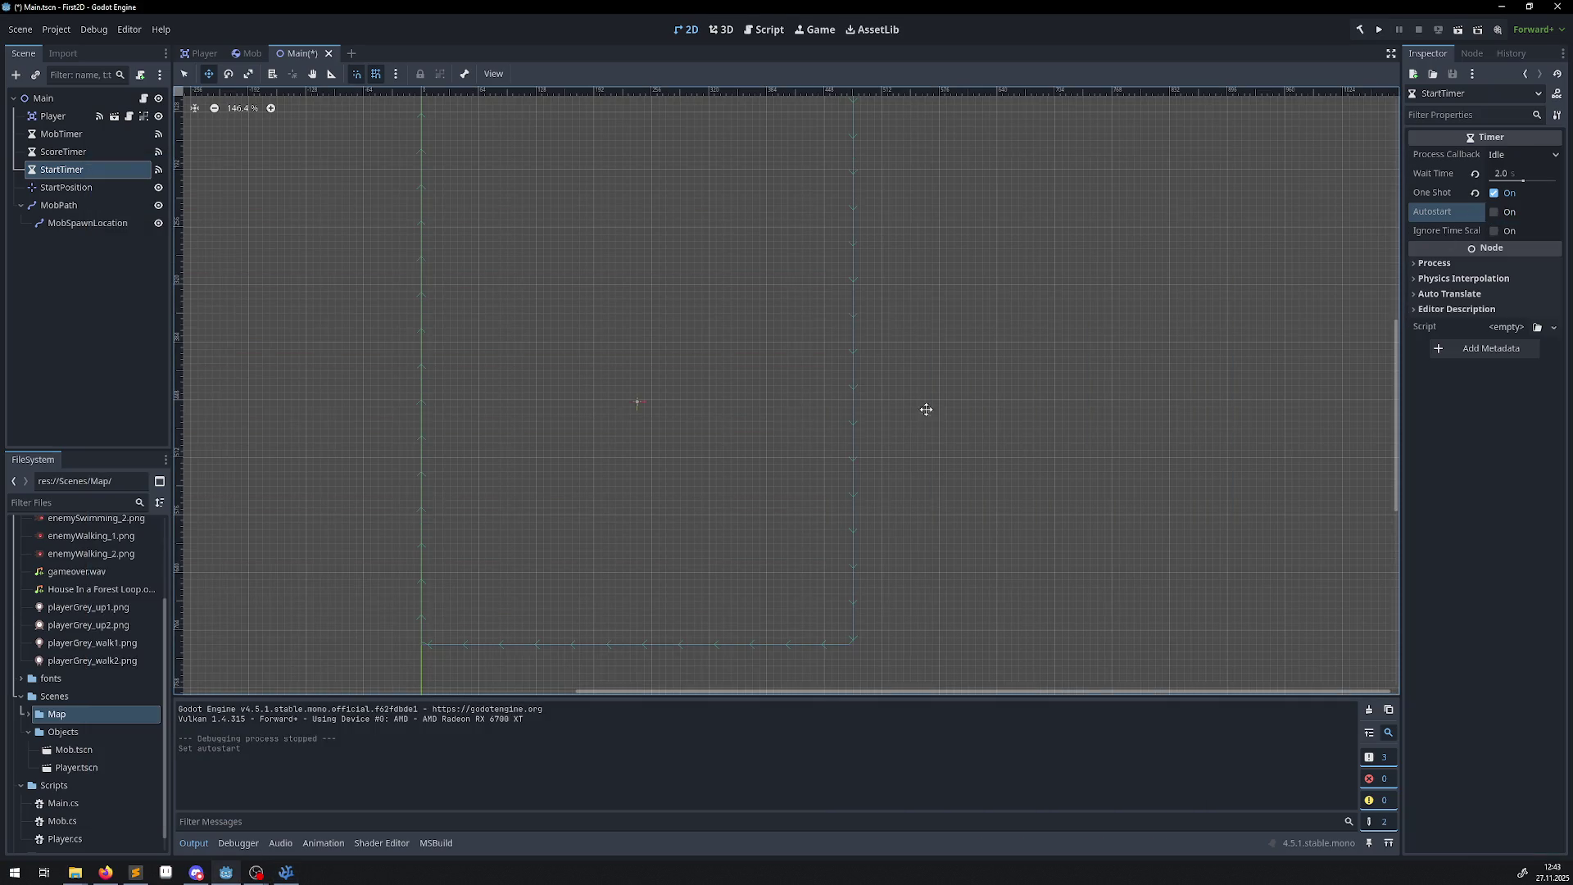
click(286, 872)
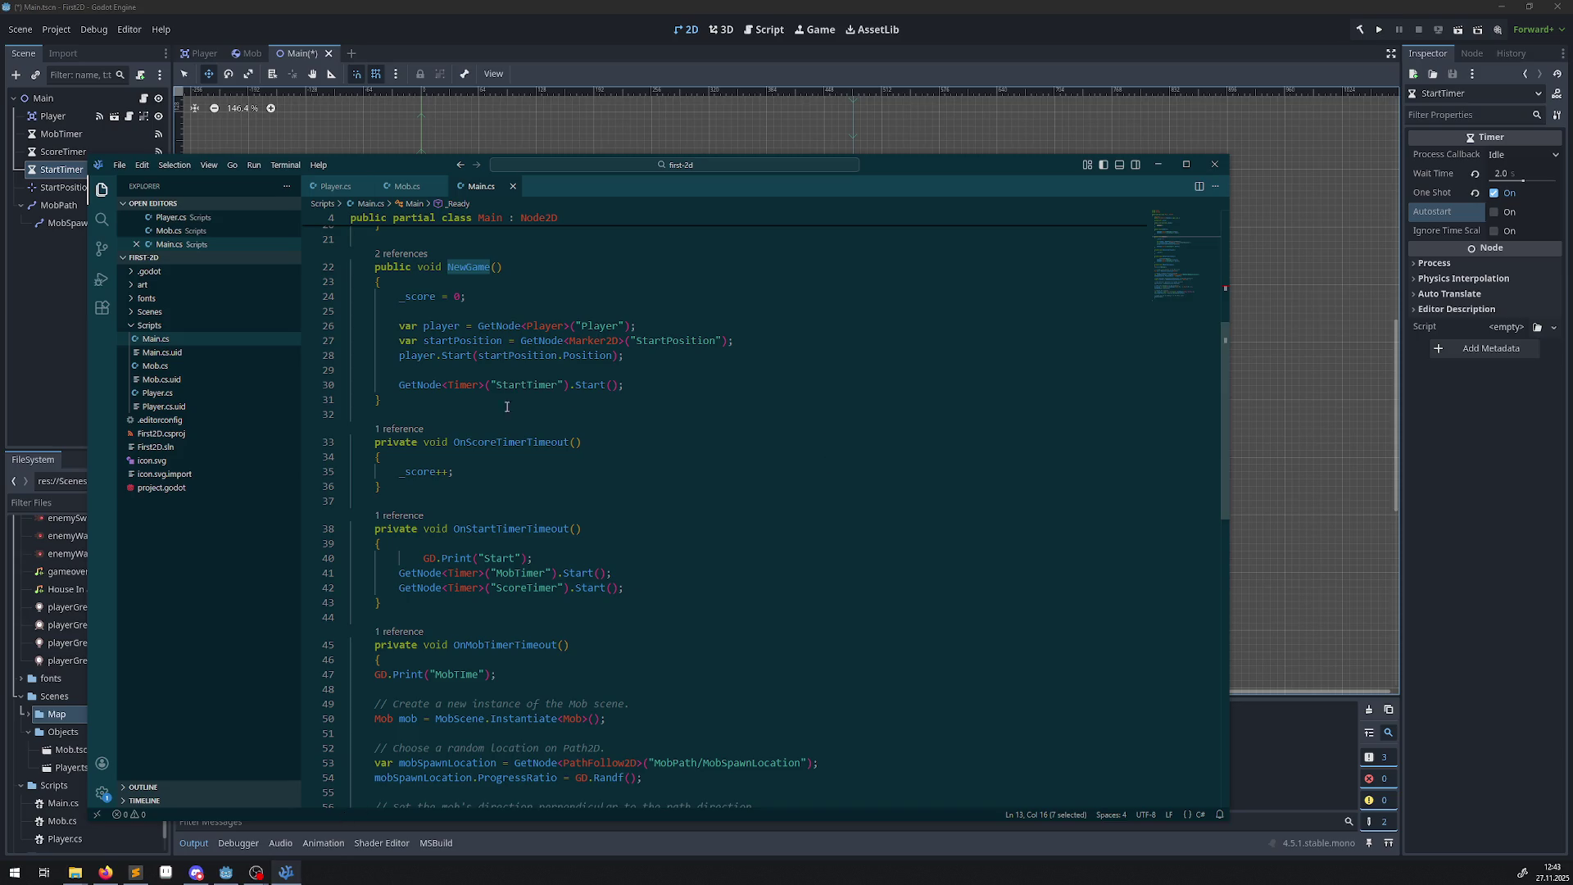
click(1473, 53)
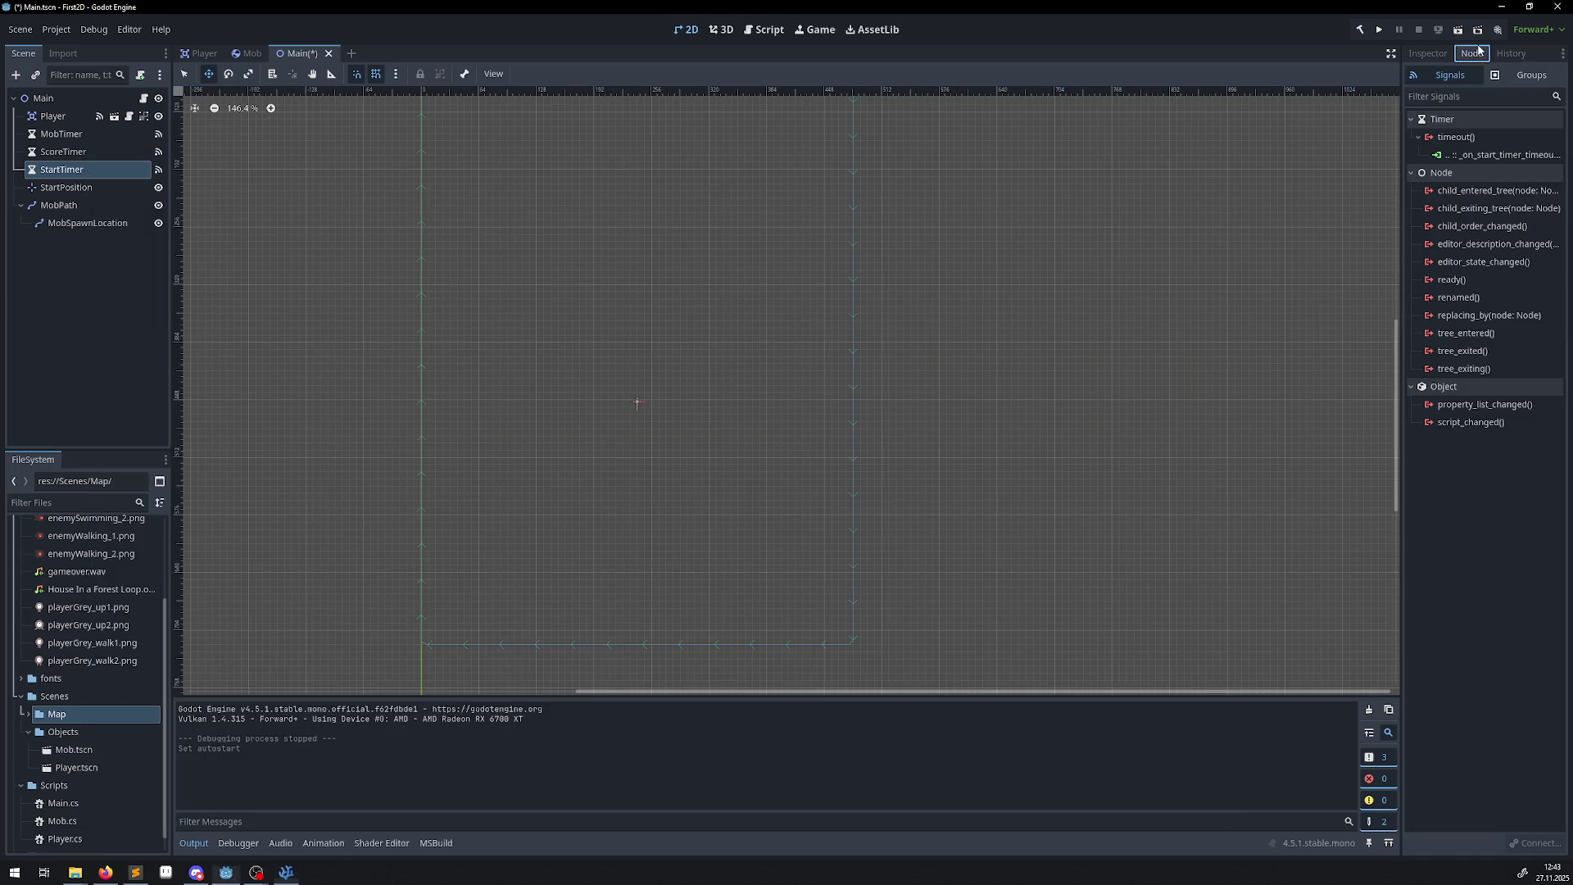
click(1509, 157)
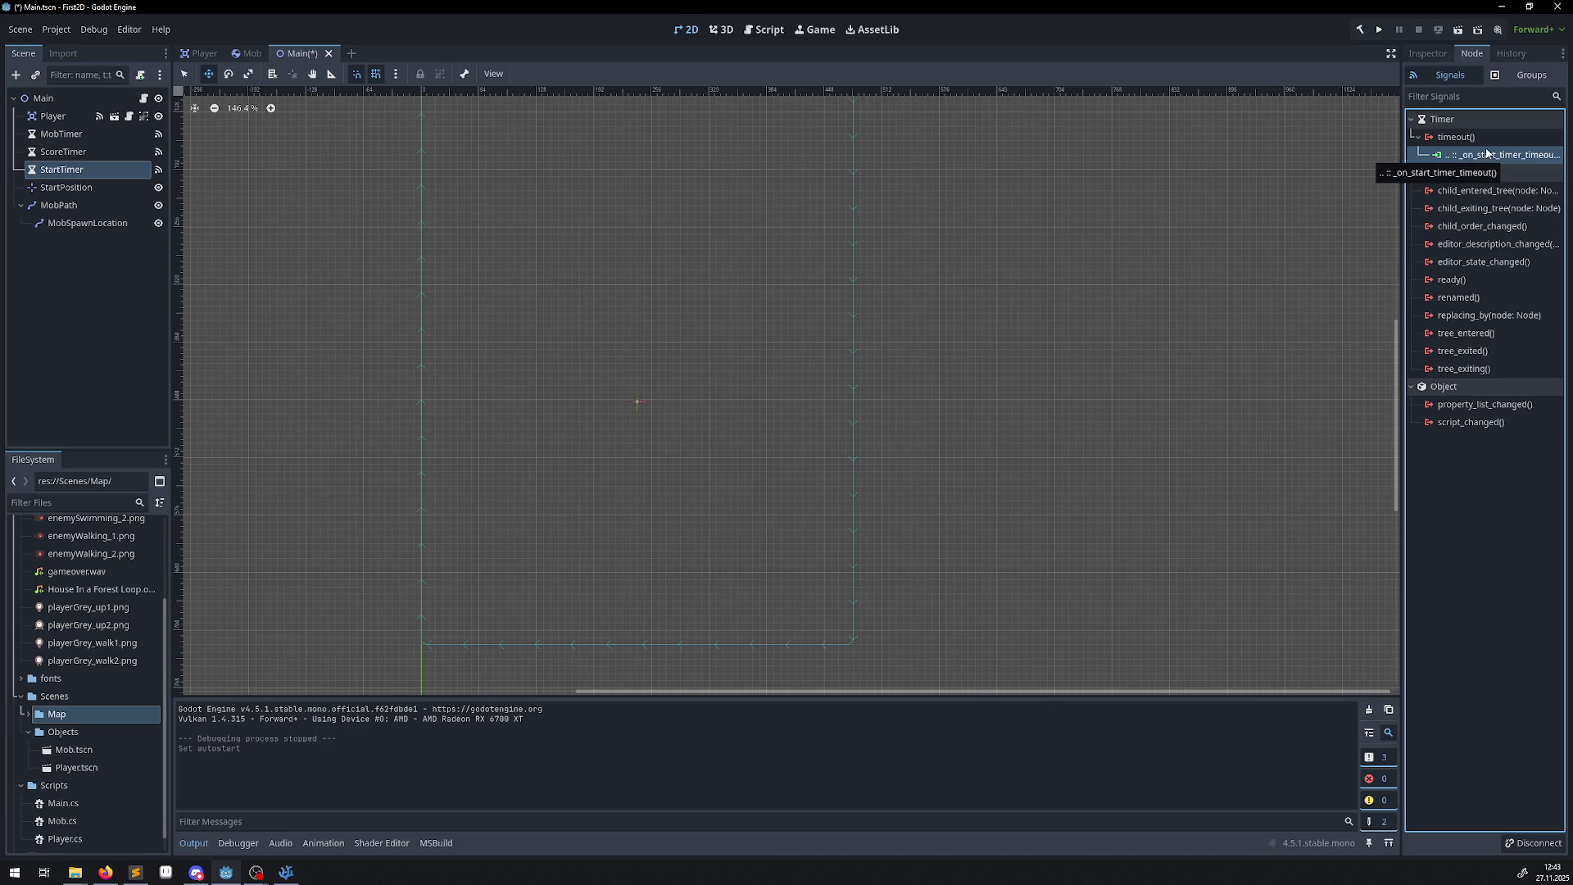
Unindent GD.Print("Start") in OnStartTimerTimeout, save Main.cs, and open StartTimer's timeout connection.
click(286, 872)
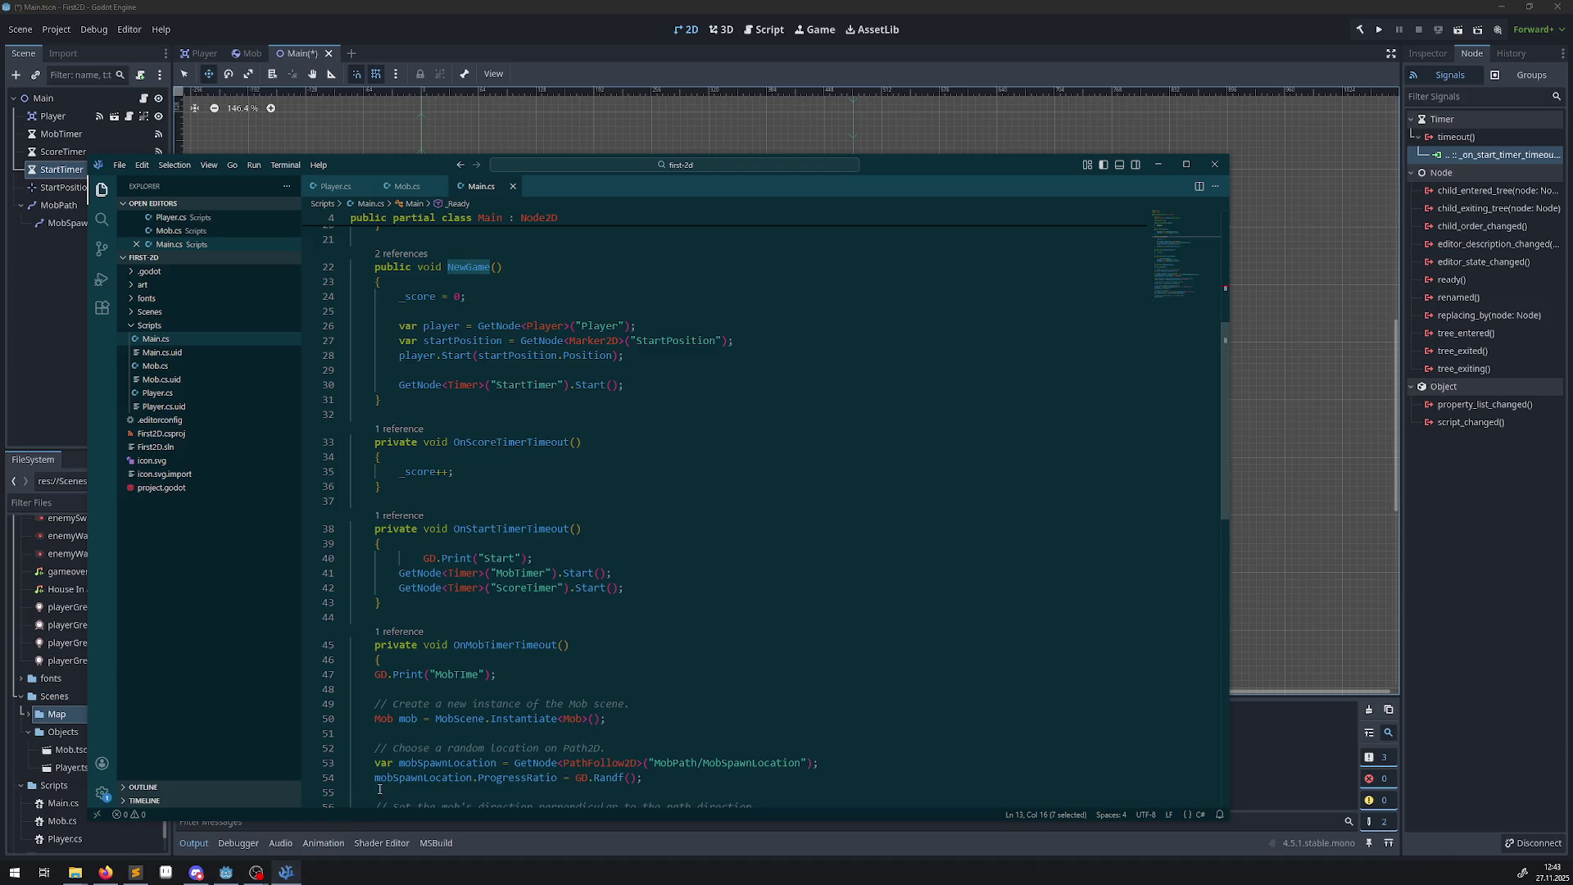
double_click(508, 529)
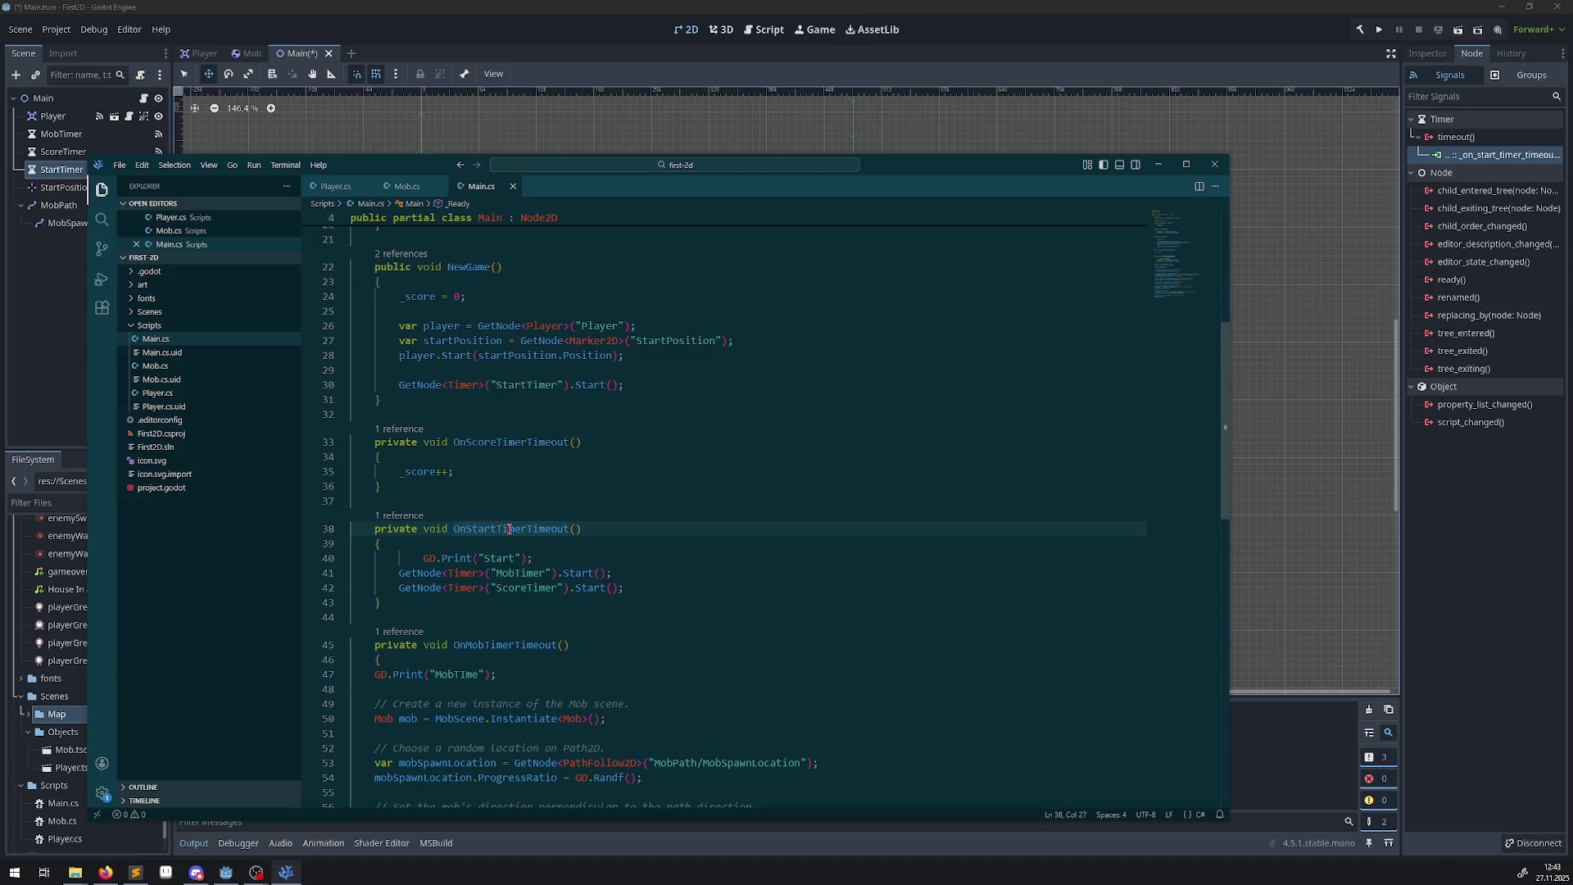
click(423, 558)
key(BackSpace)
click(602, 543)
key(ctrl+s)
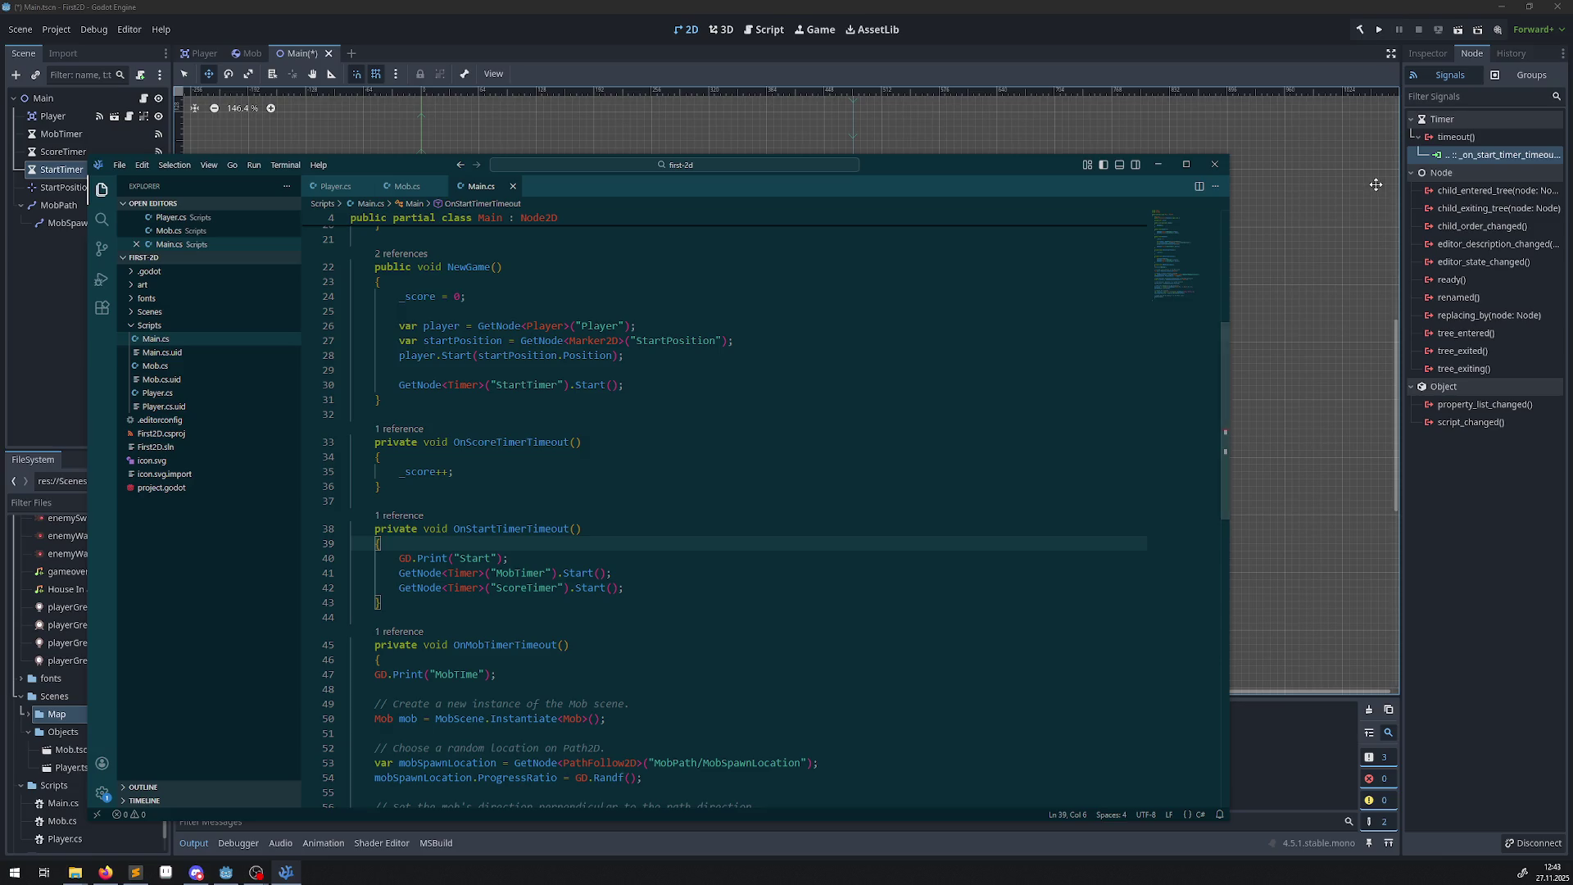
click(1489, 155)
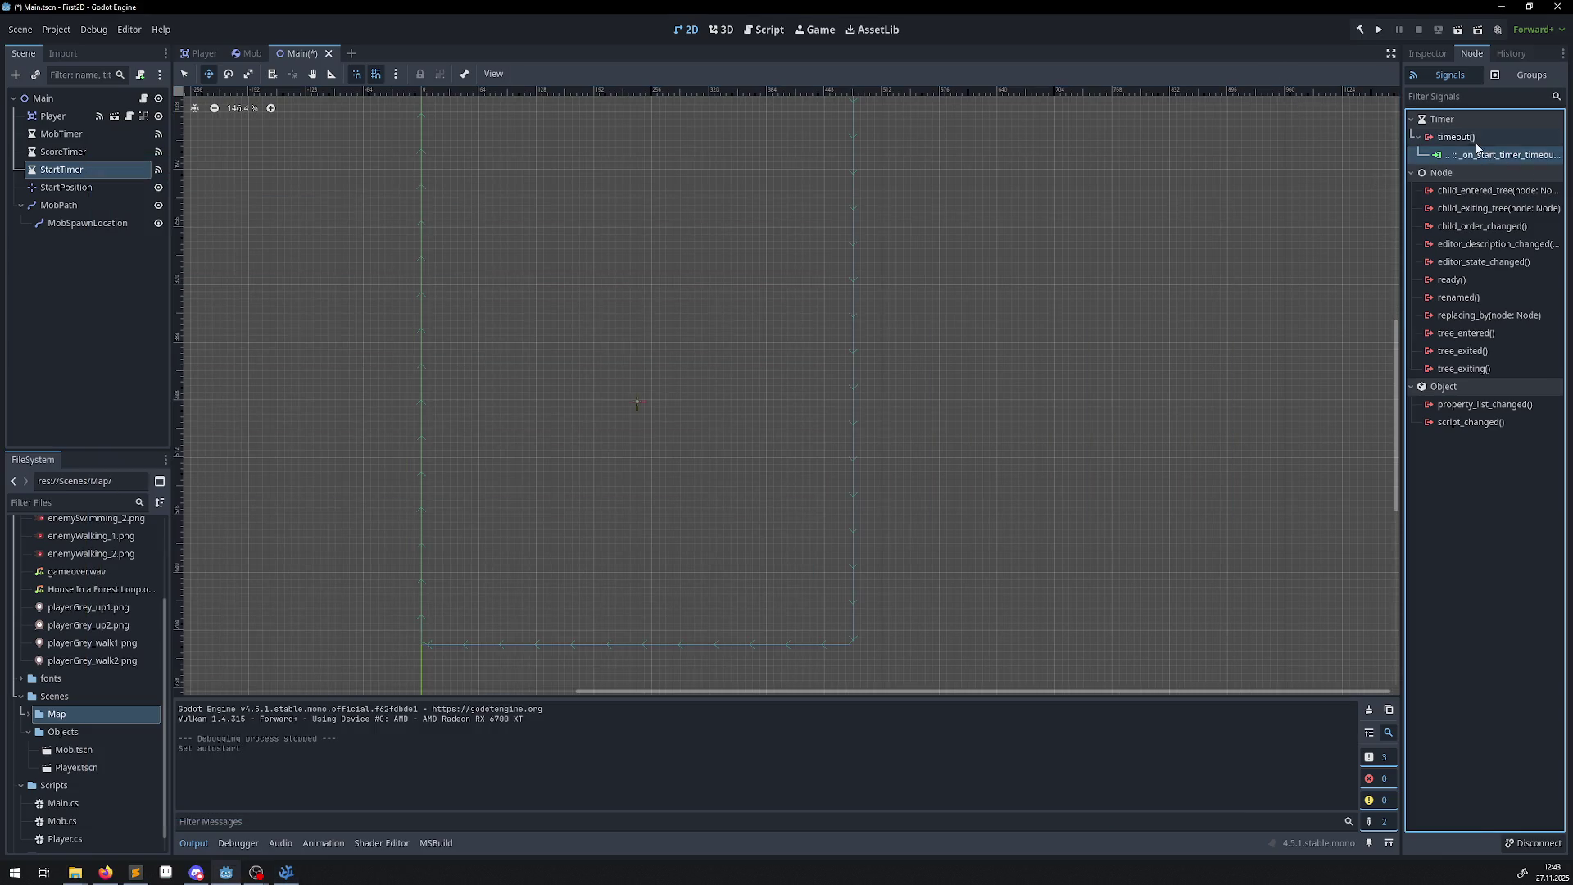
double_click(1456, 137)
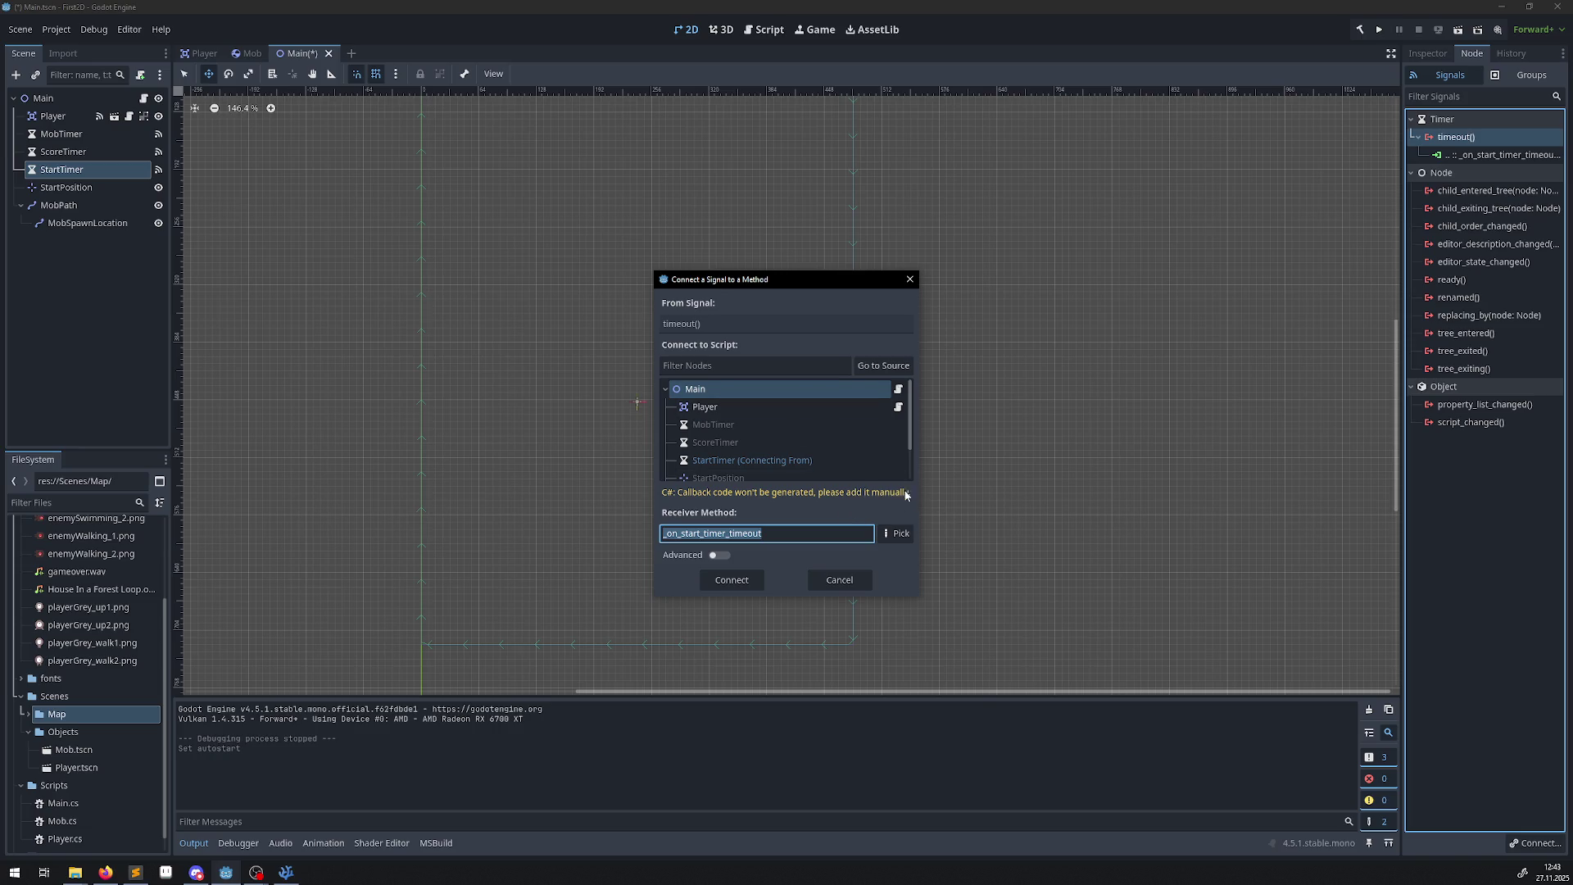
Close the Connect a Signal dialog and rebuild the C# project.
click(910, 281)
click(1361, 33)
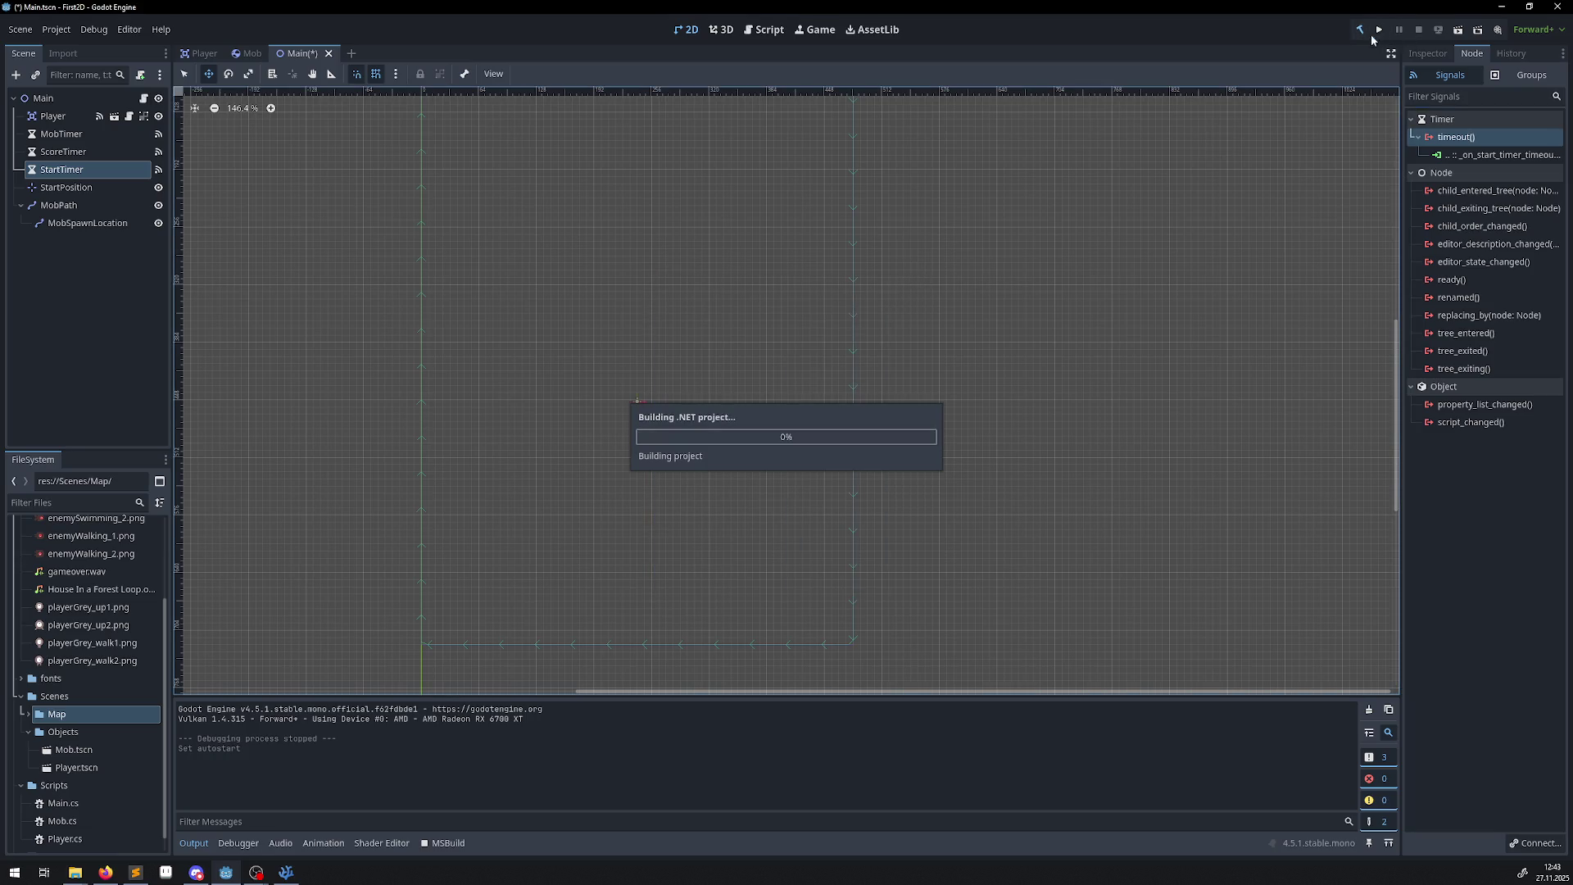
click(238, 843)
click(193, 842)
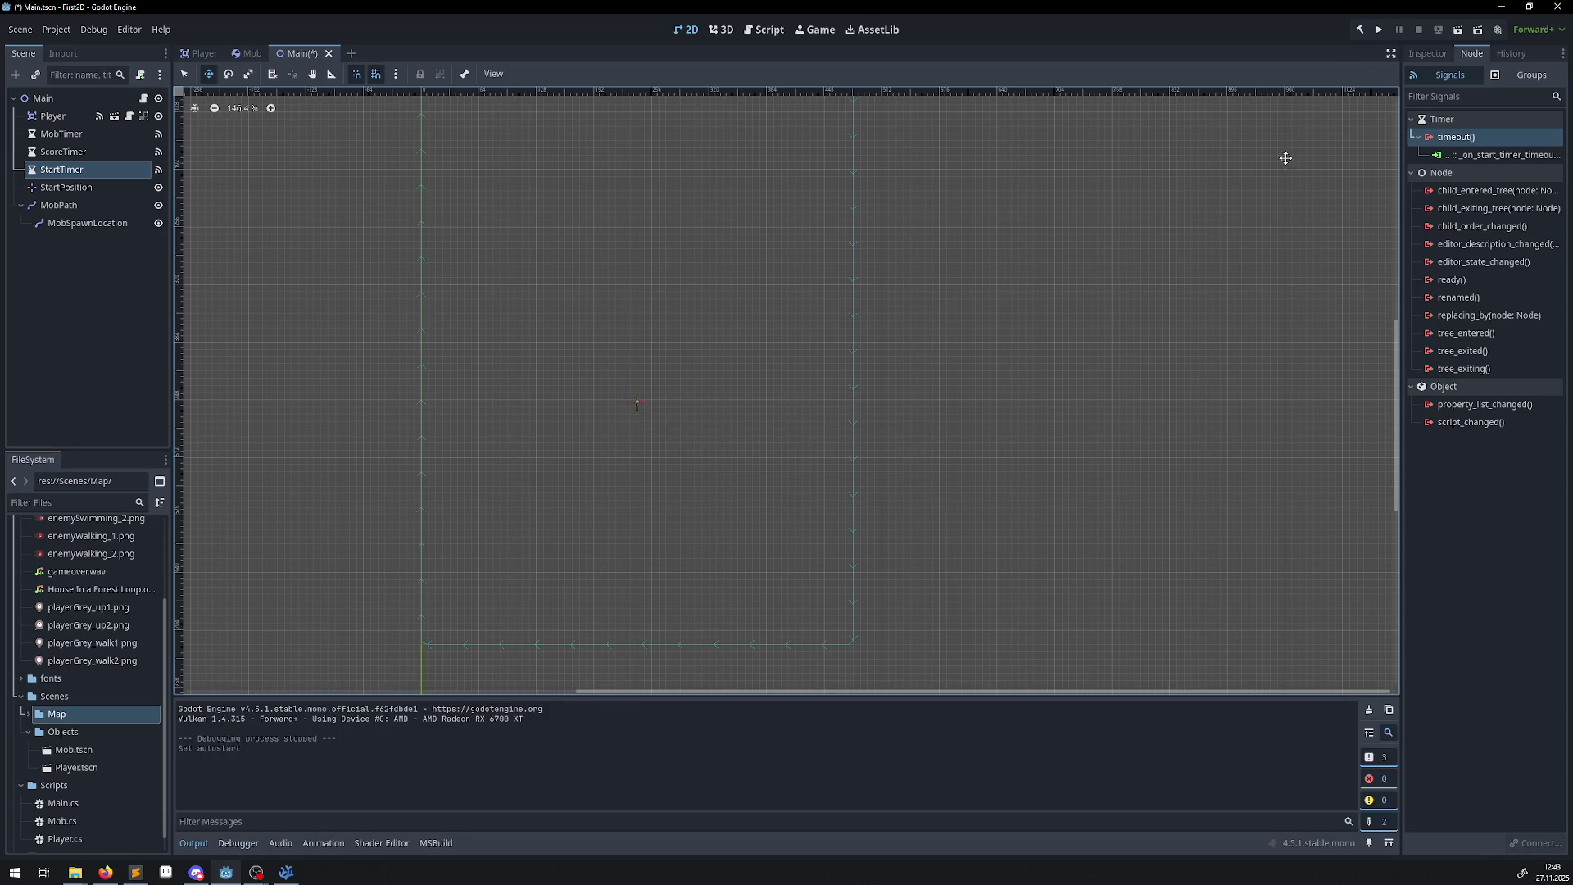
Test-run the game, check StartTimer's properties, then stop the run.
click(1380, 33)
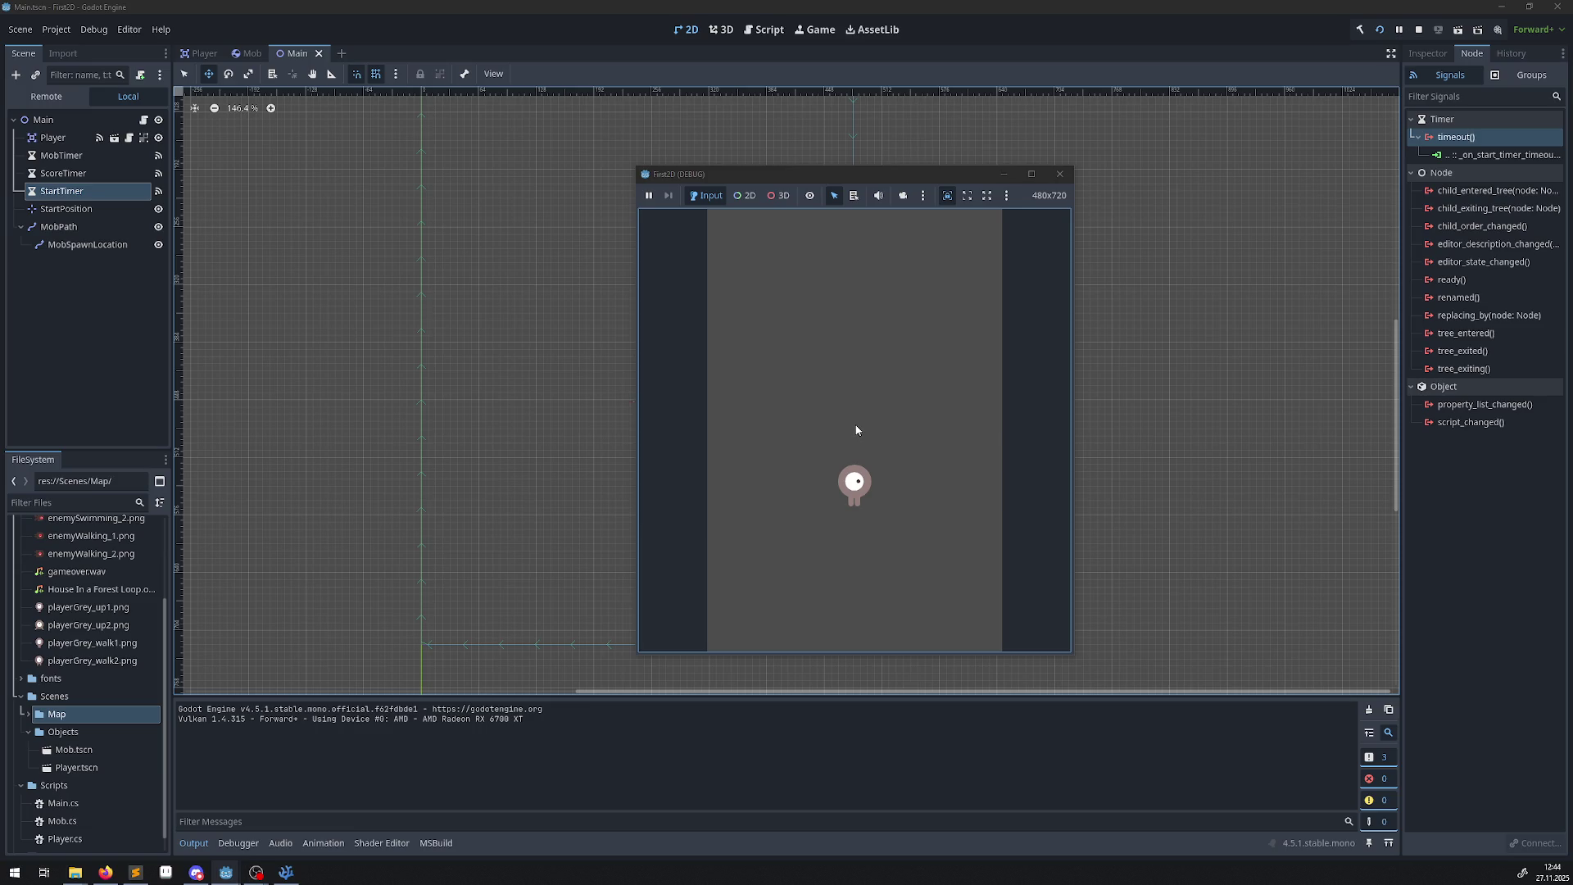
click(1433, 52)
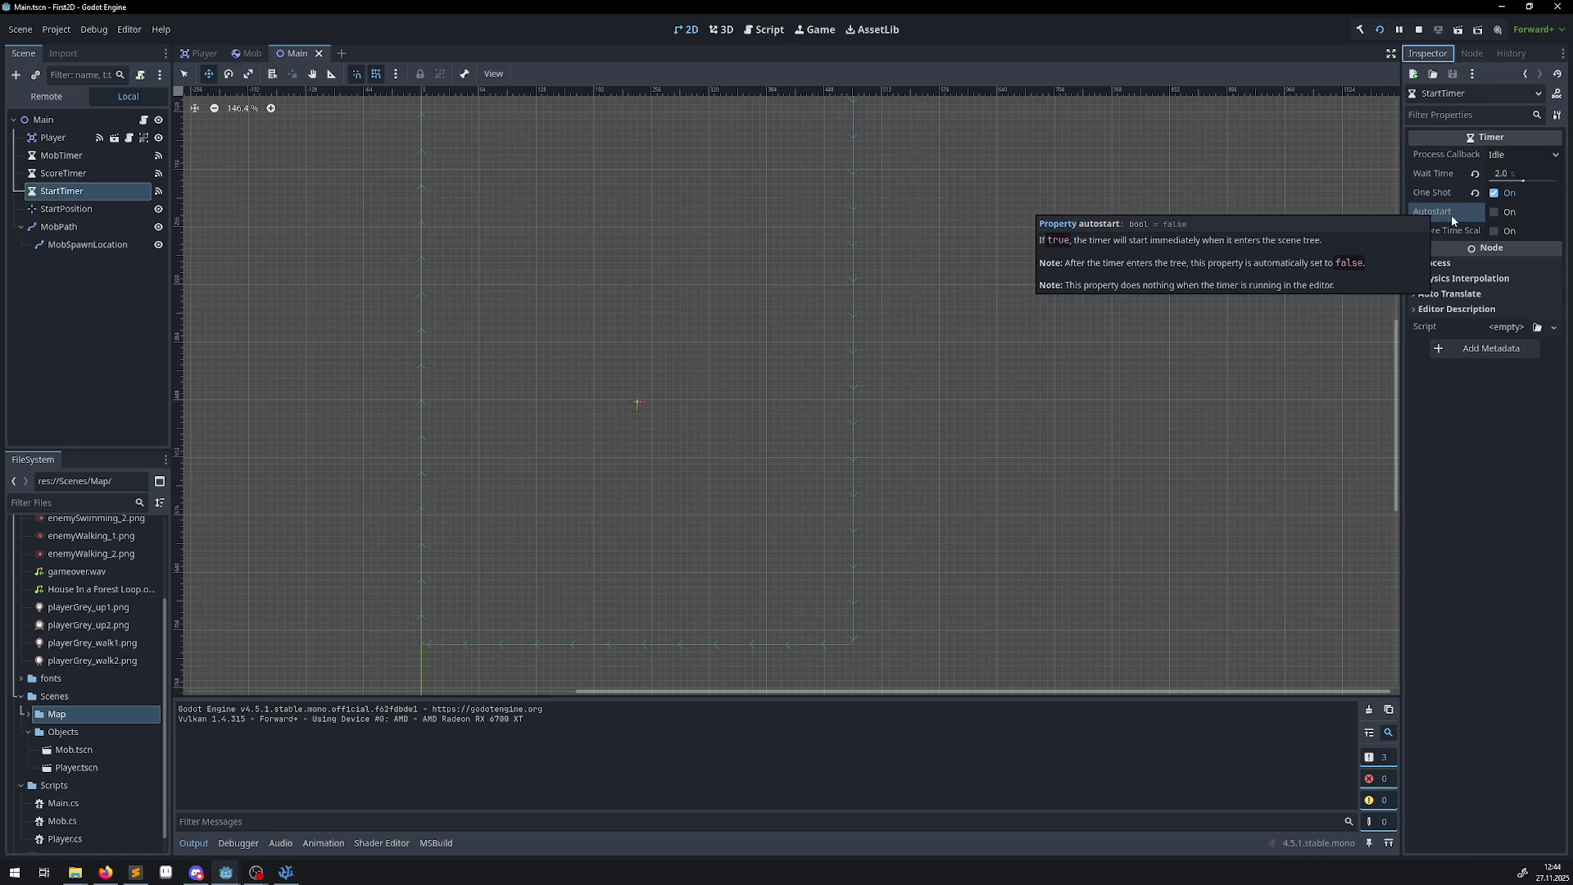
mouse_move(1469, 221)
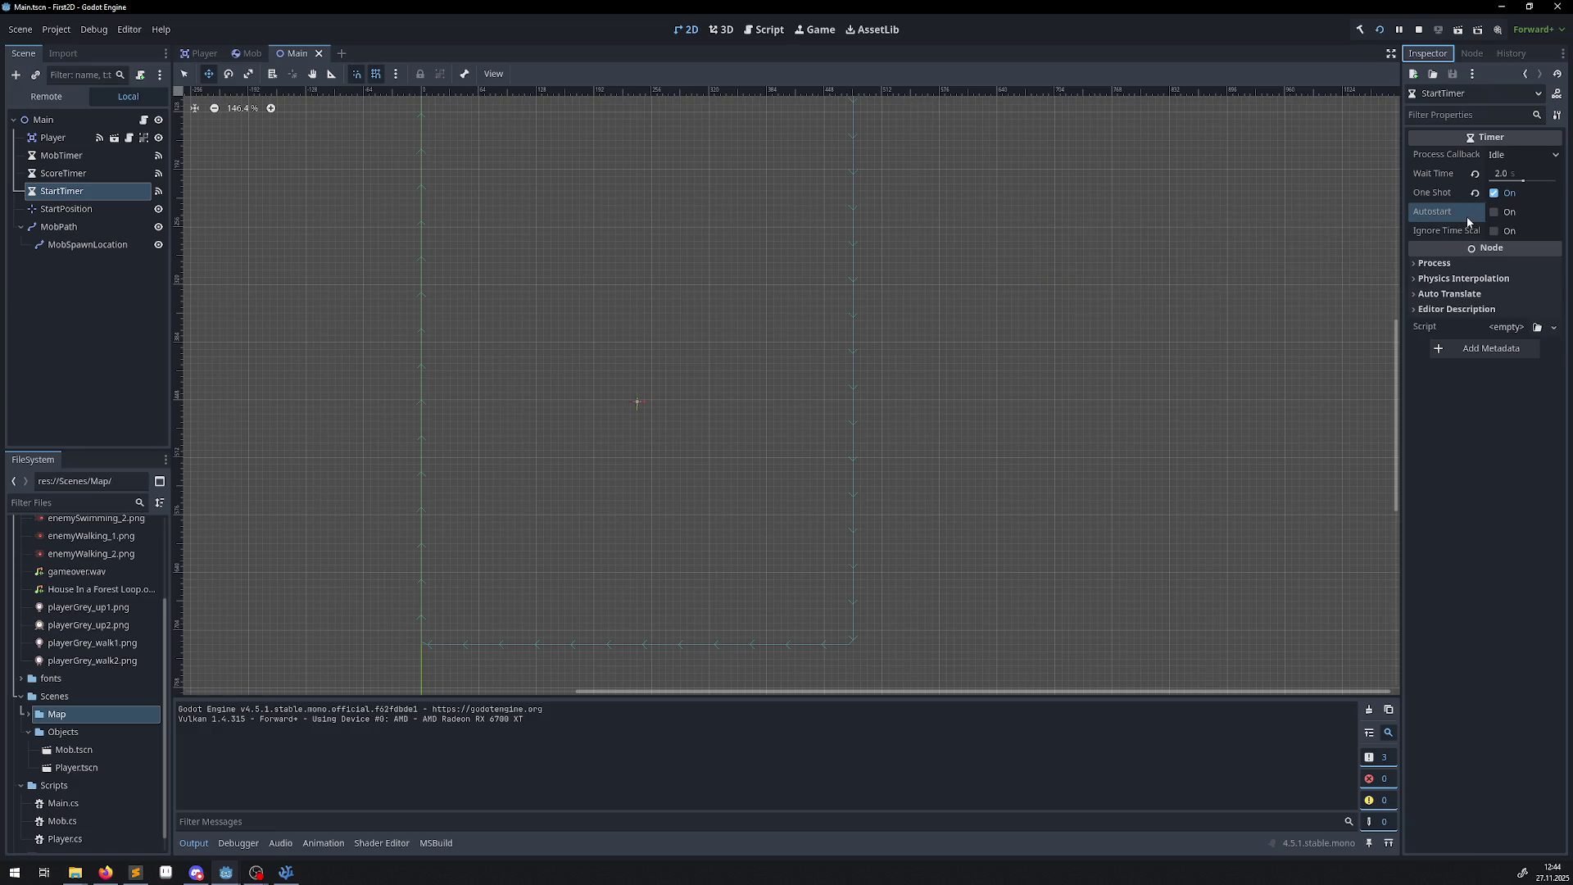
click(1420, 30)
click(285, 872)
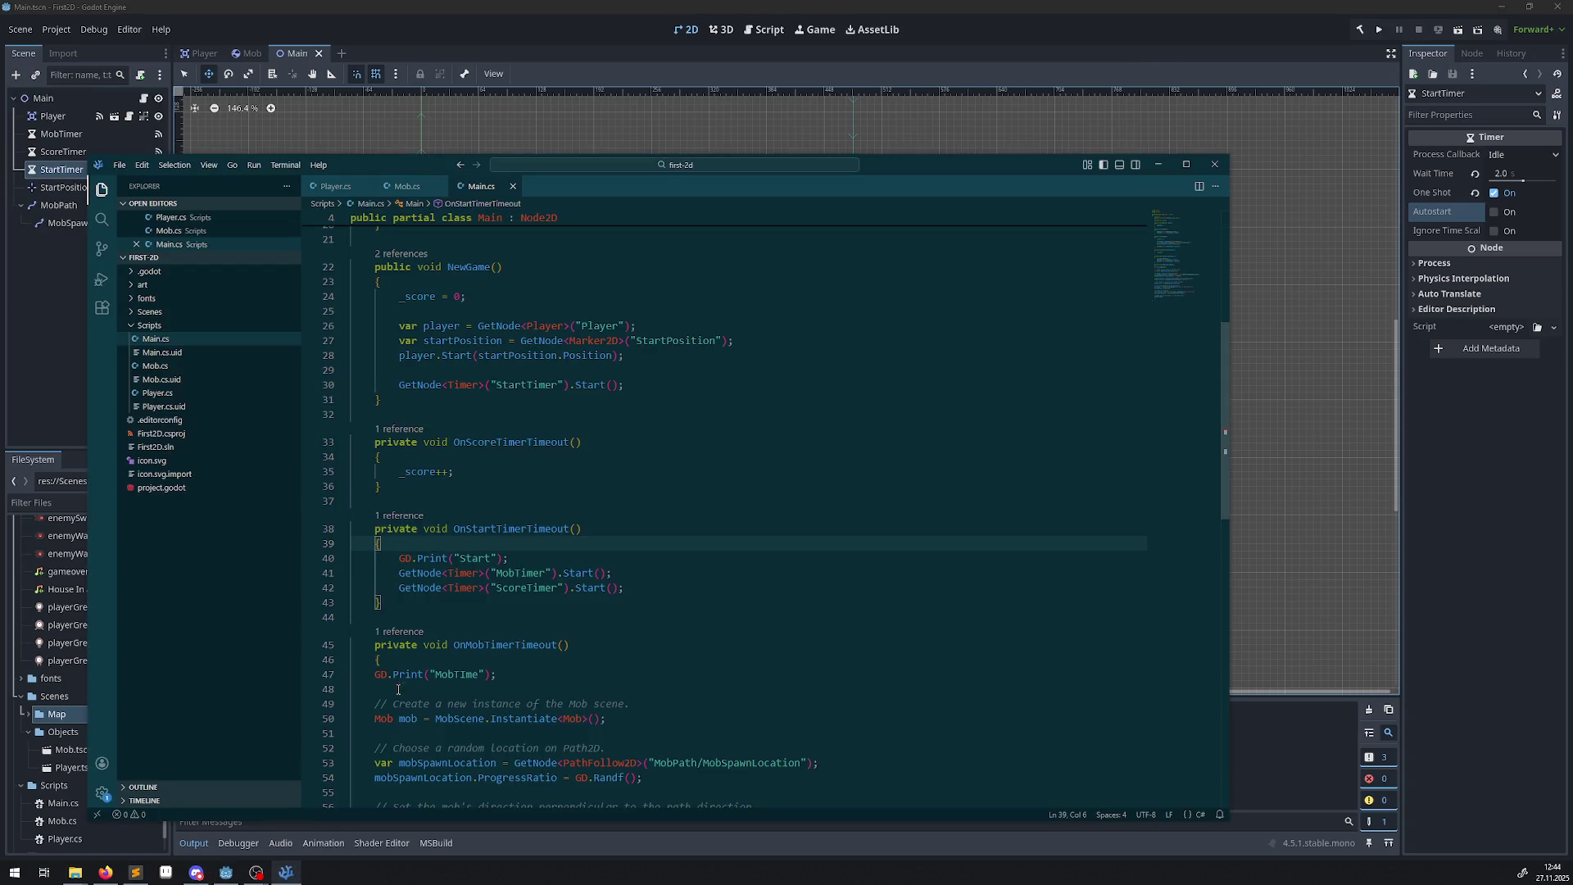
Paste the GD.Print("Start") line onto a new line inside _Ready.
scroll(543, 590, up, 2)
scroll(543, 590, up, 1)
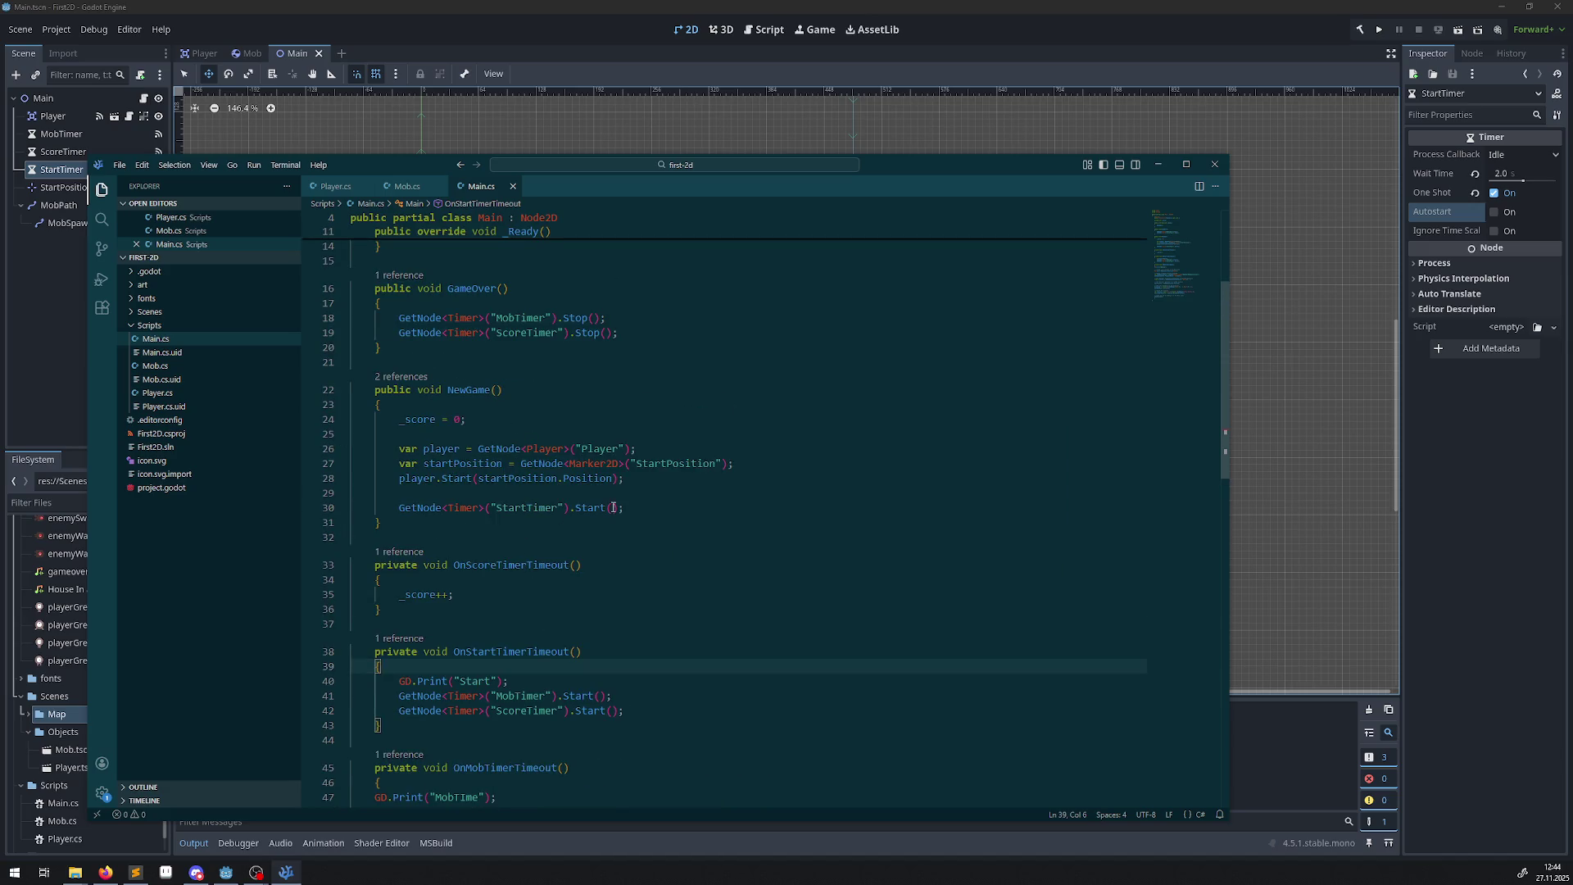
scroll(618, 500, up, 3)
click(439, 341)
scroll(488, 574, down, 3)
scroll(489, 574, down, 1)
drag(512, 619, 370, 620)
key(ctrl+c)
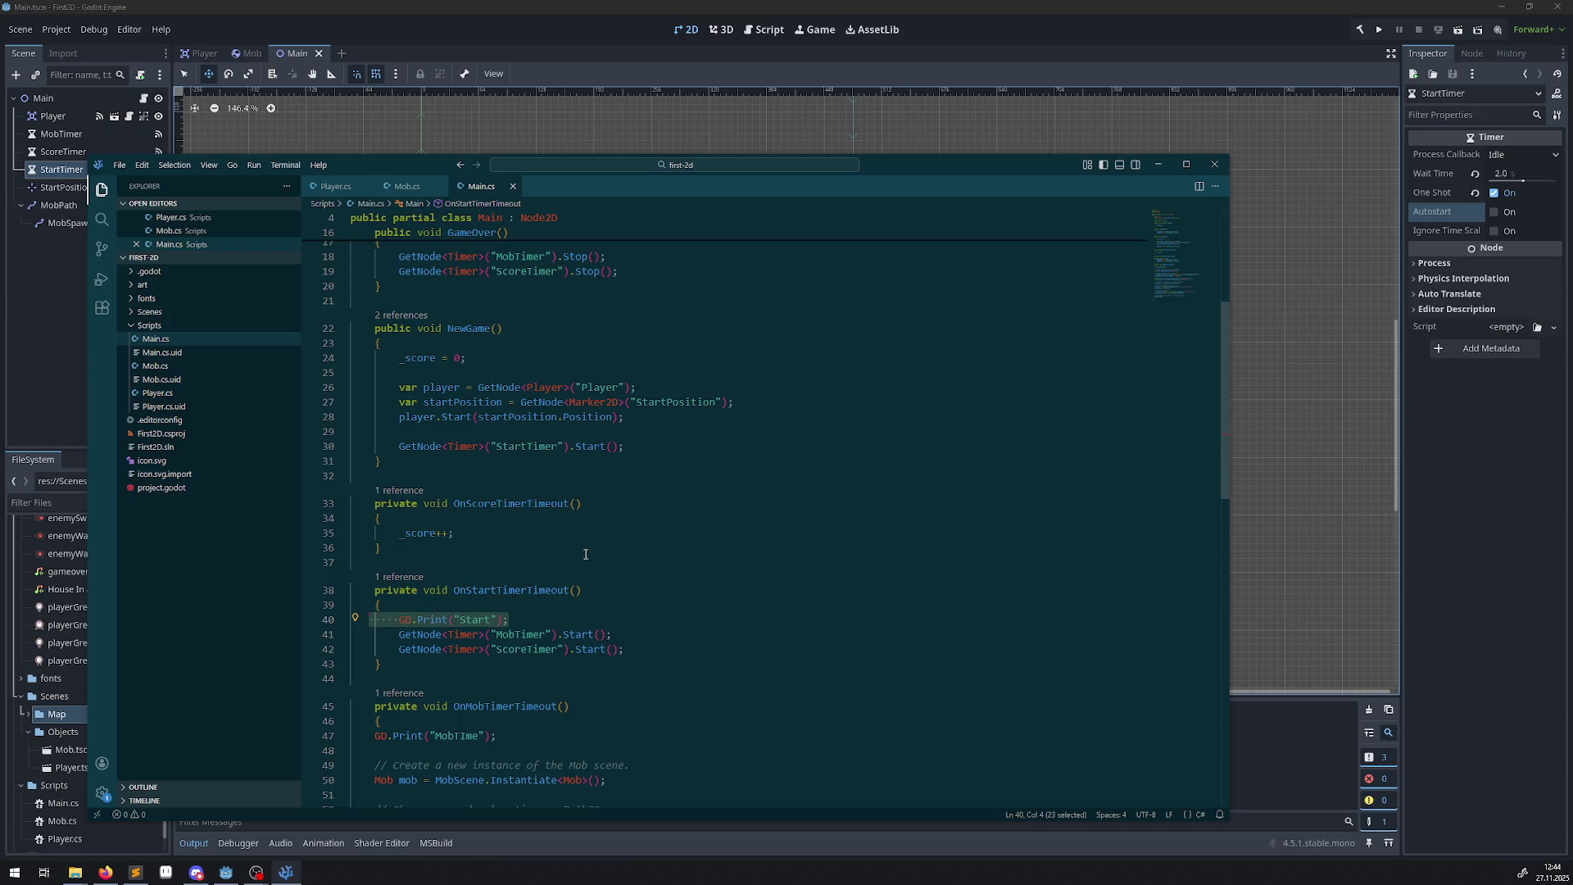
scroll(586, 556, up, 5)
click(424, 397)
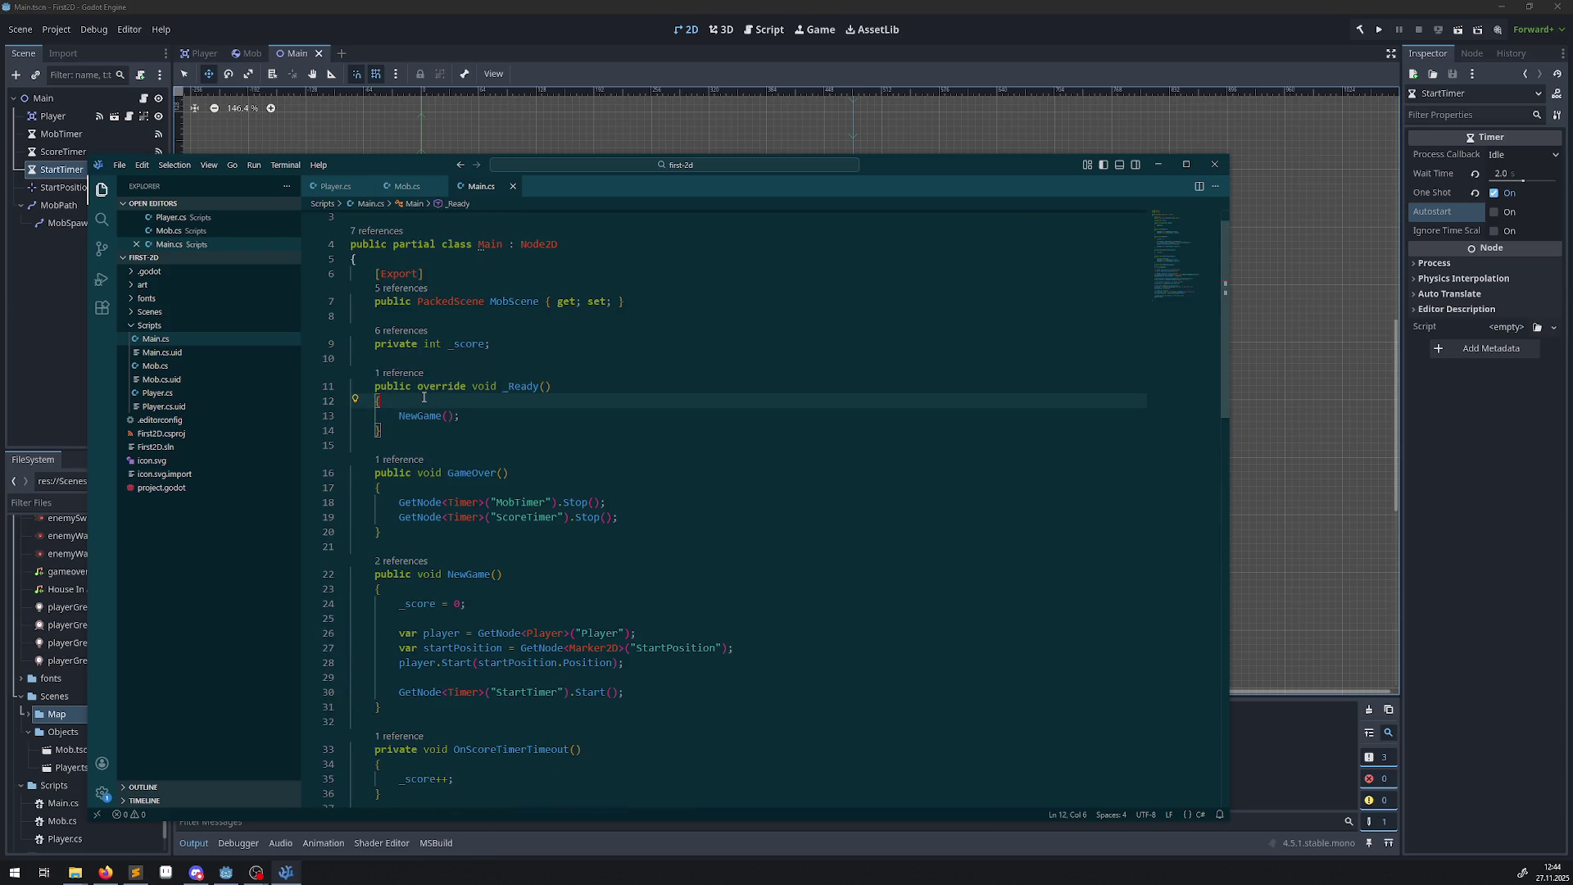
key(Return)
key(ctrl+v)
Change the pasted message to GD.Print("Ready"), save Main.cs, and return to Godot.
double_click(506, 415)
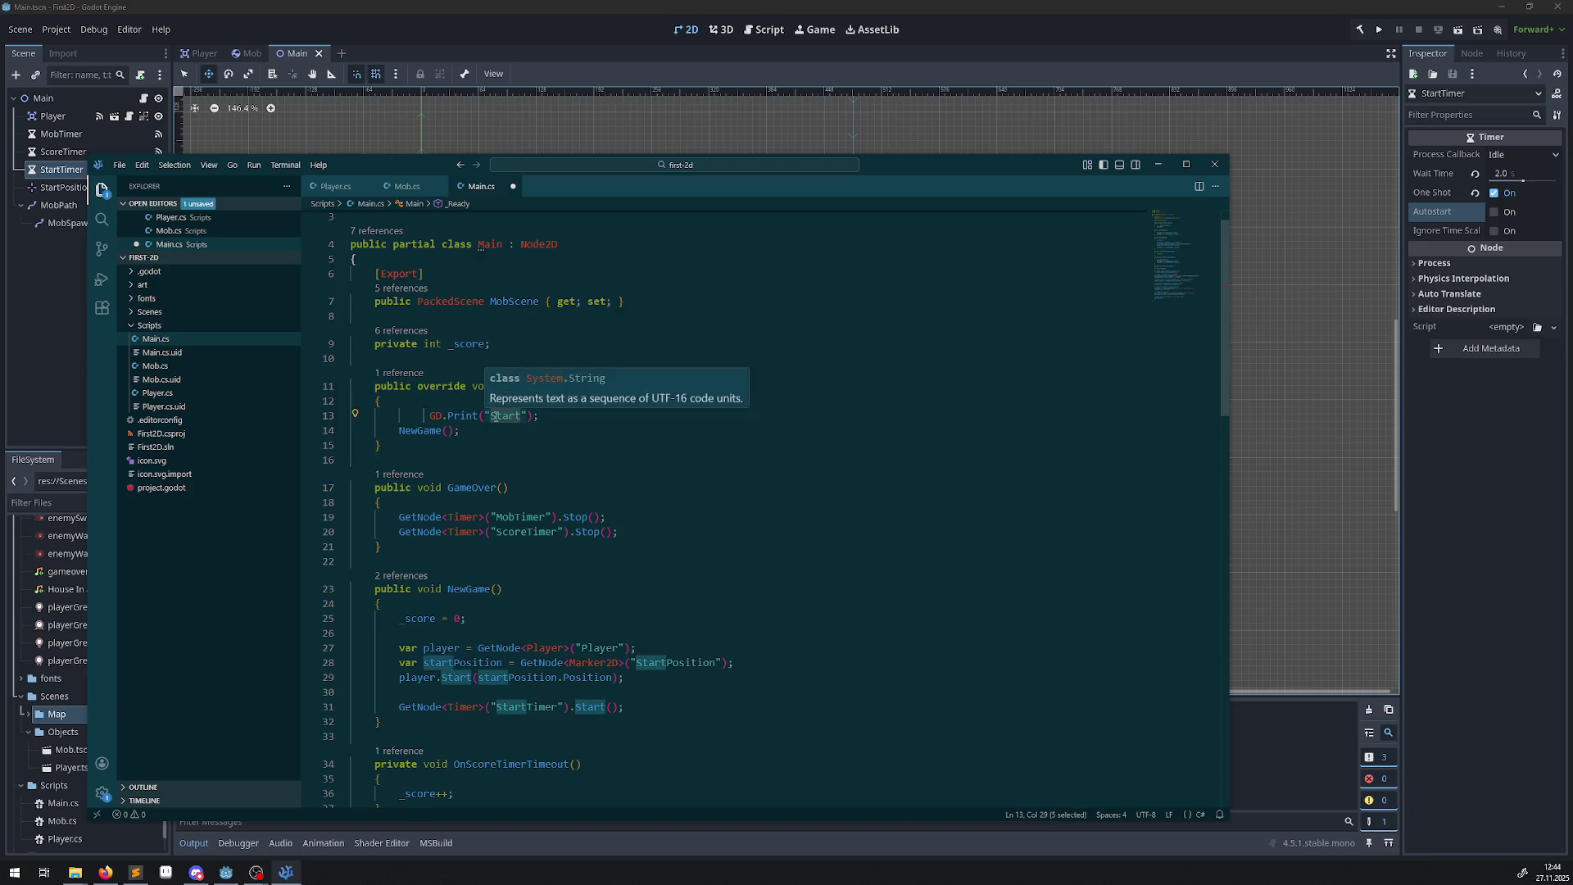
text(Ready)
key(ctrl+s)
click(768, 517)
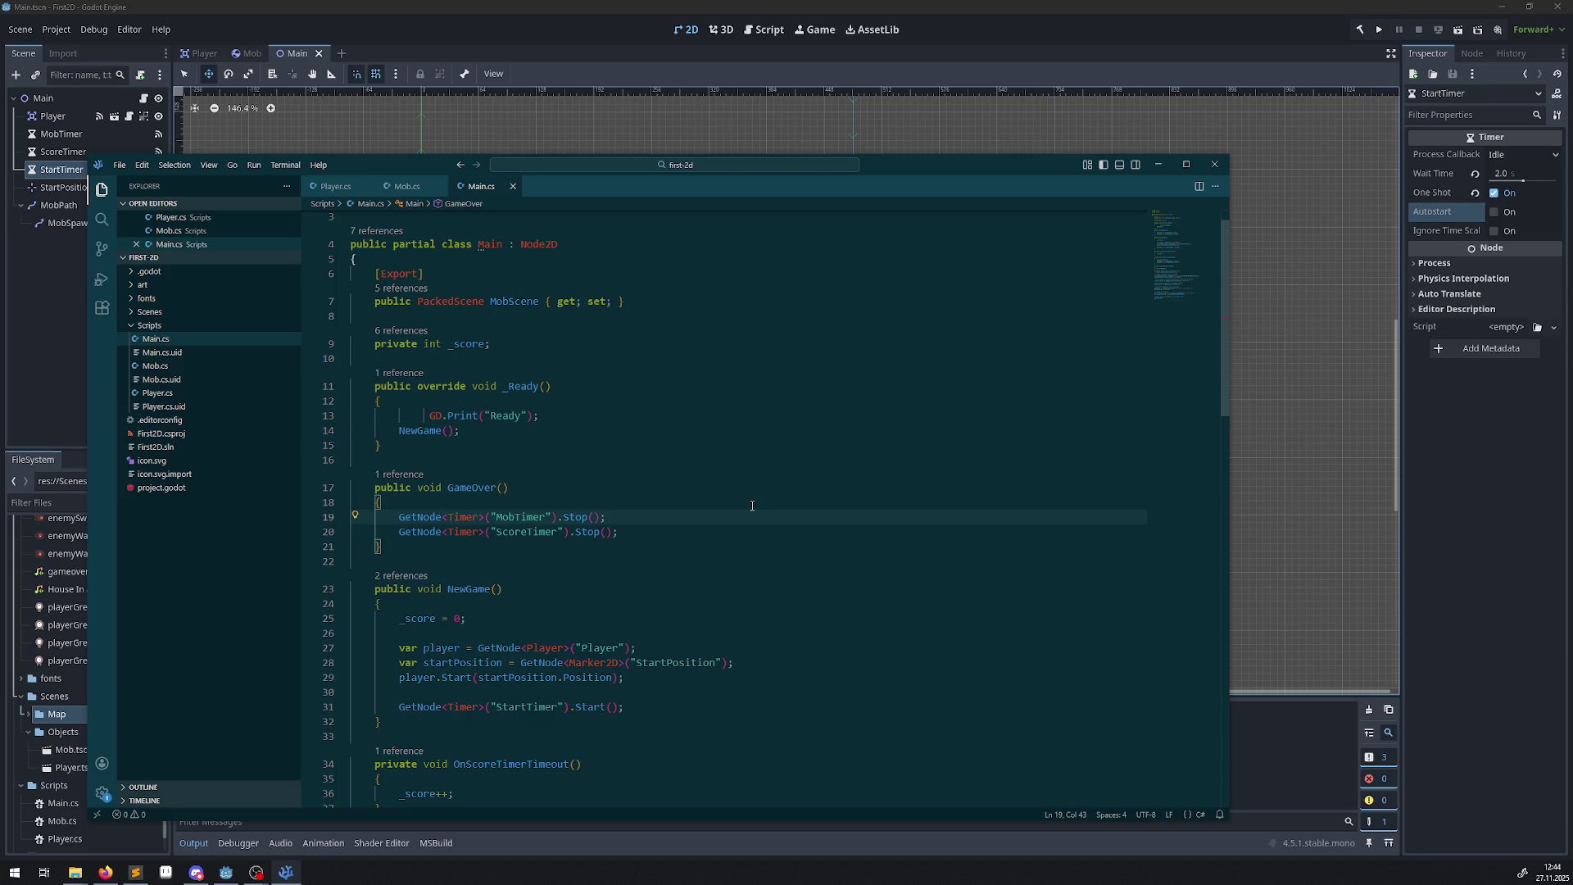
click(749, 501)
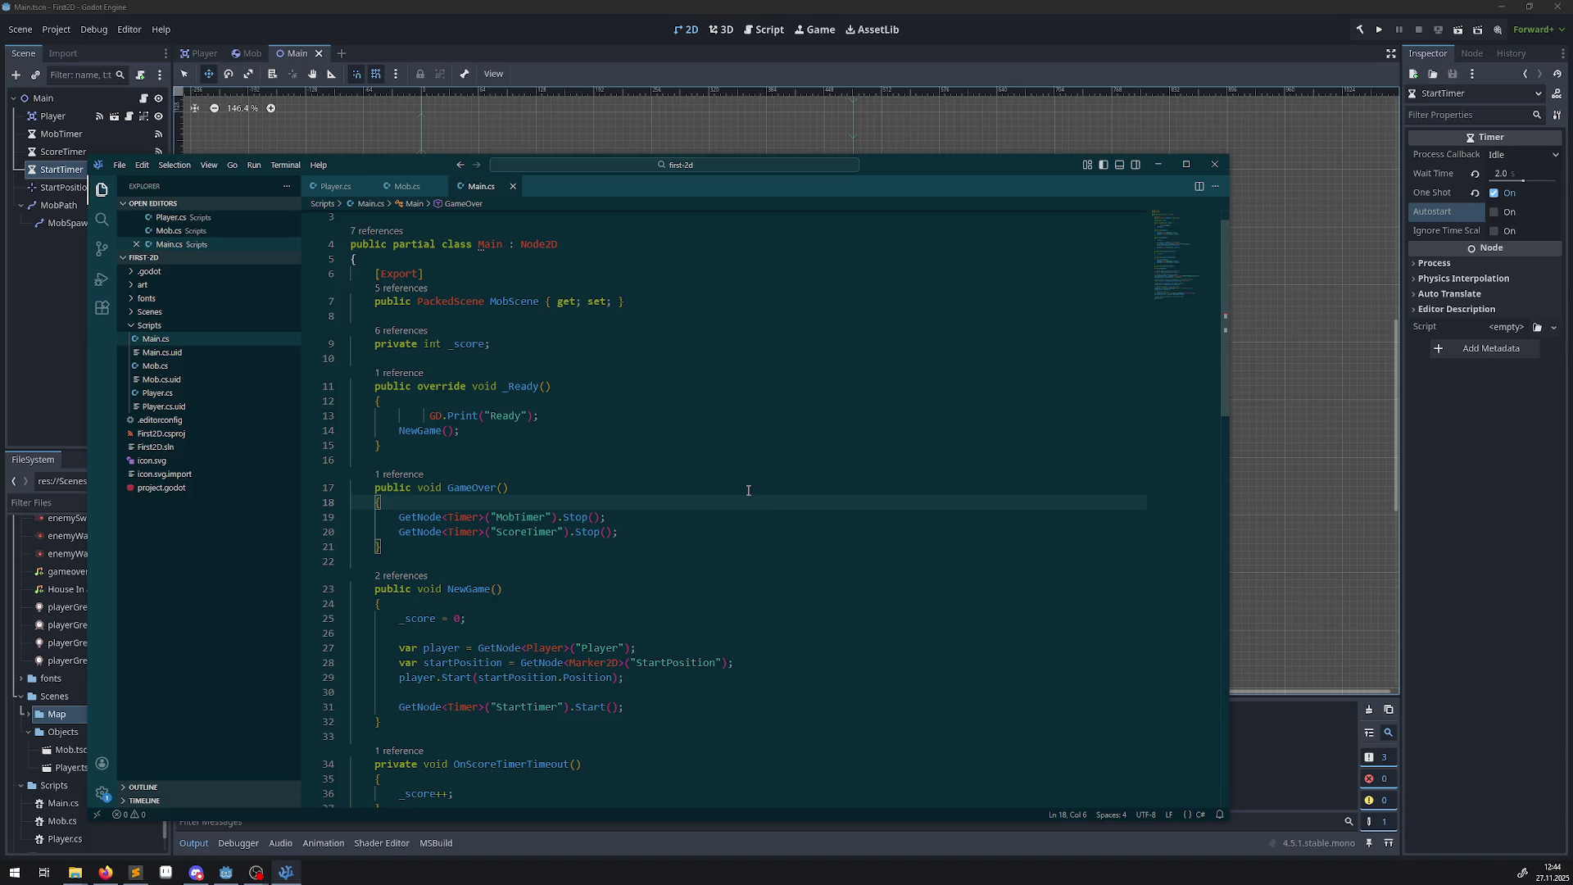
click(748, 445)
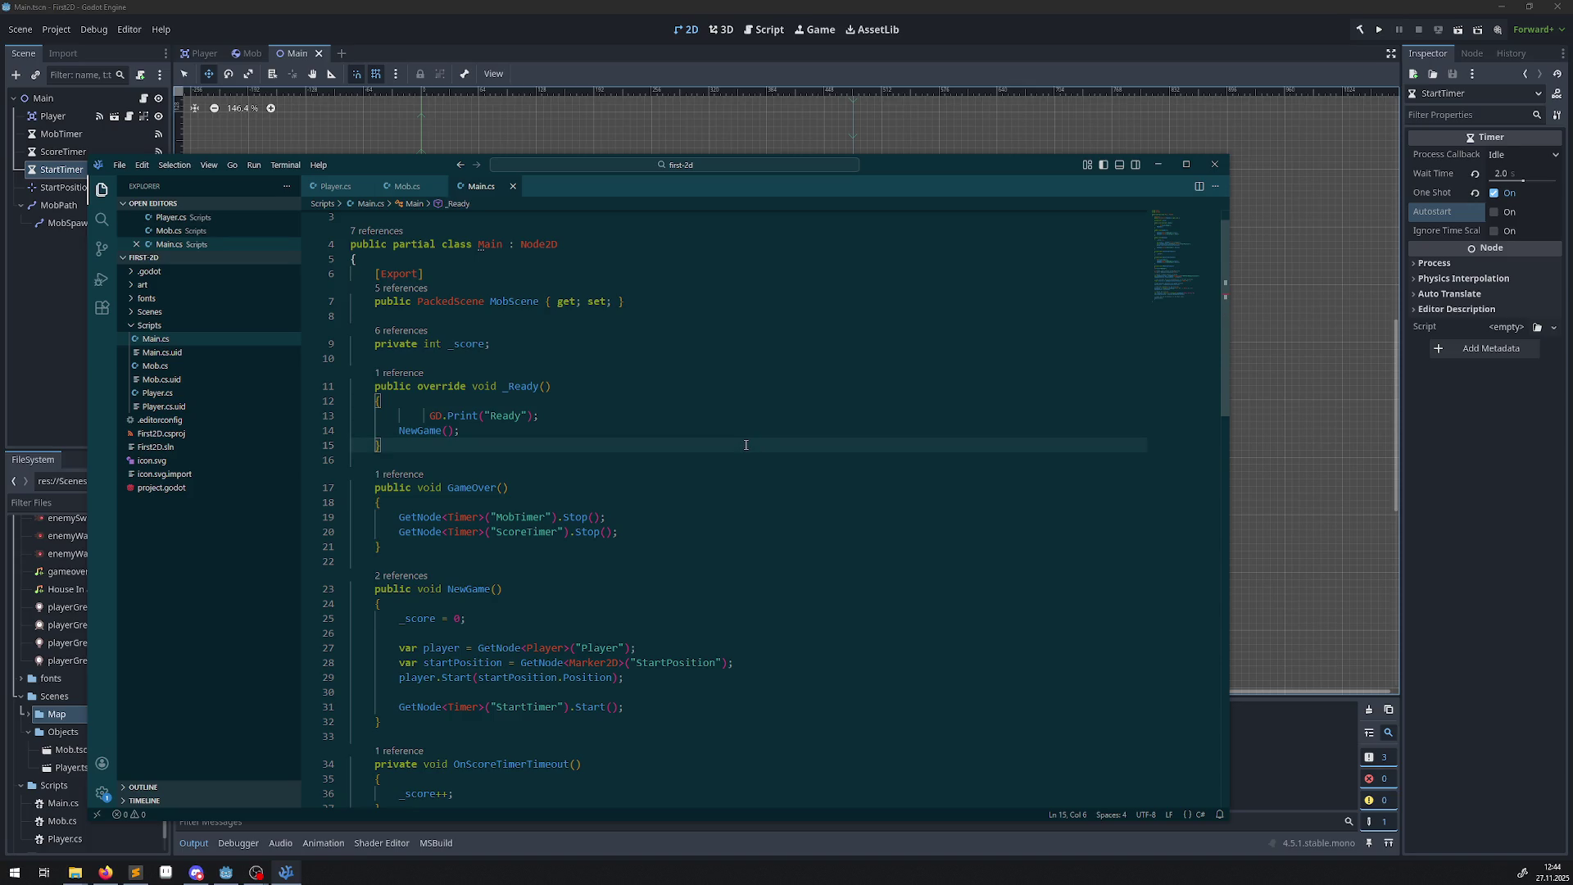
click(1157, 164)
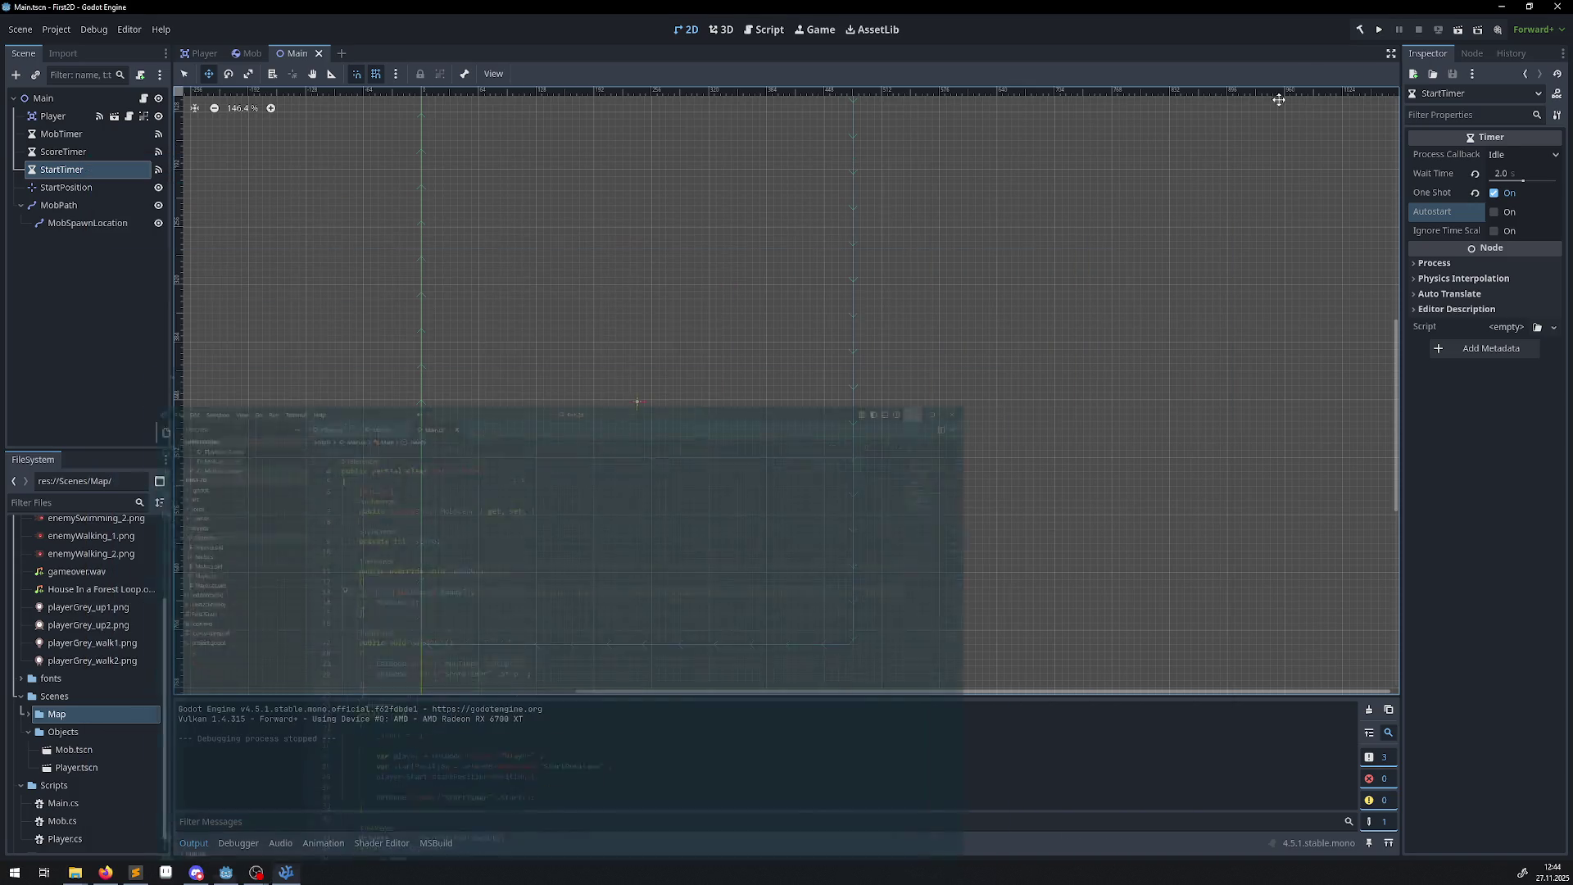
Run the game so Output prints Ready, then bring Firefox forward and move it up-right.
click(1379, 30)
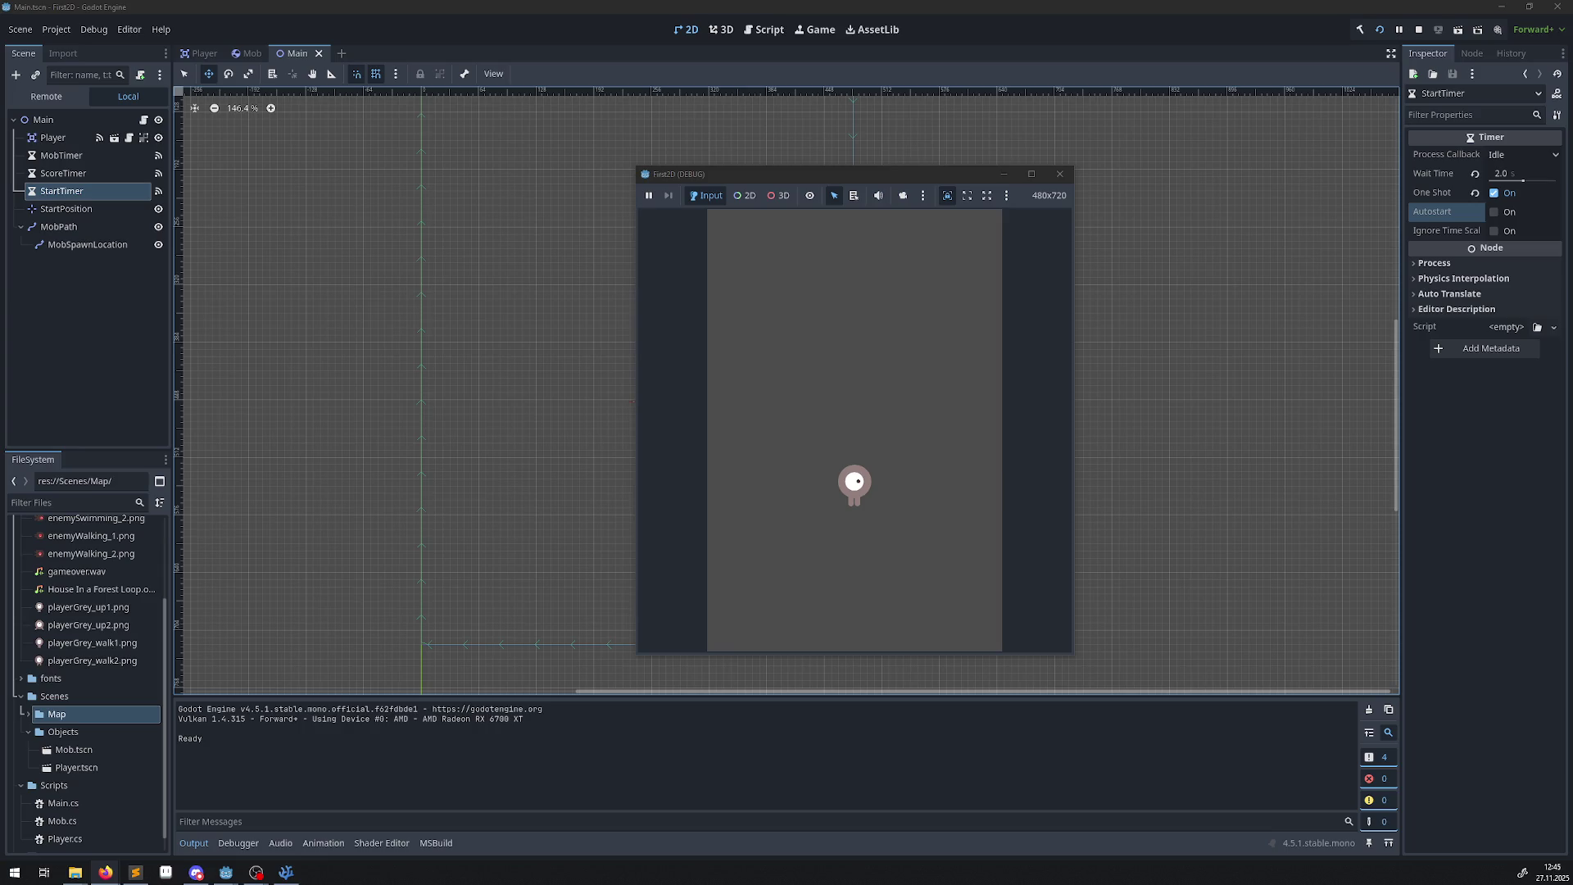
key(alt+Tab)
drag(413, 130, 799, 88)
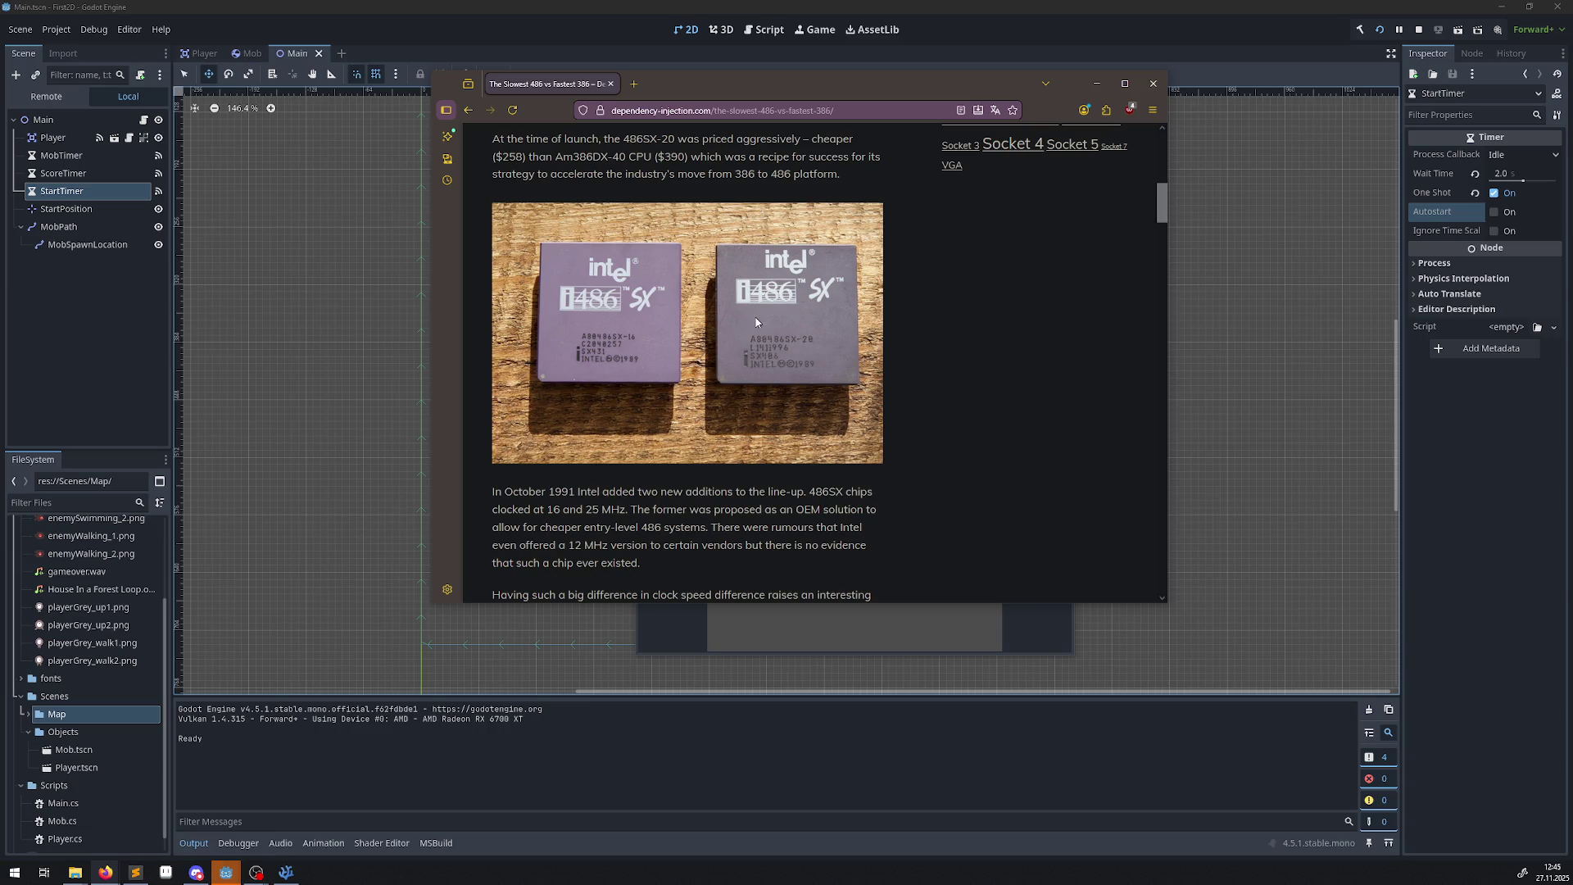
scroll(756, 325, down, 5)
scroll(859, 297, down, 10)
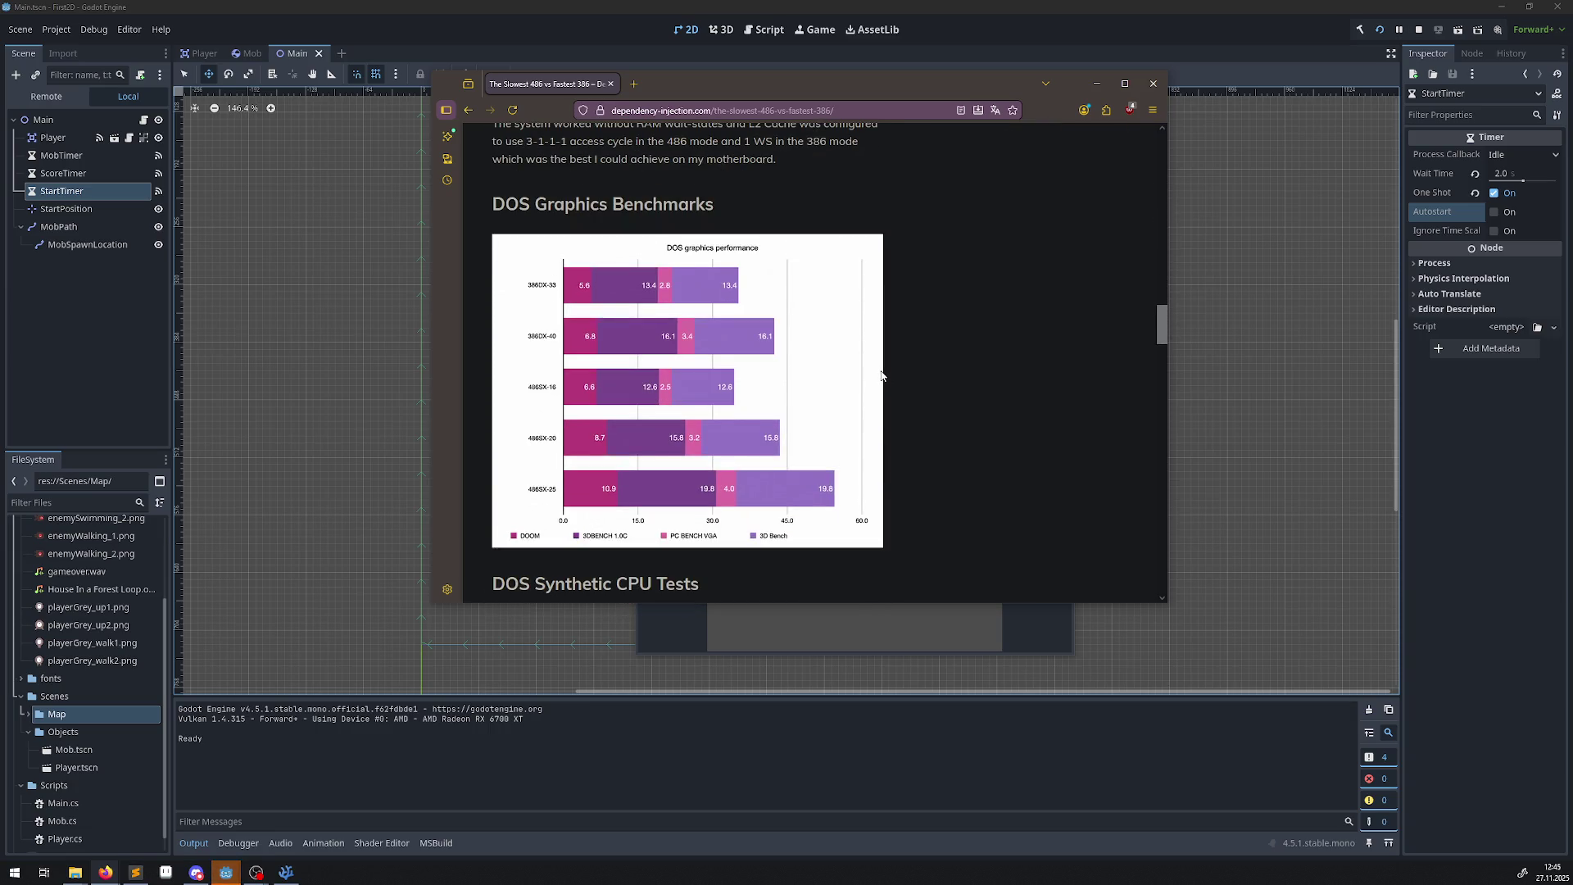
scroll(881, 375, down, 4)
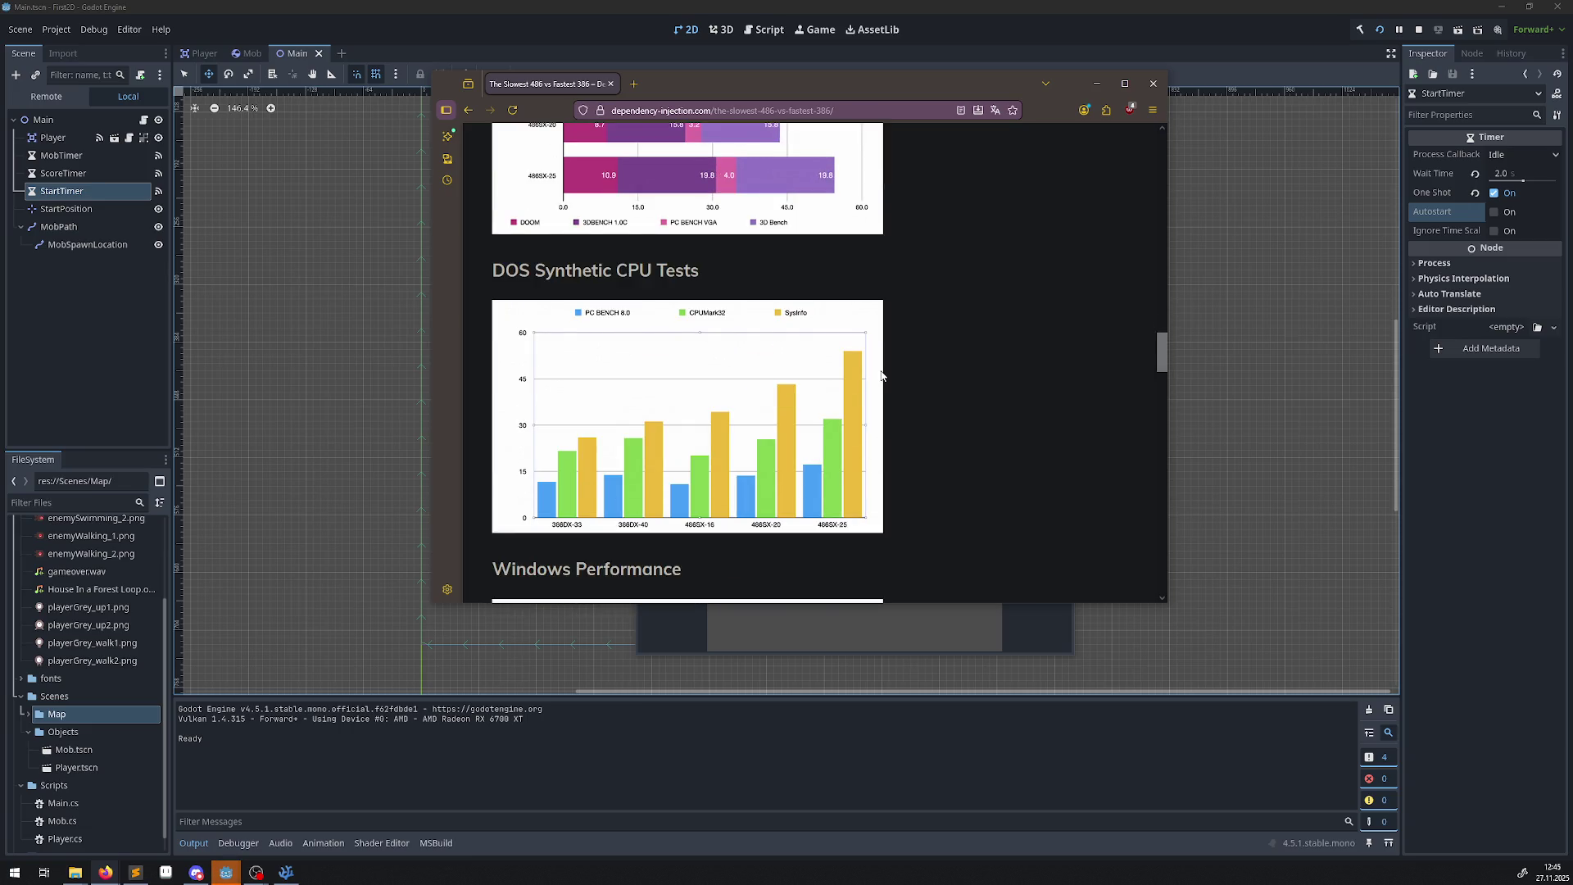
scroll(881, 375, down, 4)
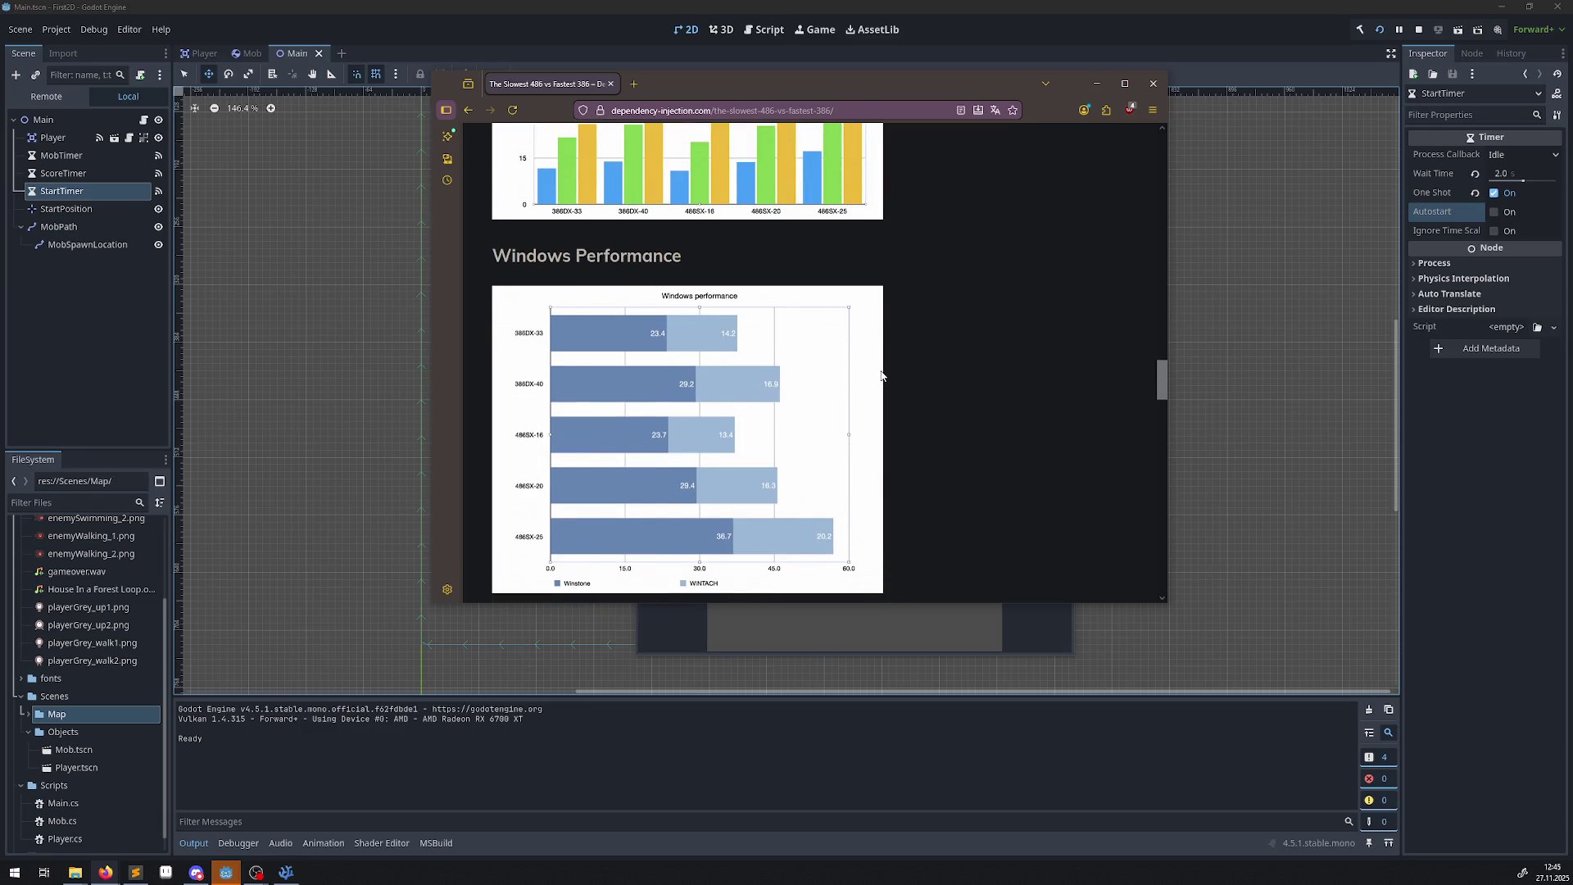
scroll(881, 375, down, 4)
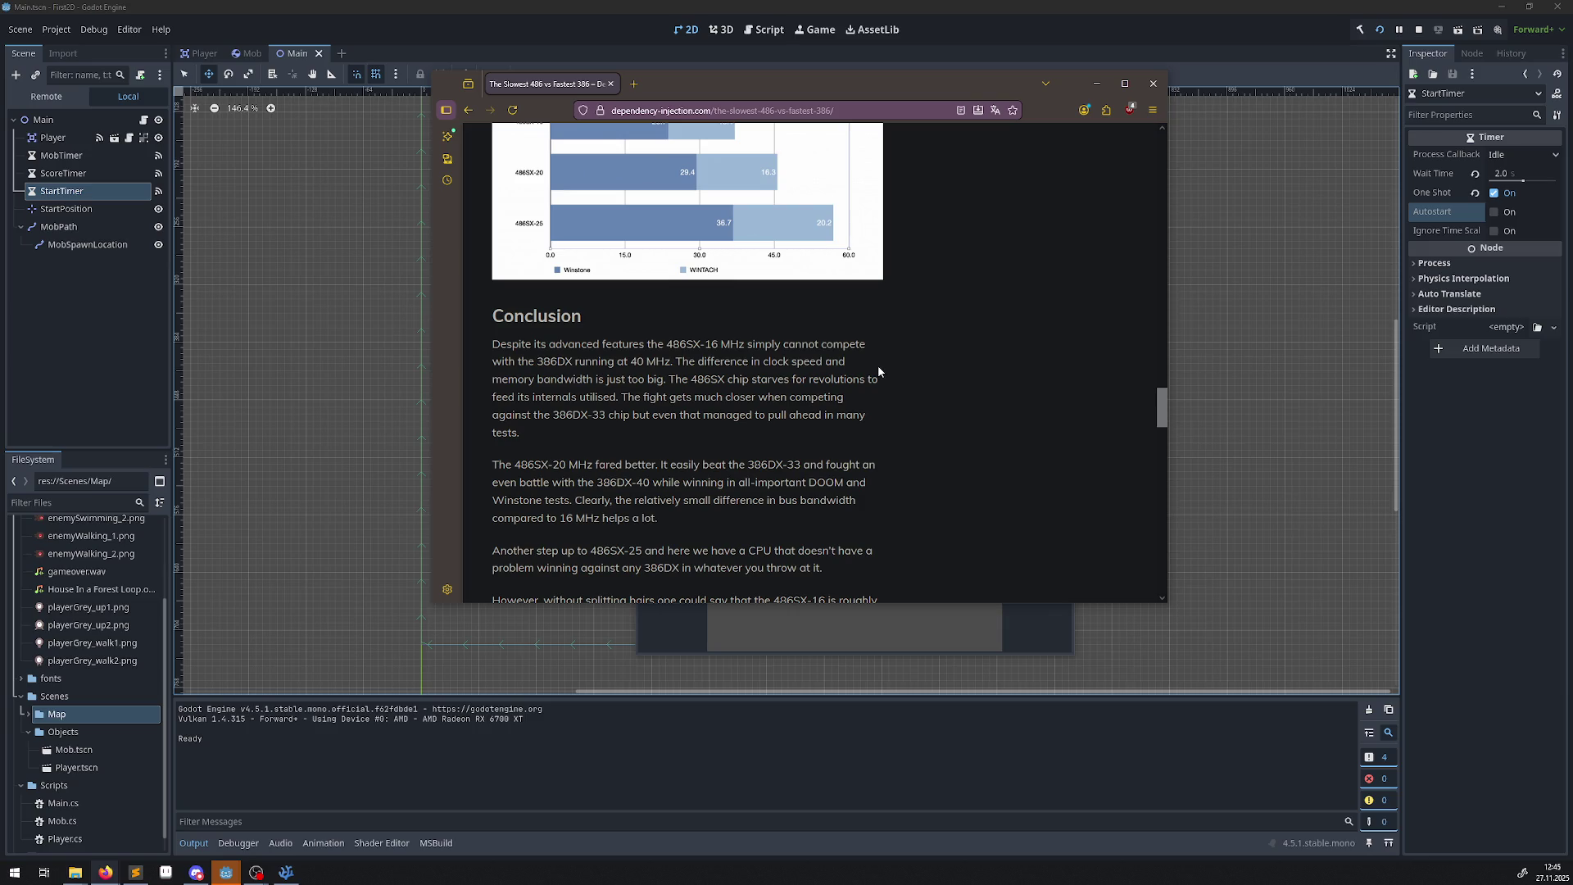
scroll(878, 371, up, 15)
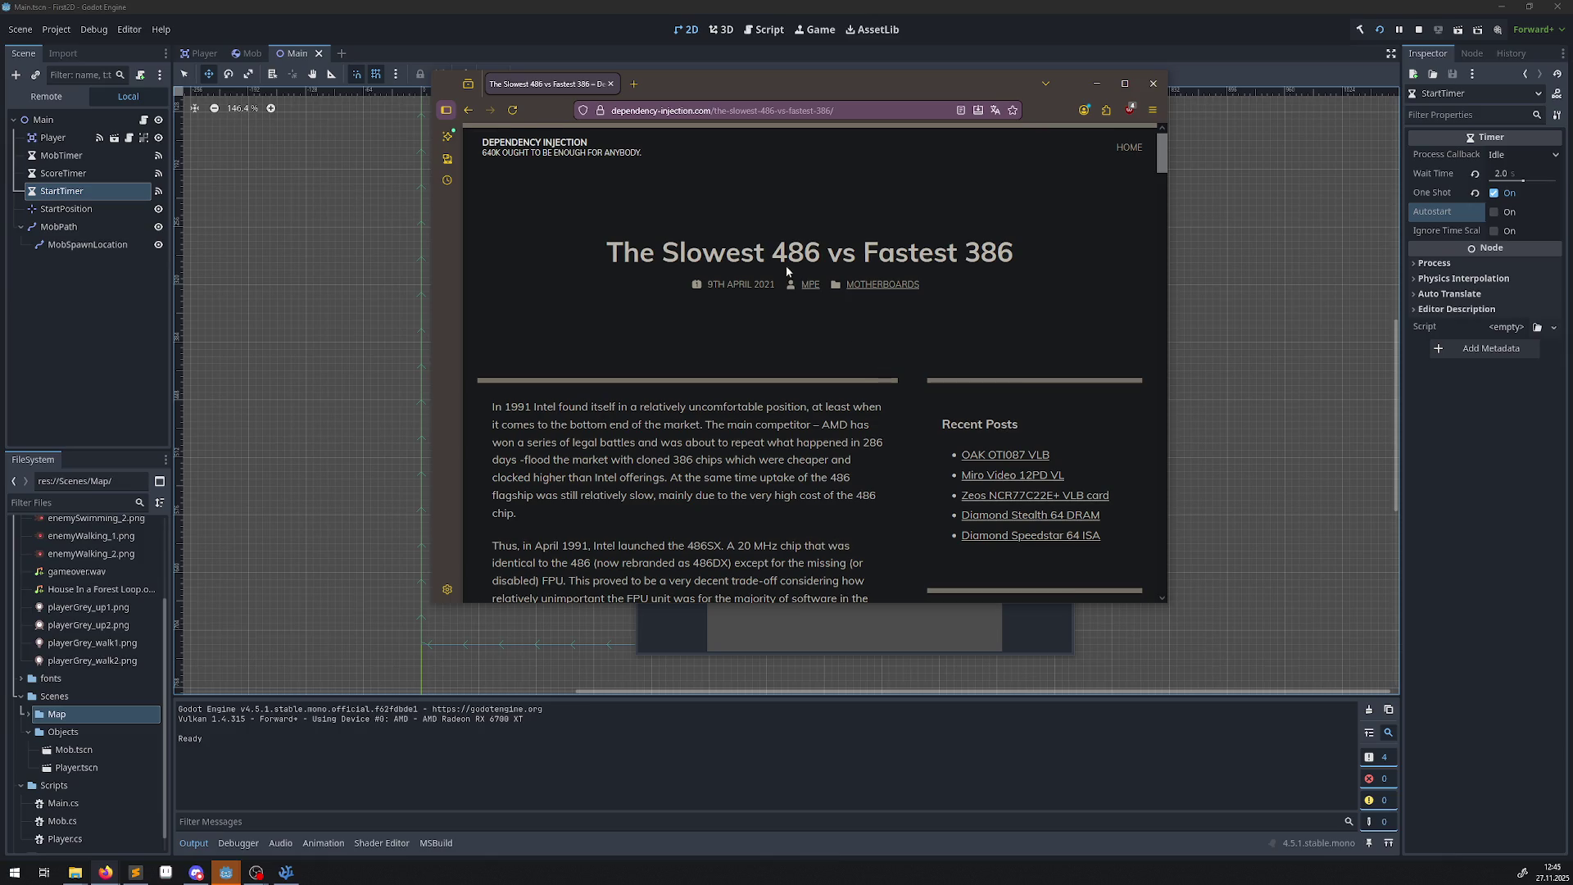
drag(773, 251, 823, 247)
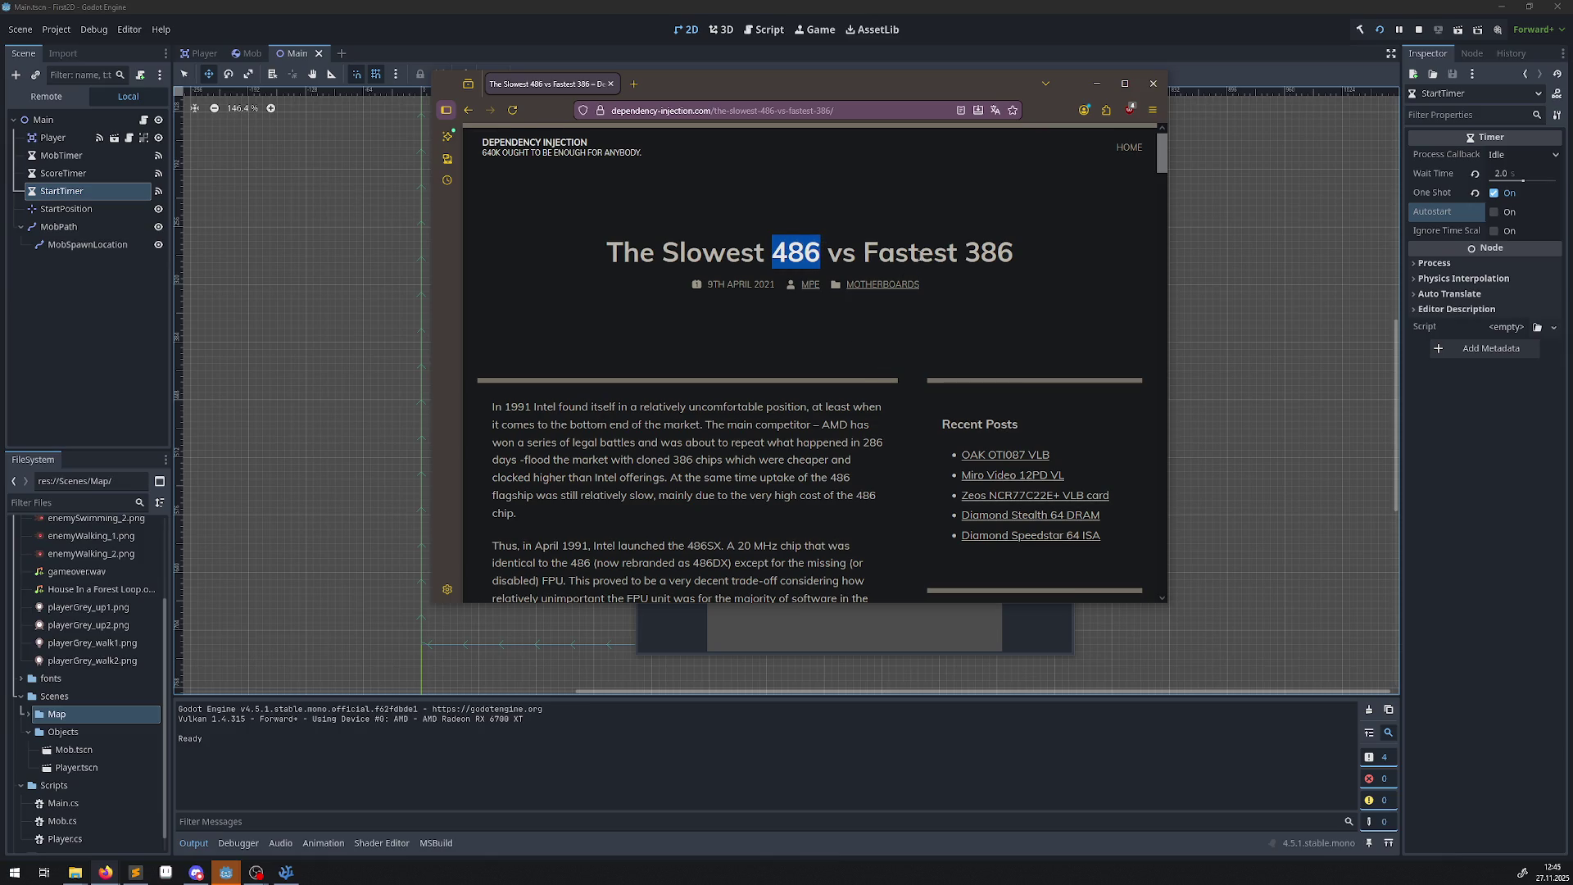
drag(919, 256, 1037, 257)
scroll(720, 440, down, 3)
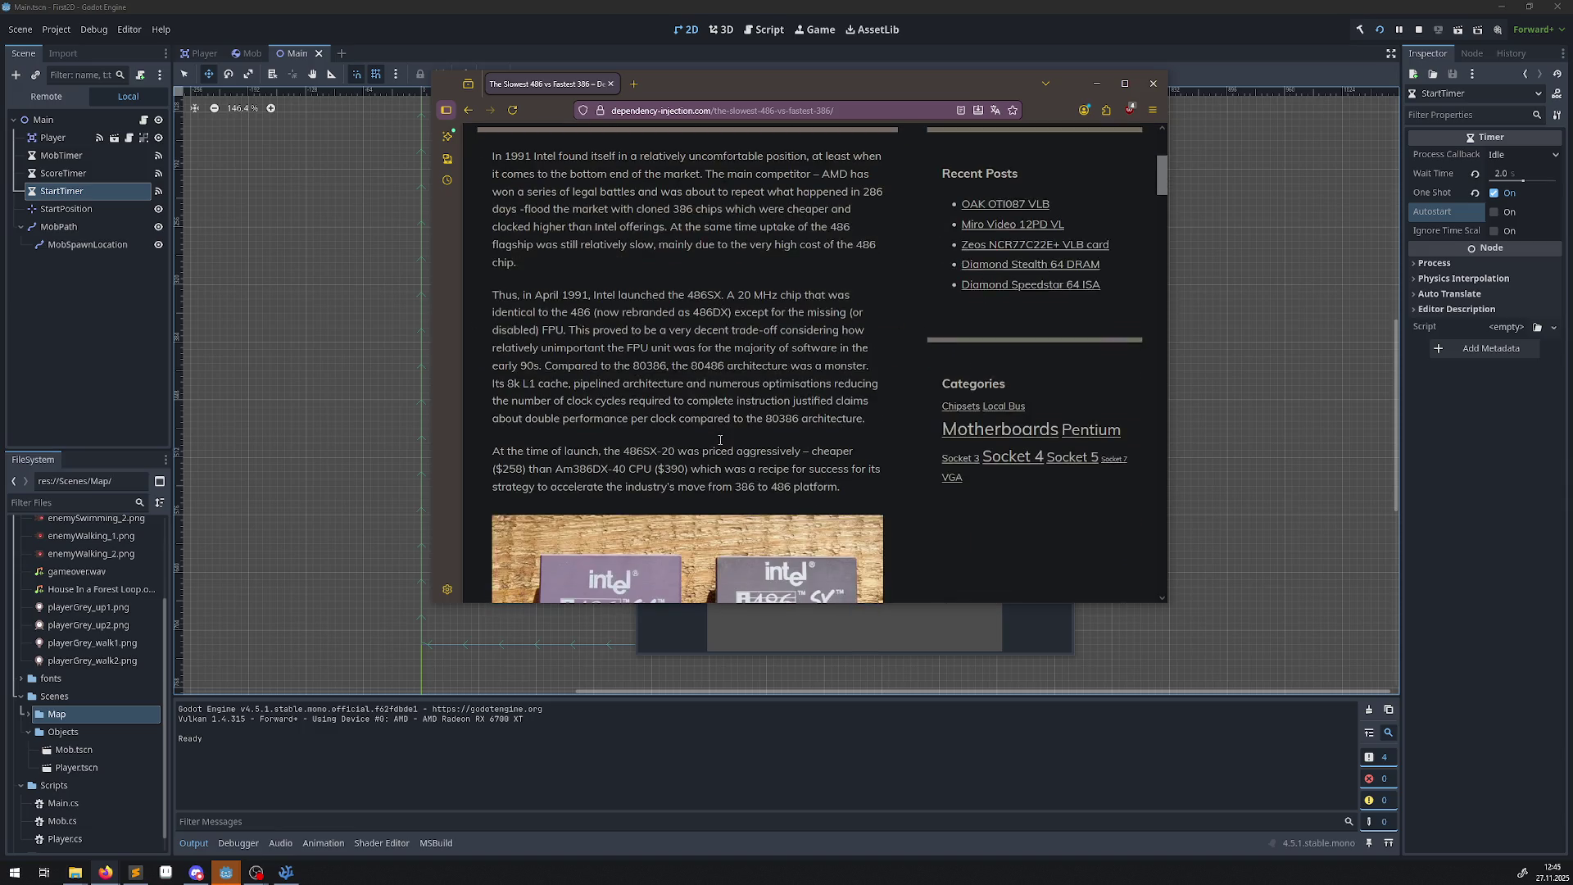
scroll(713, 436, down, 3)
scroll(729, 361, up, 2)
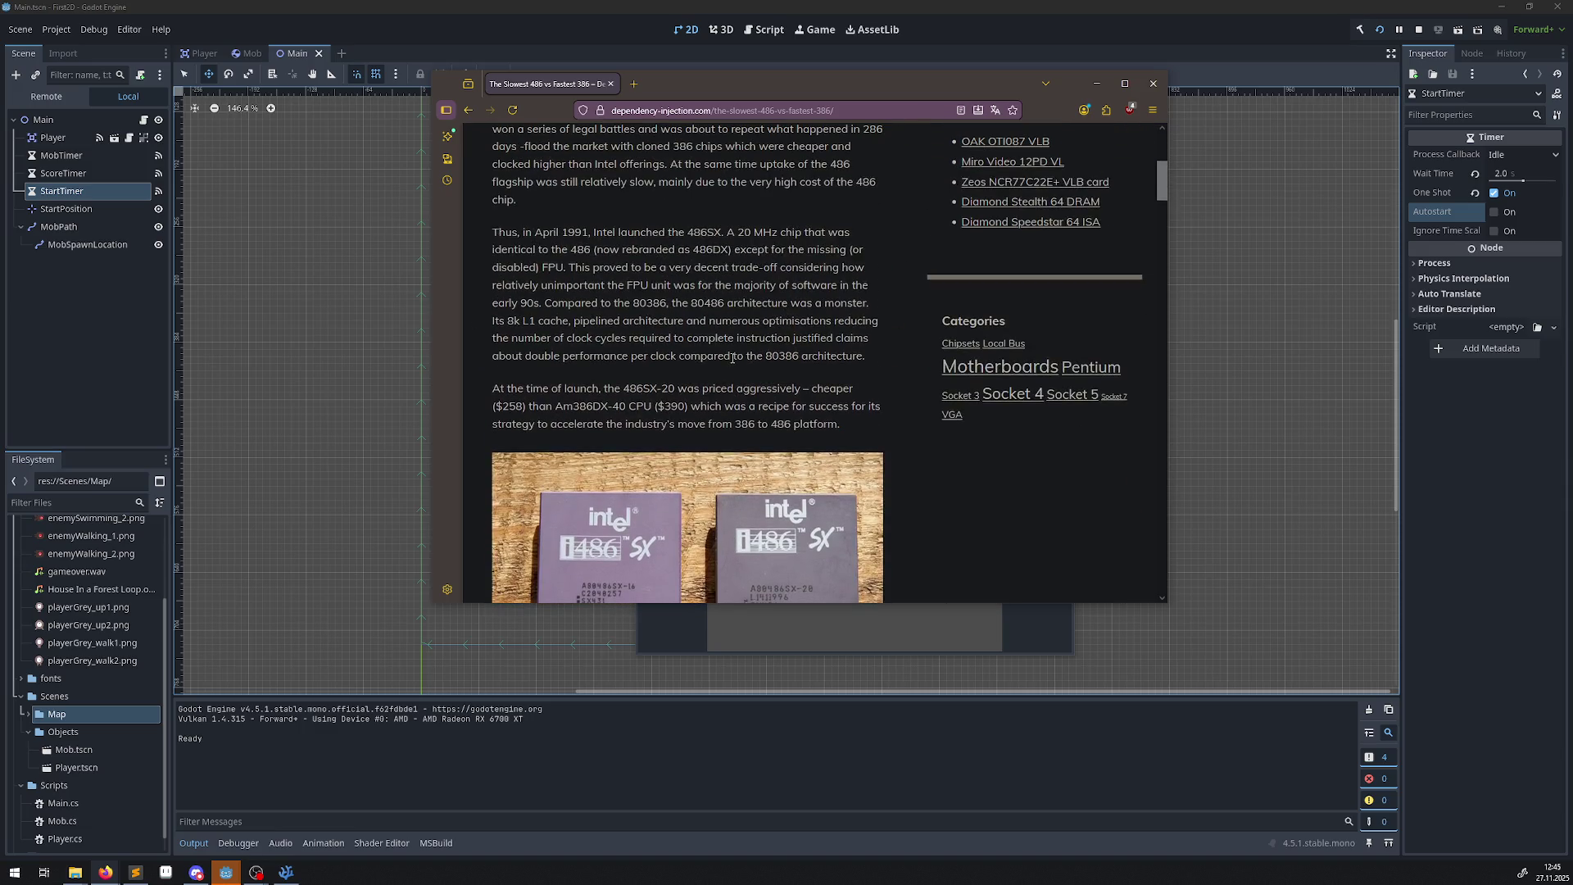
scroll(752, 421, down, 3)
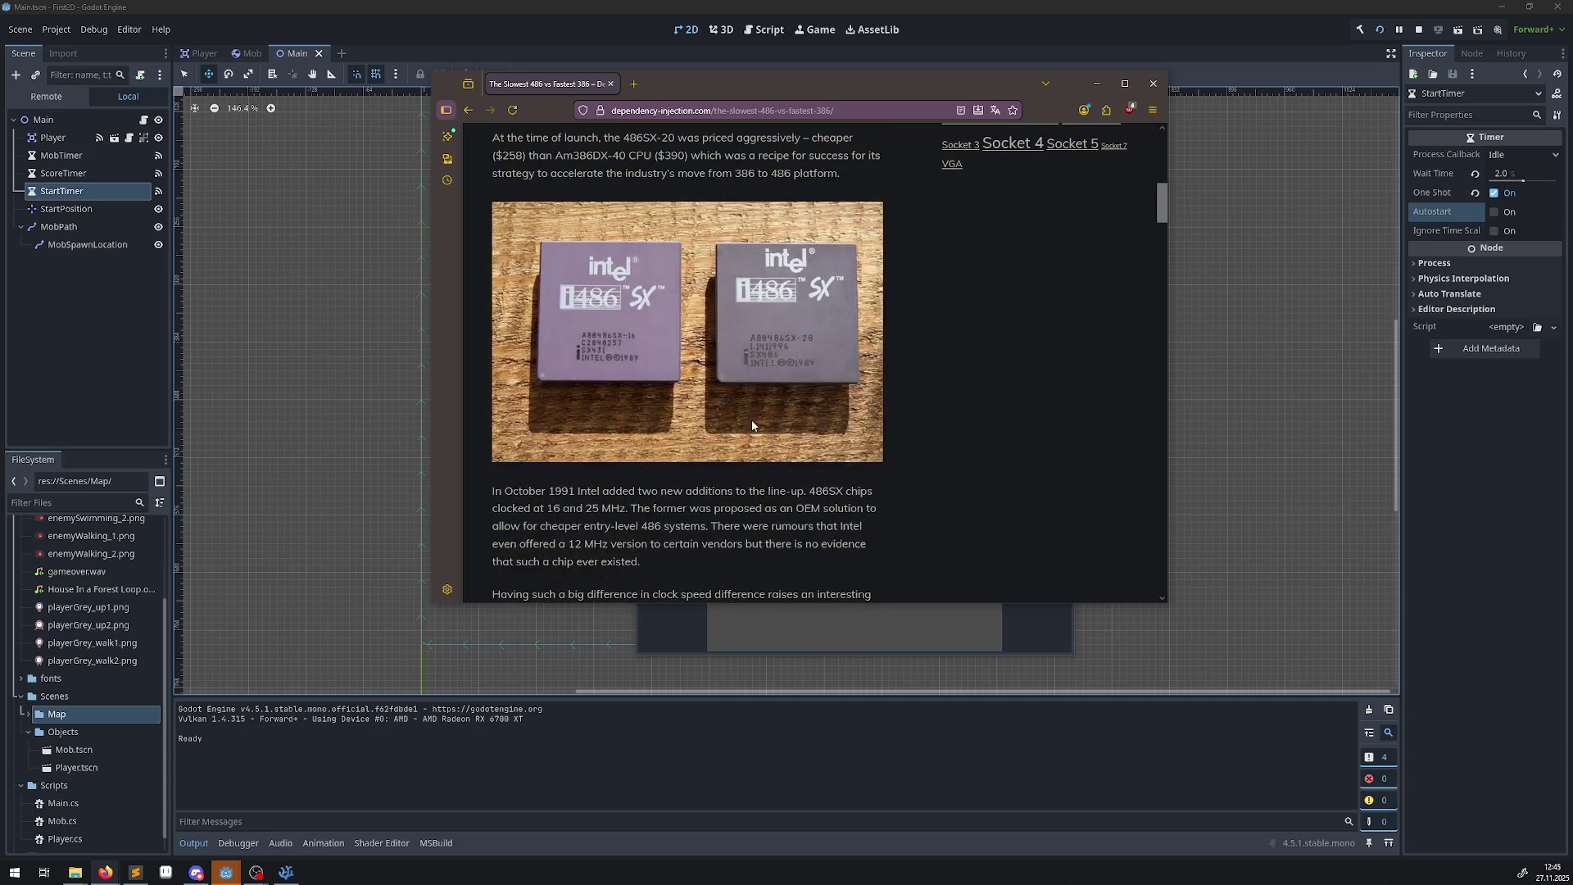
scroll(752, 426, down, 10)
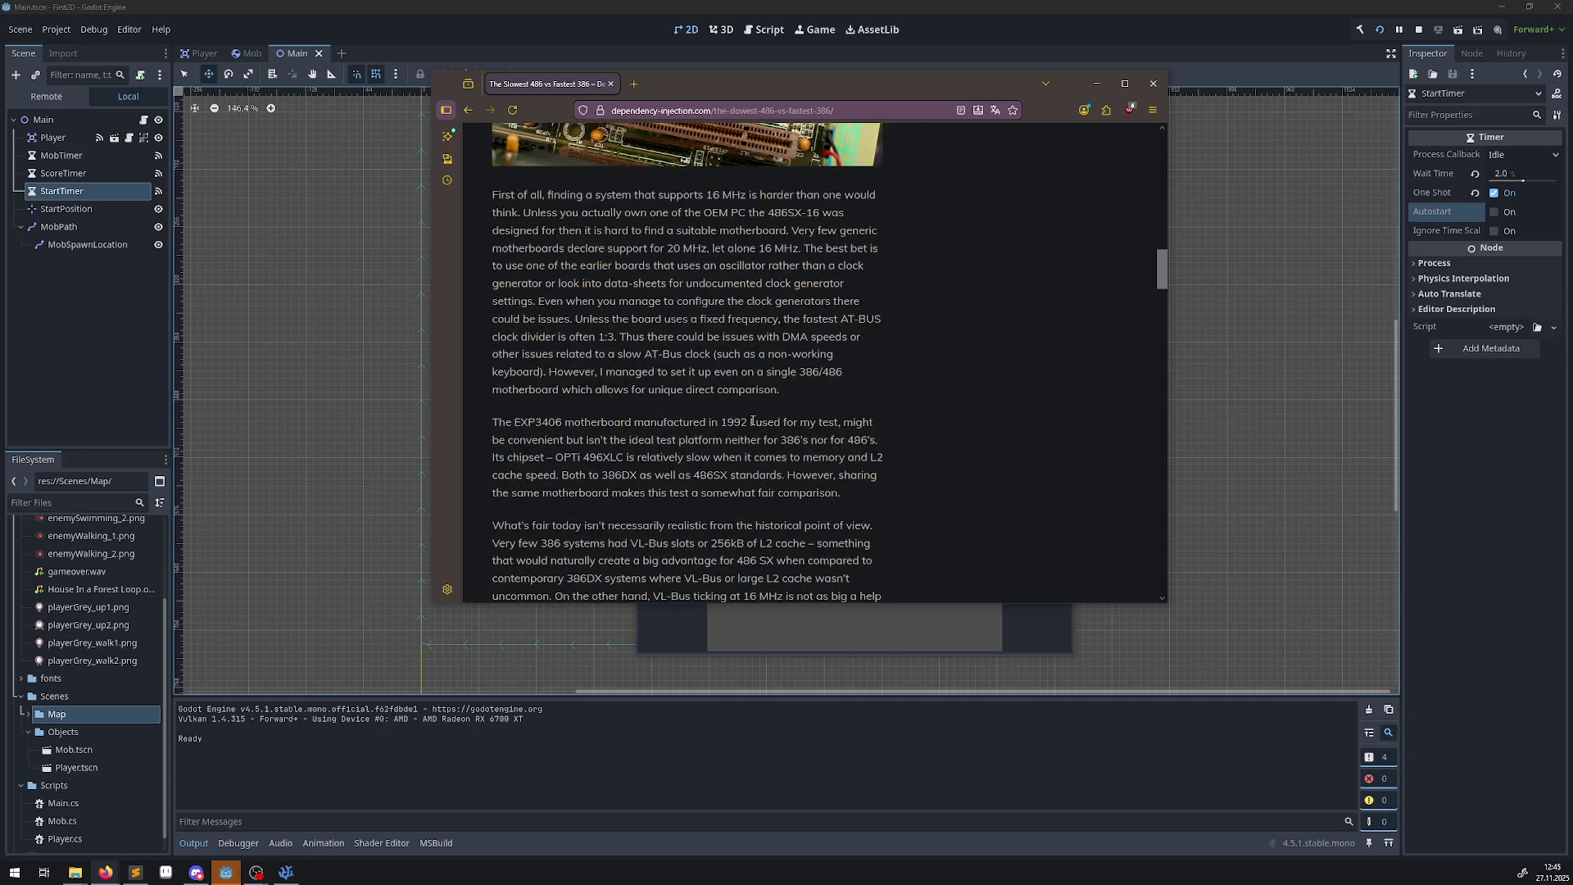
scroll(752, 421, down, 5)
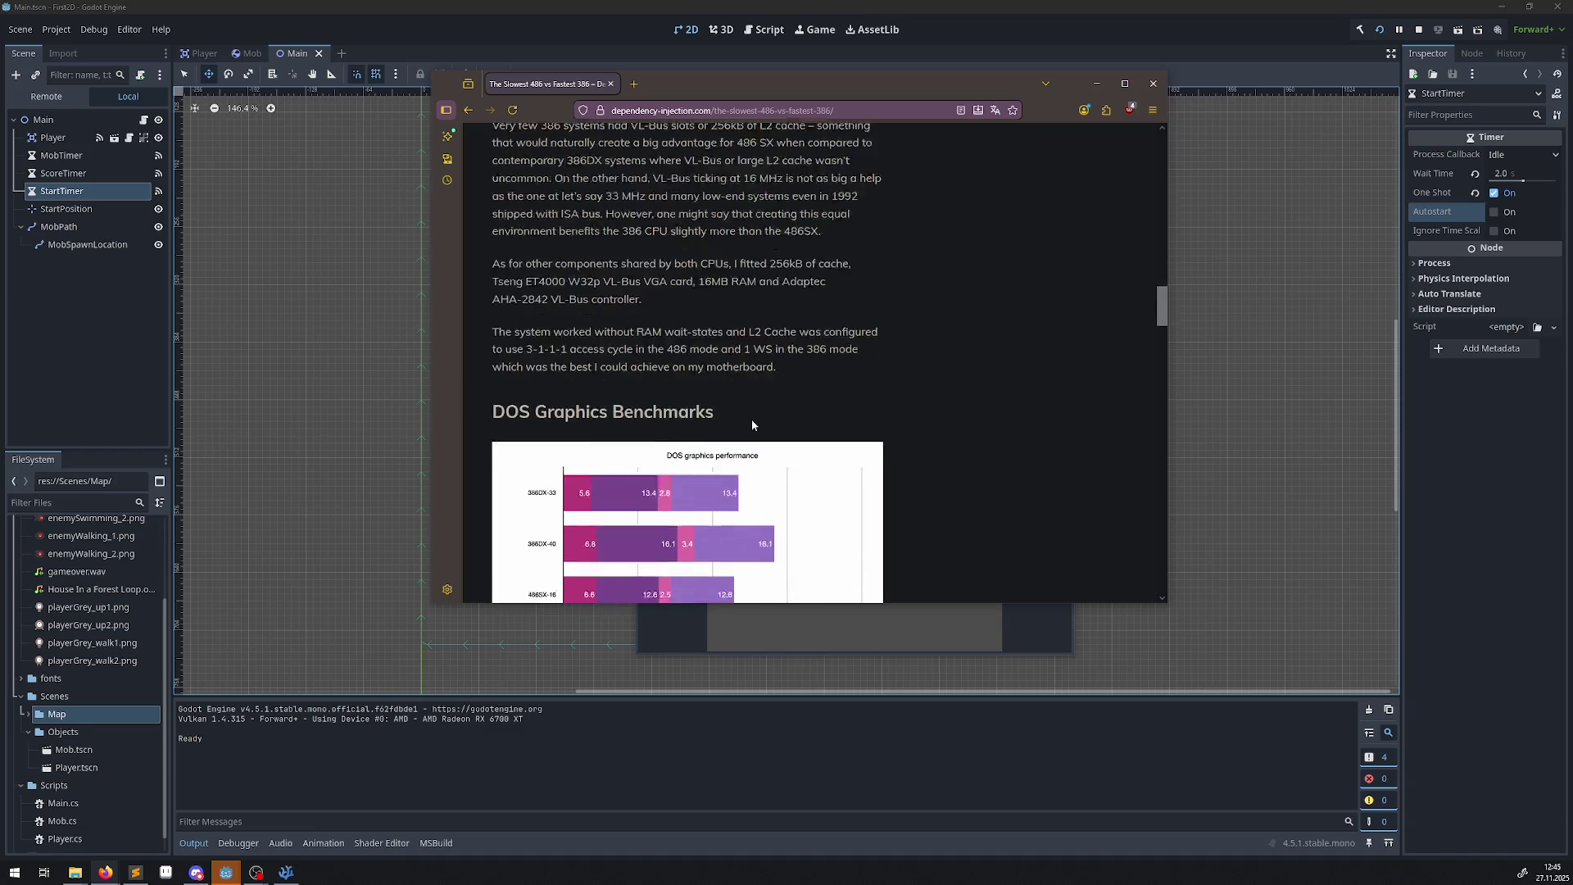
scroll(752, 424, down, 12)
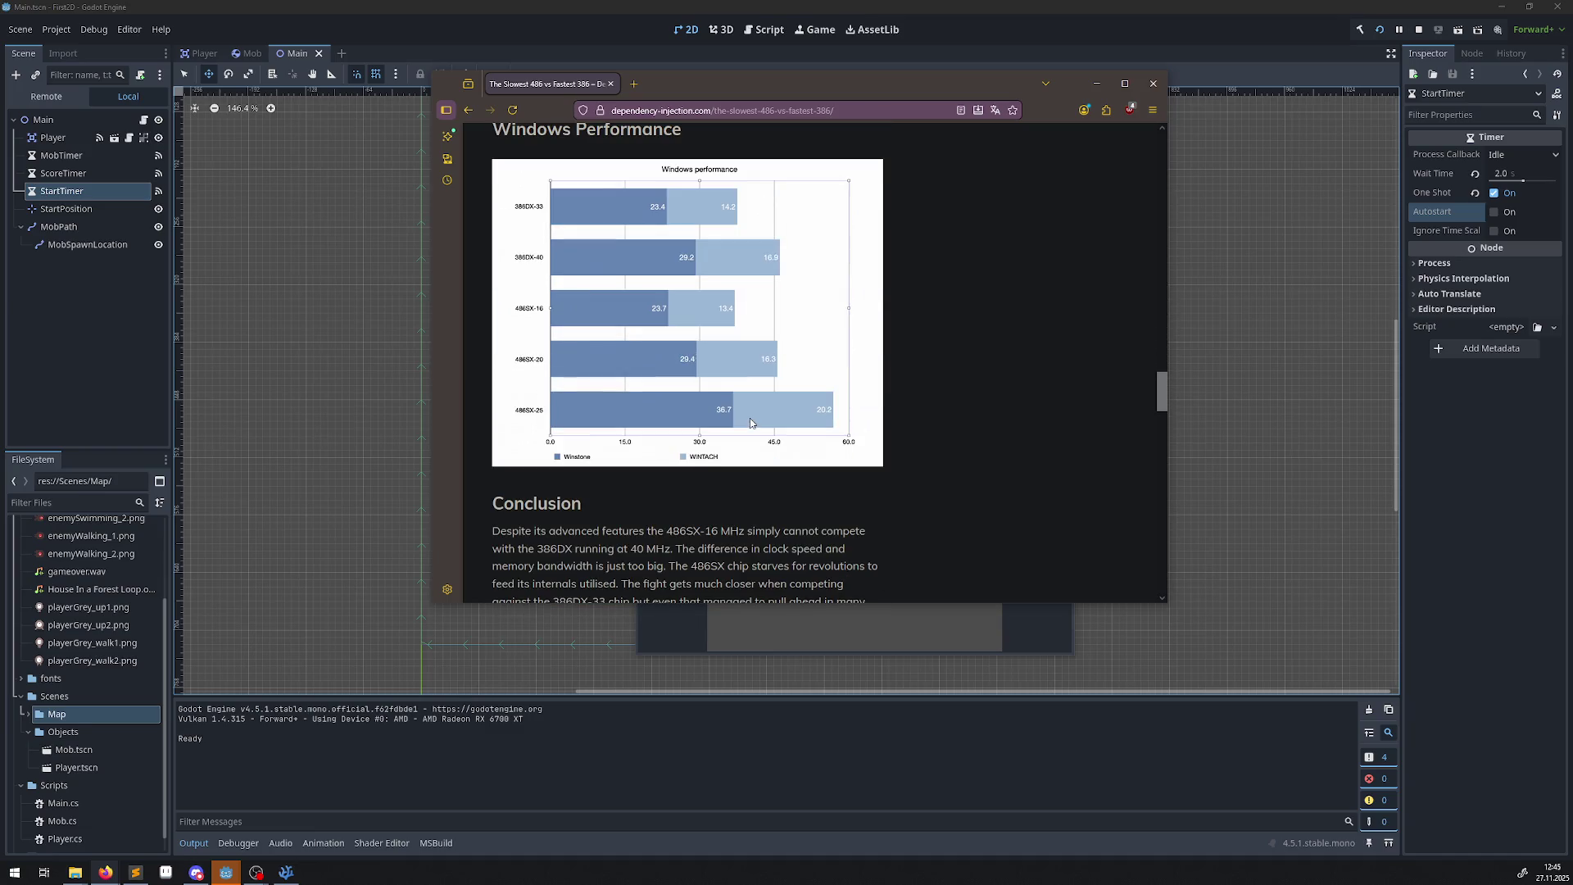
scroll(750, 423, down, 4)
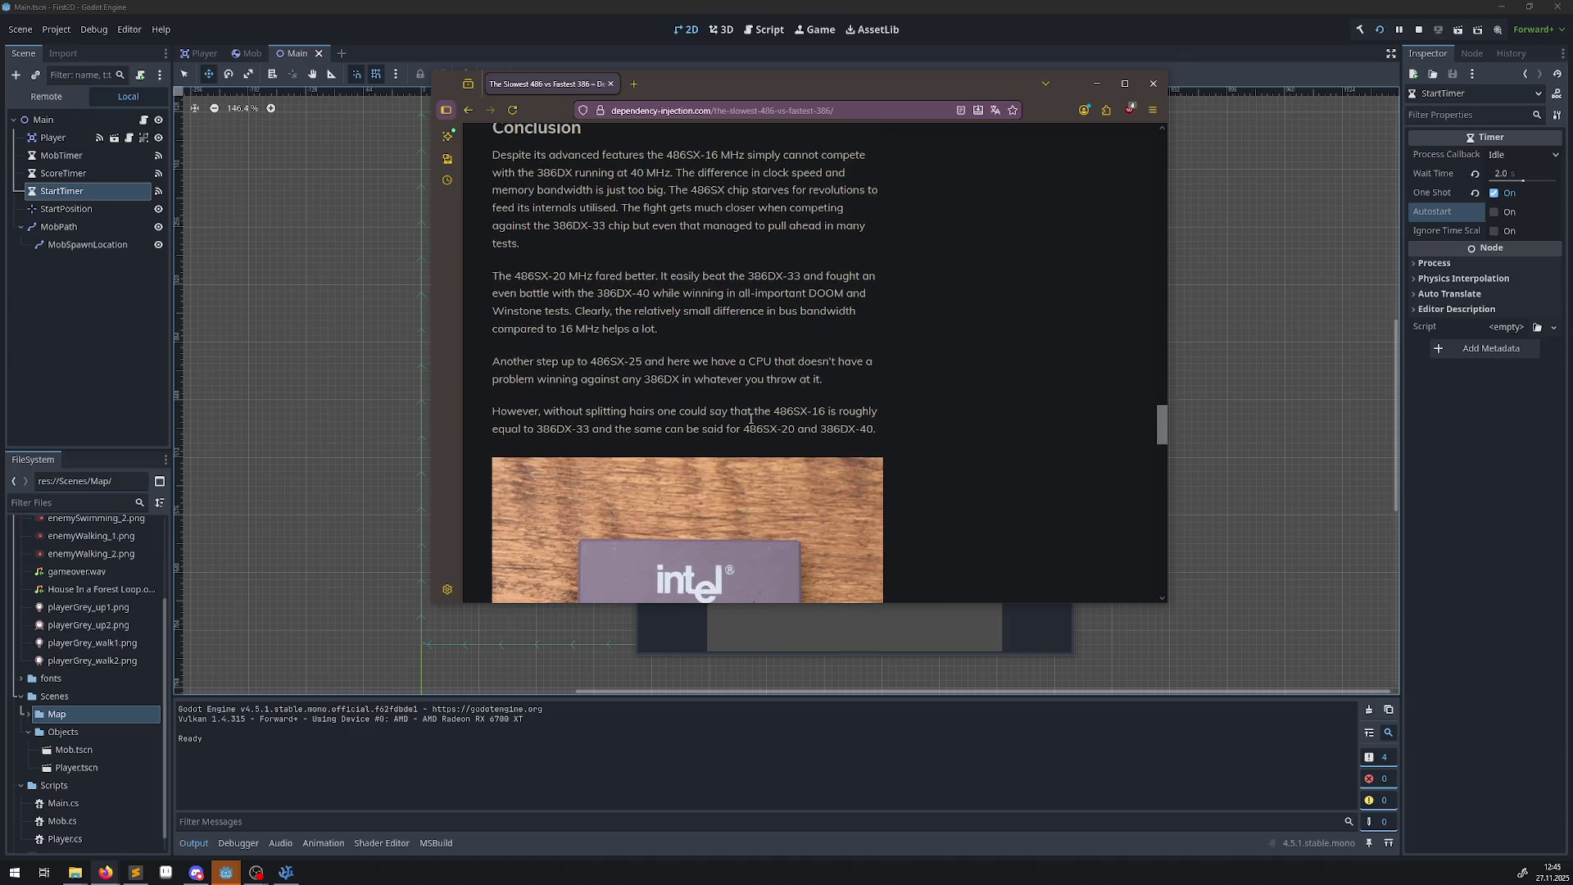
scroll(826, 396, down, 3)
scroll(853, 382, down, 5)
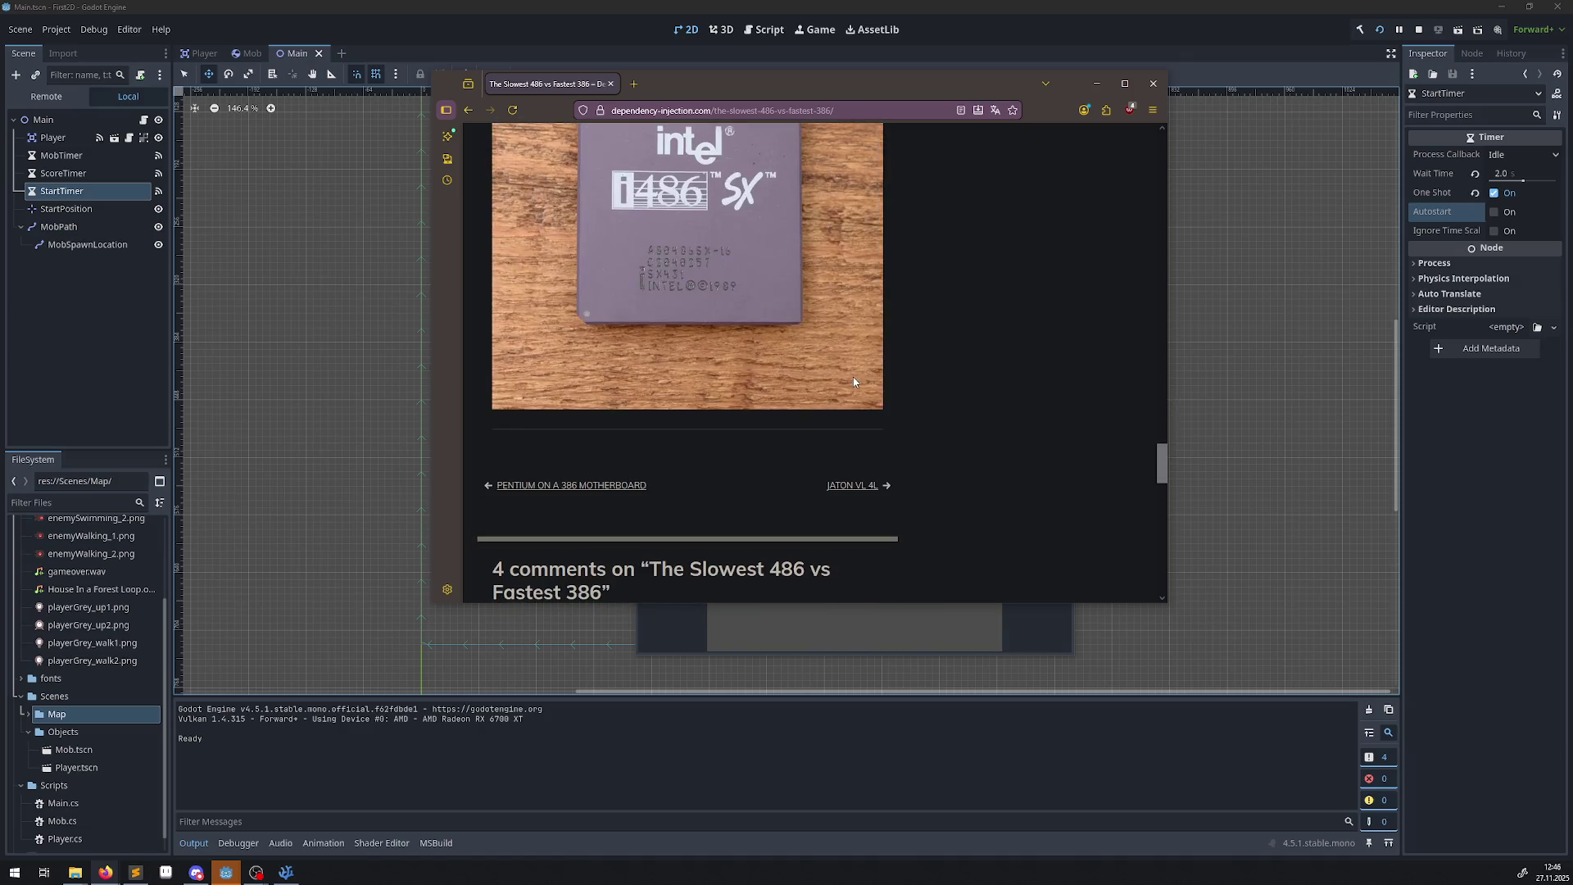
scroll(853, 382, down, 2)
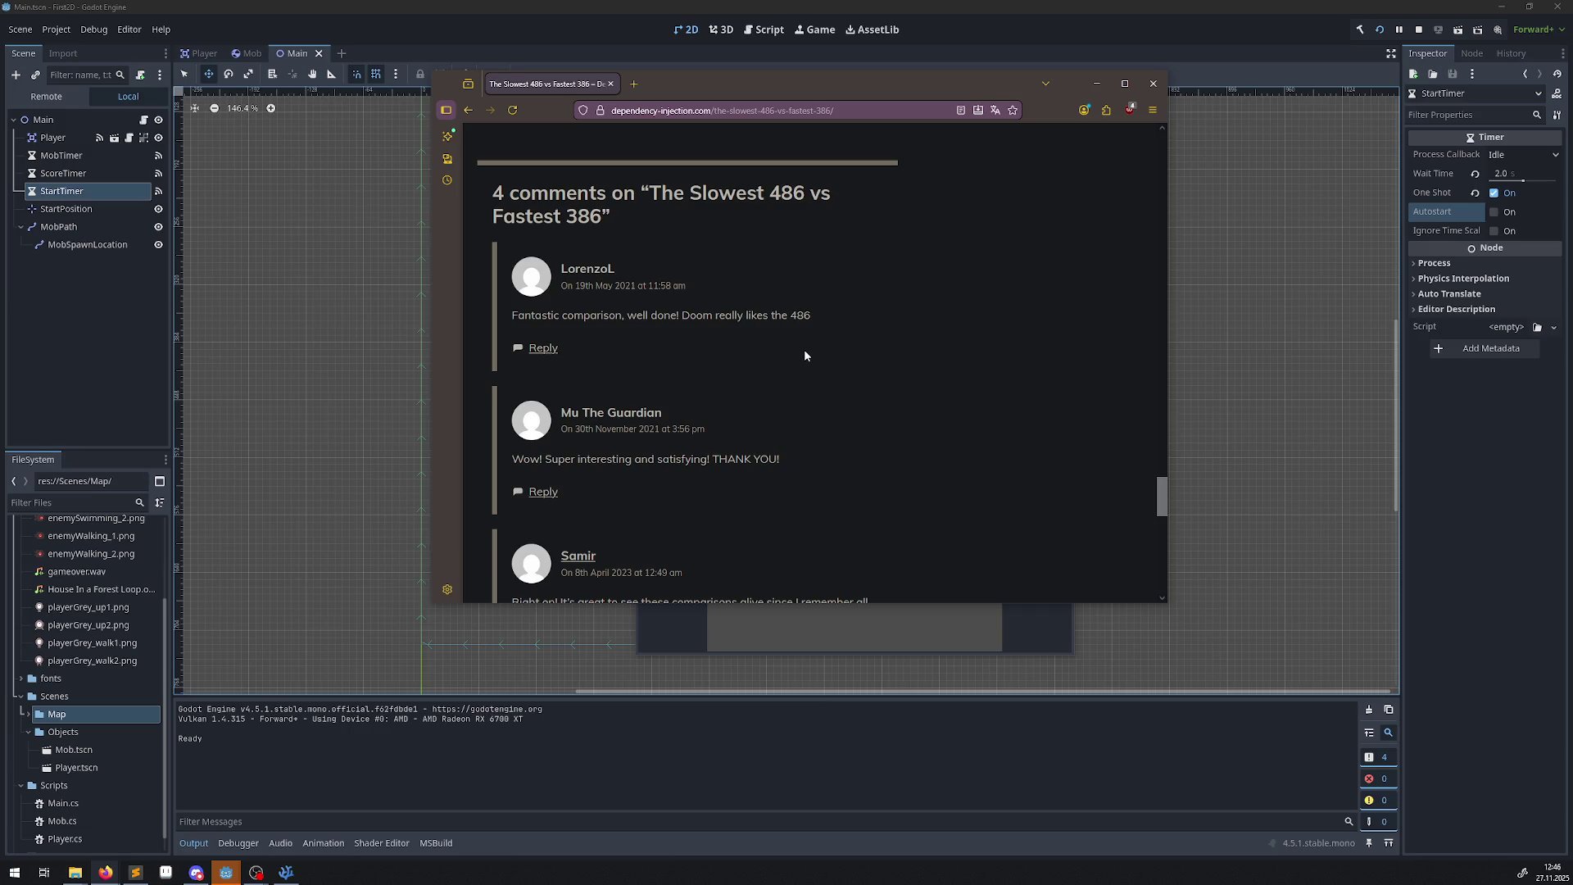
scroll(803, 365, up, 10)
scroll(799, 367, up, 2)
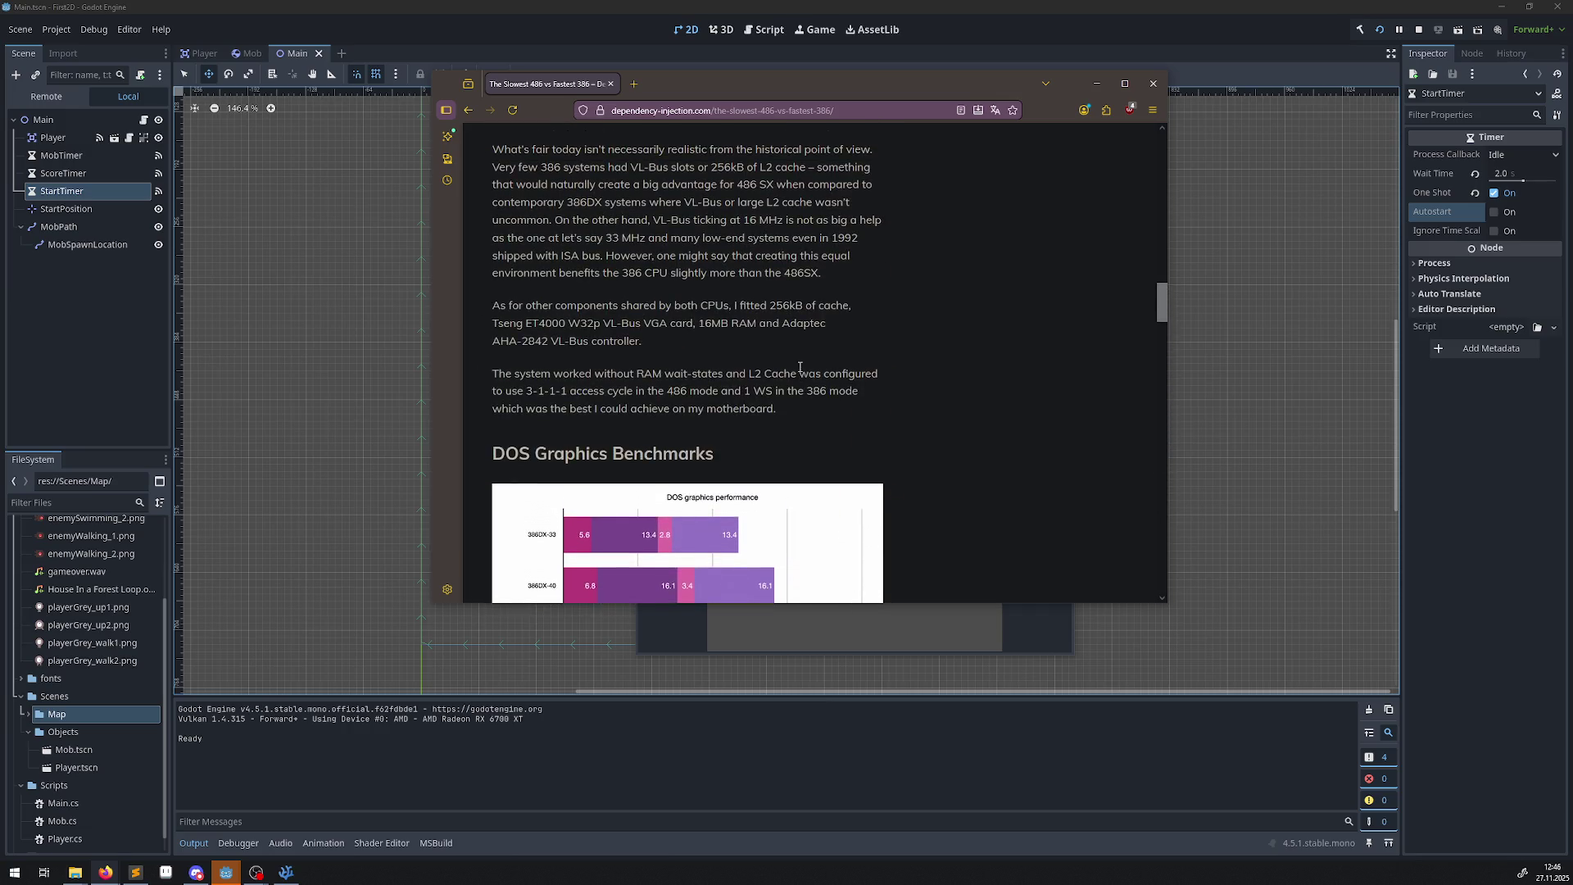
scroll(799, 367, up, 2)
scroll(800, 367, up, 6)
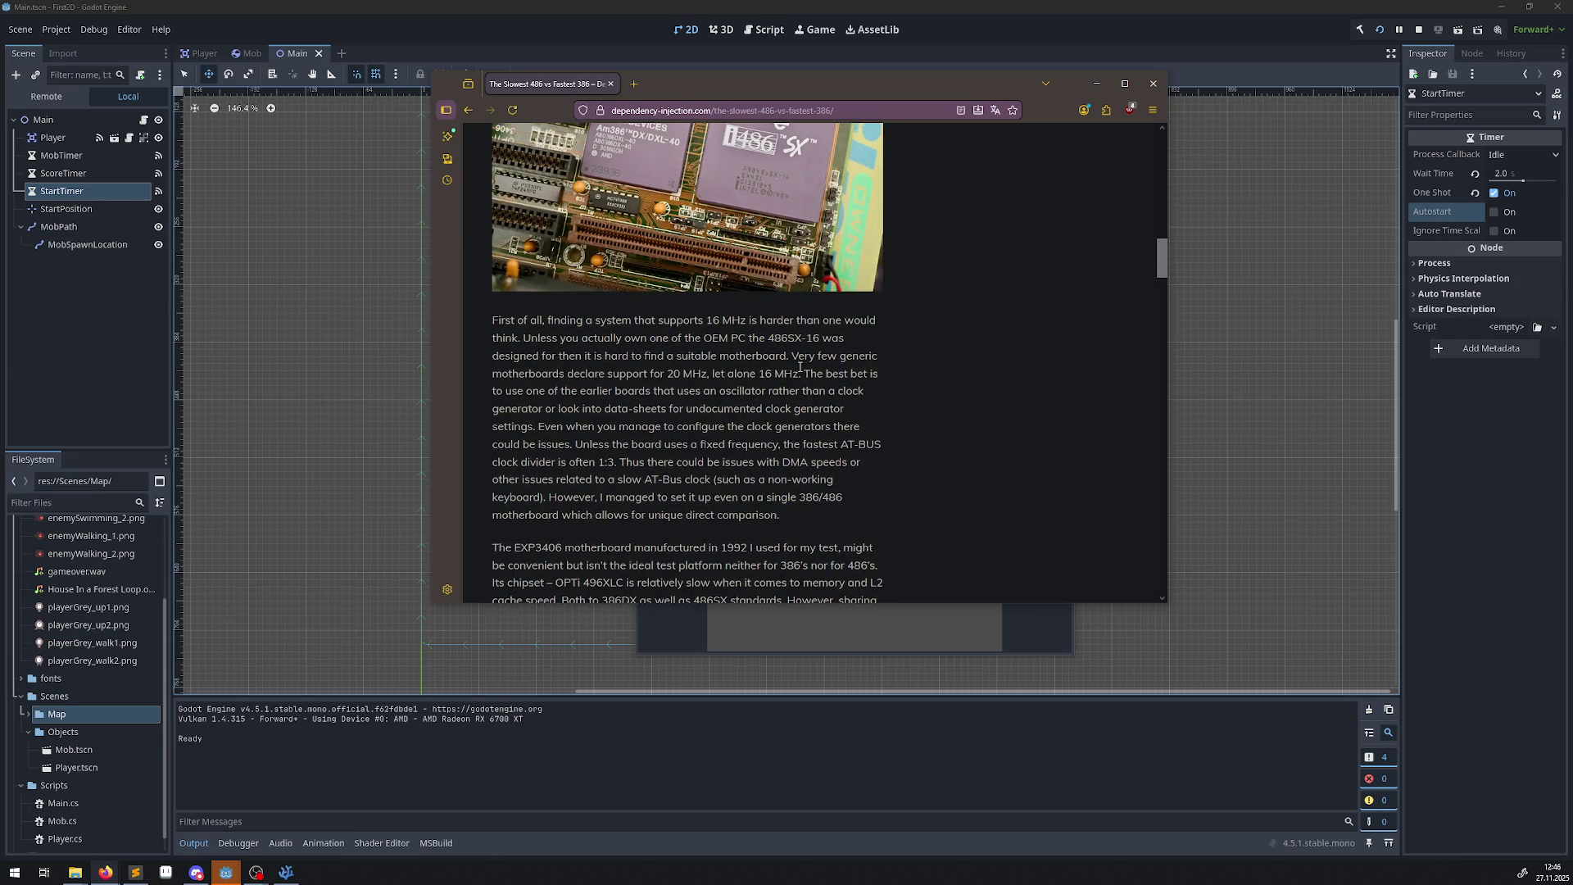
scroll(806, 421, up, 8)
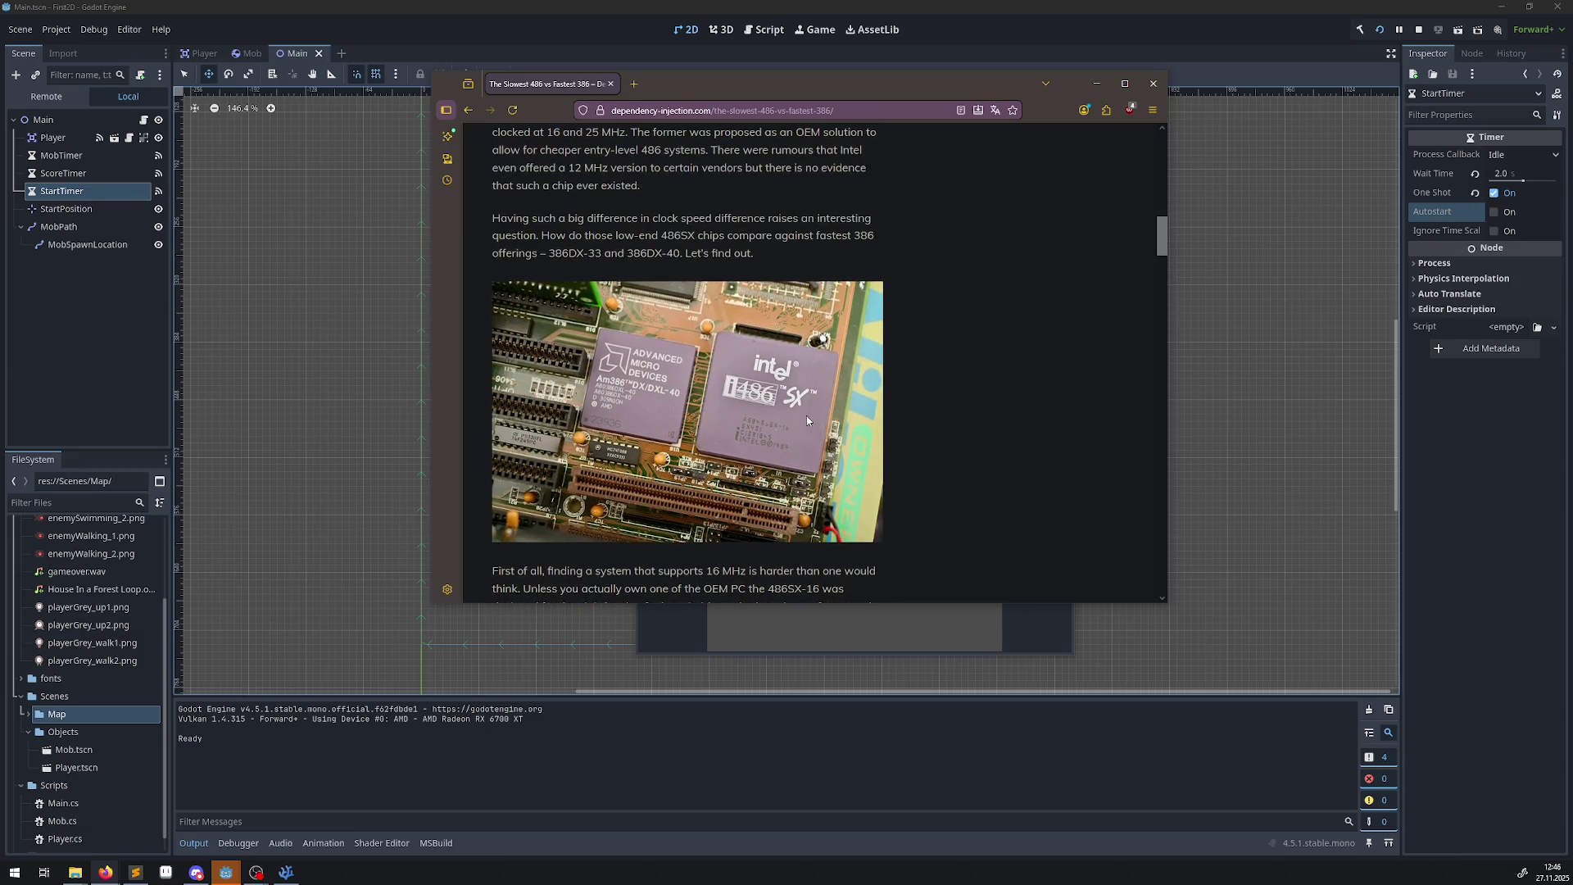
scroll(810, 440, up, 10)
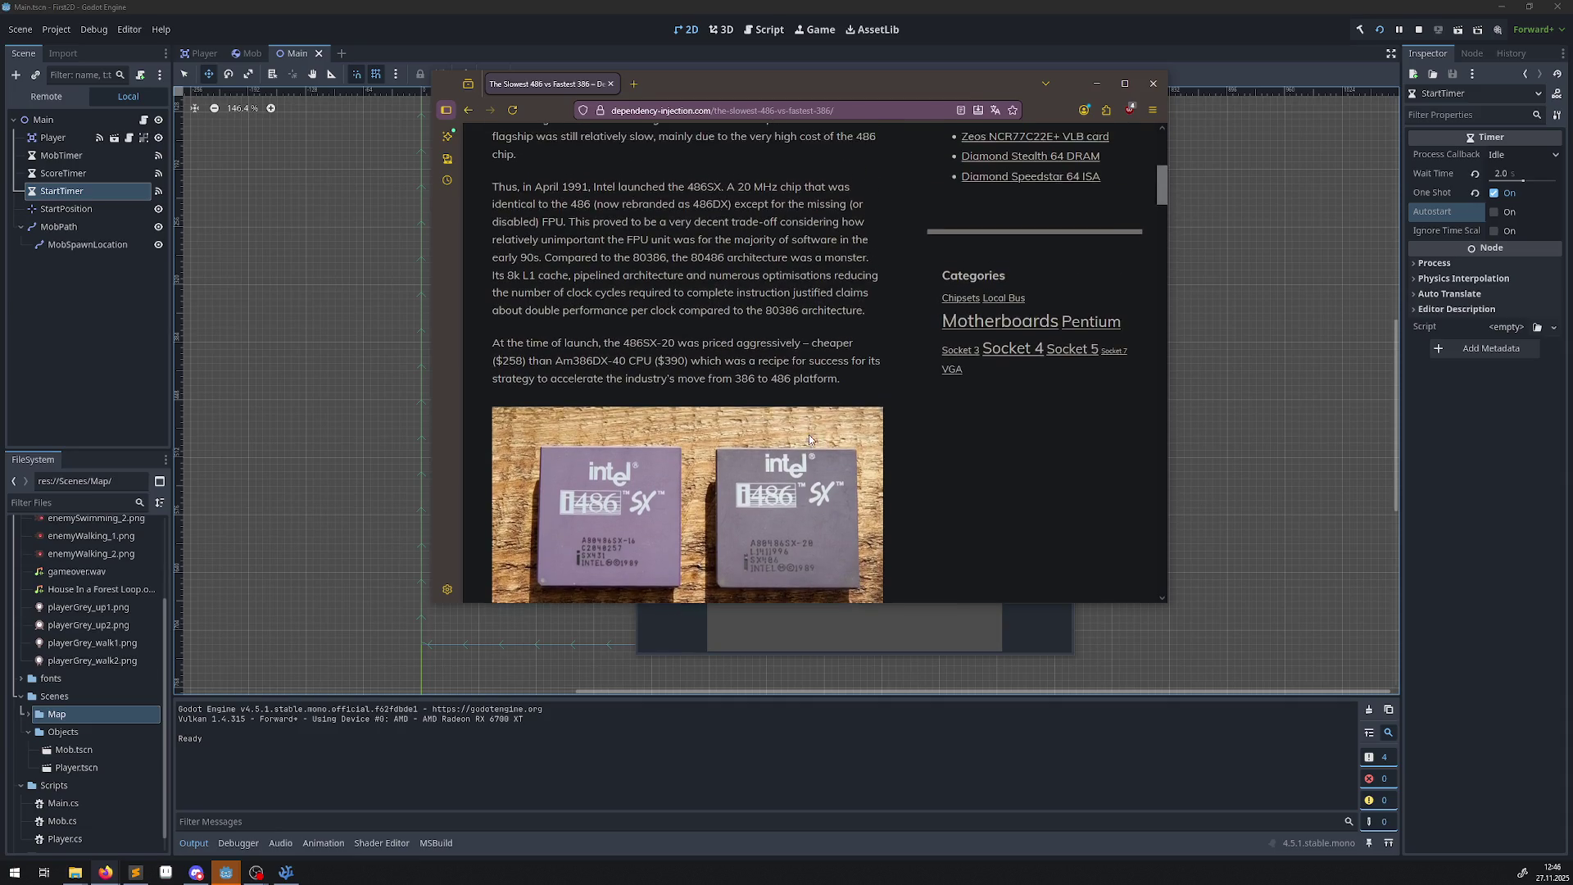
Search for 80486 and open the Intel 80486 Wikipedia article.
key(alt+Left)
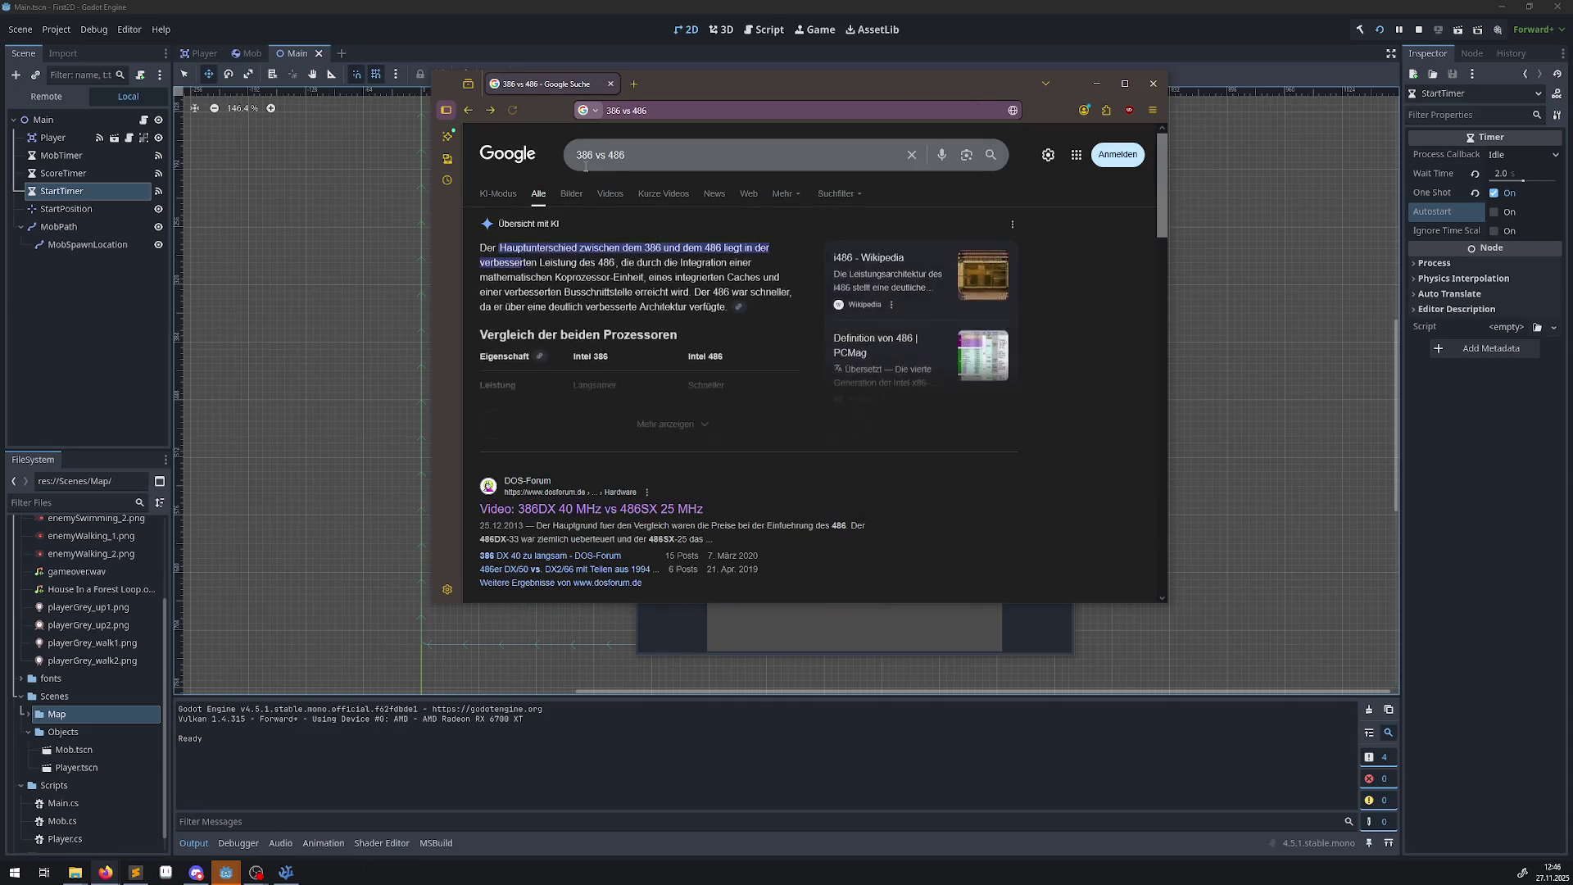
text(80486)
key(Return)
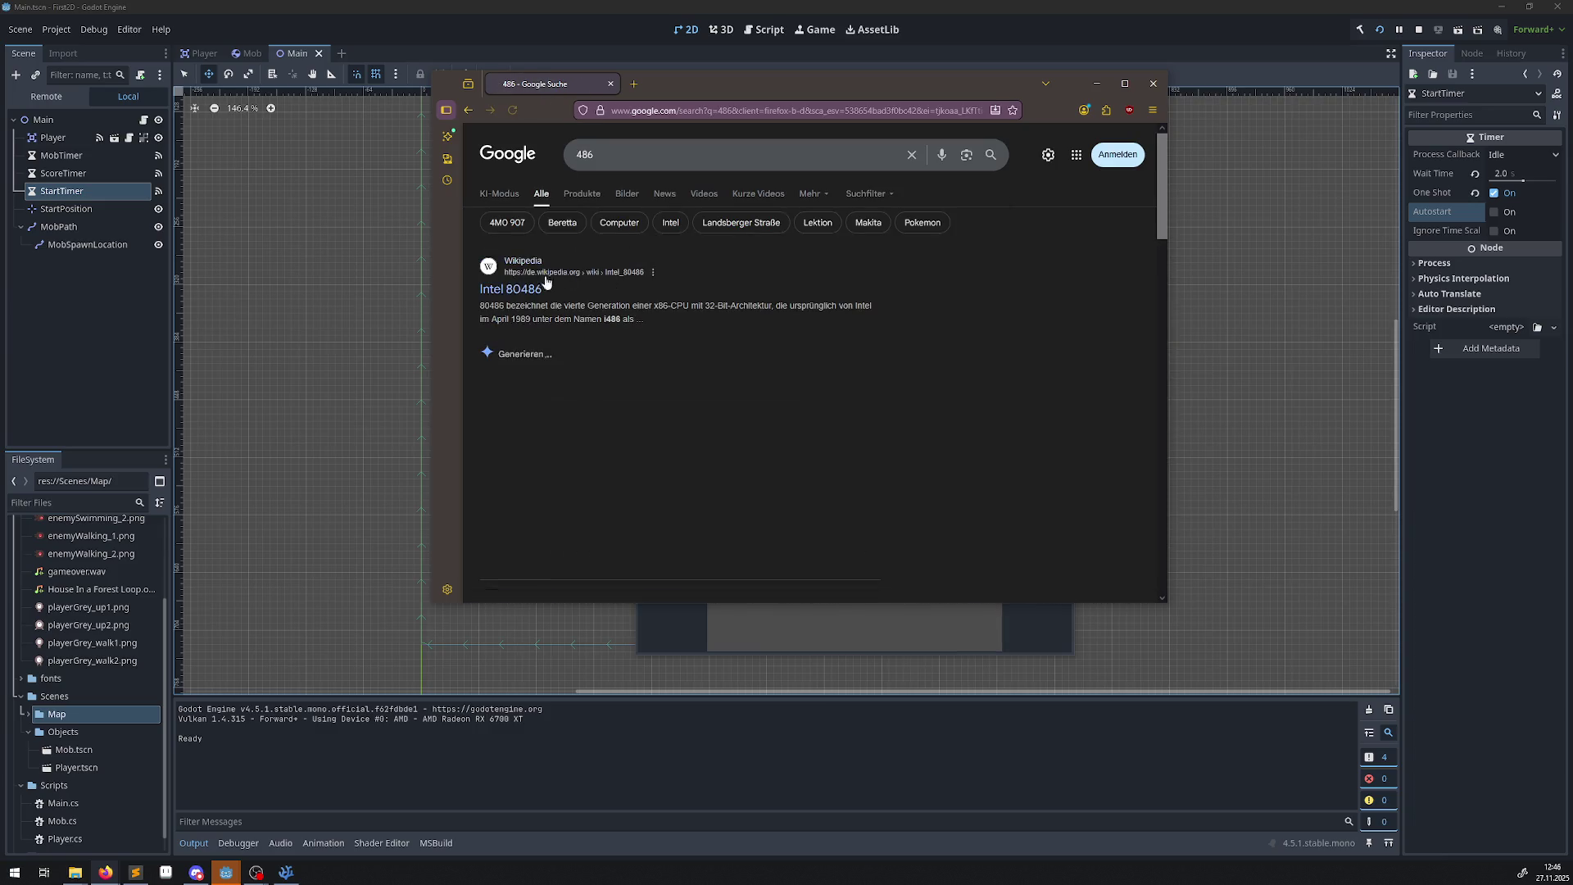
click(525, 352)
scroll(736, 395, down, 8)
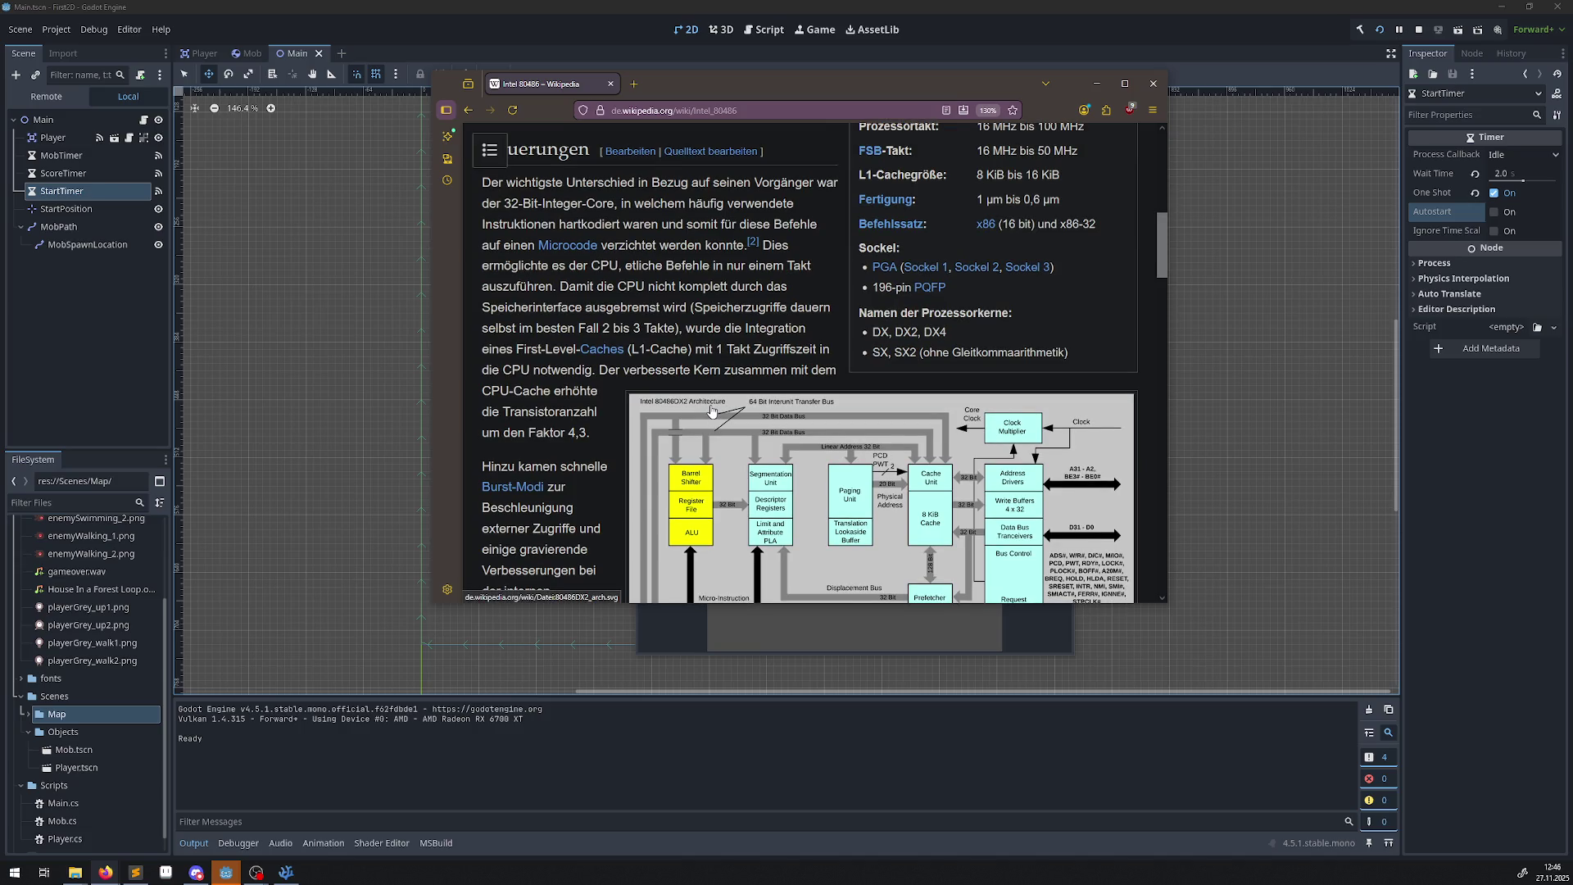
scroll(711, 411, up, 5)
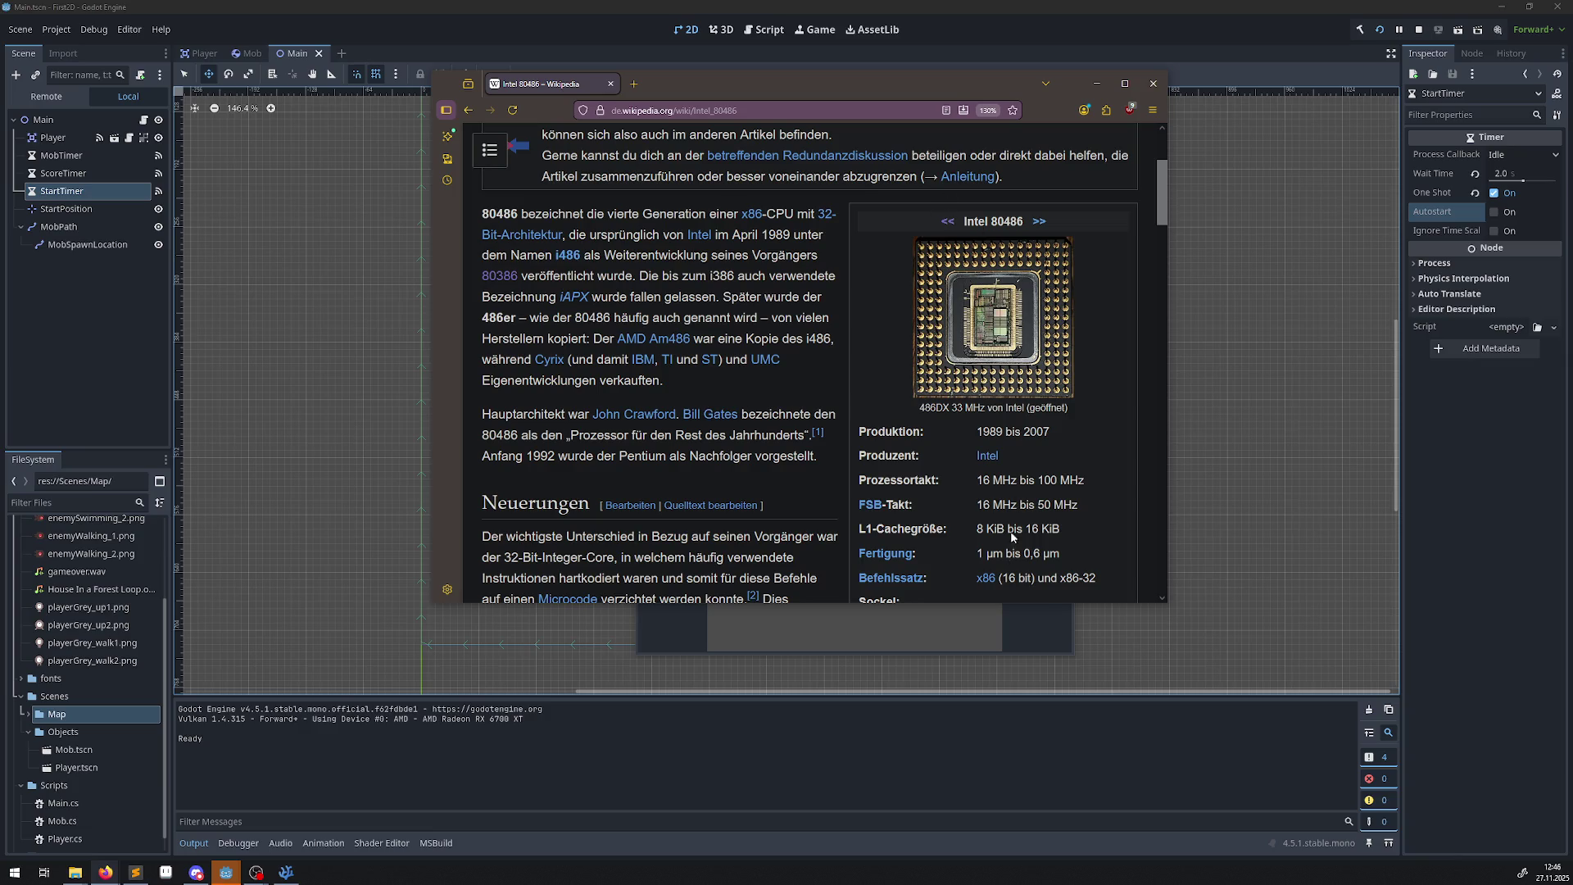
Go to the Intel 80386 article and select its L1 cache infobox entry.
click(948, 221)
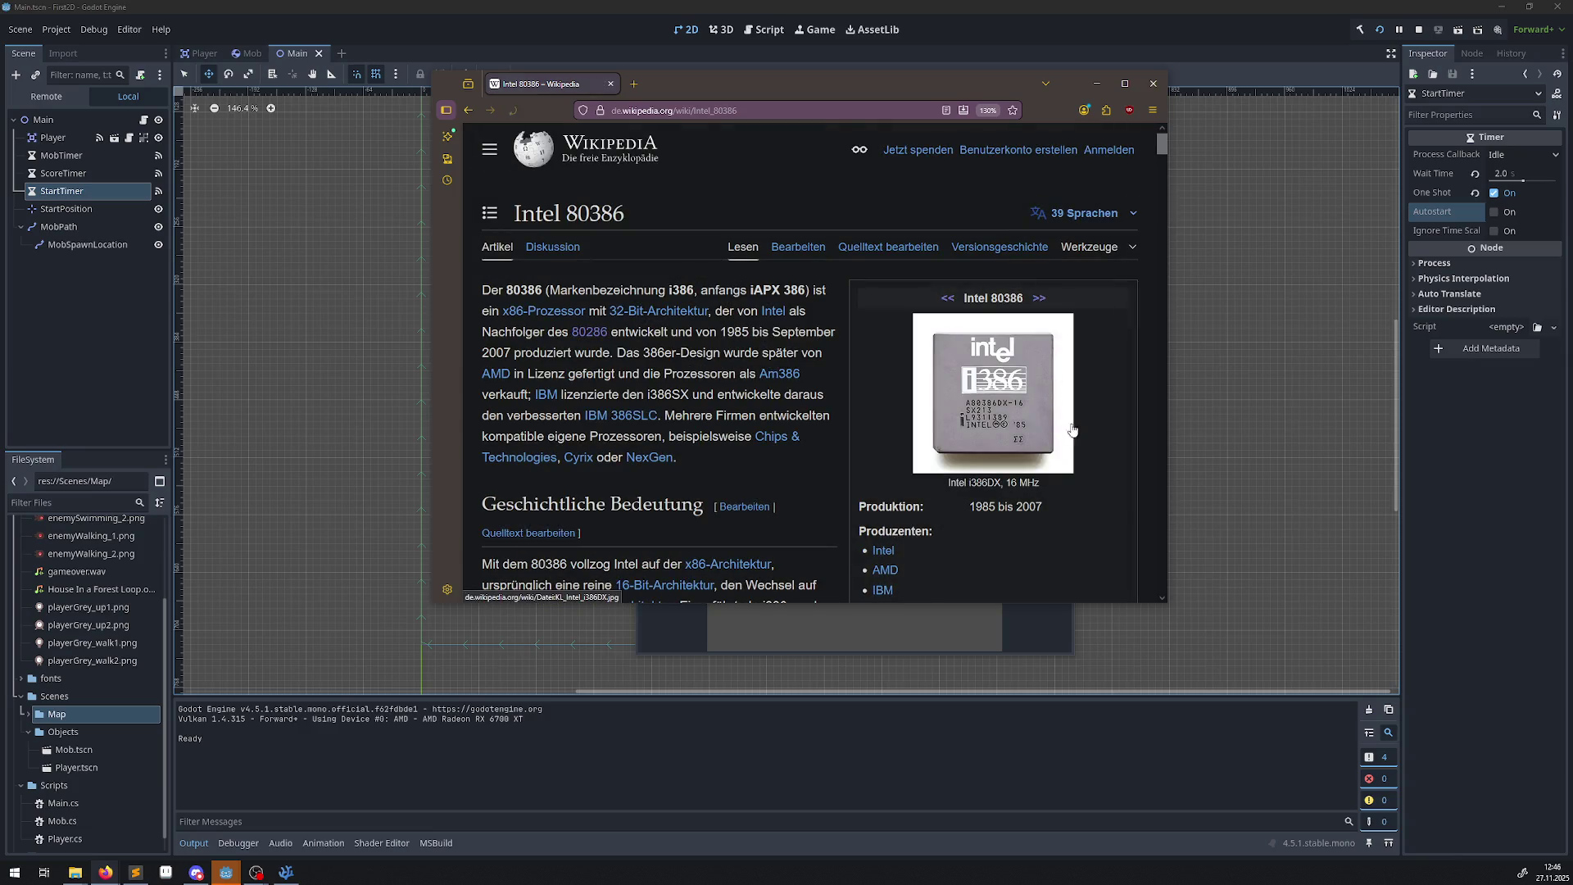
scroll(1089, 427, down, 4)
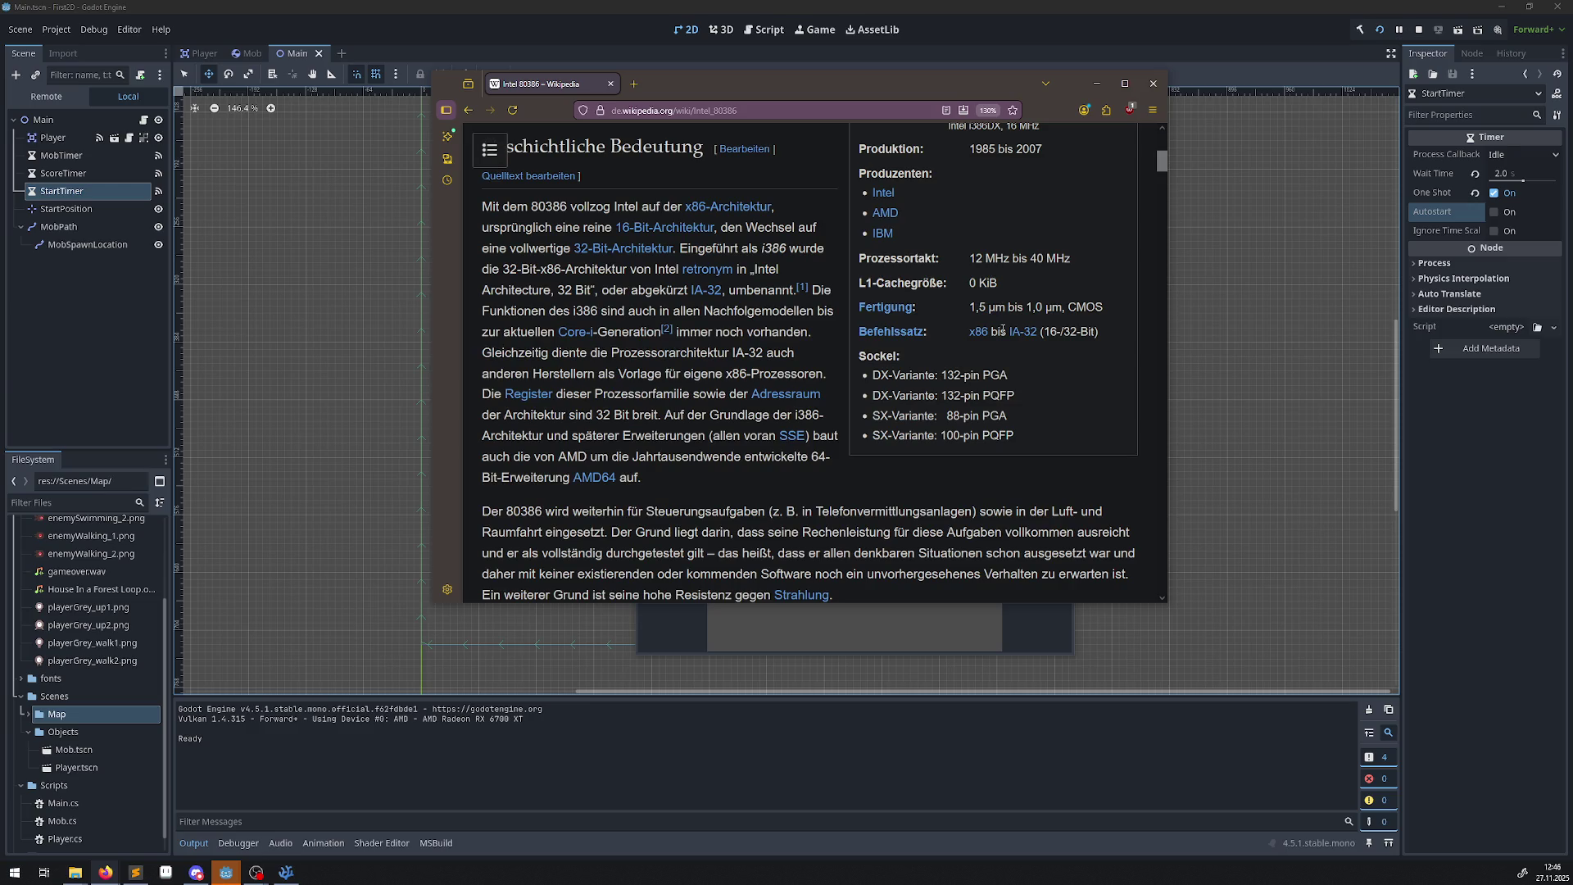
drag(882, 283, 1037, 275)
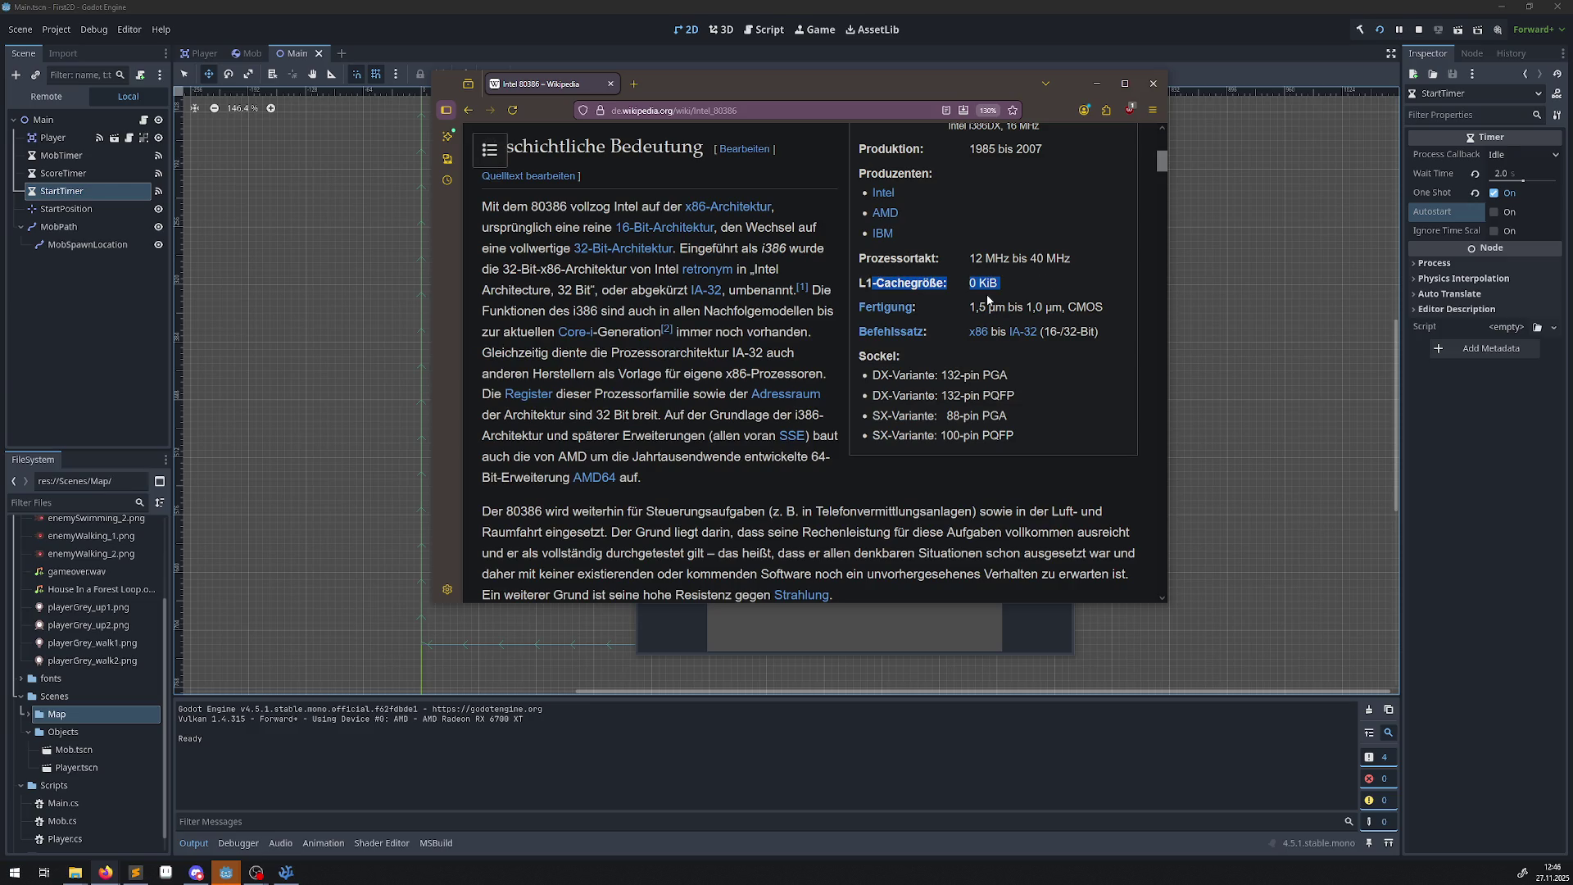
scroll(971, 369, up, 5)
Open the Intel 80486 article via the '>>' link, read through it, and close Firefox.
click(1038, 232)
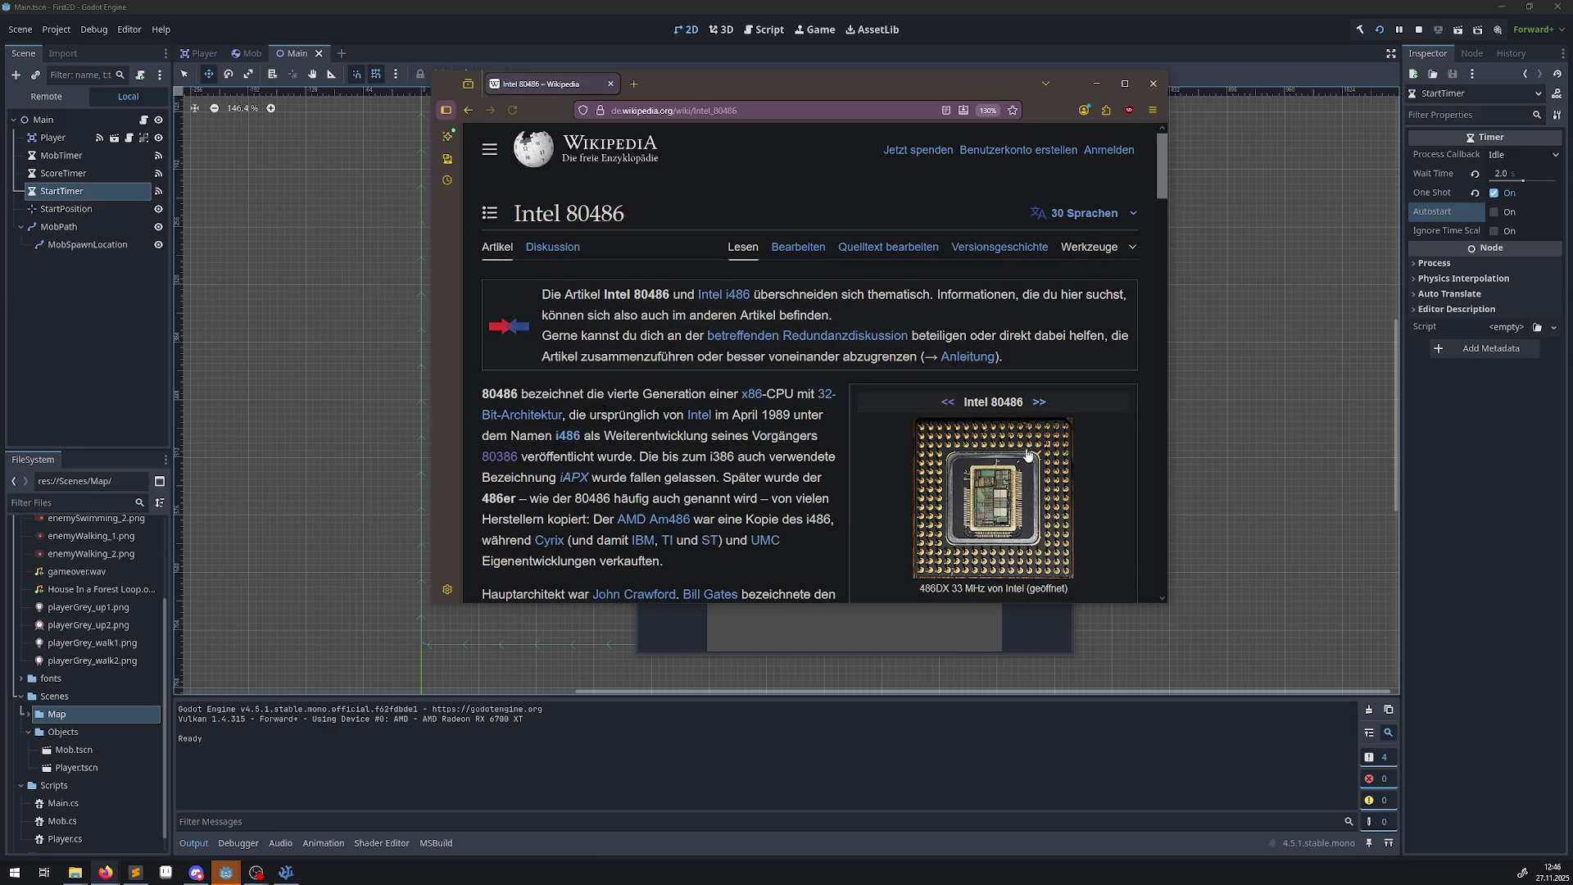
scroll(677, 366, down, 3)
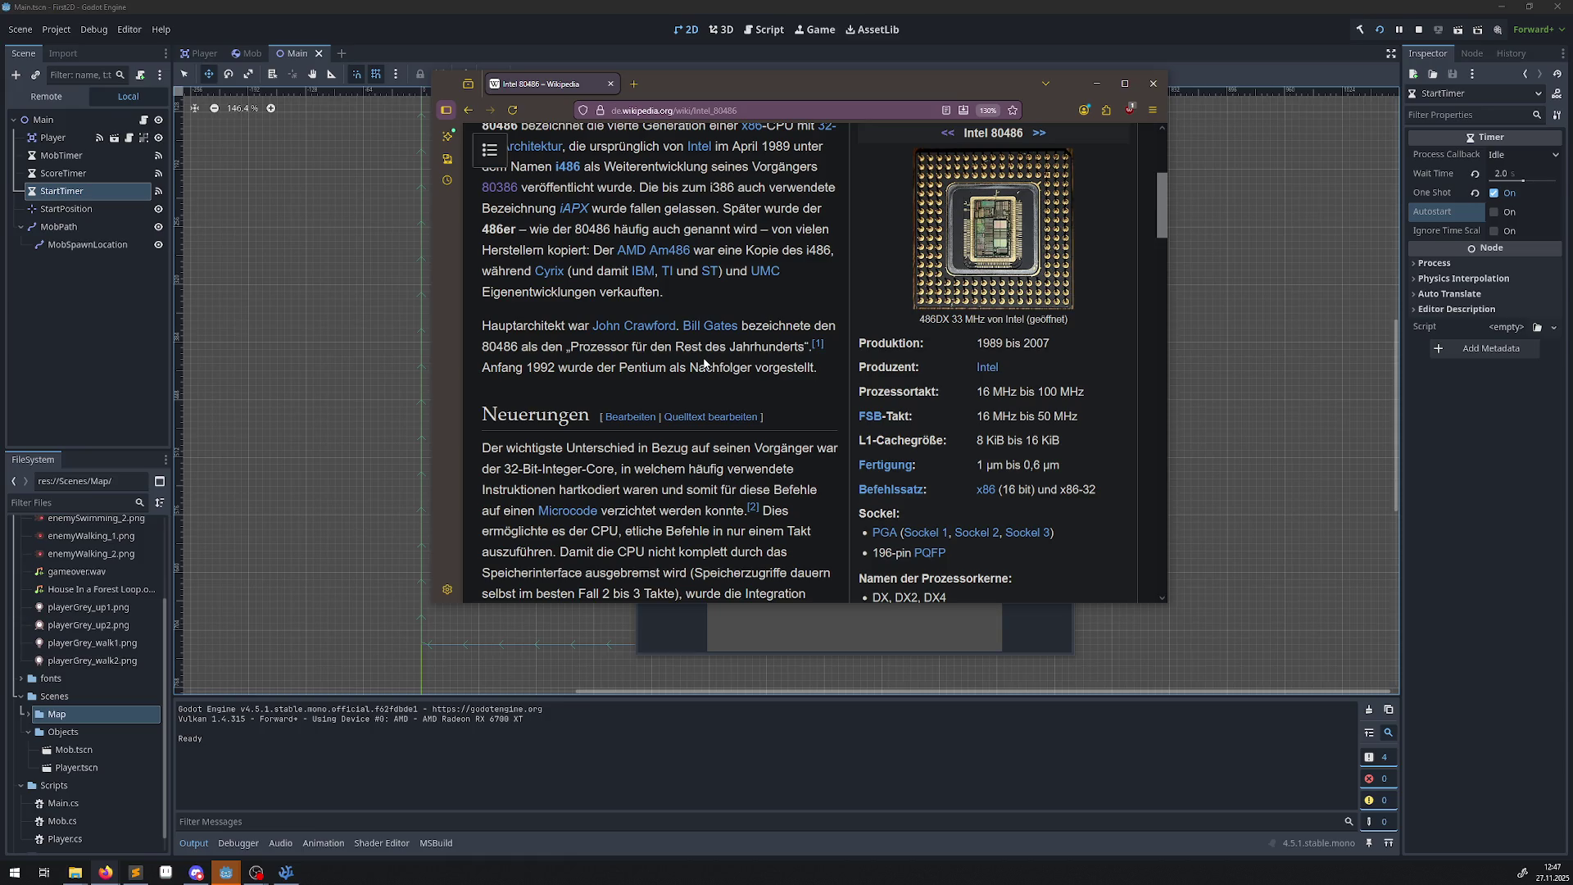
scroll(705, 363, down, 5)
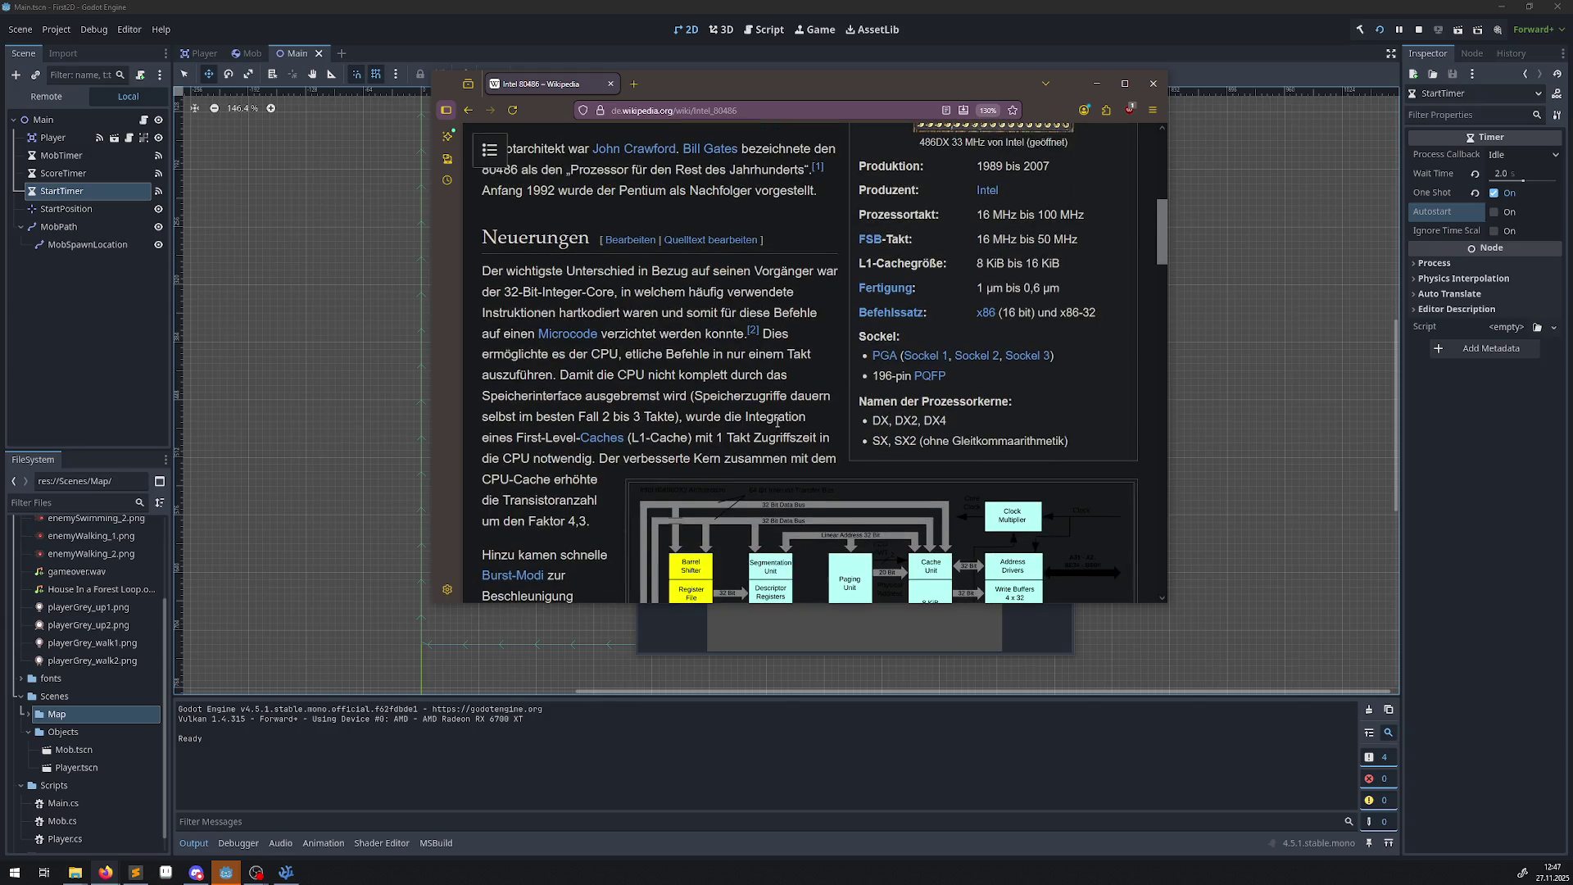
scroll(721, 409, down, 1)
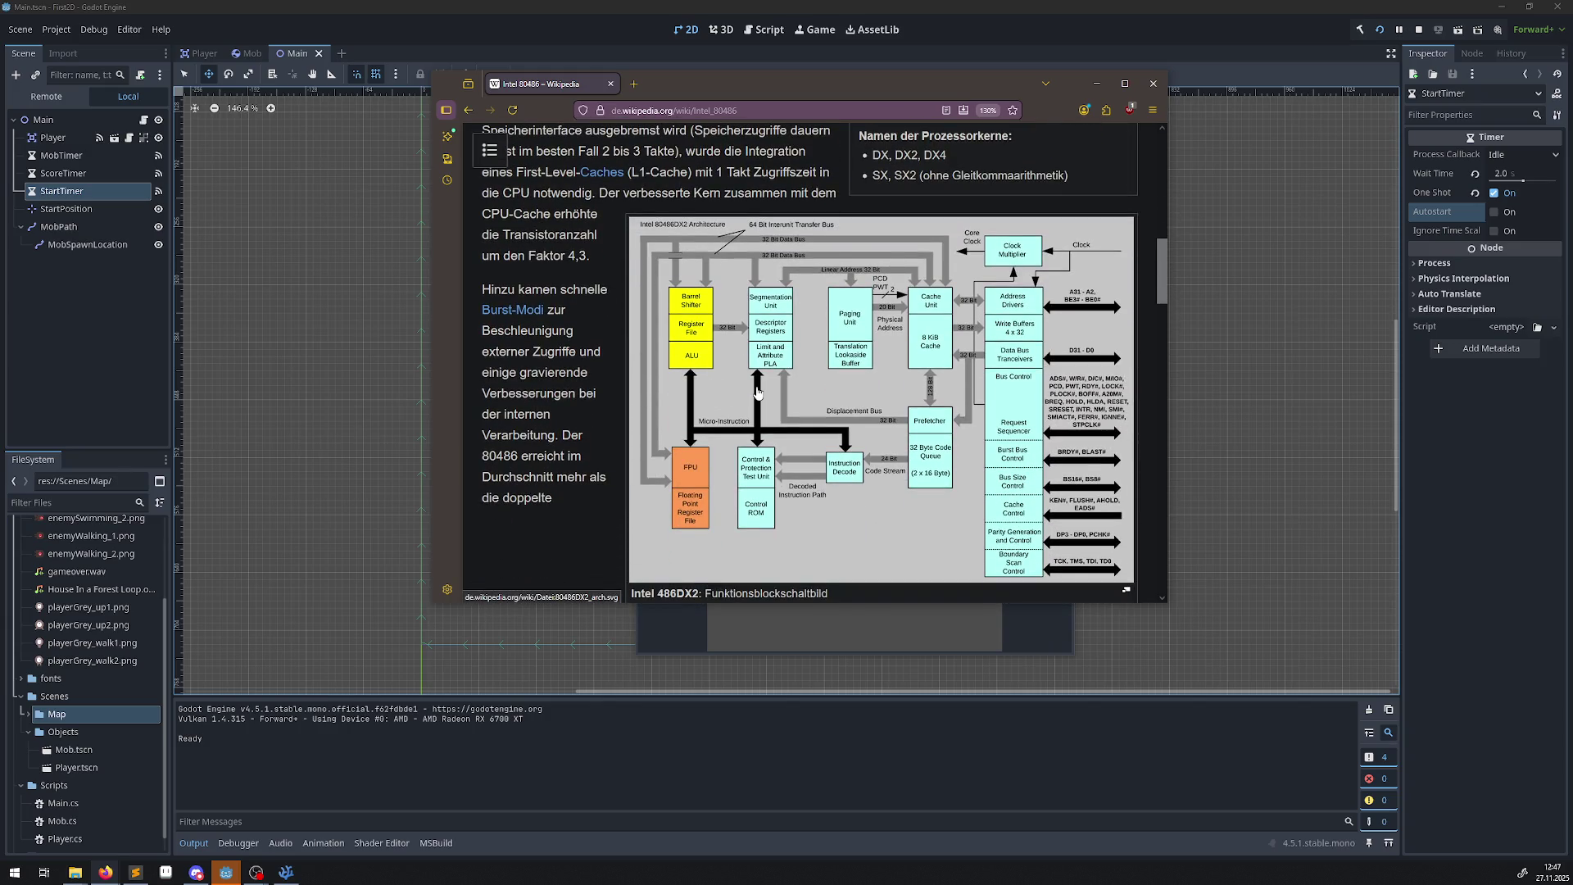
scroll(918, 382, down, 5)
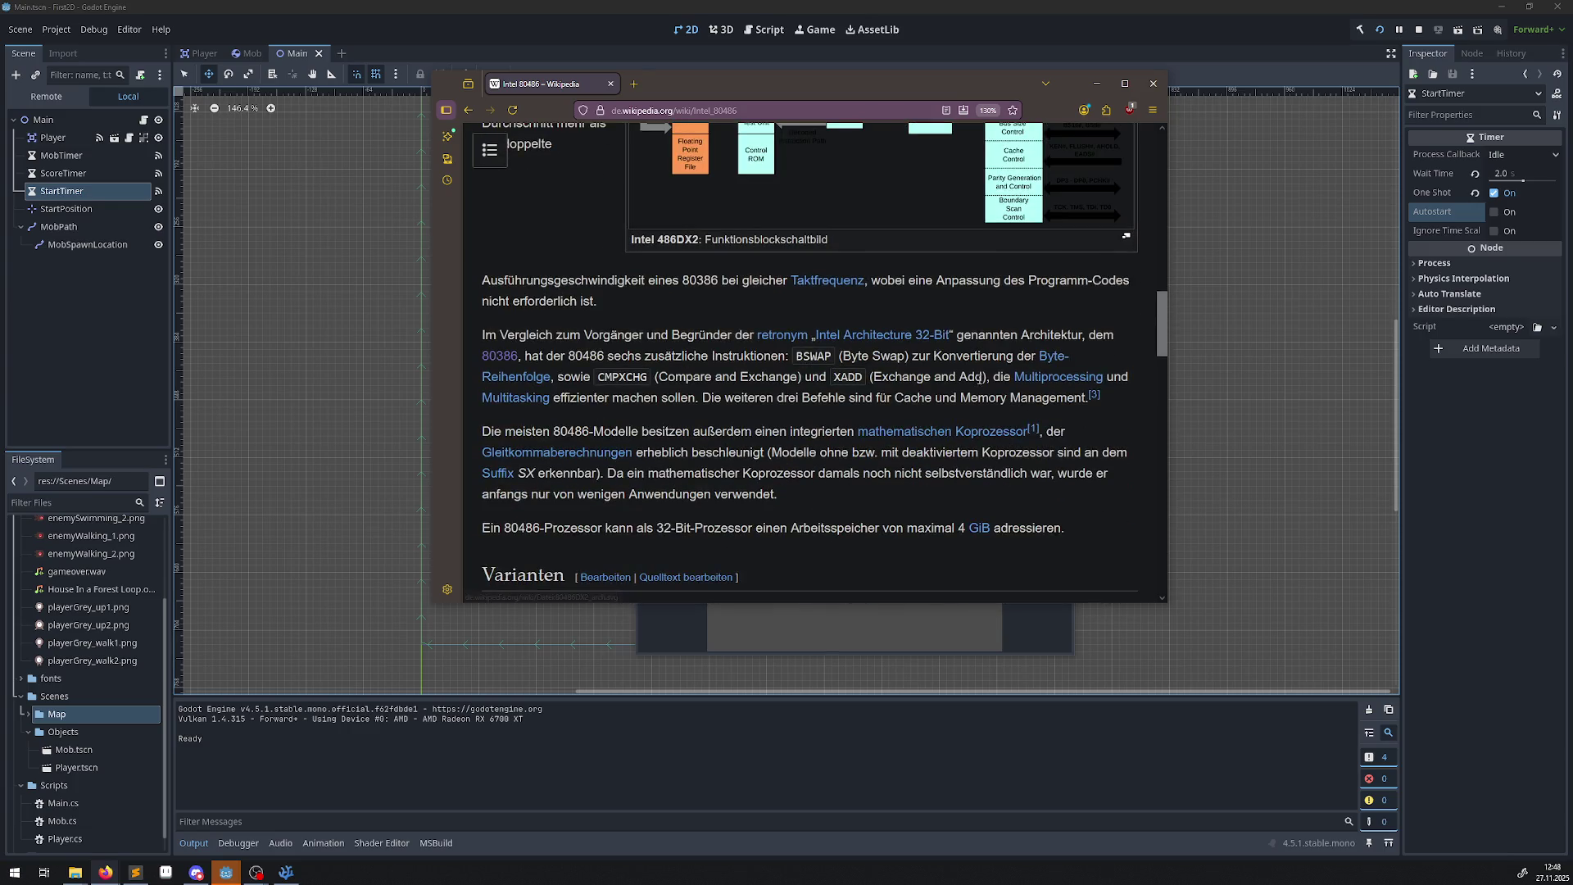
scroll(975, 369, up, 3)
scroll(773, 473, up, 2)
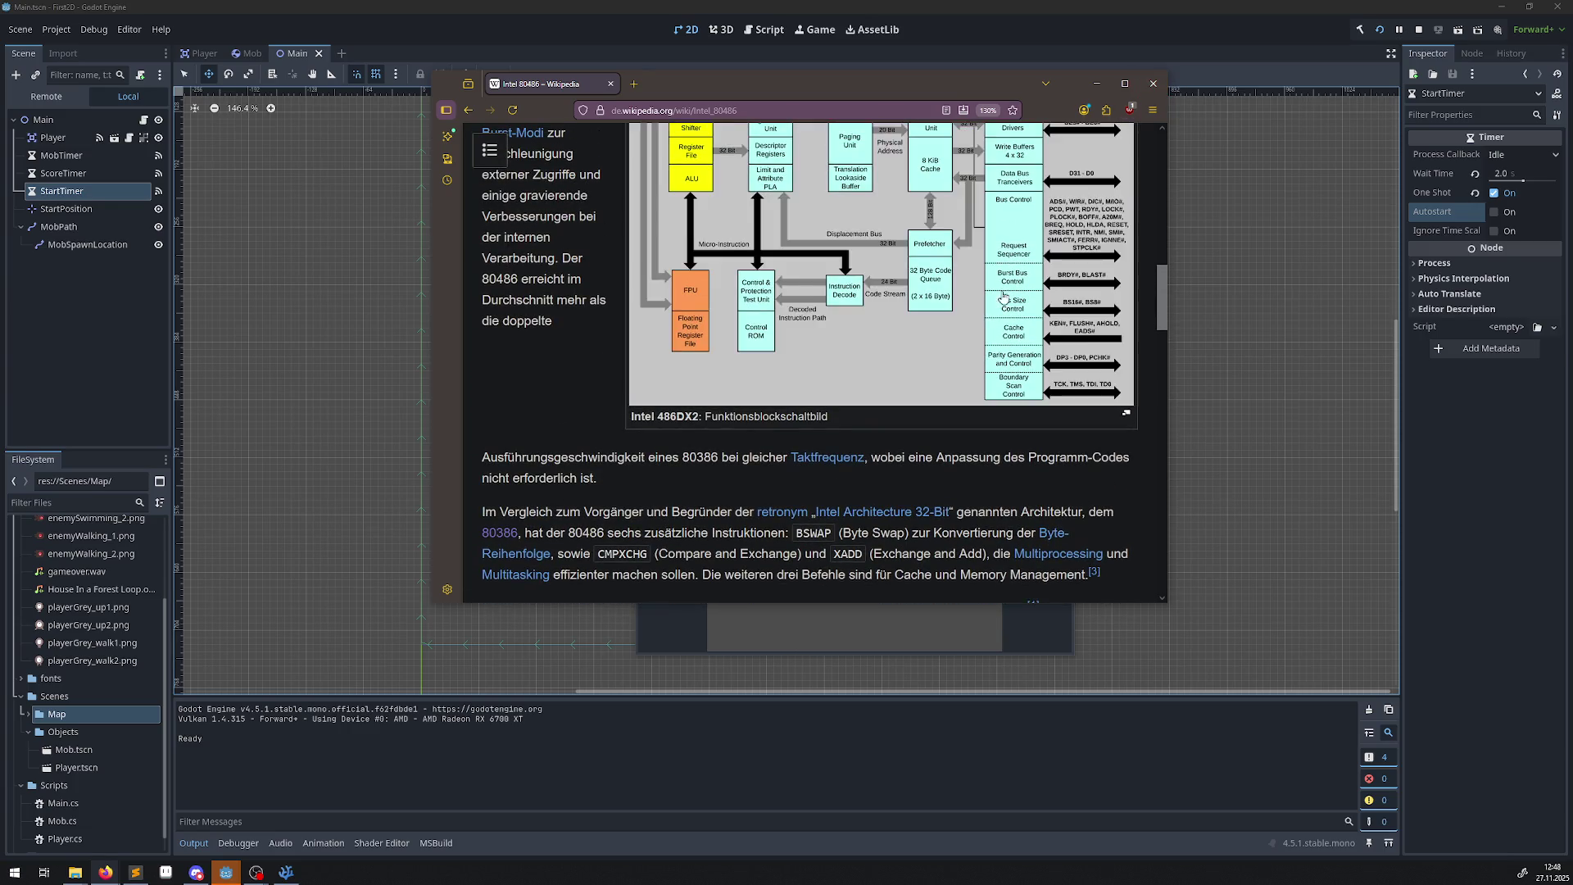
click(1154, 83)
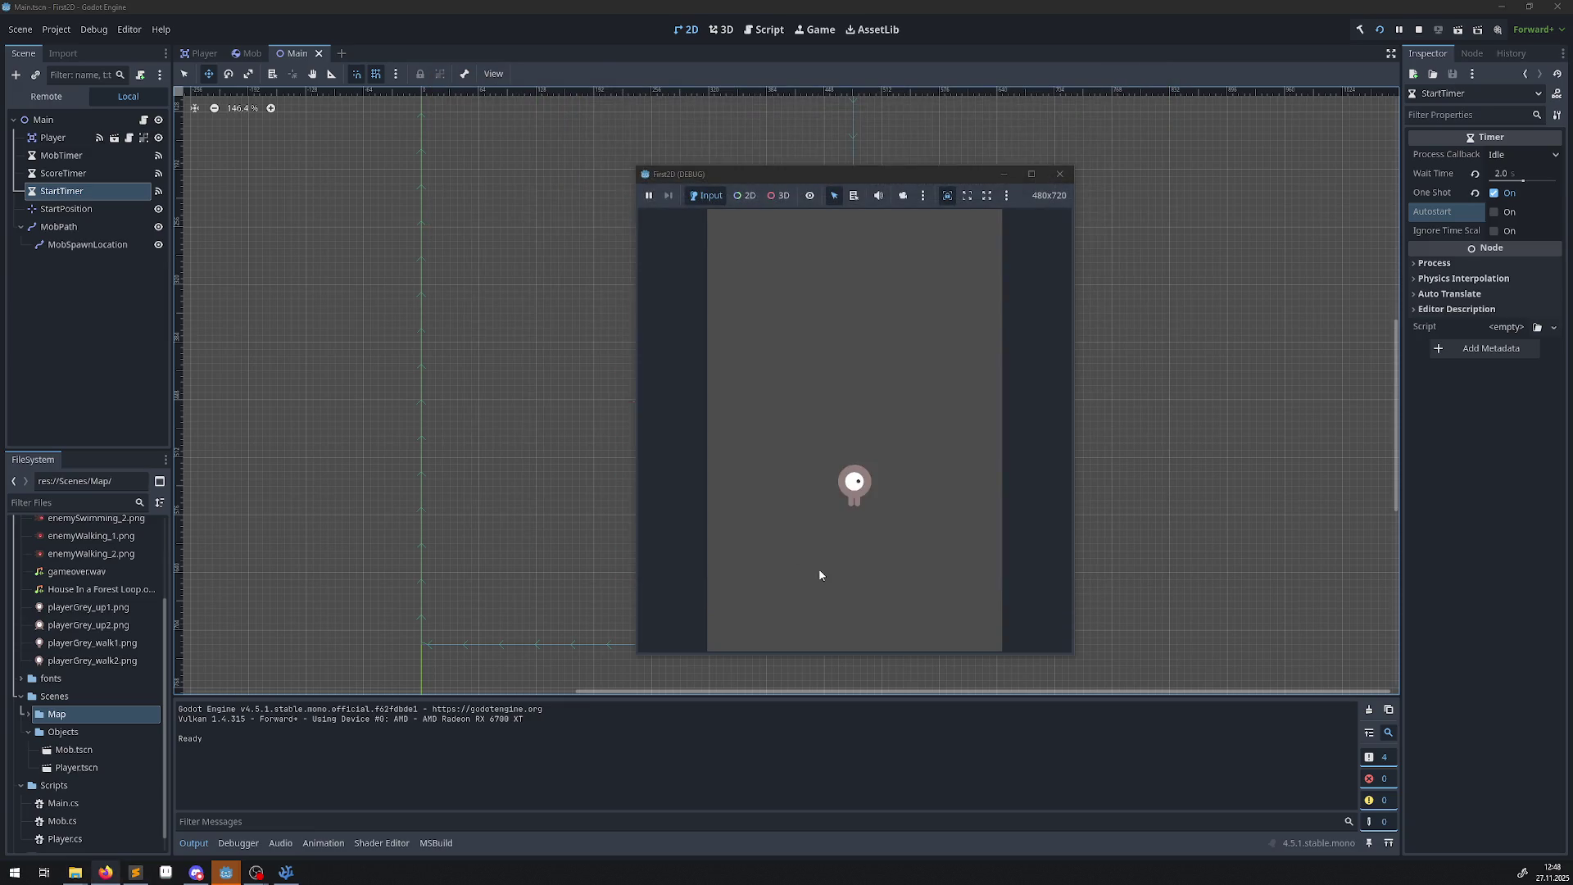
Change the _Ready print message from Ready to Ready_nun in Main.cs.
click(286, 871)
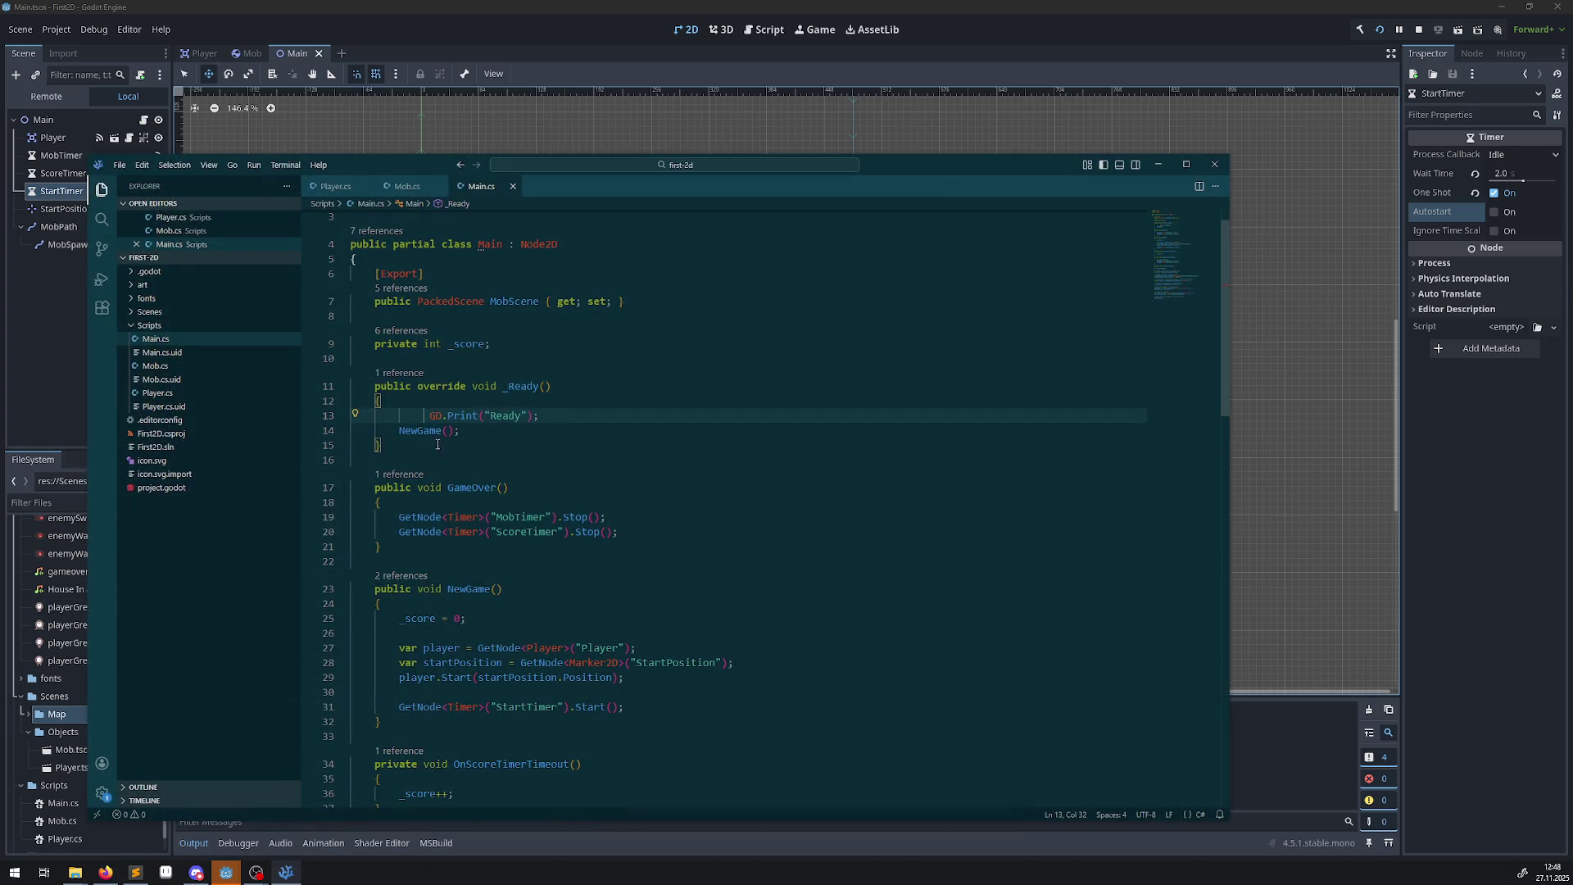
double_click(503, 416)
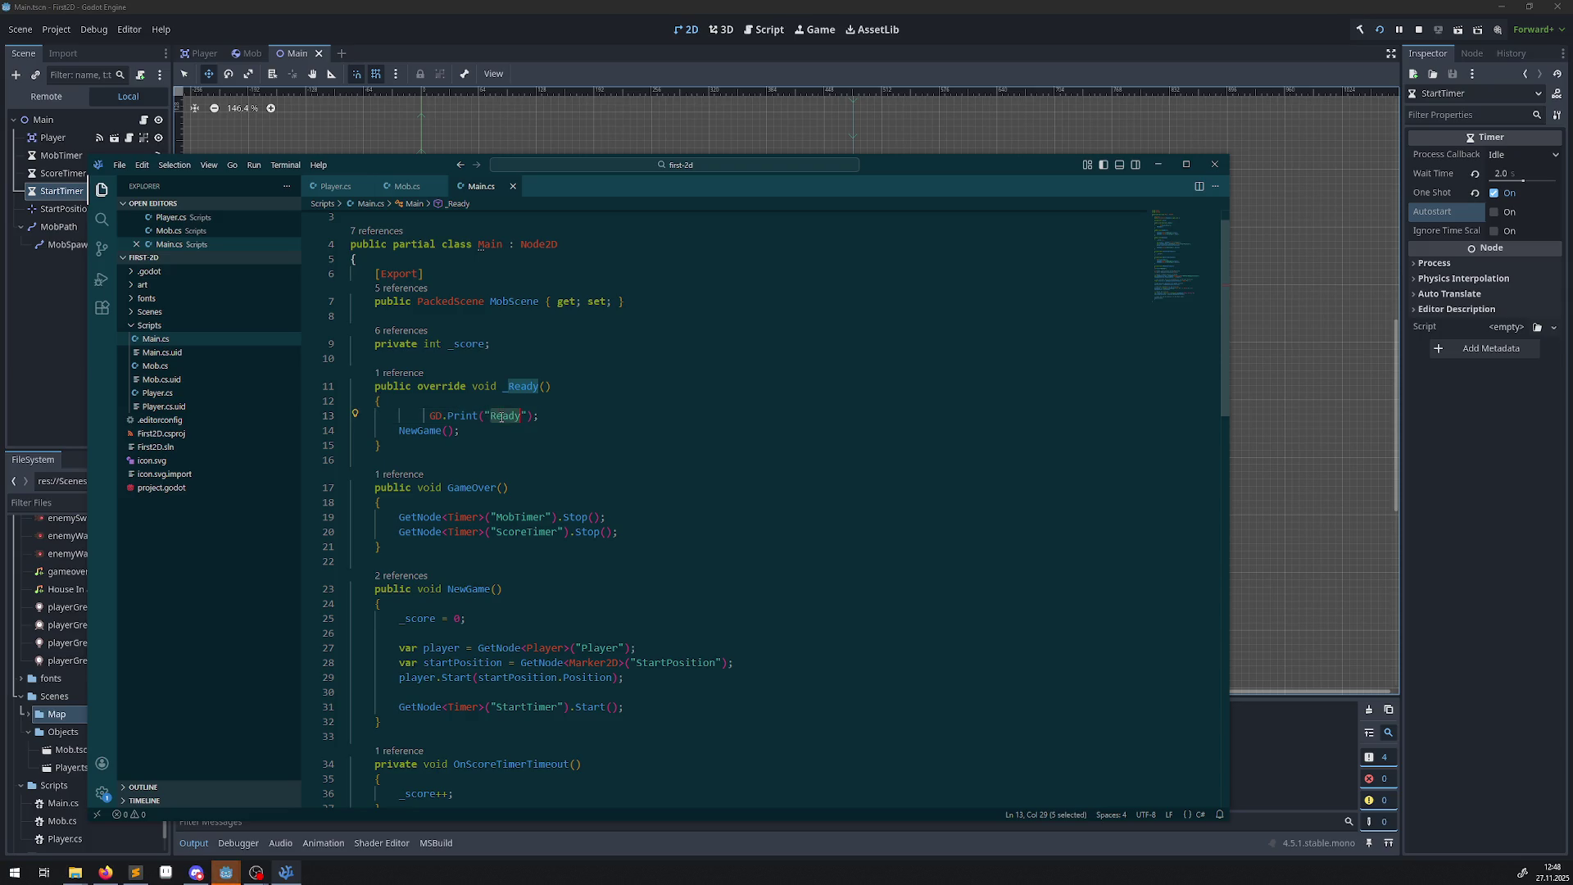
key(Escape)
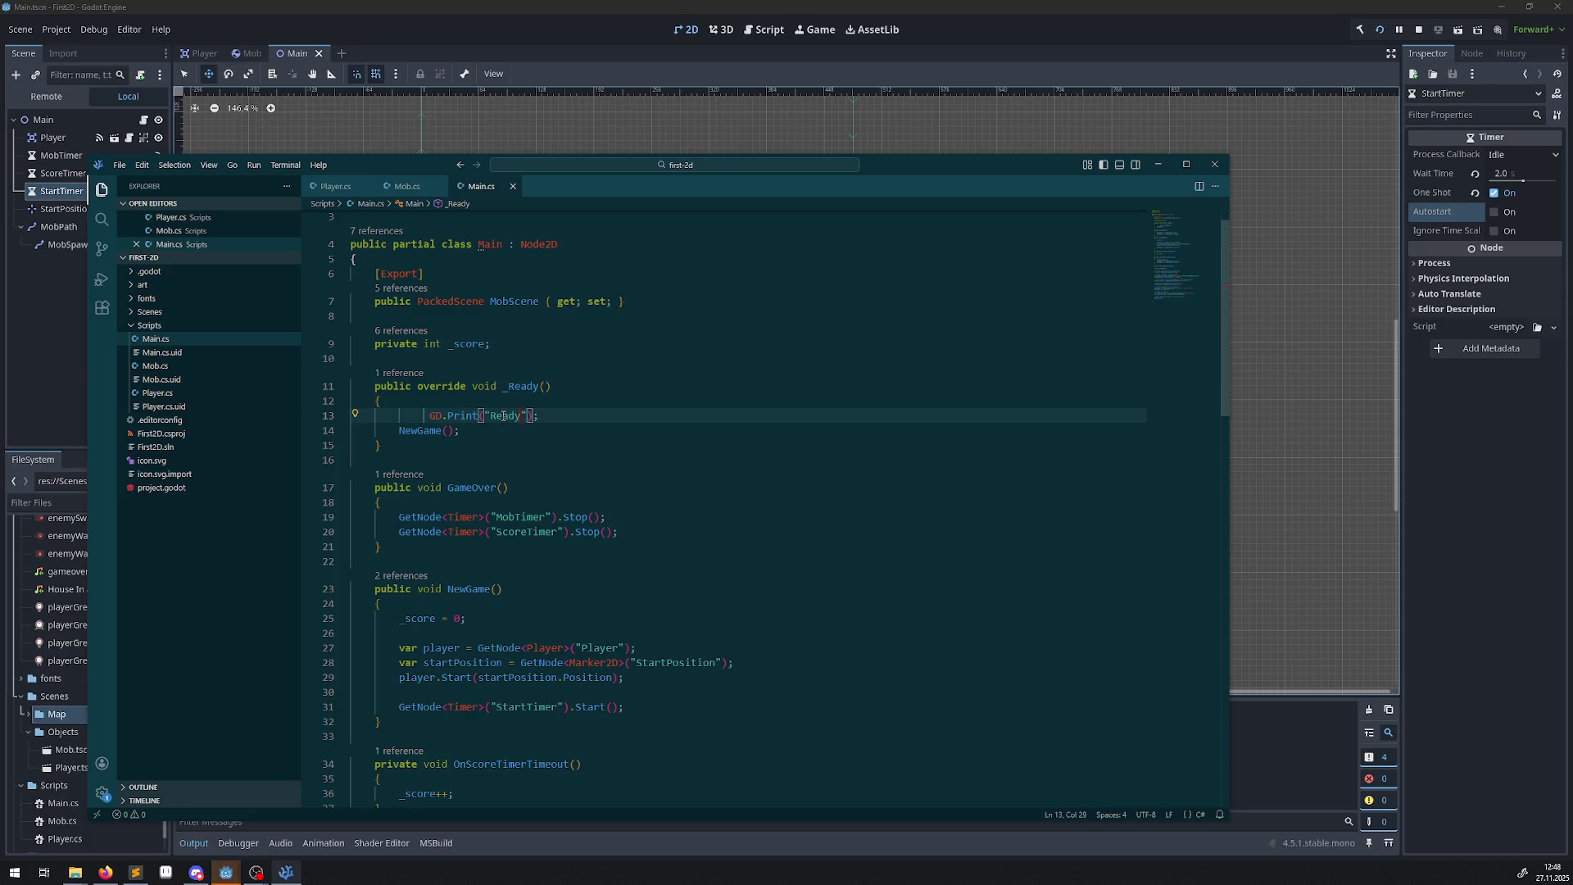
text(_nun)
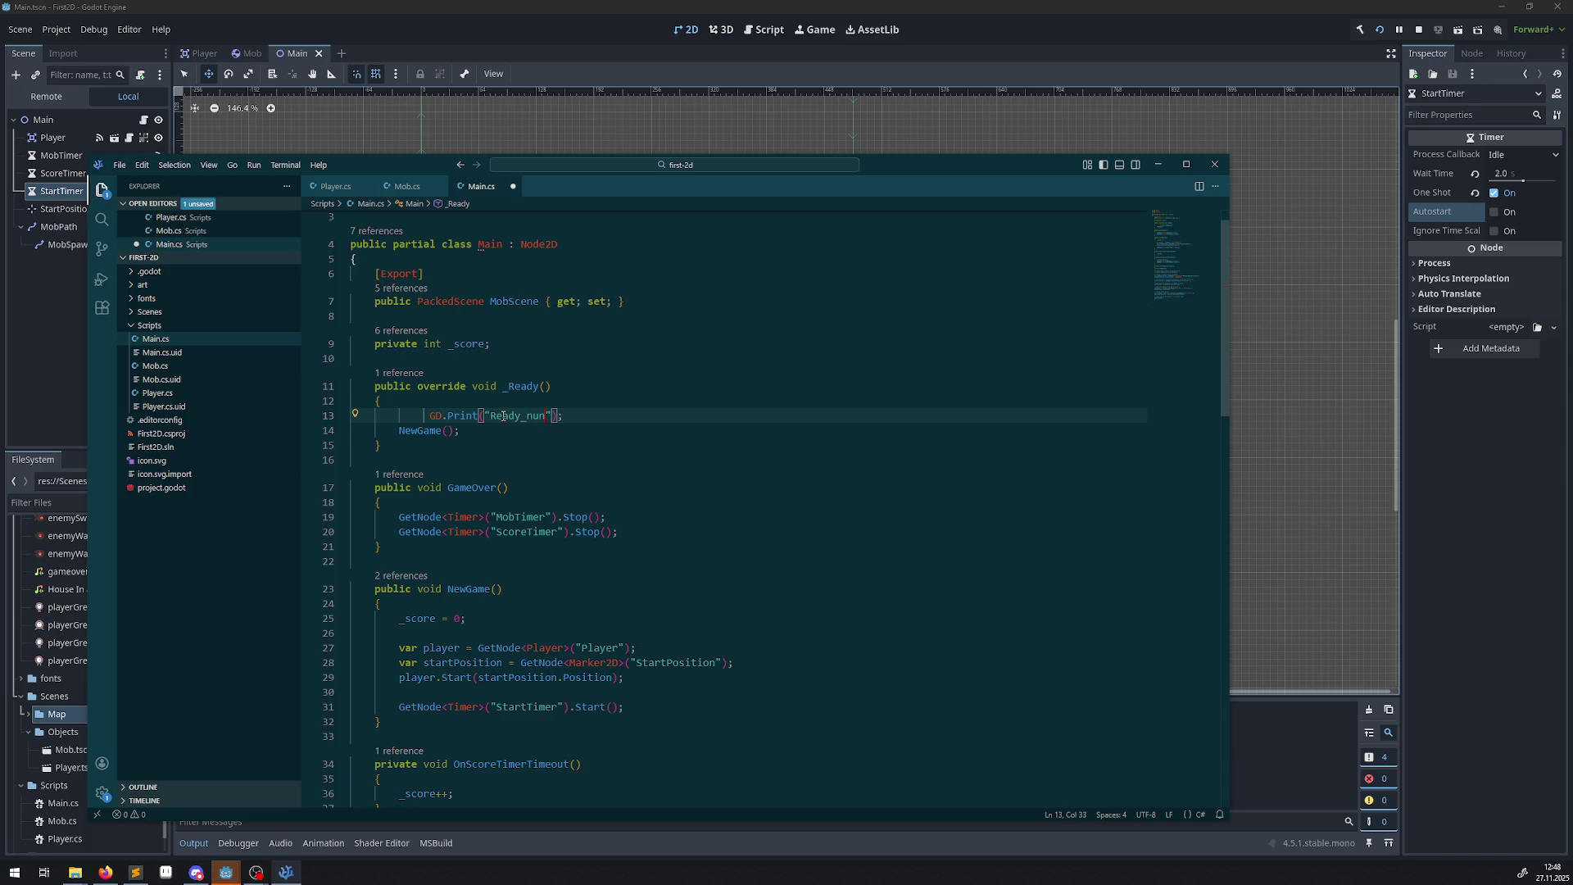
Stop and rerun the game so it logs Ready_nun, then close the game window.
key(alt+Tab)
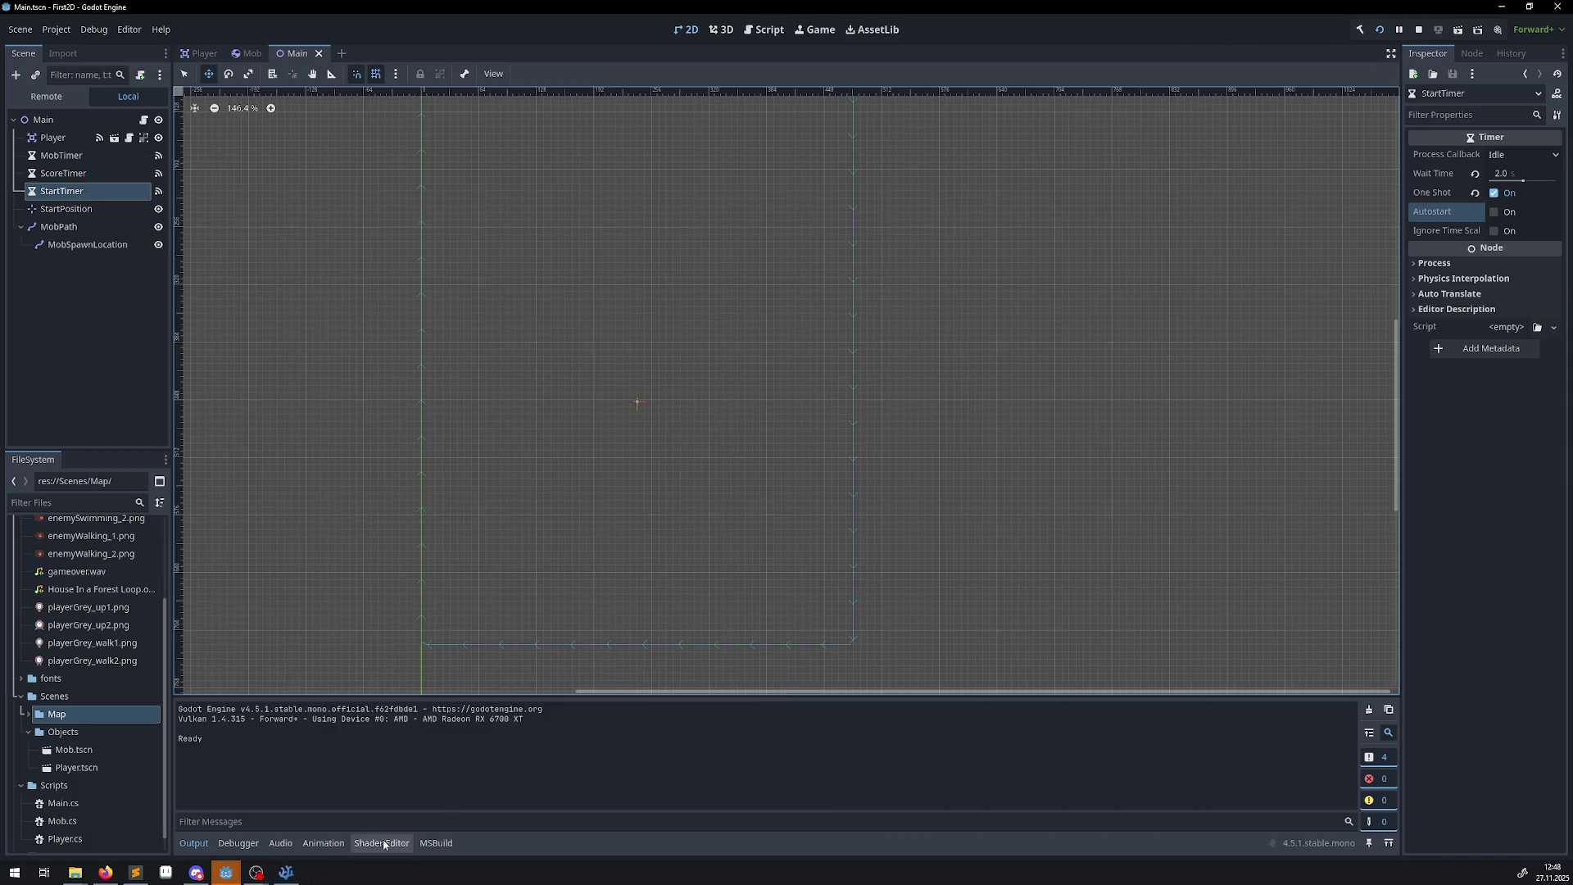
click(1419, 29)
click(1380, 29)
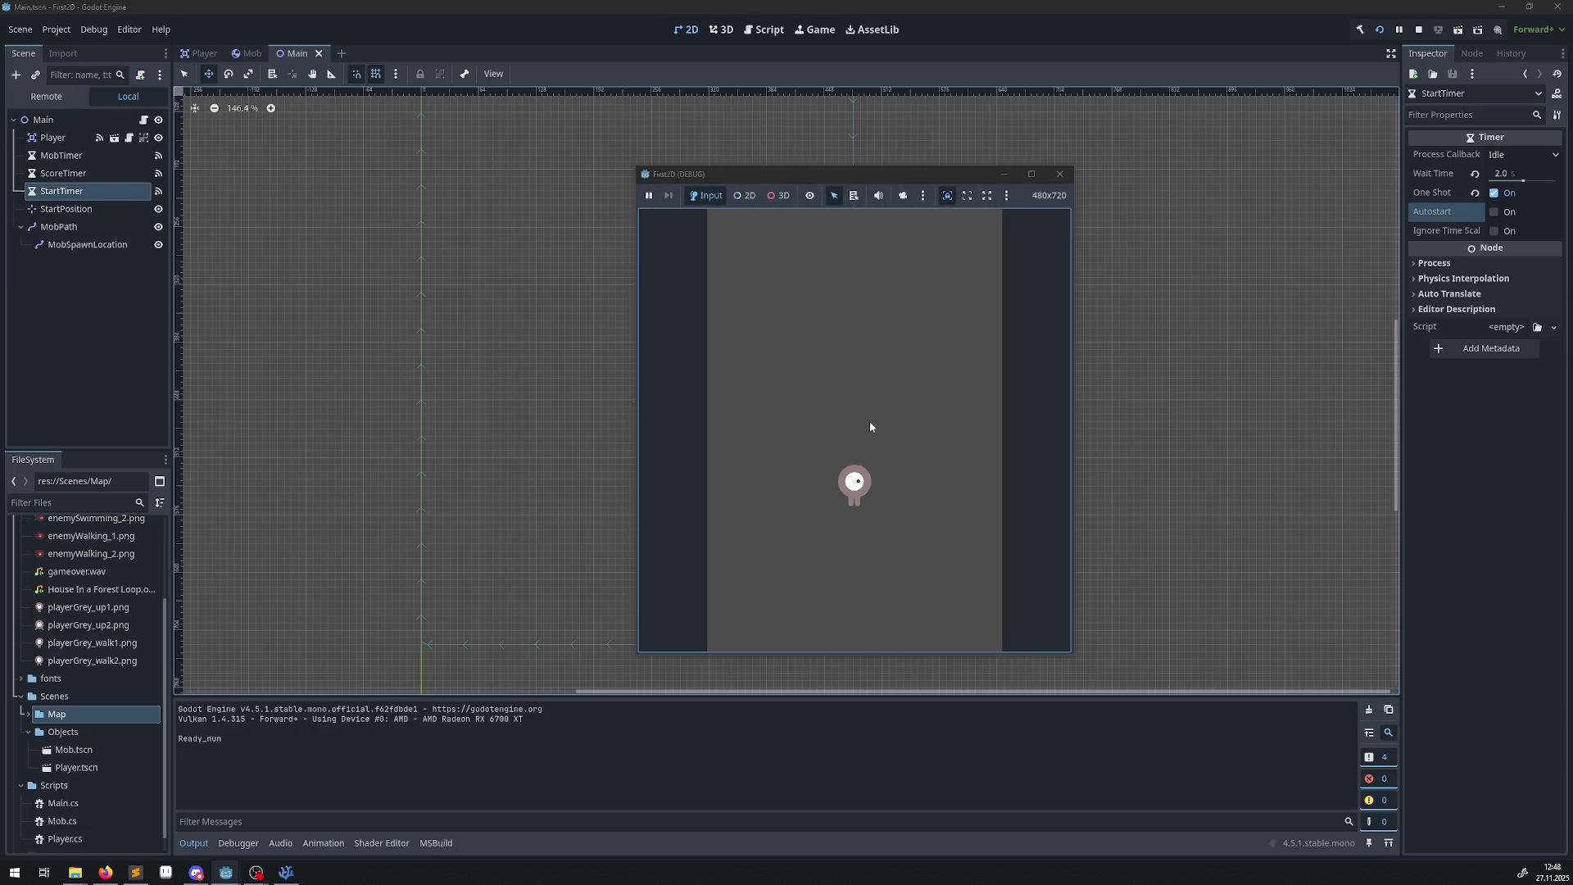
click(1059, 174)
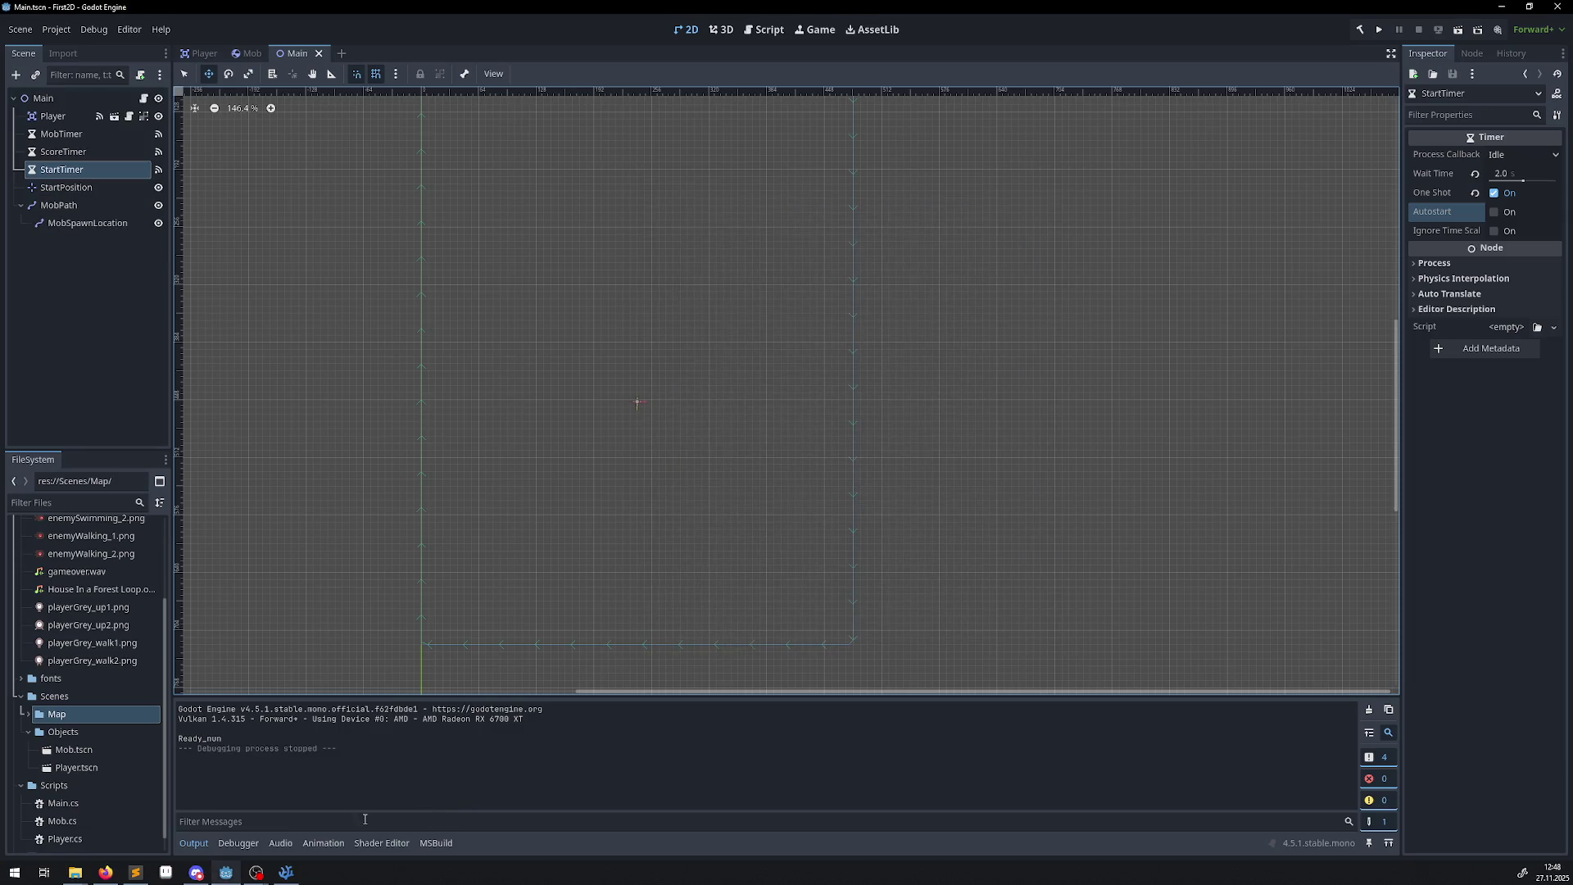
click(286, 871)
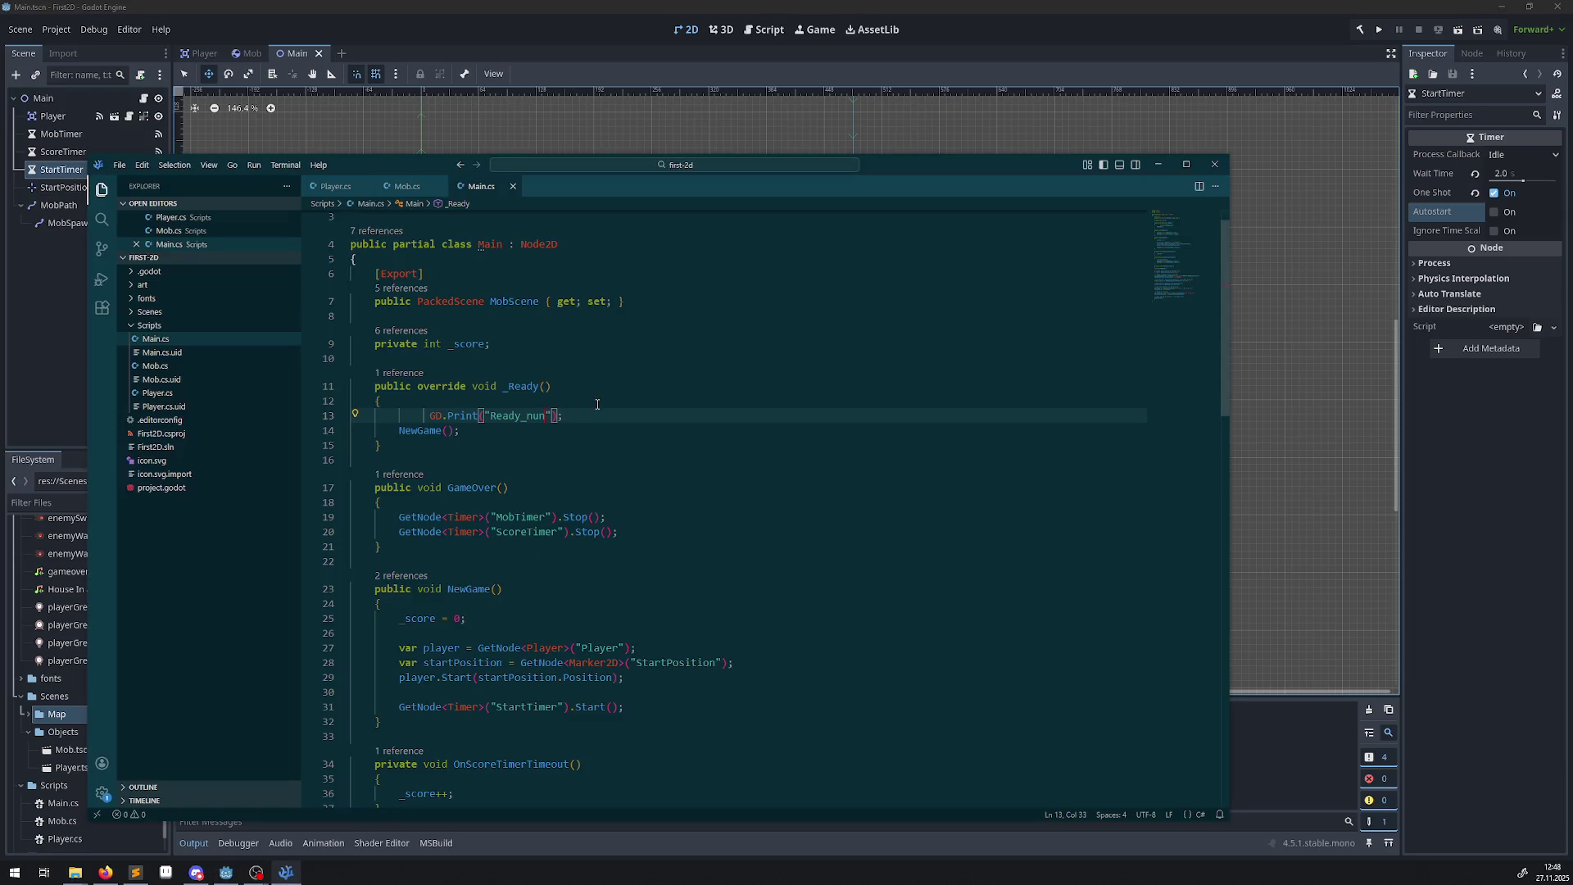
Delete the GD.Print("Ready_nun") line from _Ready and inspect the StartTimer start call.
drag(590, 415, 211, 421)
key(BackSpace)
key(BackSpace)
double_click(434, 415)
scroll(559, 496, down, 4)
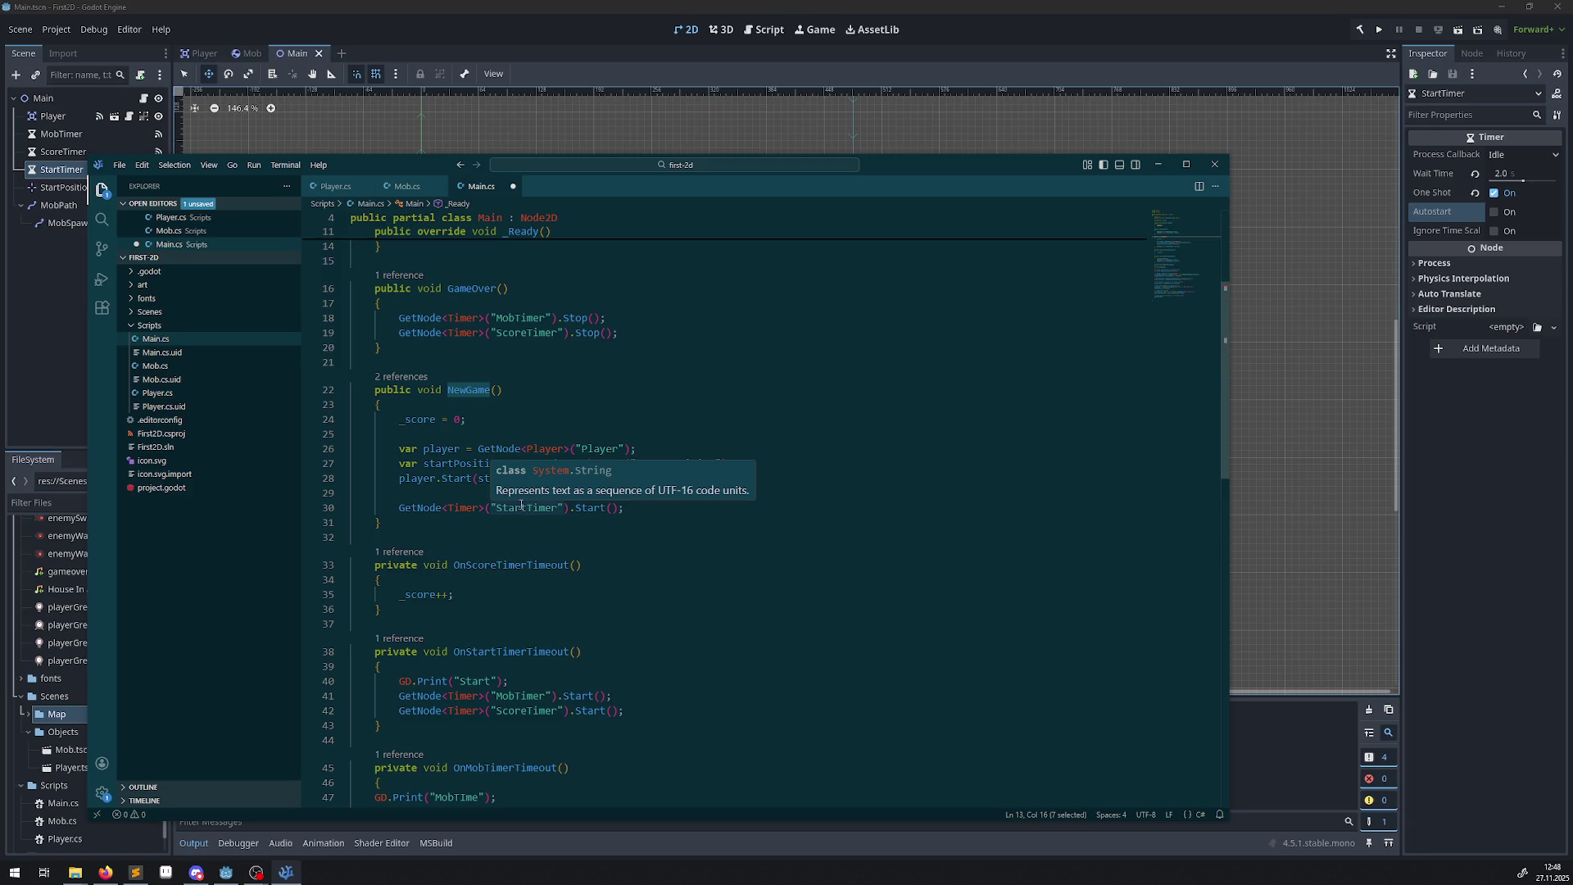
double_click(524, 508)
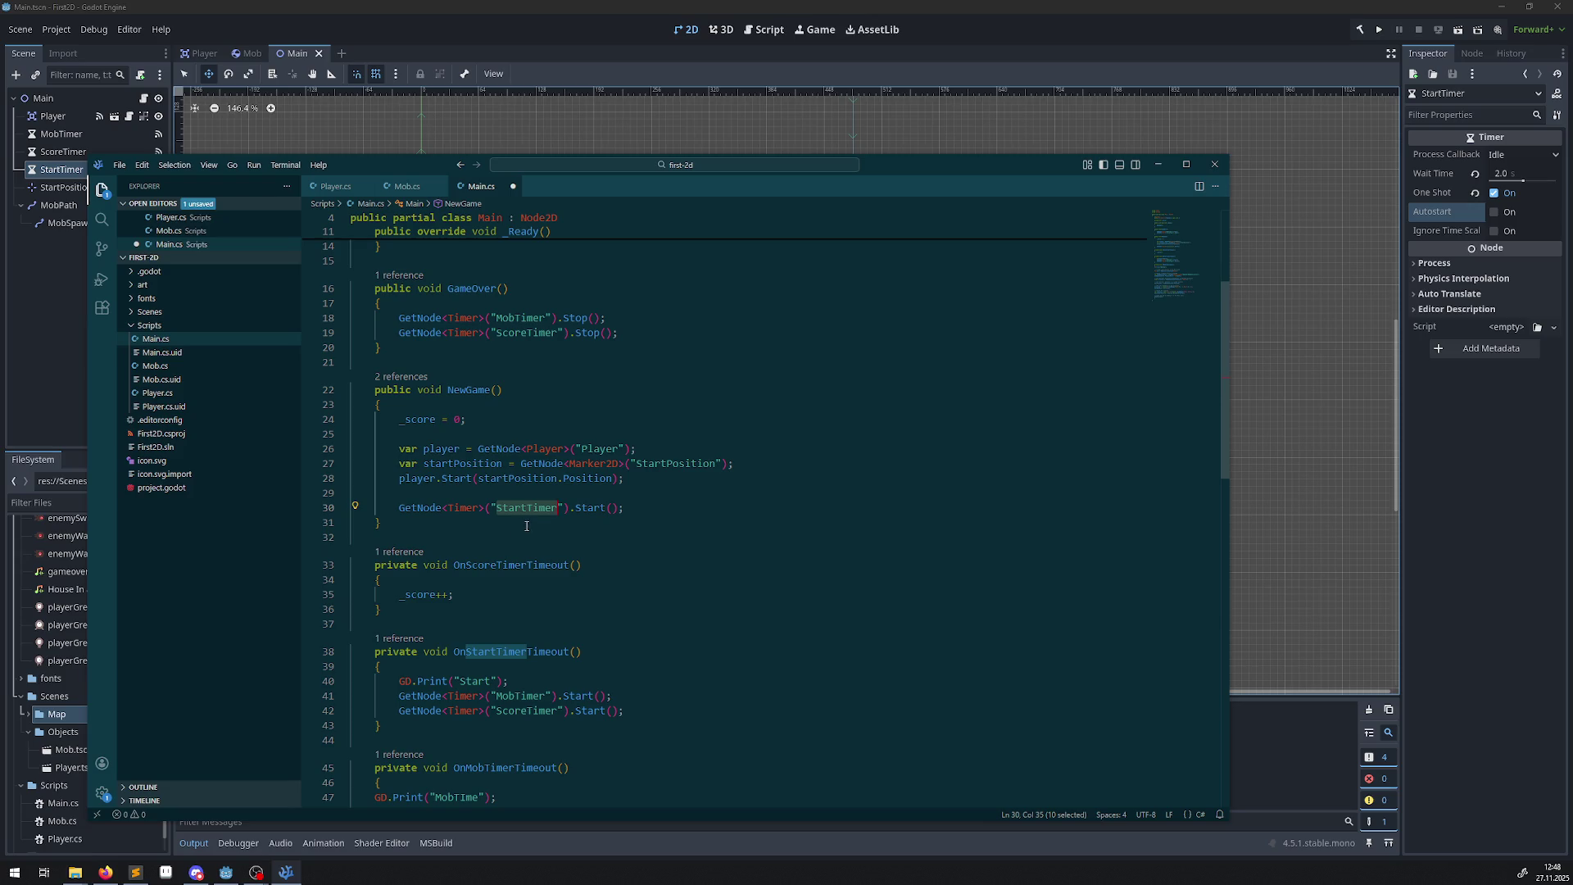
mouse_move(521, 509)
Select the StartTimer node in the scene, then save Main.cs.
click(61, 170)
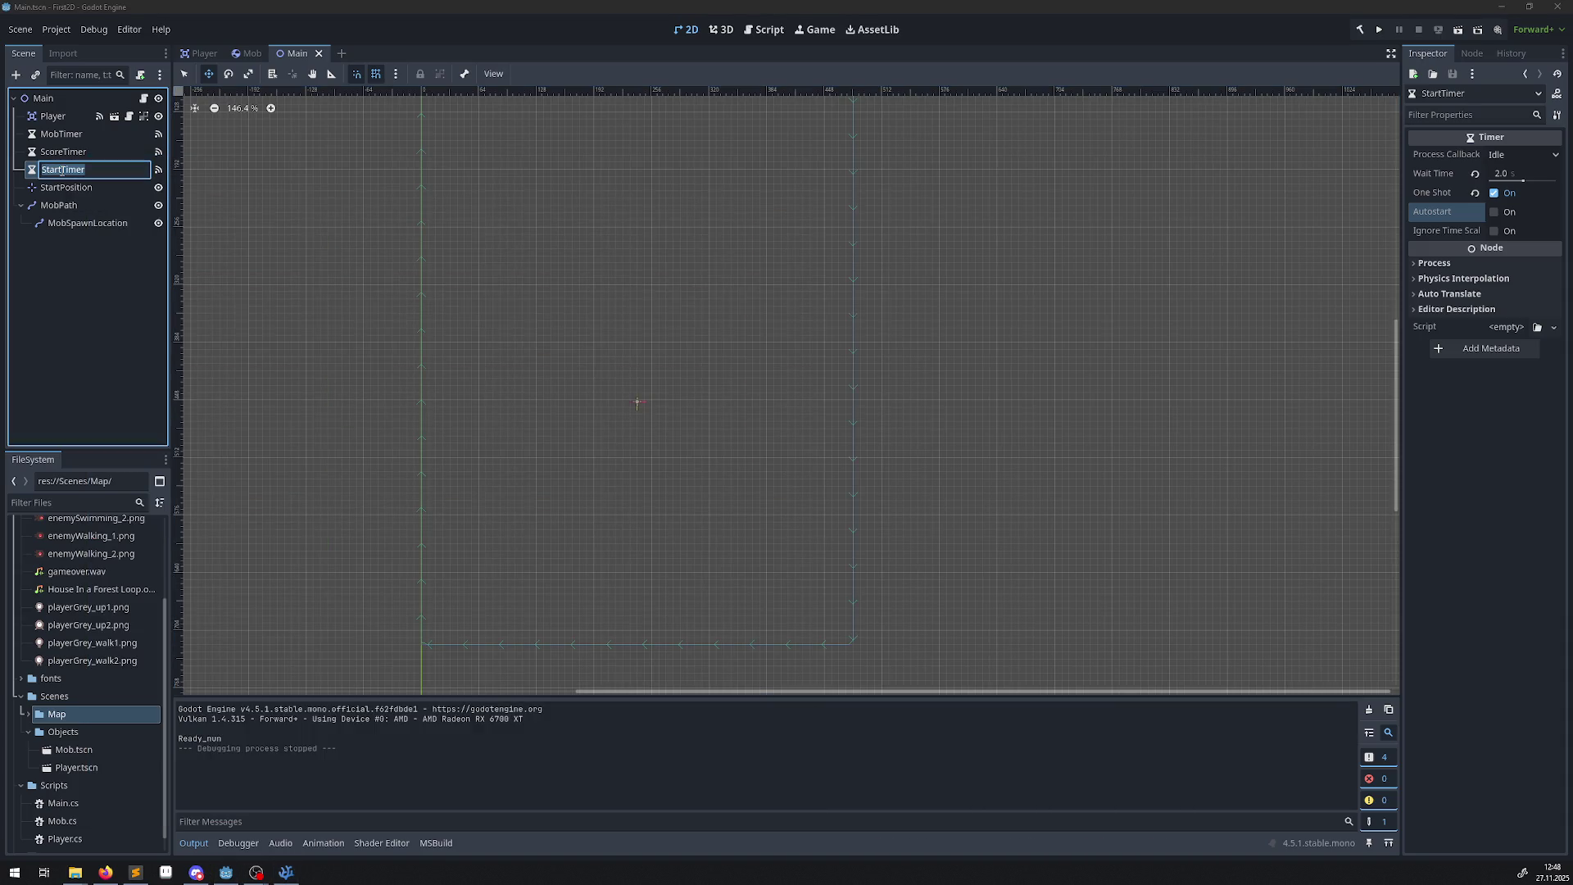
click(286, 872)
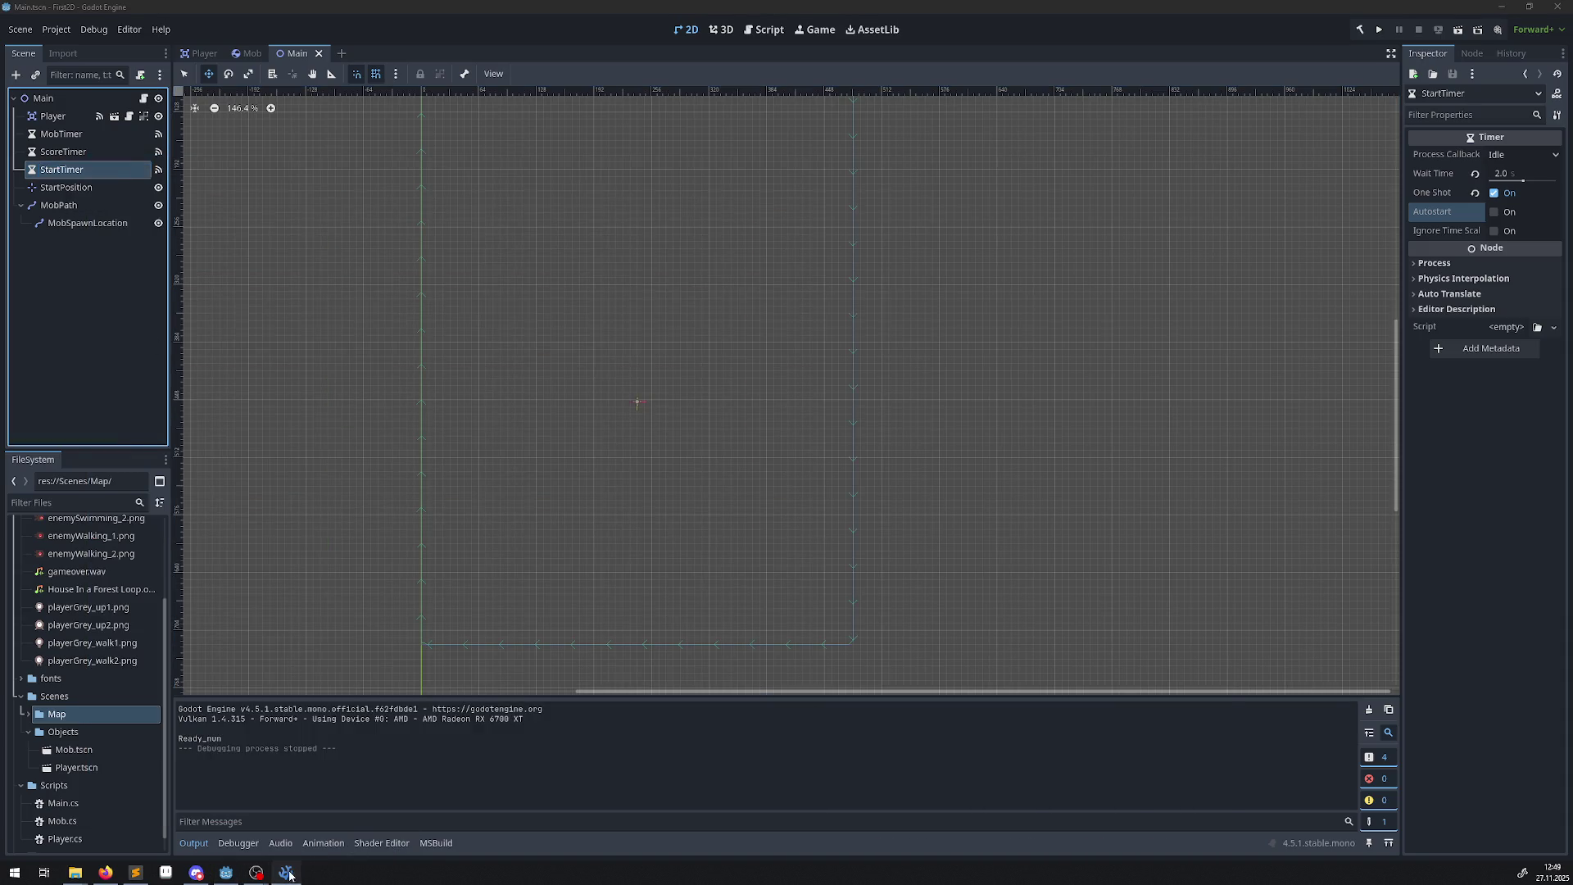
click(537, 510)
double_click(537, 508)
click(538, 508)
key(ctrl+s)
Look over OnScoreTimerTimeout and NewGame, briefly showing the Godot editor.
click(617, 544)
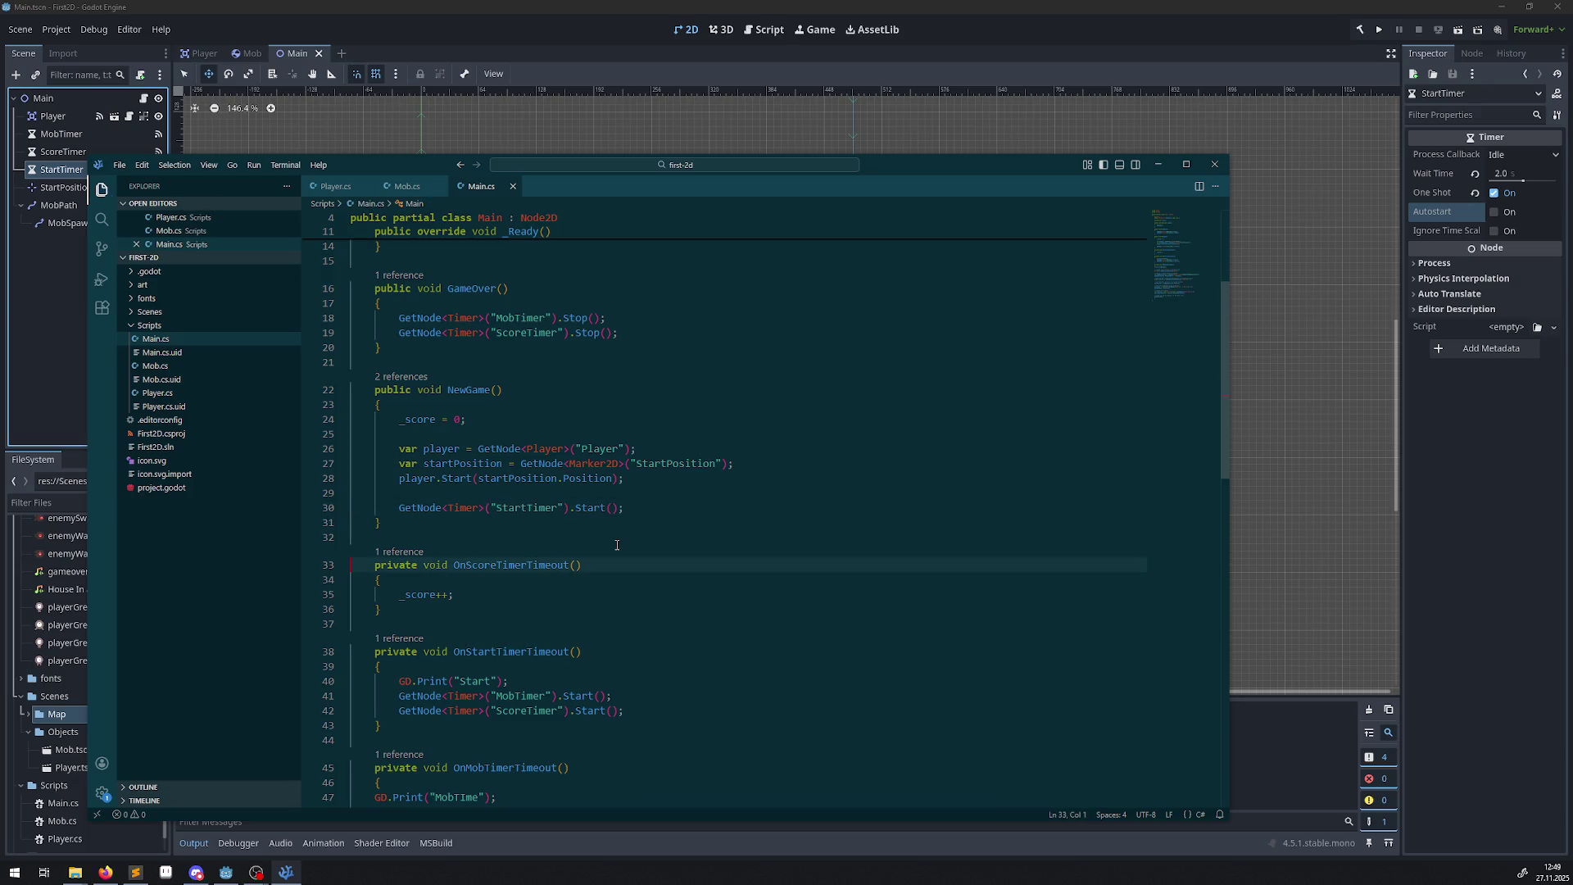
mouse_move(549, 508)
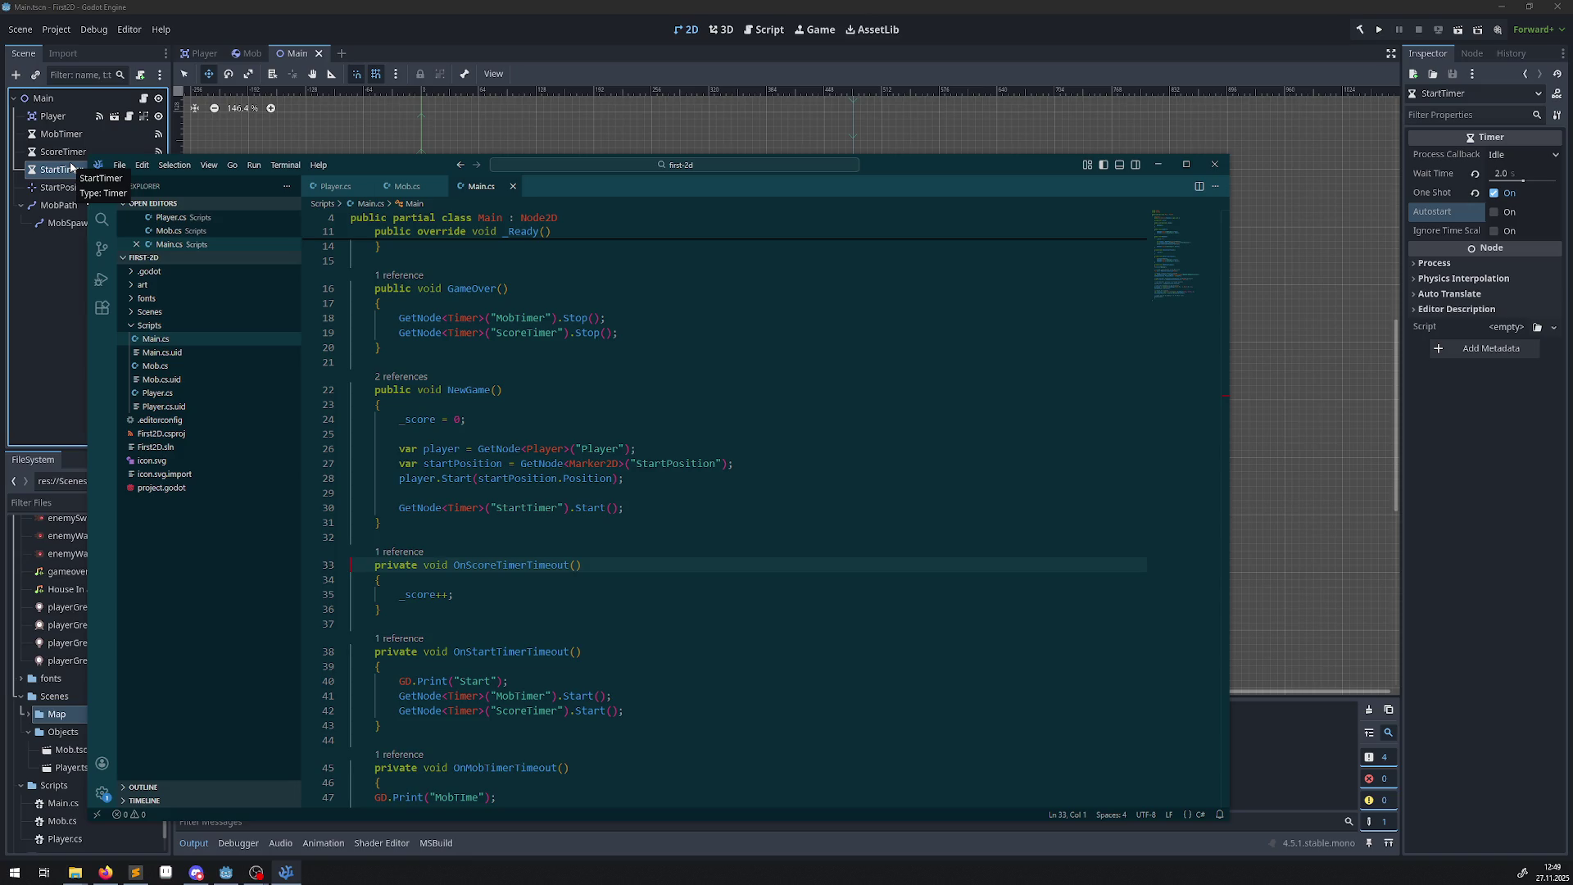
click(728, 410)
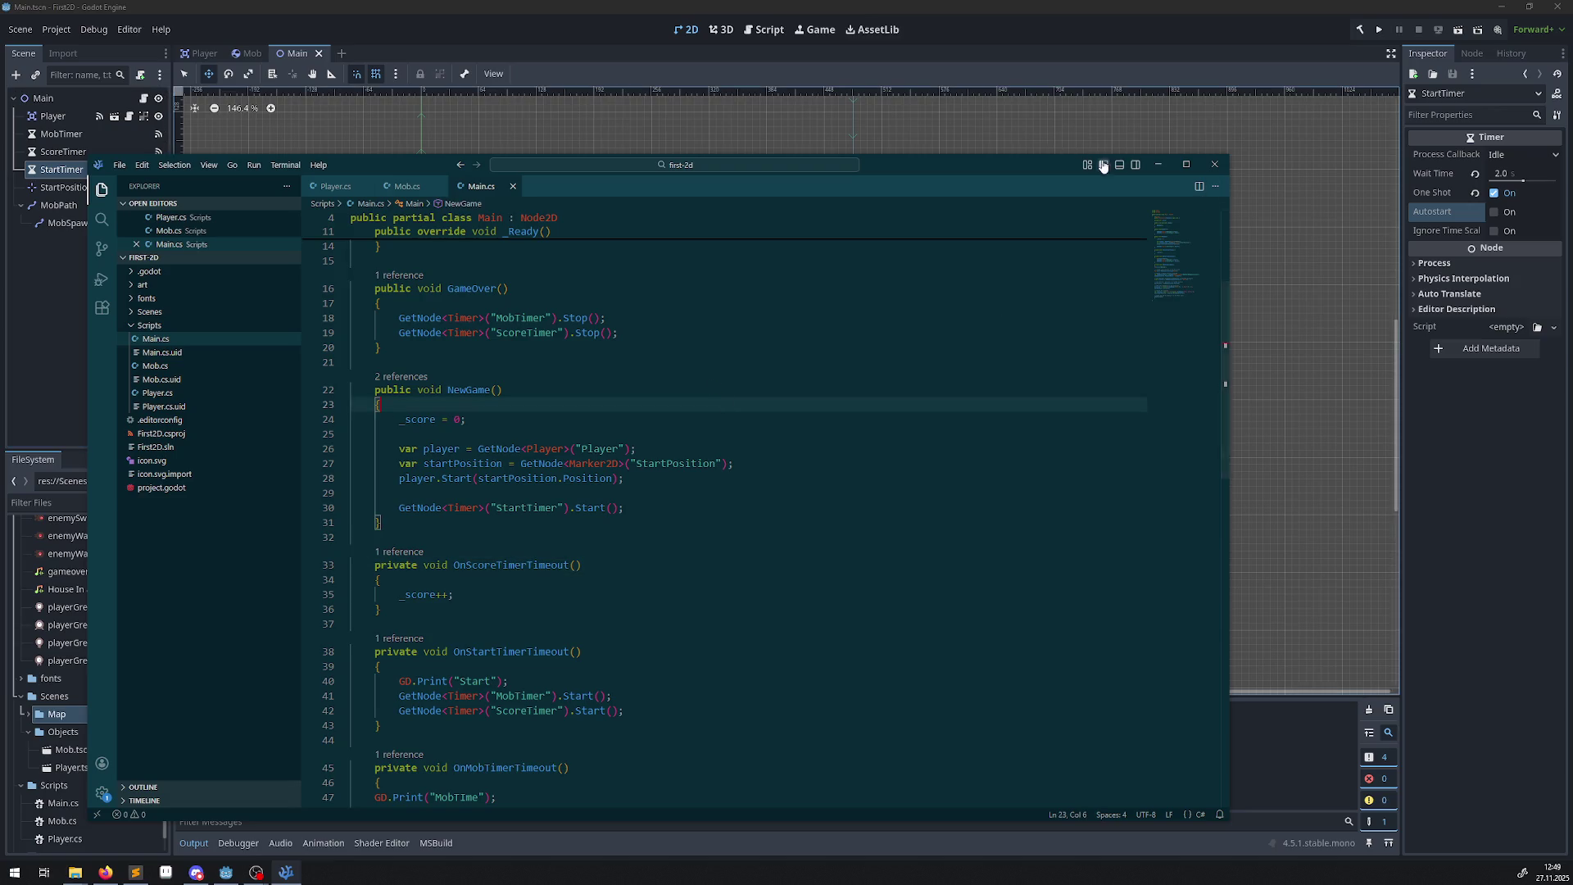
click(1153, 165)
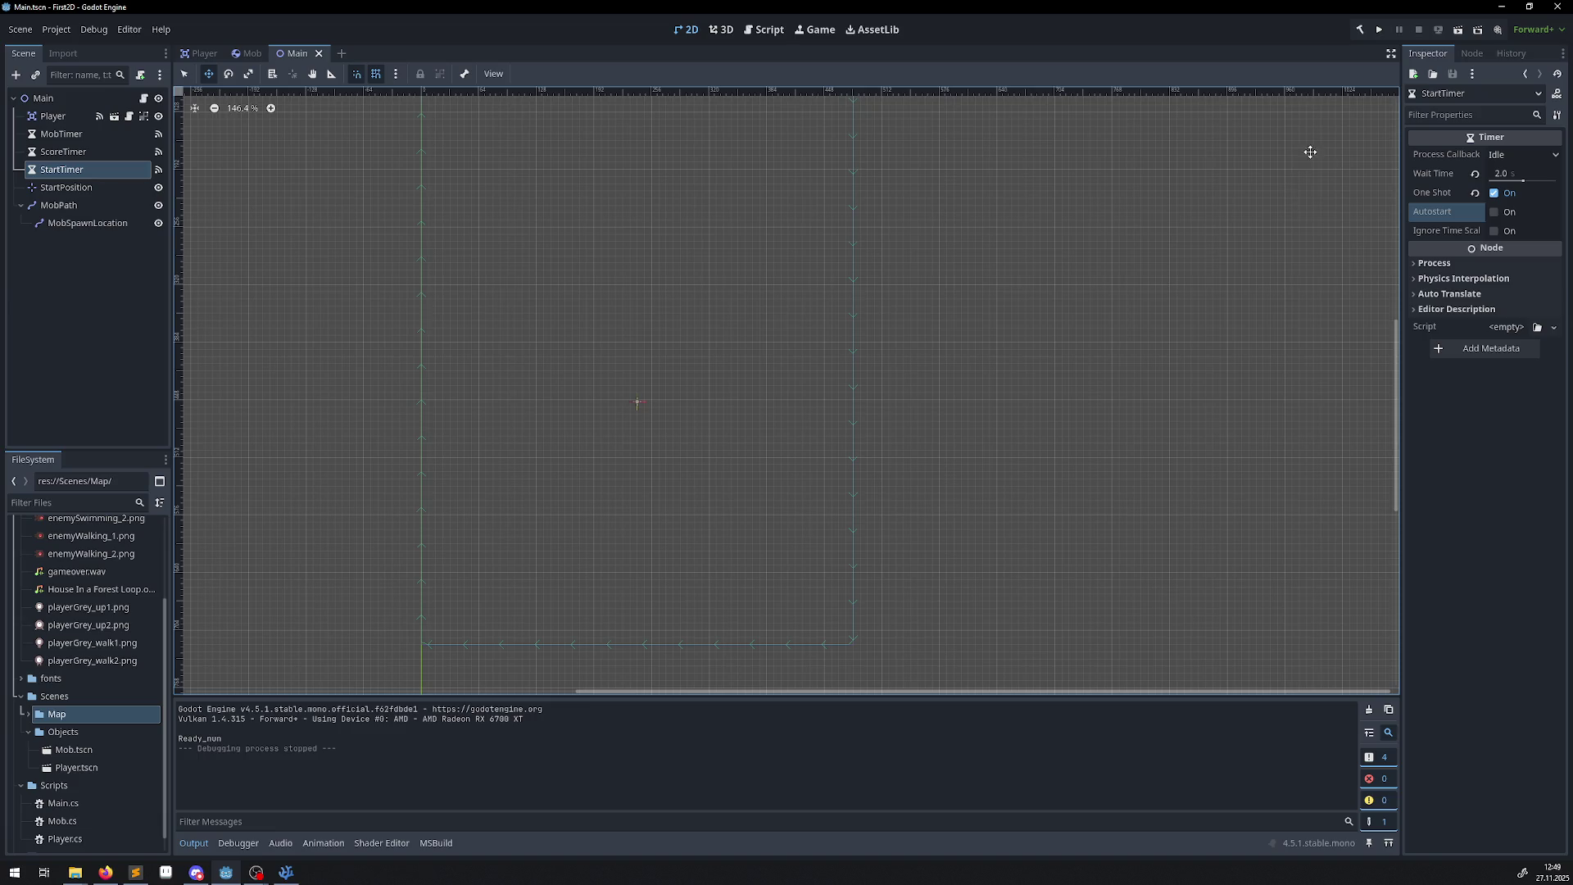
click(285, 874)
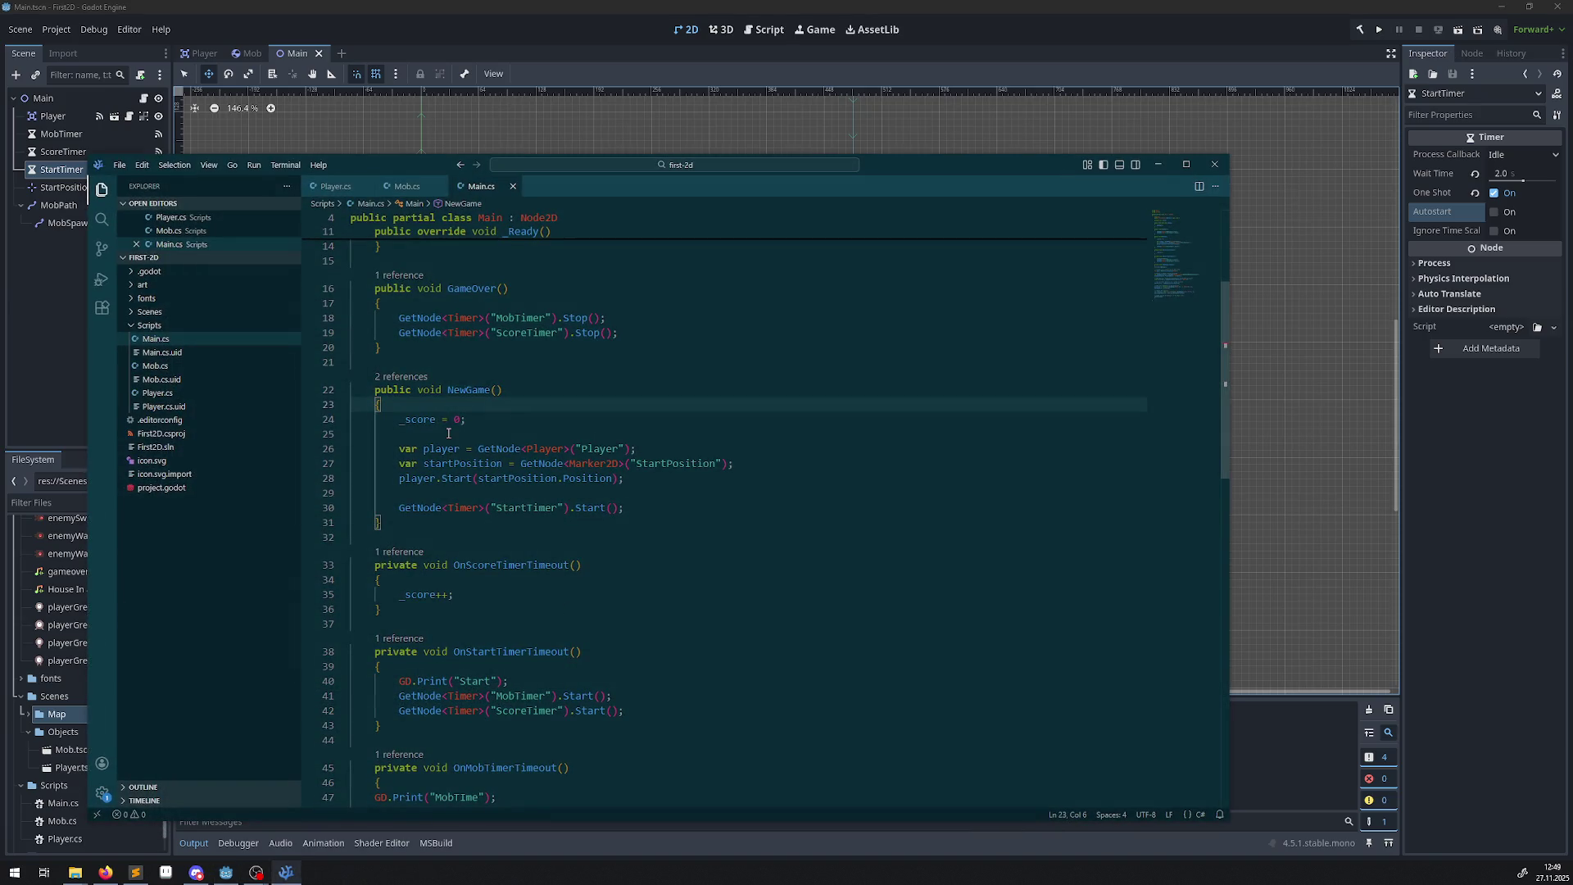
Add GD.Print("ttt"); on a blank line in NewGame and save Main.cs.
right_click(449, 433)
click(440, 431)
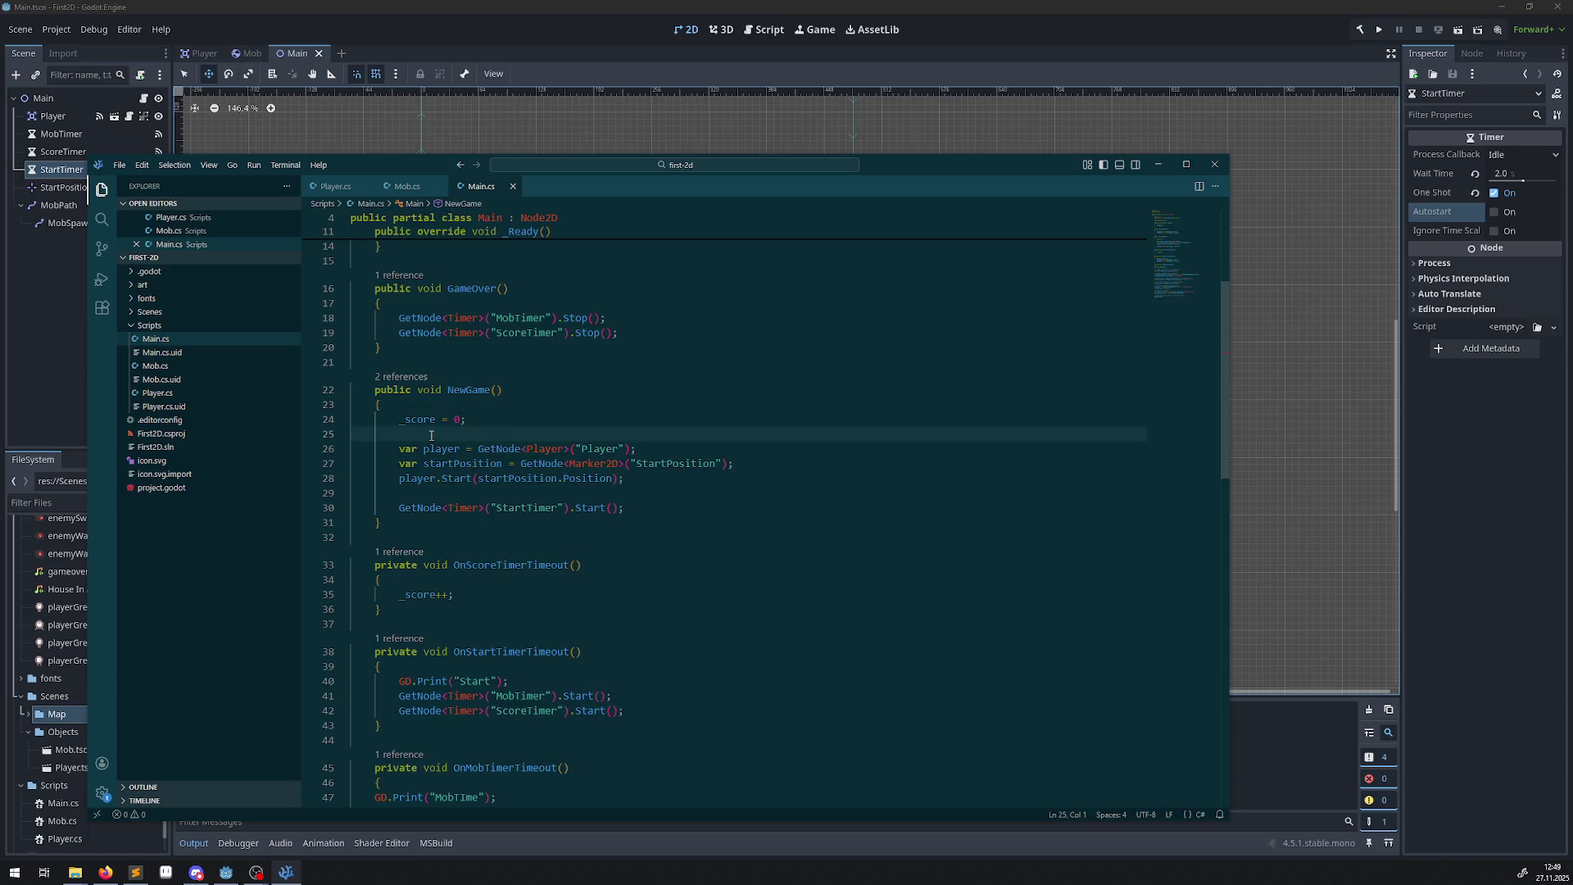
right_click(455, 492)
click(451, 490)
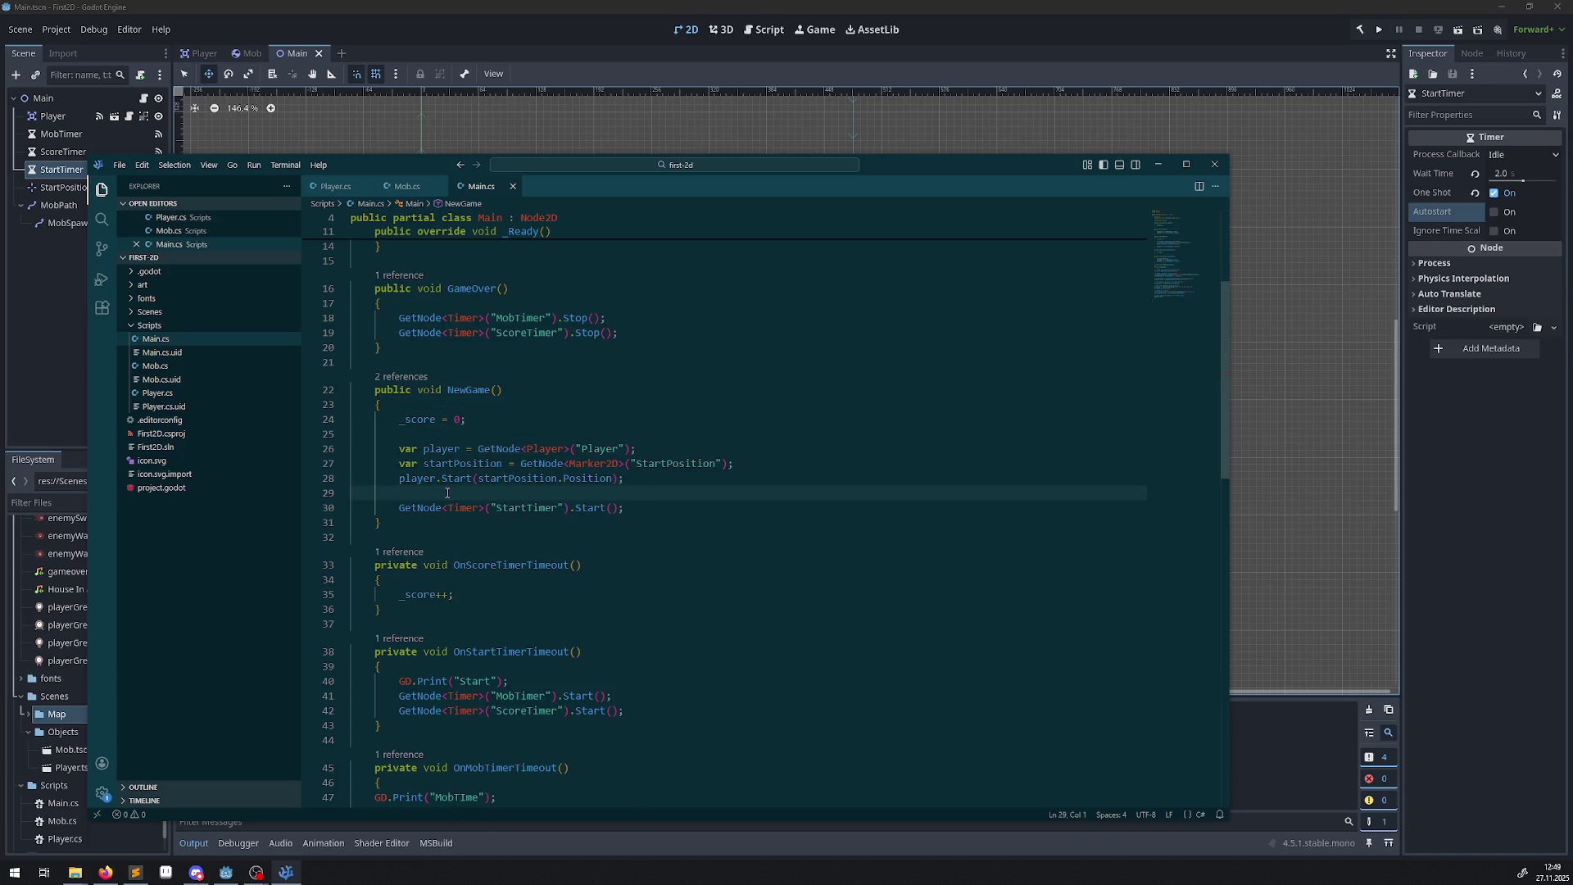
text(GD.)
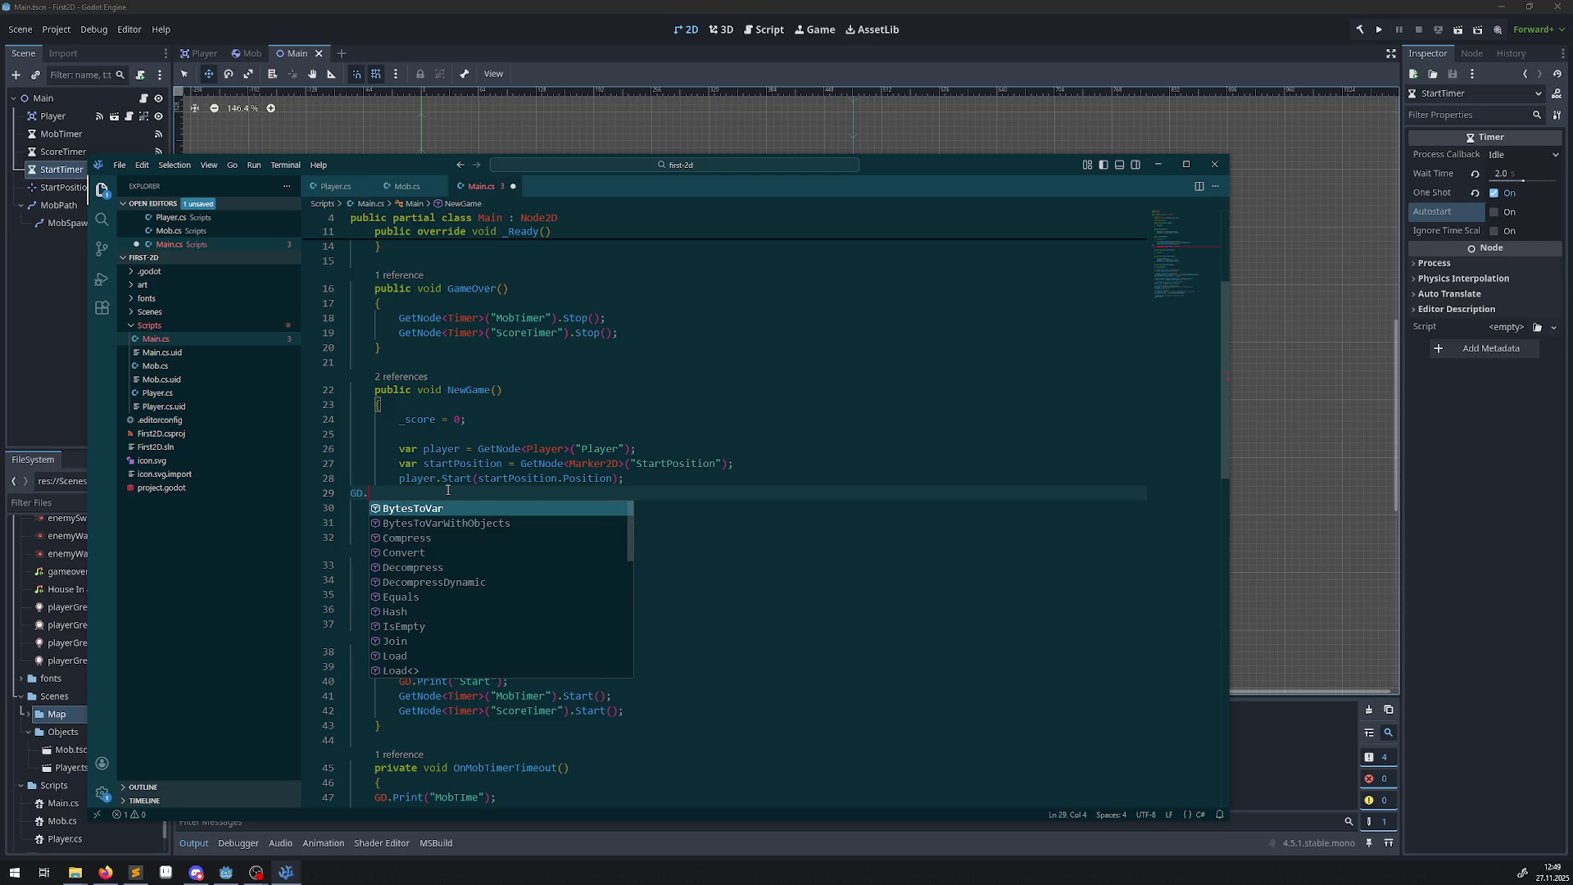
text(Print)
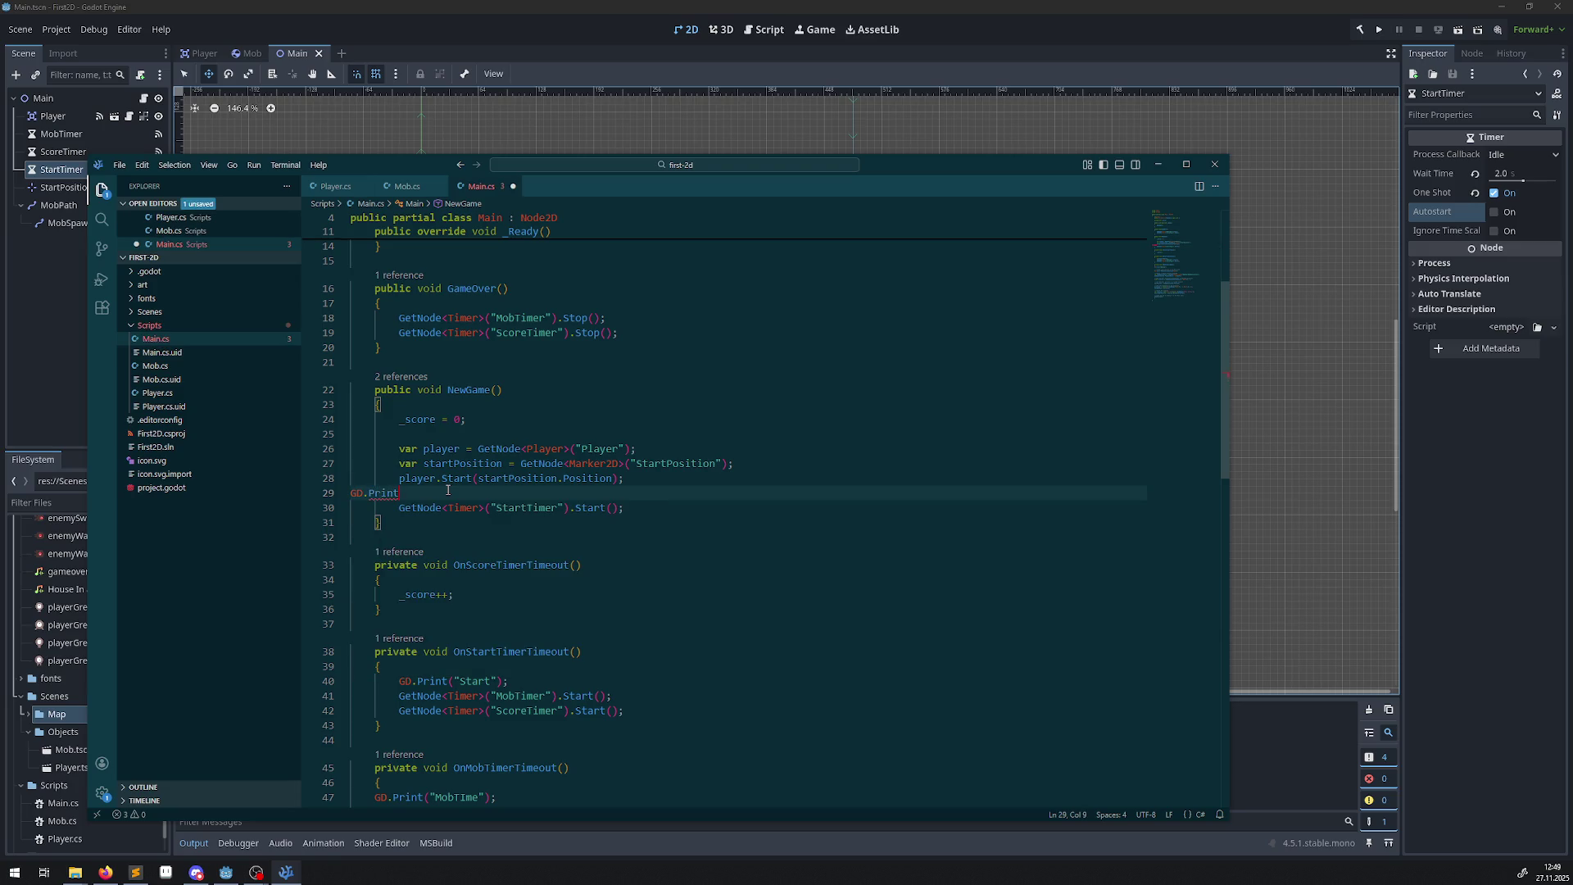
text(("ttt"))
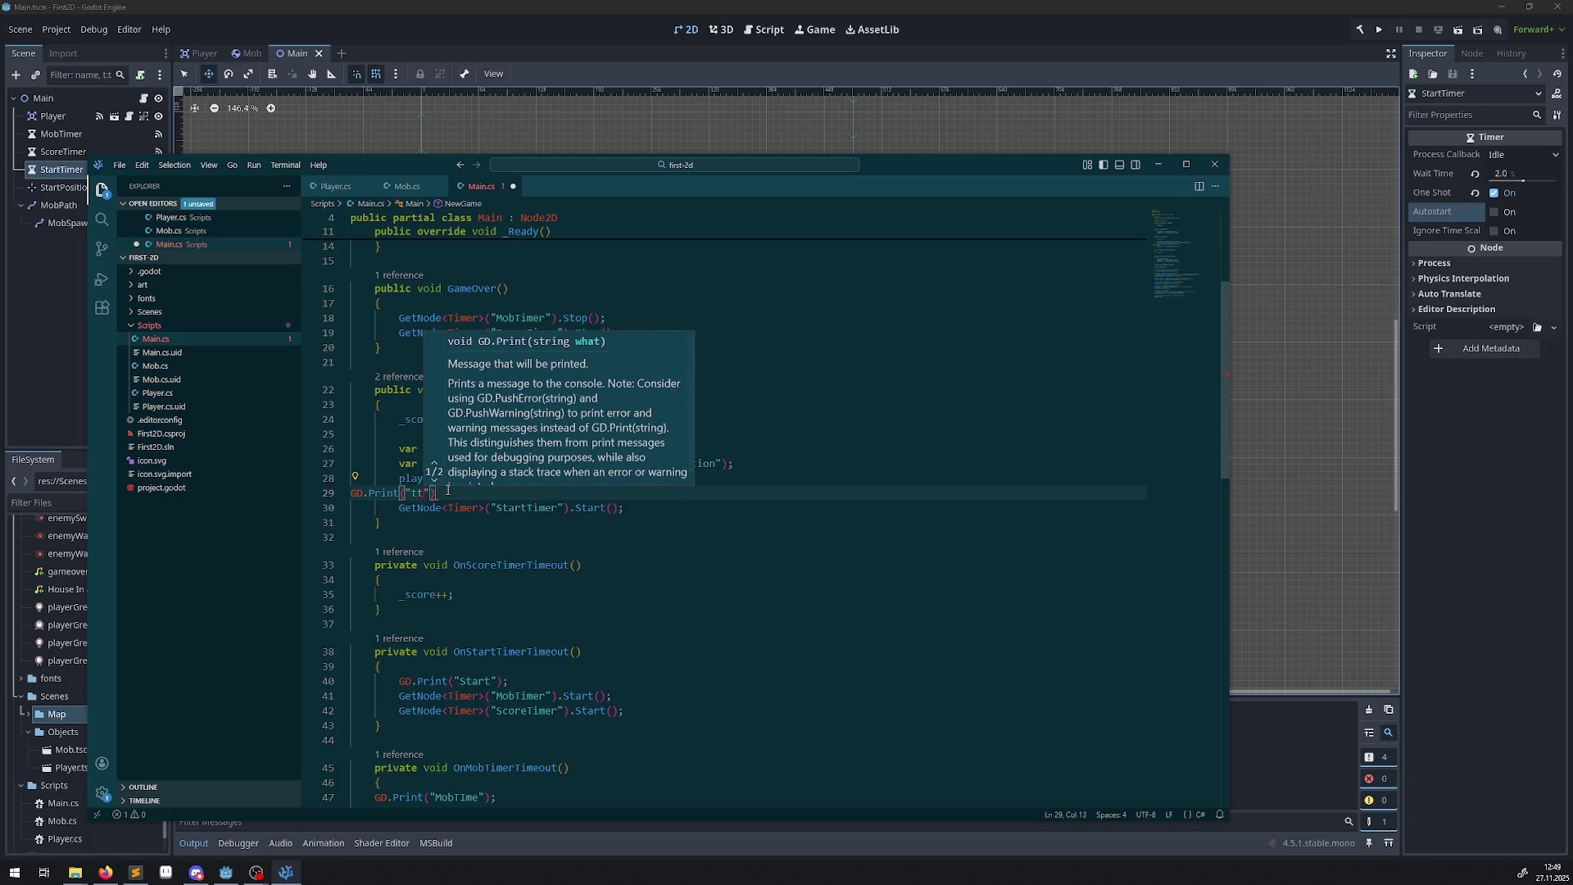
text(;)
key(ctrl+s)
key(Up)
key(Up)
key(Up)
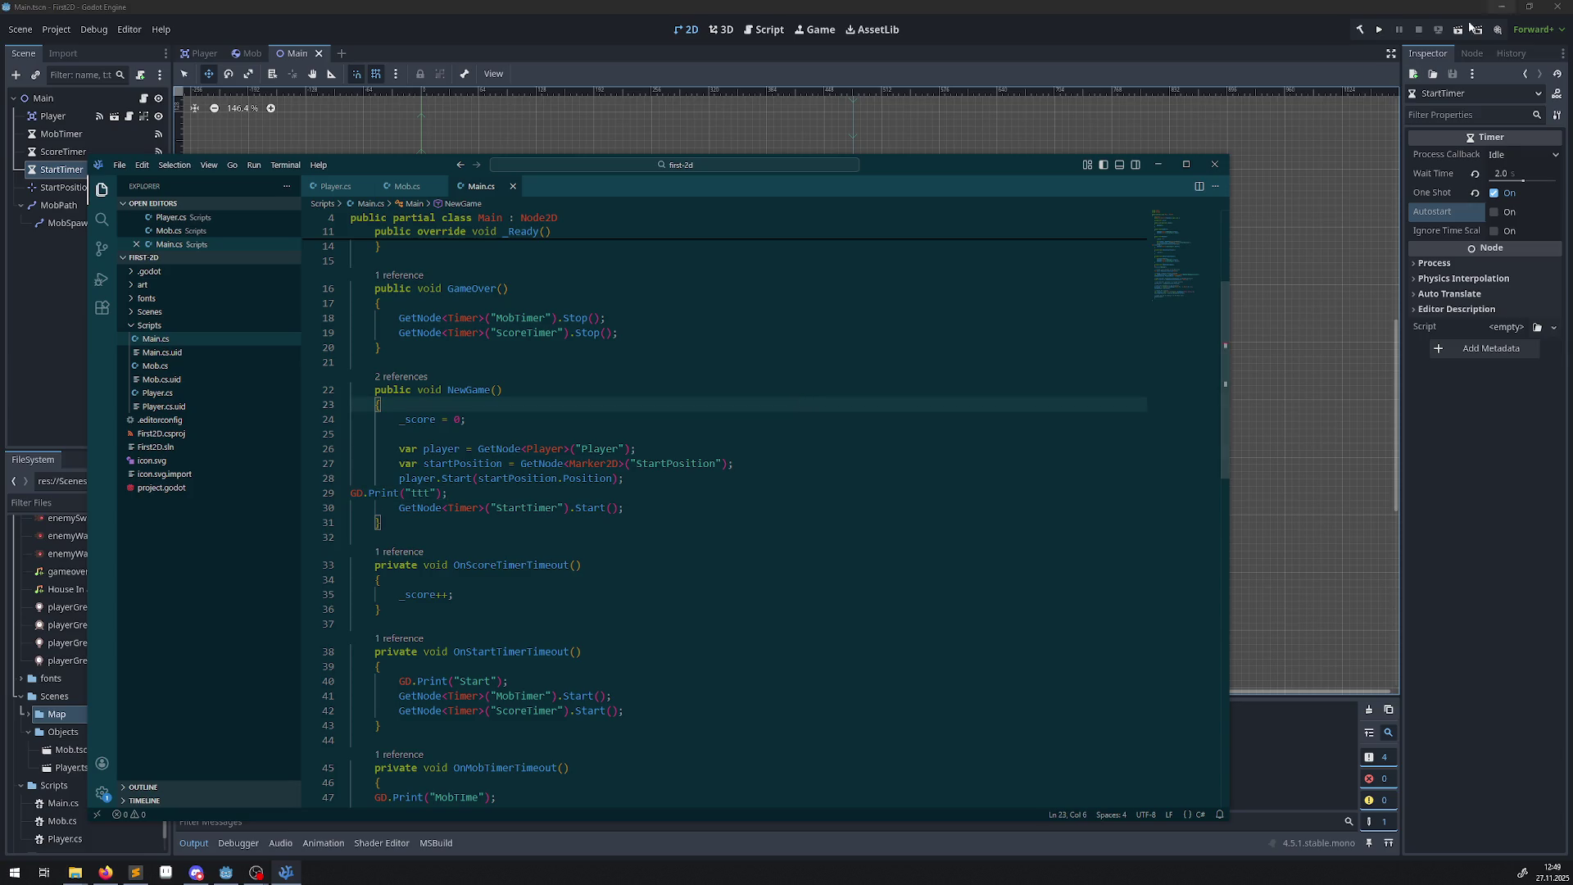
Run the game to confirm ttt appears in Output, then close it.
click(1379, 30)
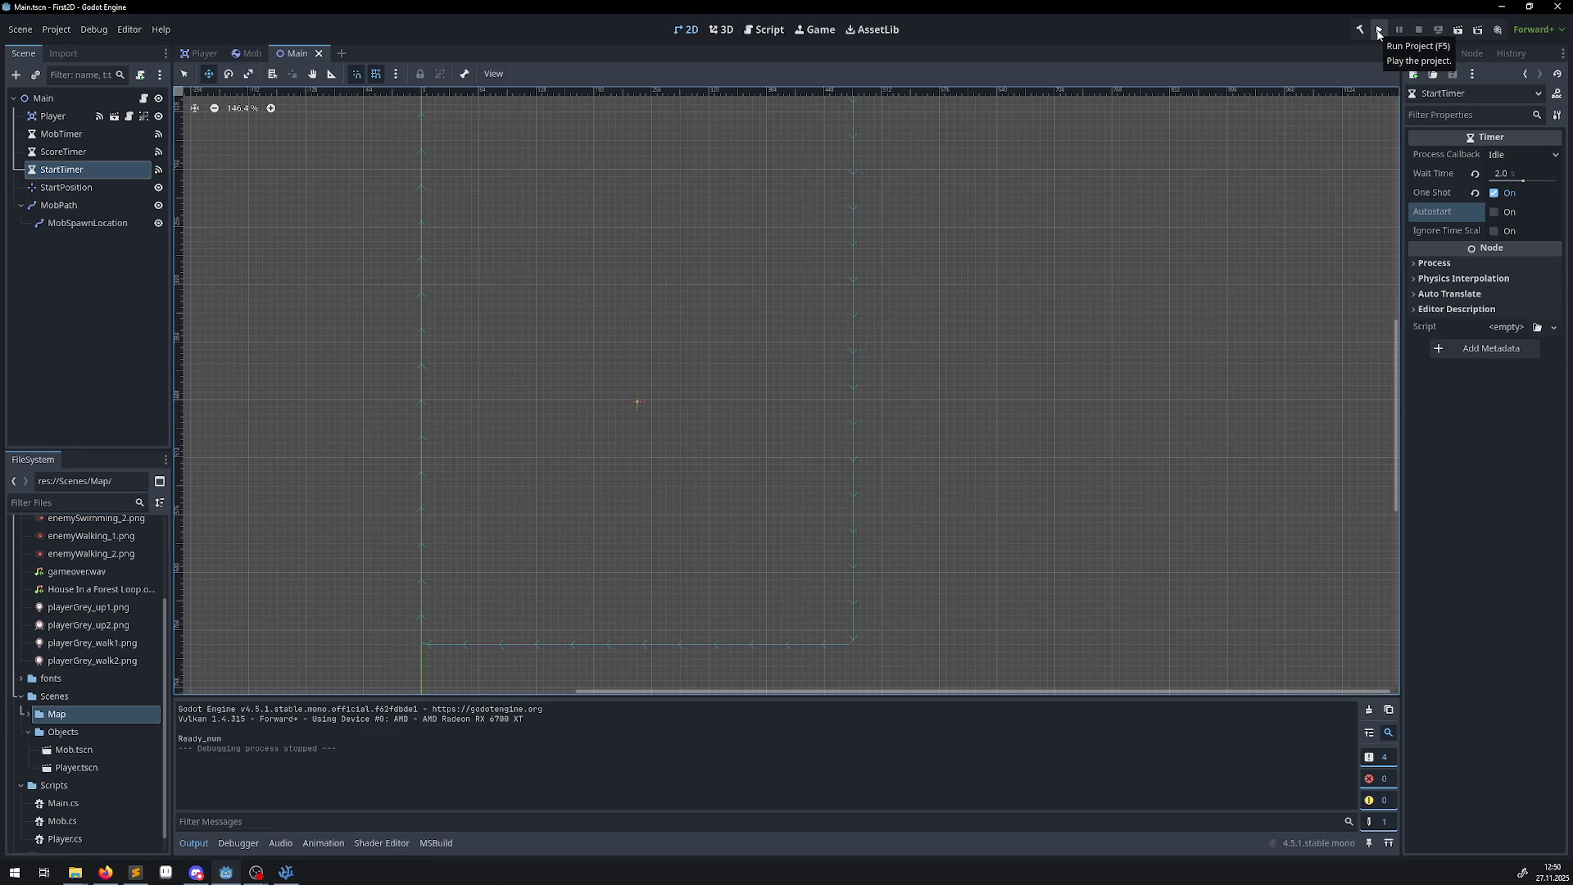
click(1379, 30)
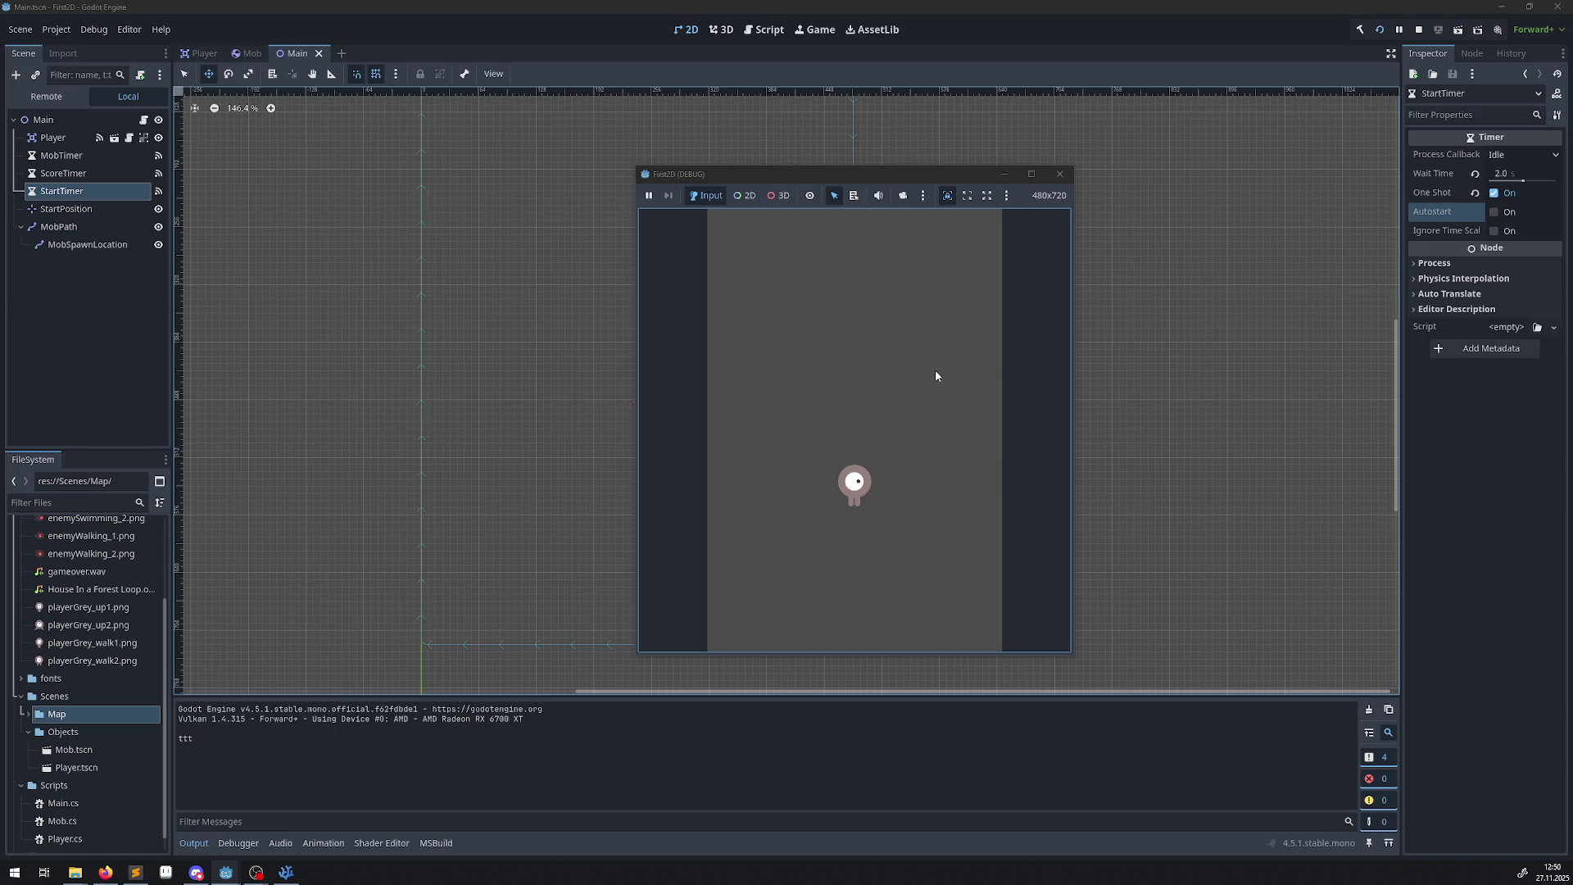
click(1059, 174)
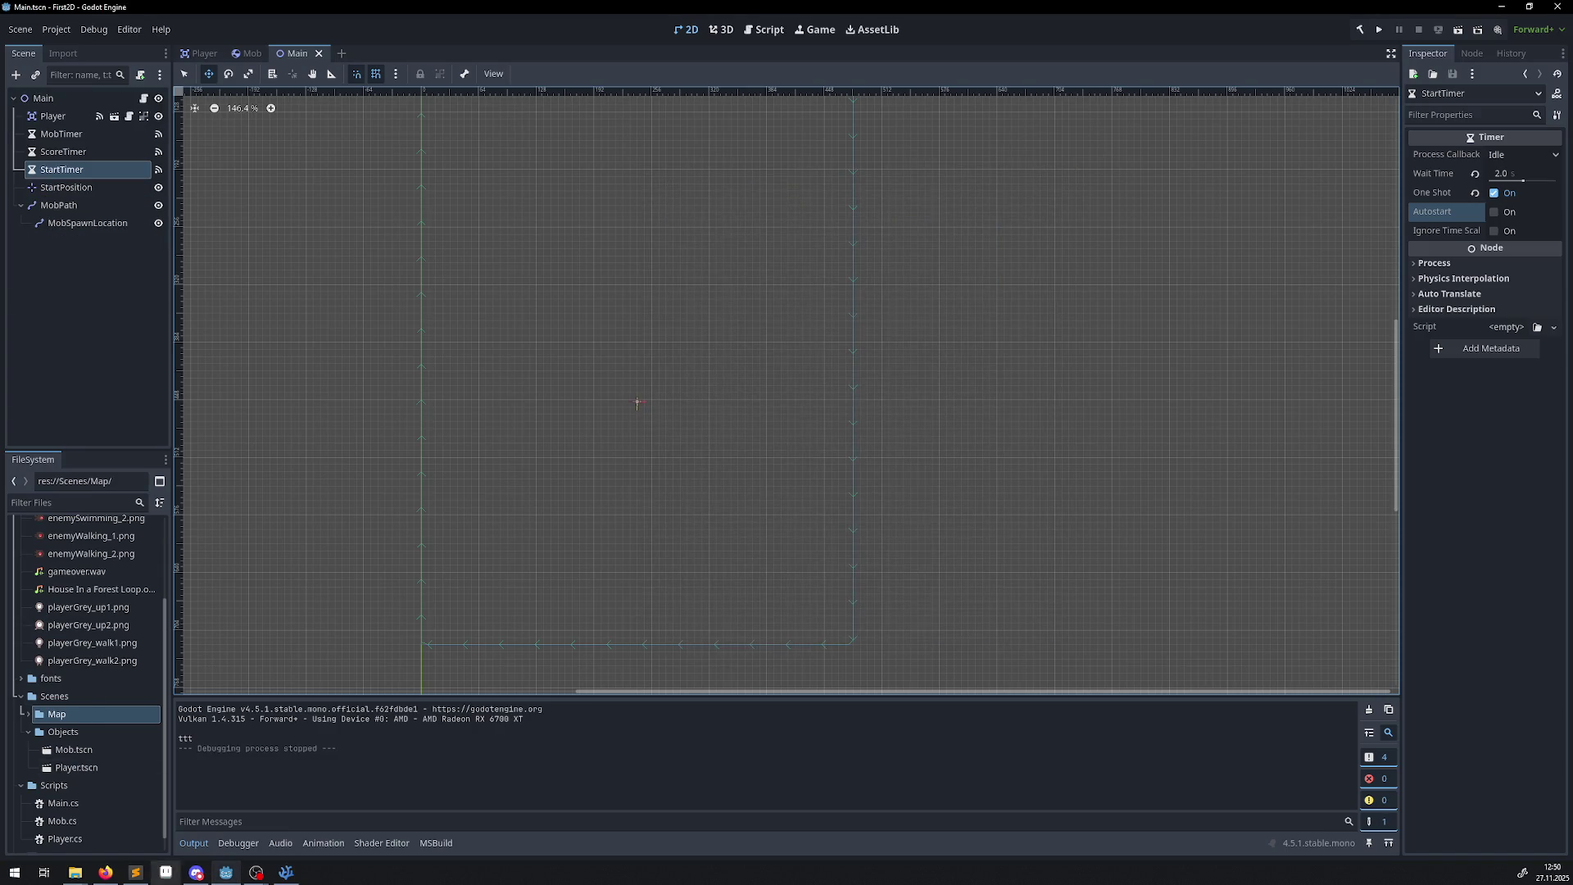
click(284, 872)
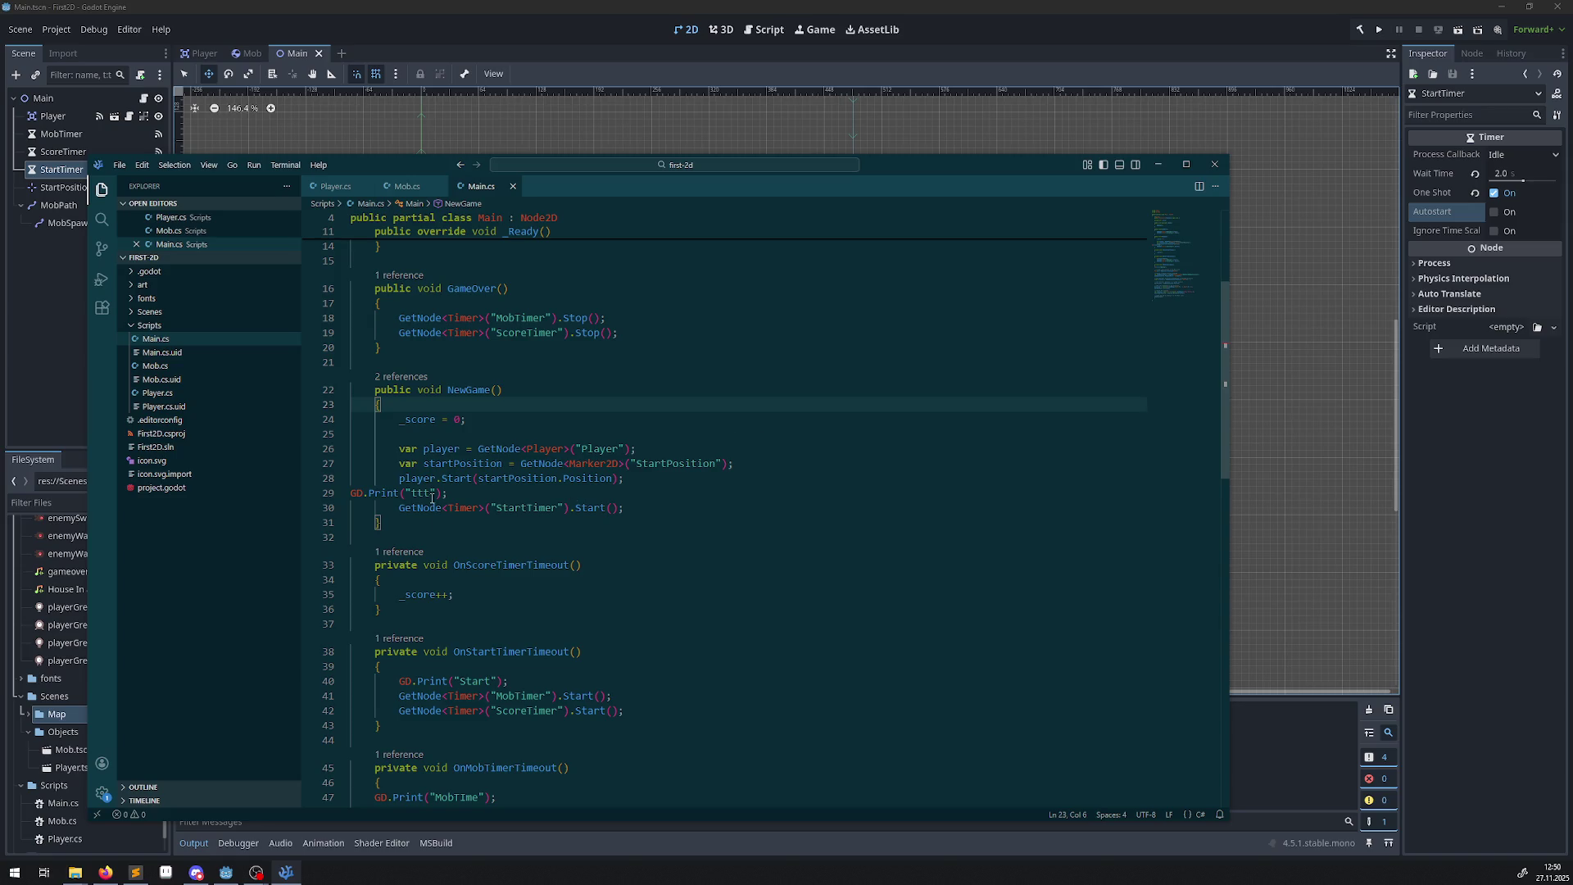
Delete the GD.Print("ttt"); line from NewGame and save Main.cs.
drag(448, 495, 350, 494)
key(BackSpace)
click(737, 505)
key(ctrl+s)
scroll(737, 500, down, 2)
Inspect the StartTimer.Start call and the OnStartTimerTimeout method body.
double_click(592, 449)
scroll(564, 550, down, 2)
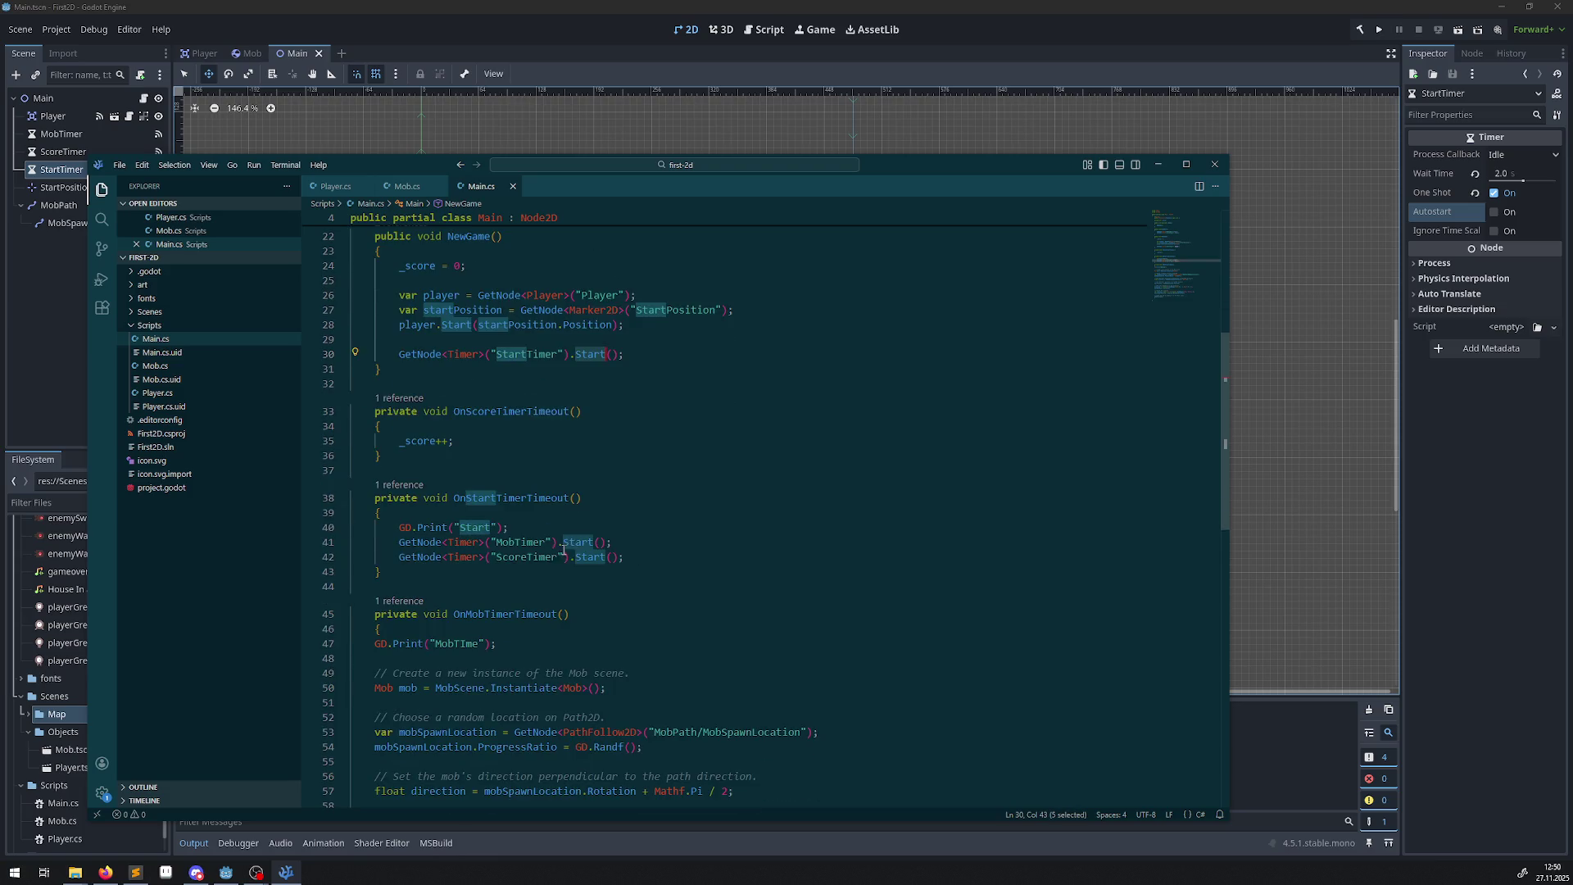
mouse_move(416, 534)
mouse_down()
mouse_move(612, 542)
mouse_move(625, 557)
mouse_up()
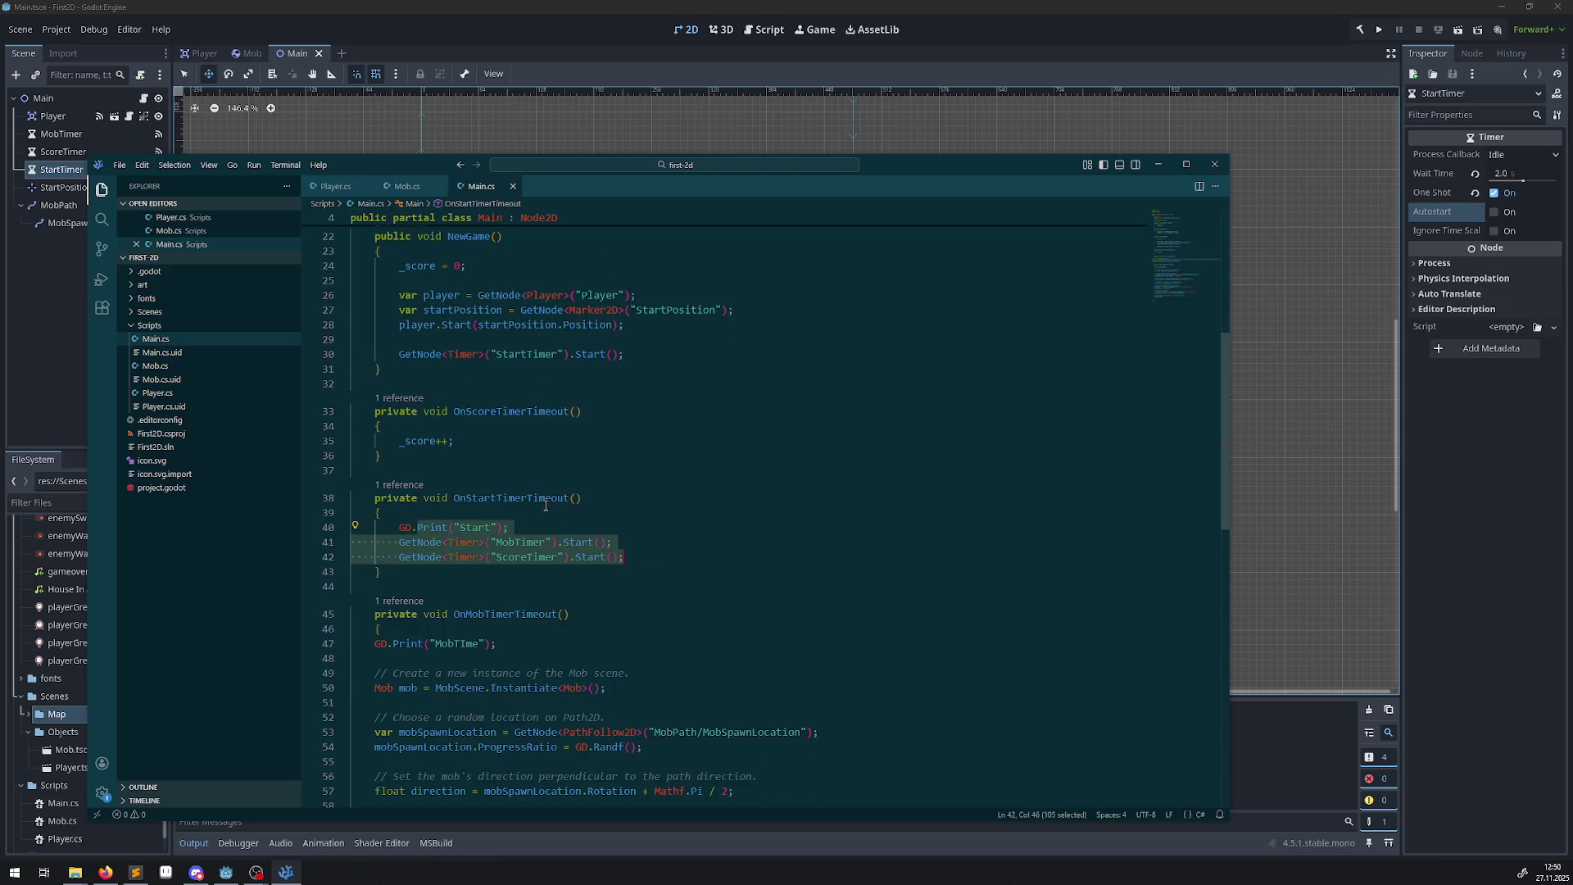
double_click(524, 499)
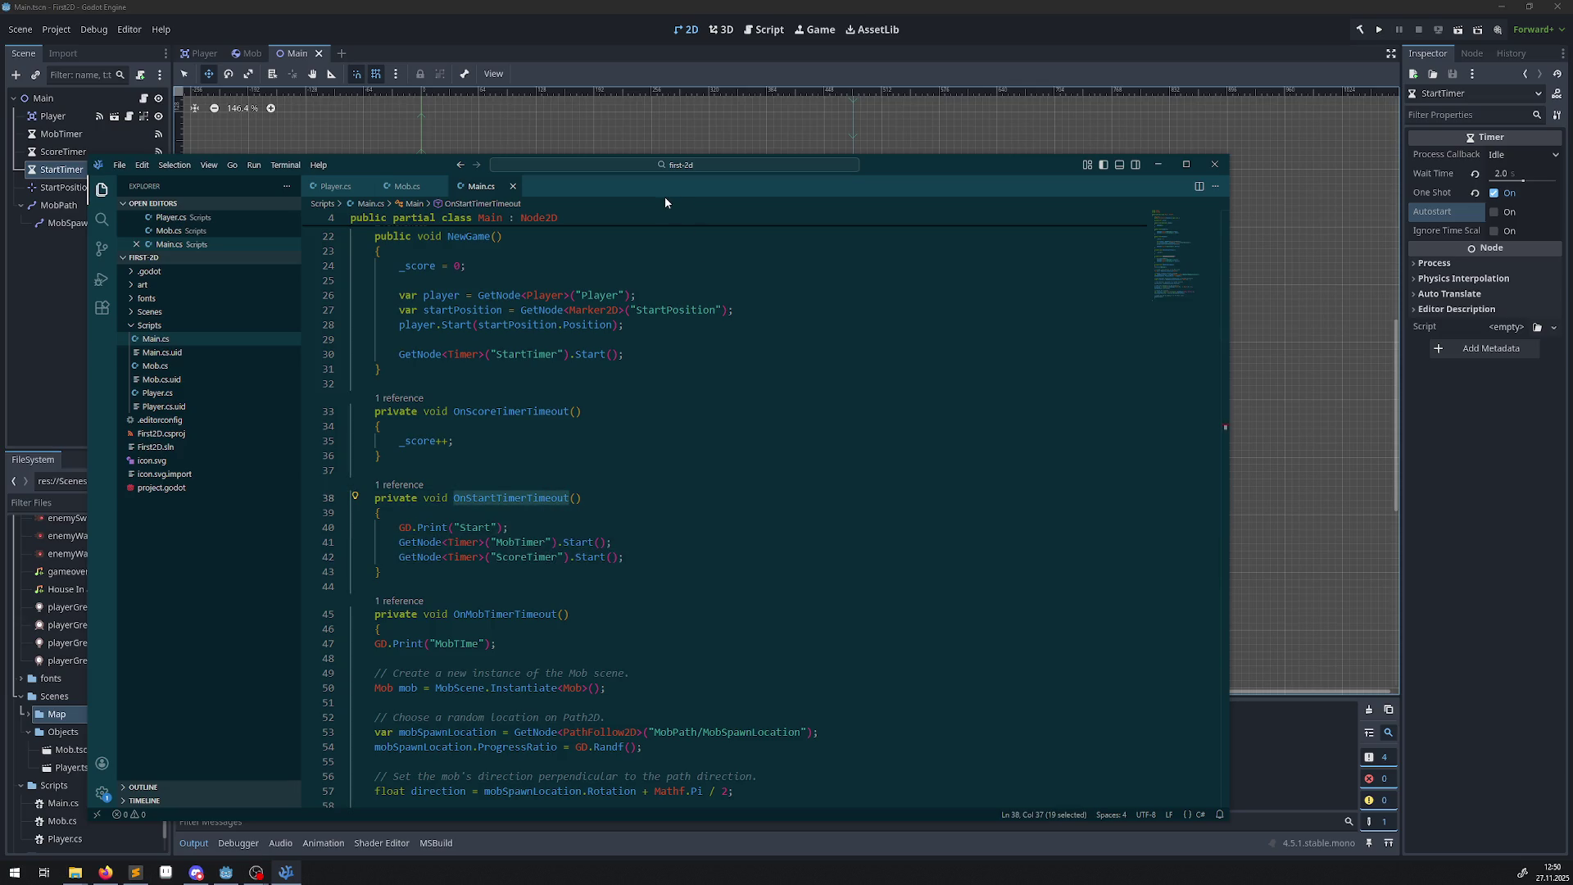
key(alt+Tab)
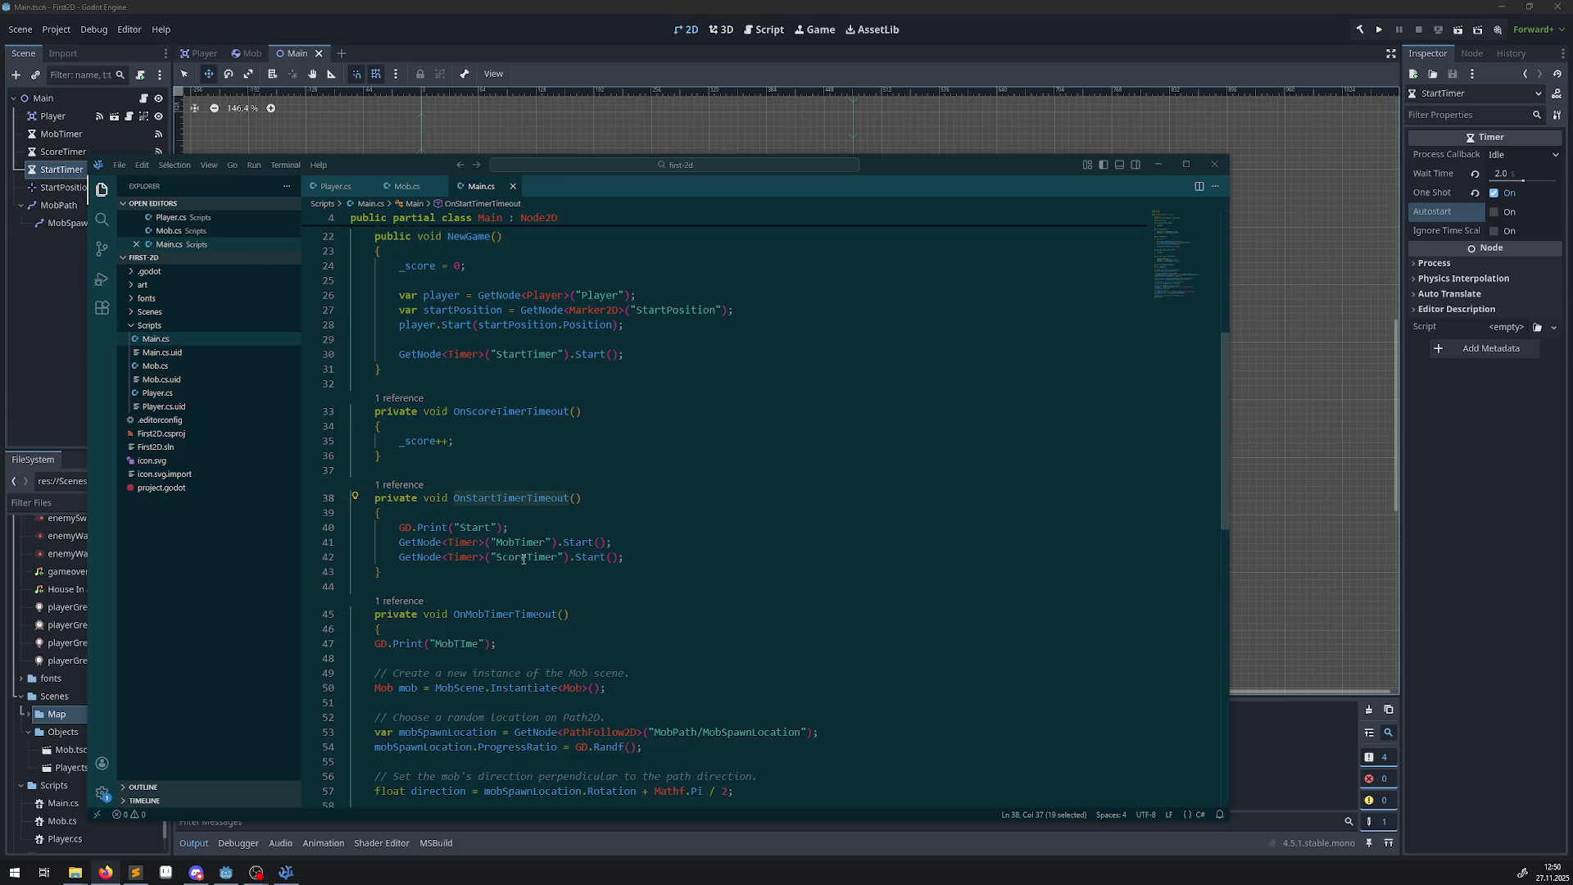
Make the OnStartTimerTimeout message read Start!!!!!!!!!!!!!, save Main.cs, and return to Godot.
double_click(476, 527)
key(Right)
text(!!!!!!!!!!!!!)
key(ctrl+s)
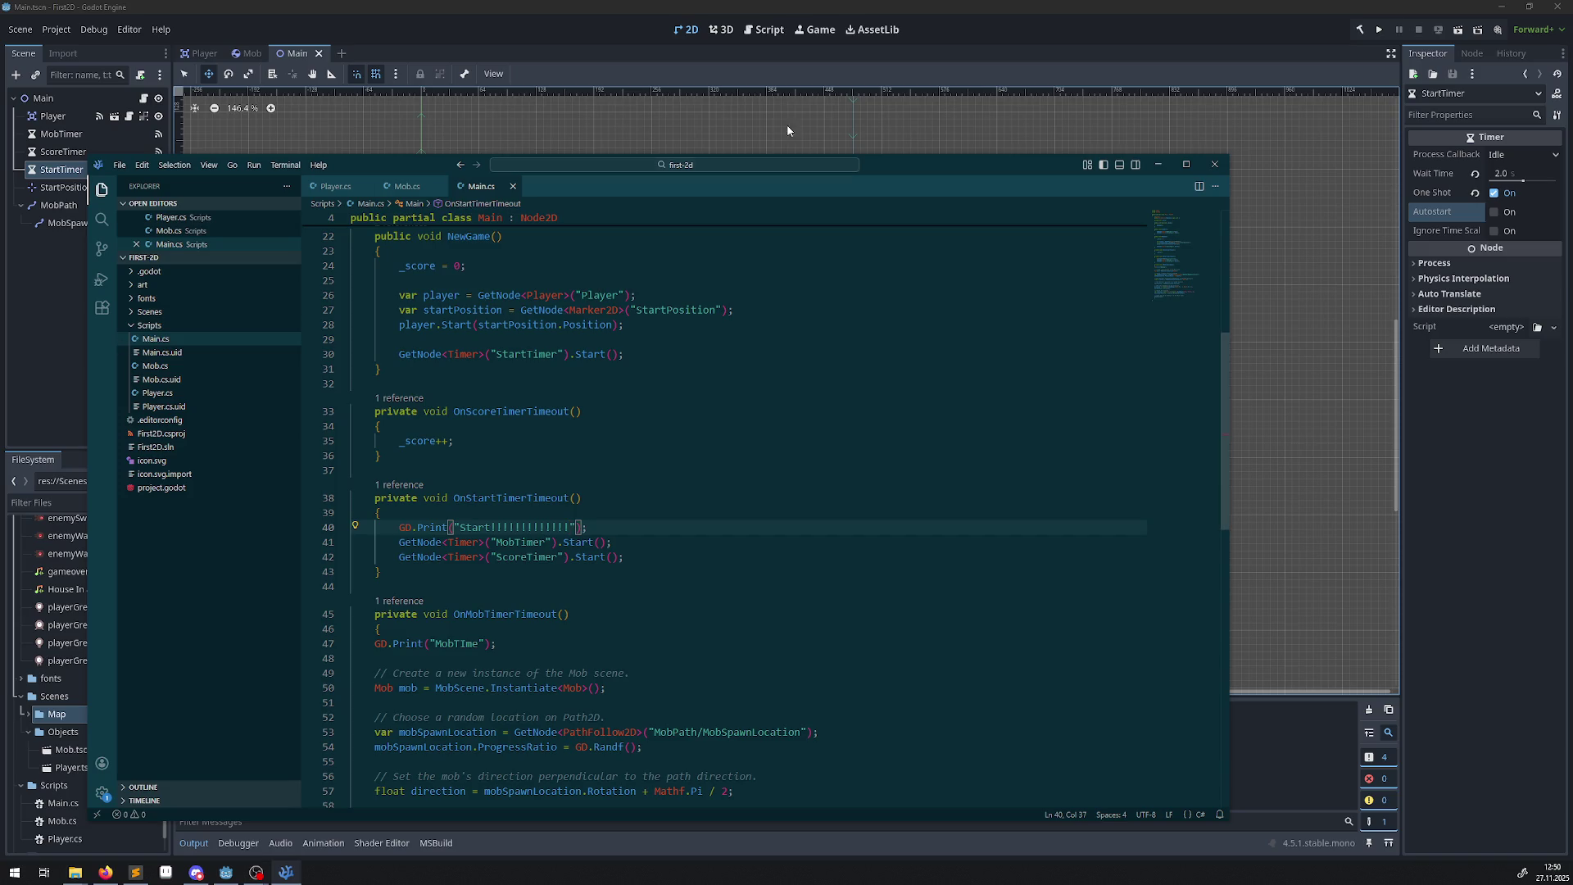
click(1158, 164)
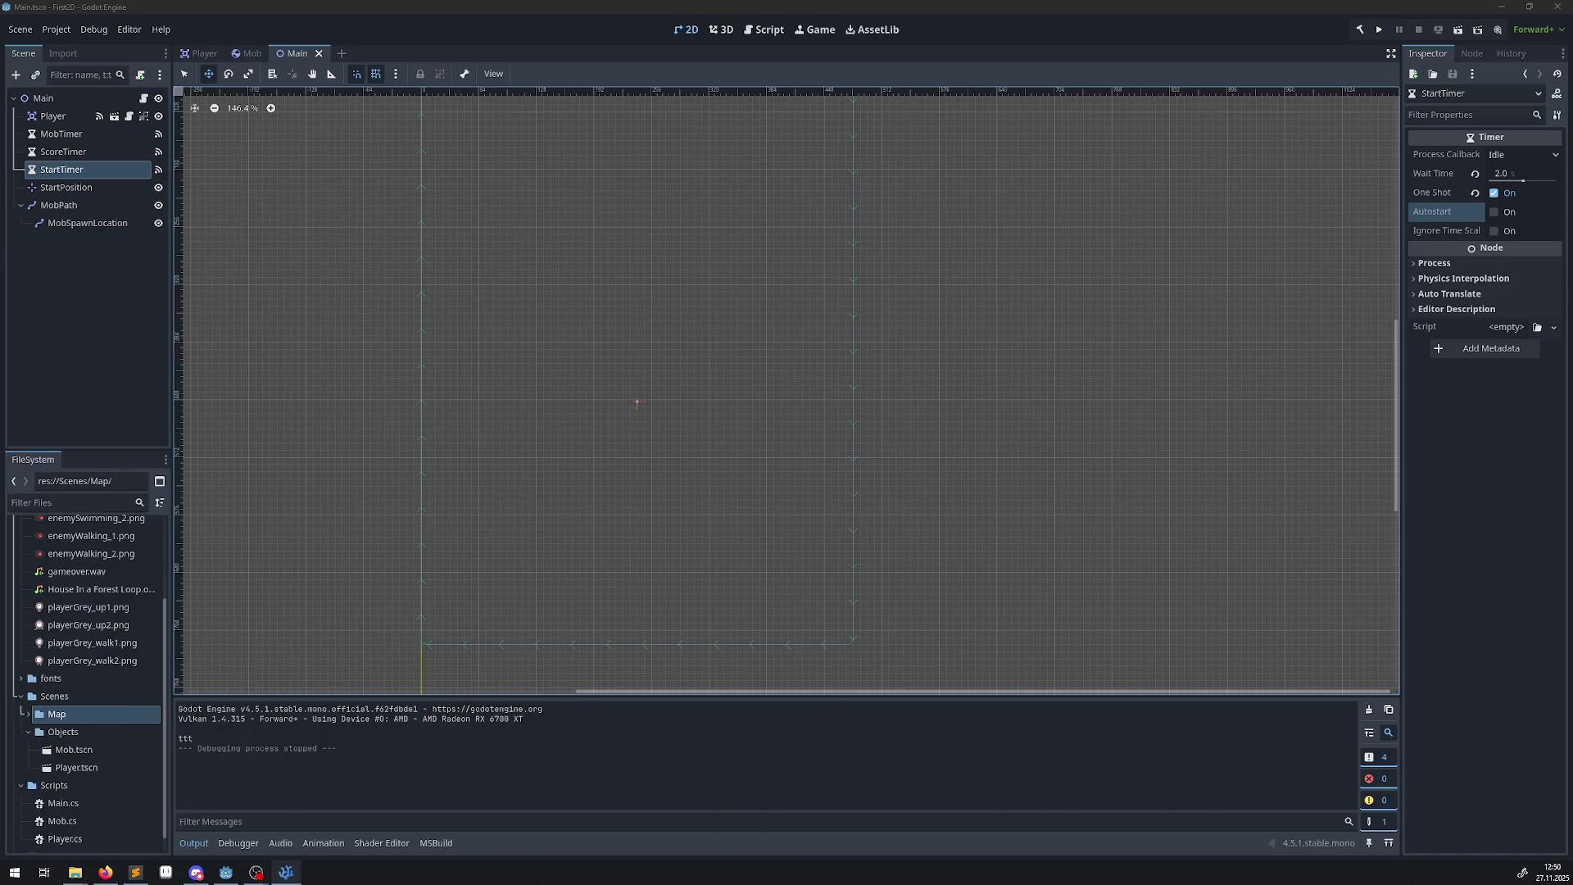
Switch between the code editor and Godot, ending back in the Godot editor.
key(alt+Tab)
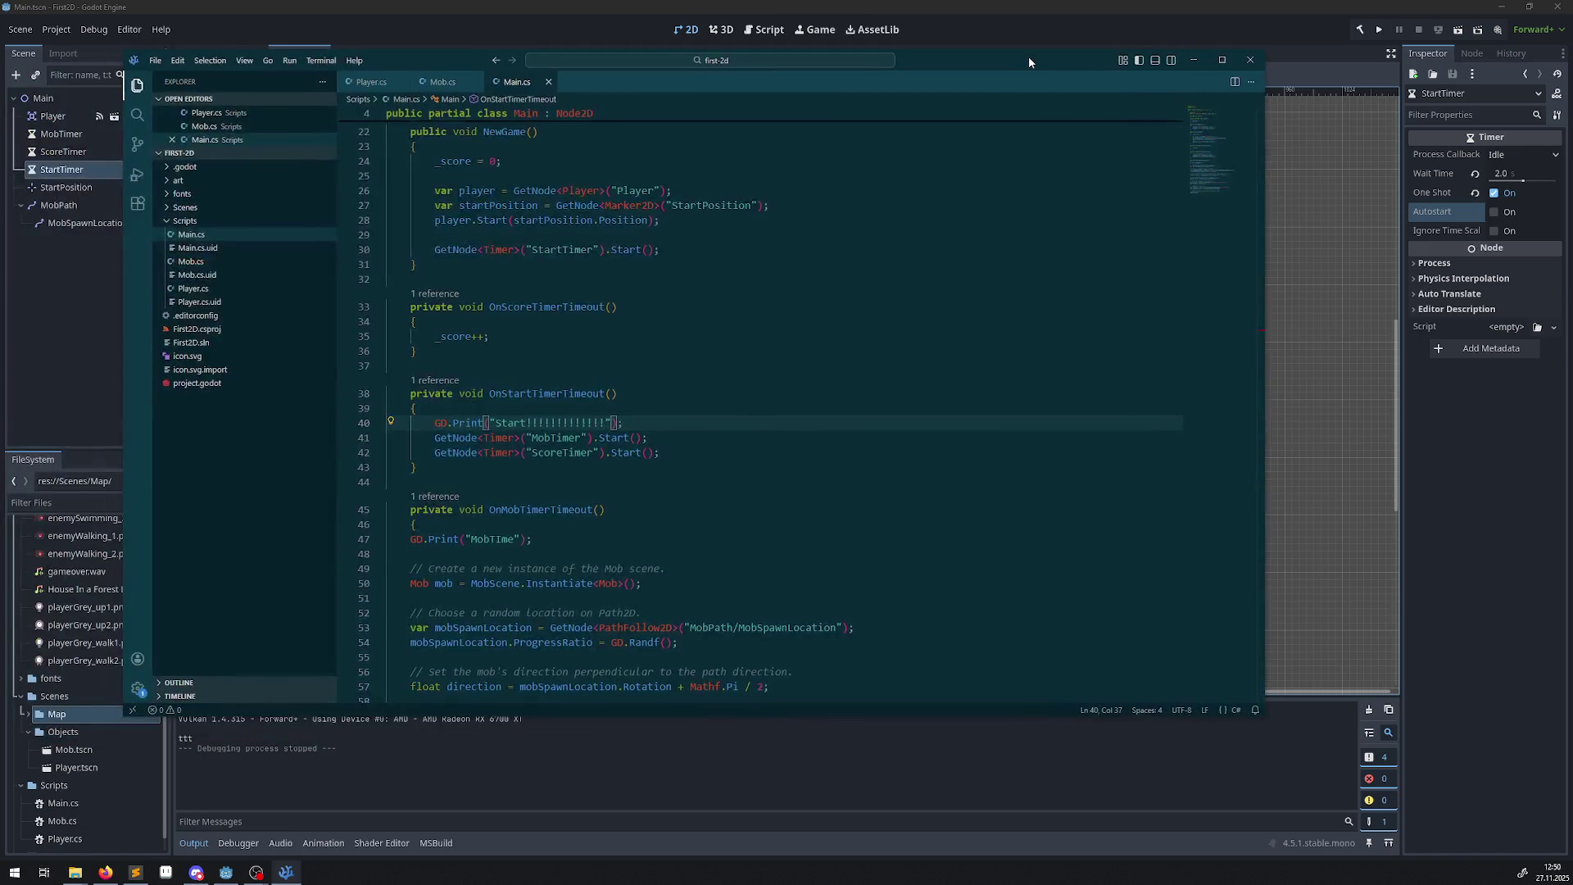
click(1256, 127)
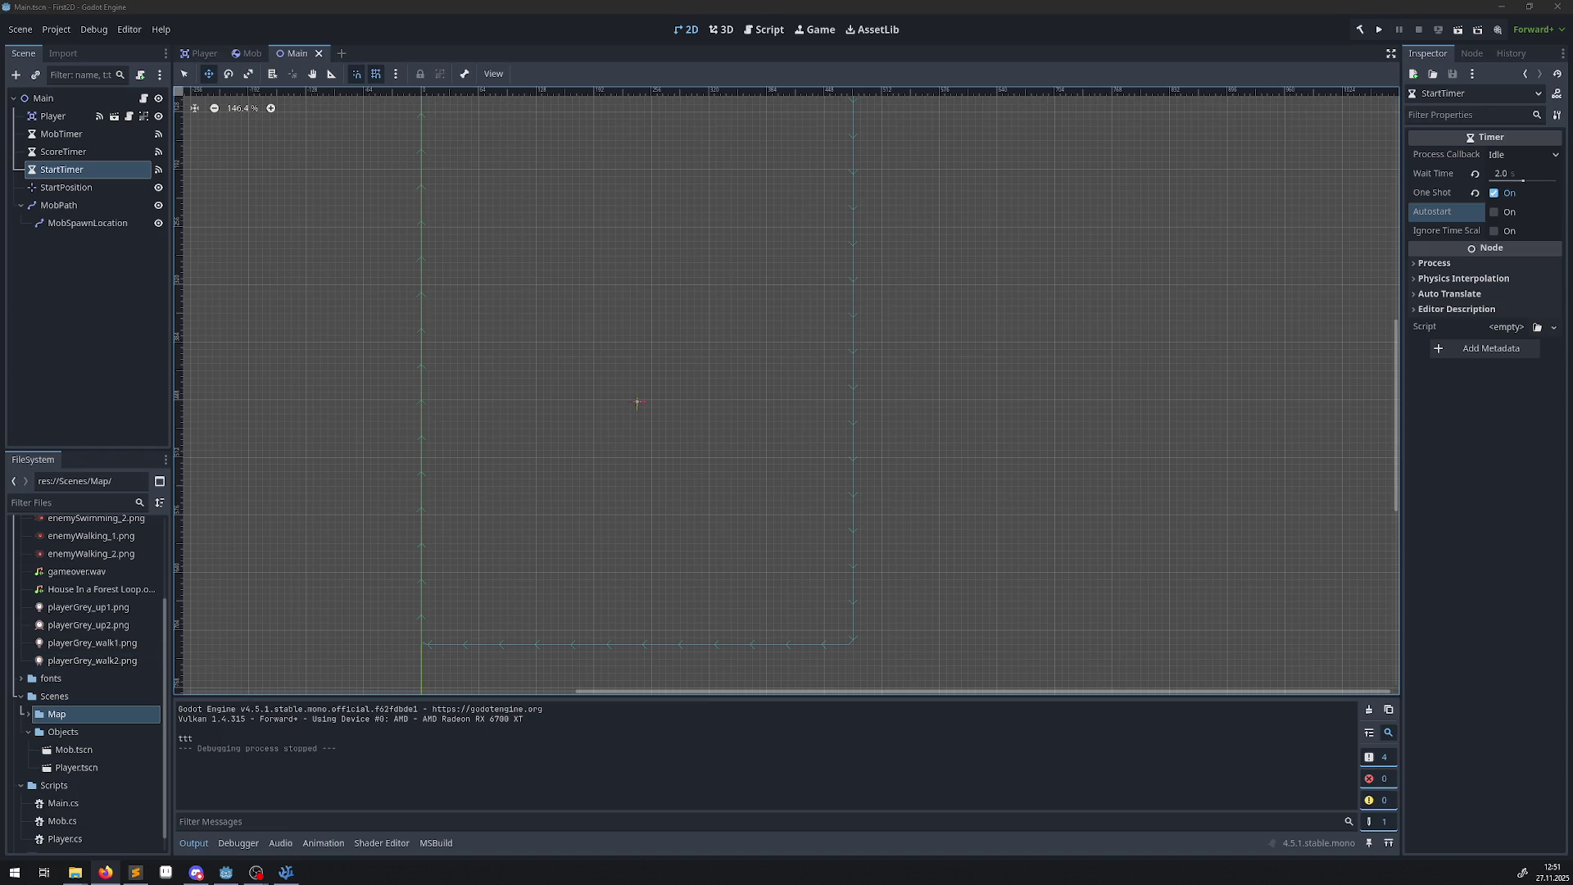
mouse_move(257, 873)
click(204, 807)
click(458, 562)
click(680, 452)
click(1069, 50)
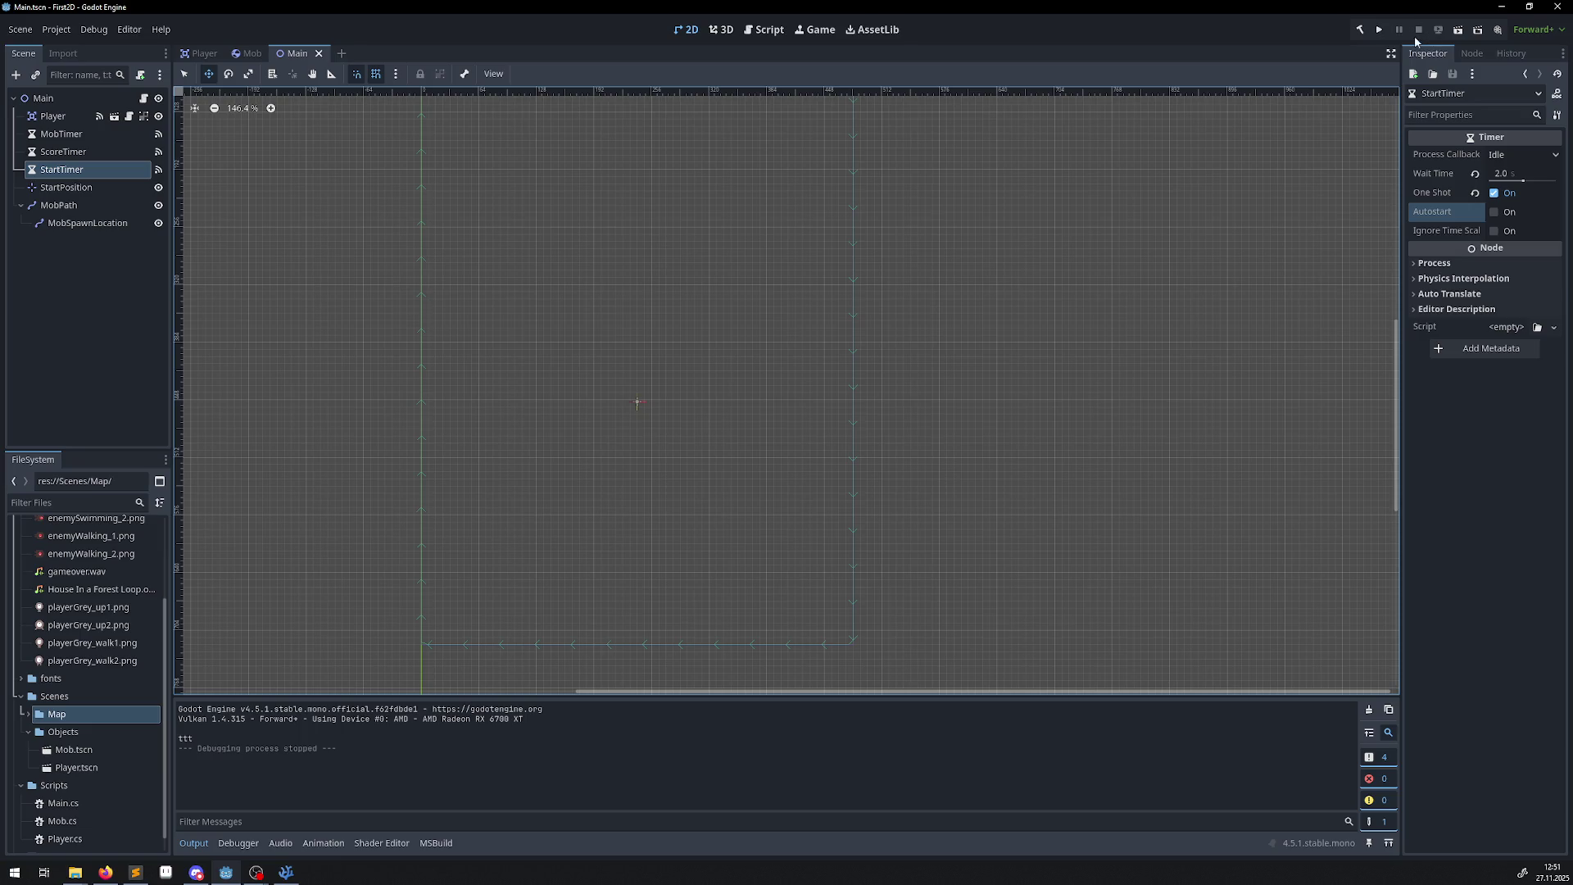
Rebuild the .NET project, test-run the game, then stop it.
click(1360, 35)
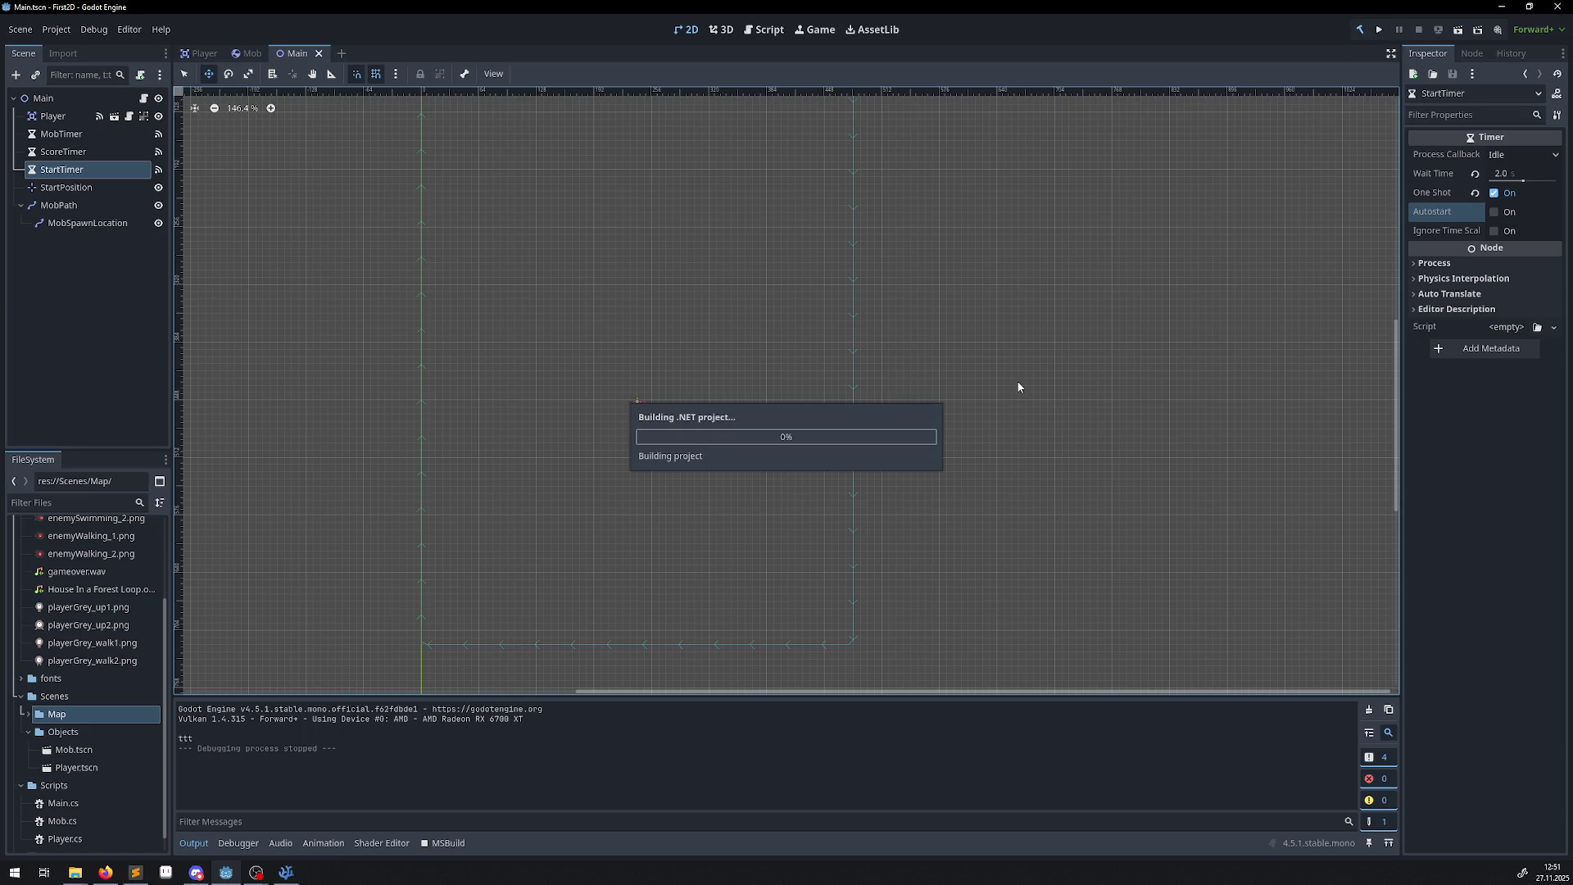
click(1458, 34)
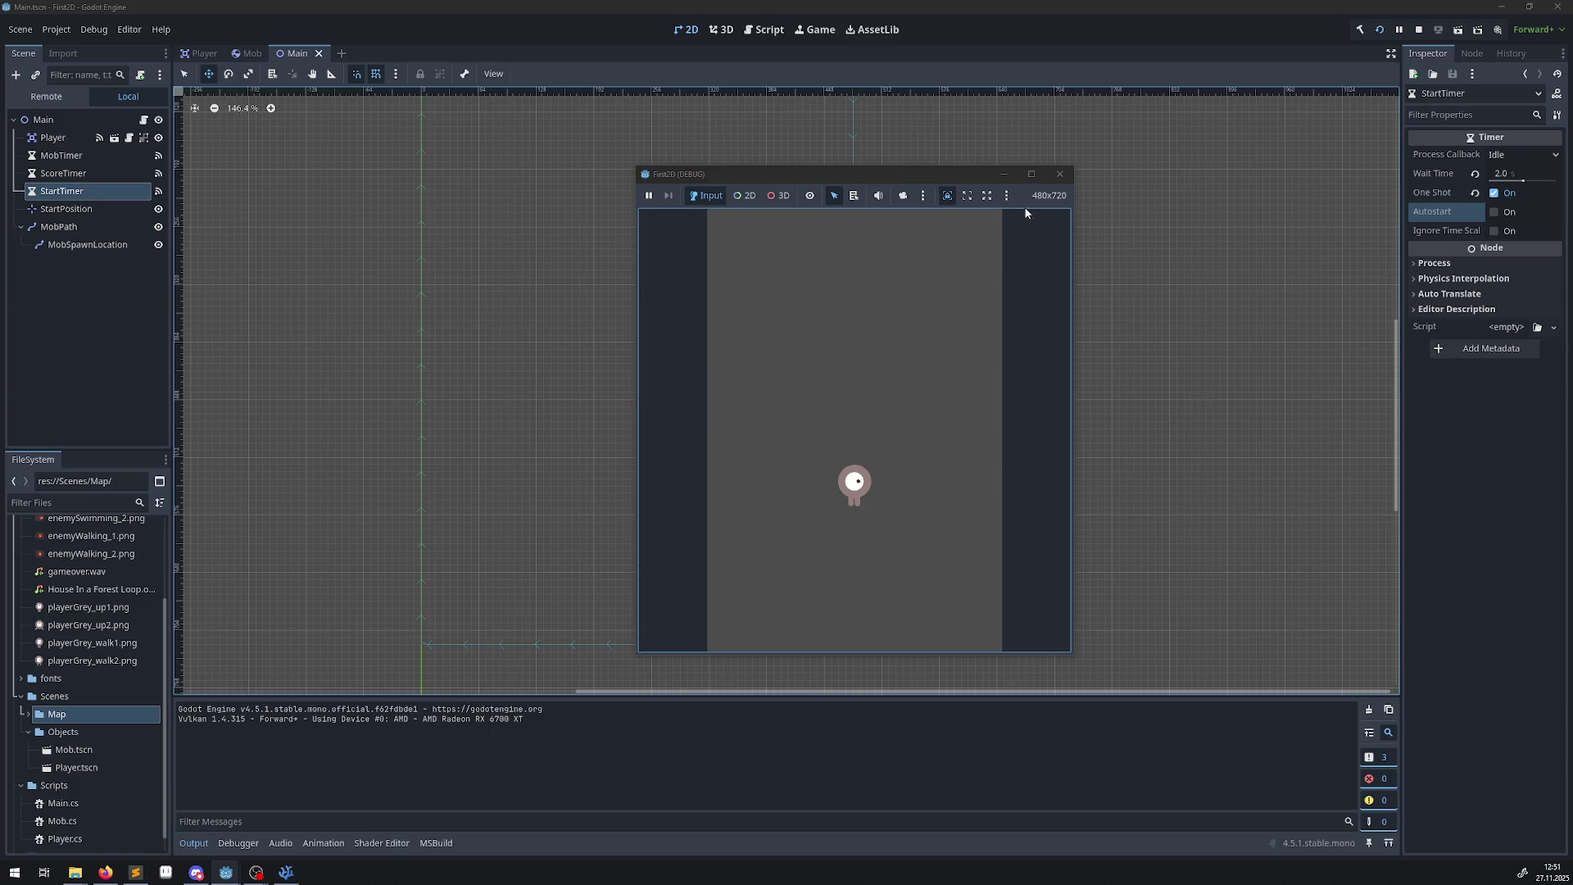
click(1058, 175)
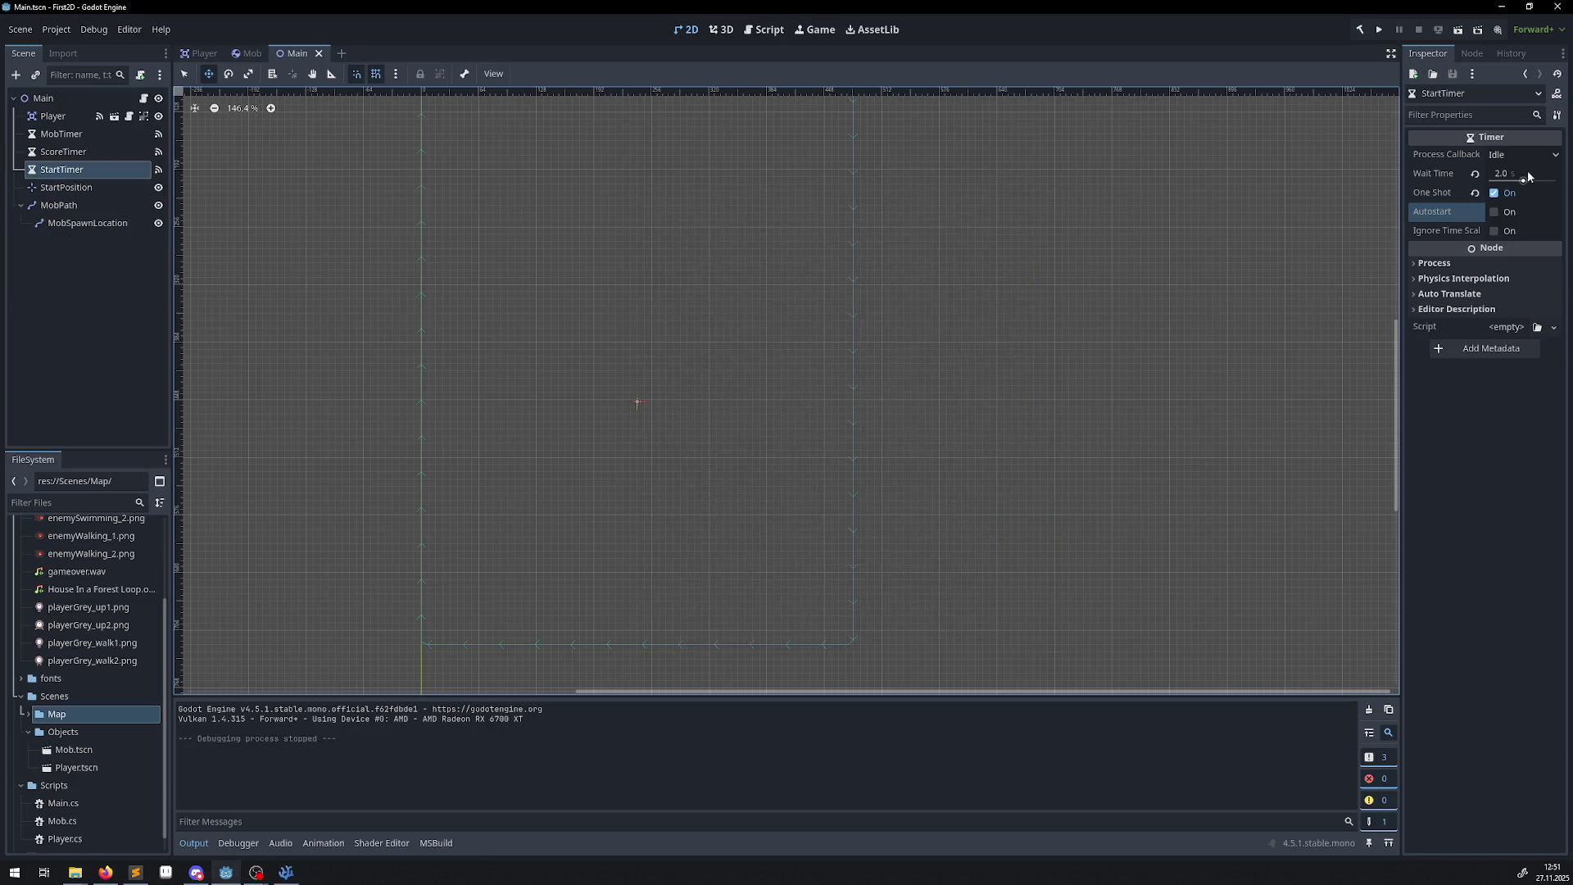
click(1525, 155)
click(1526, 155)
double_click(61, 154)
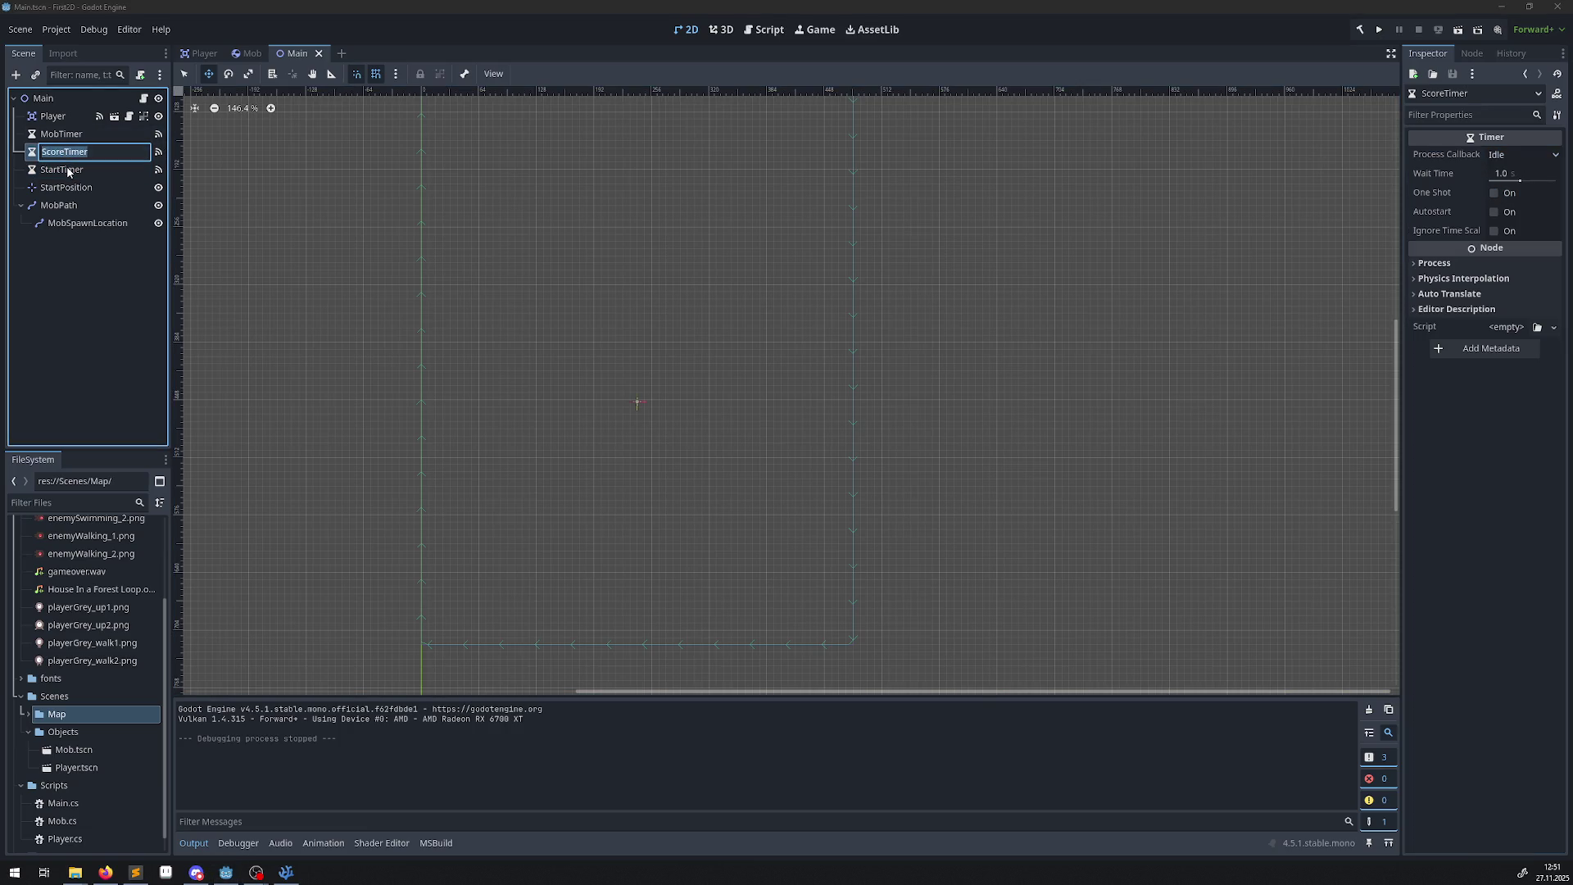
click(67, 170)
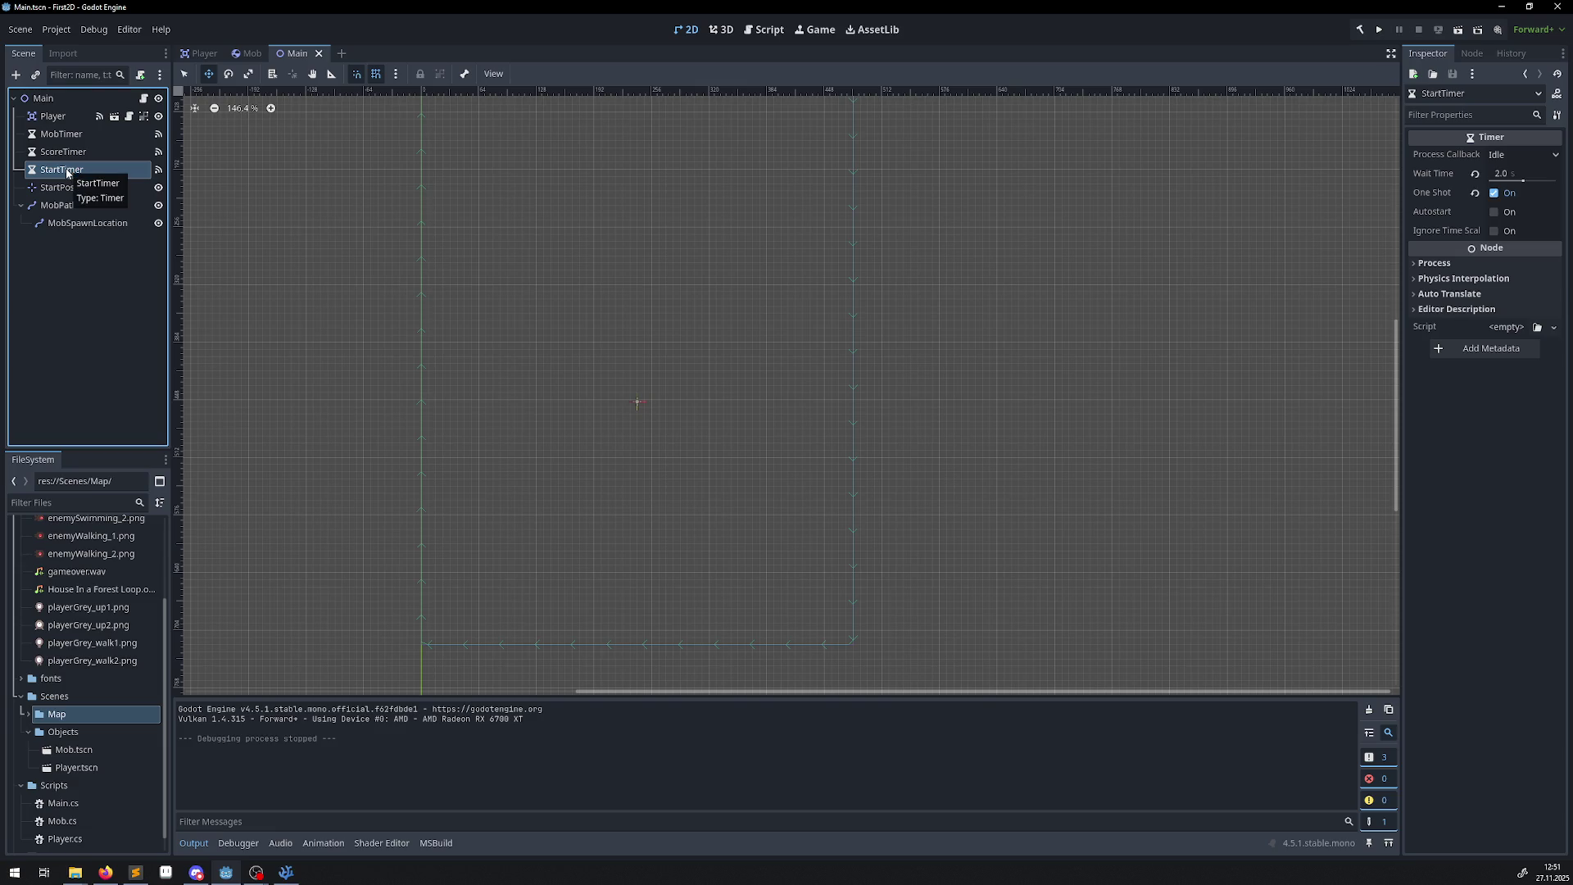
click(1472, 53)
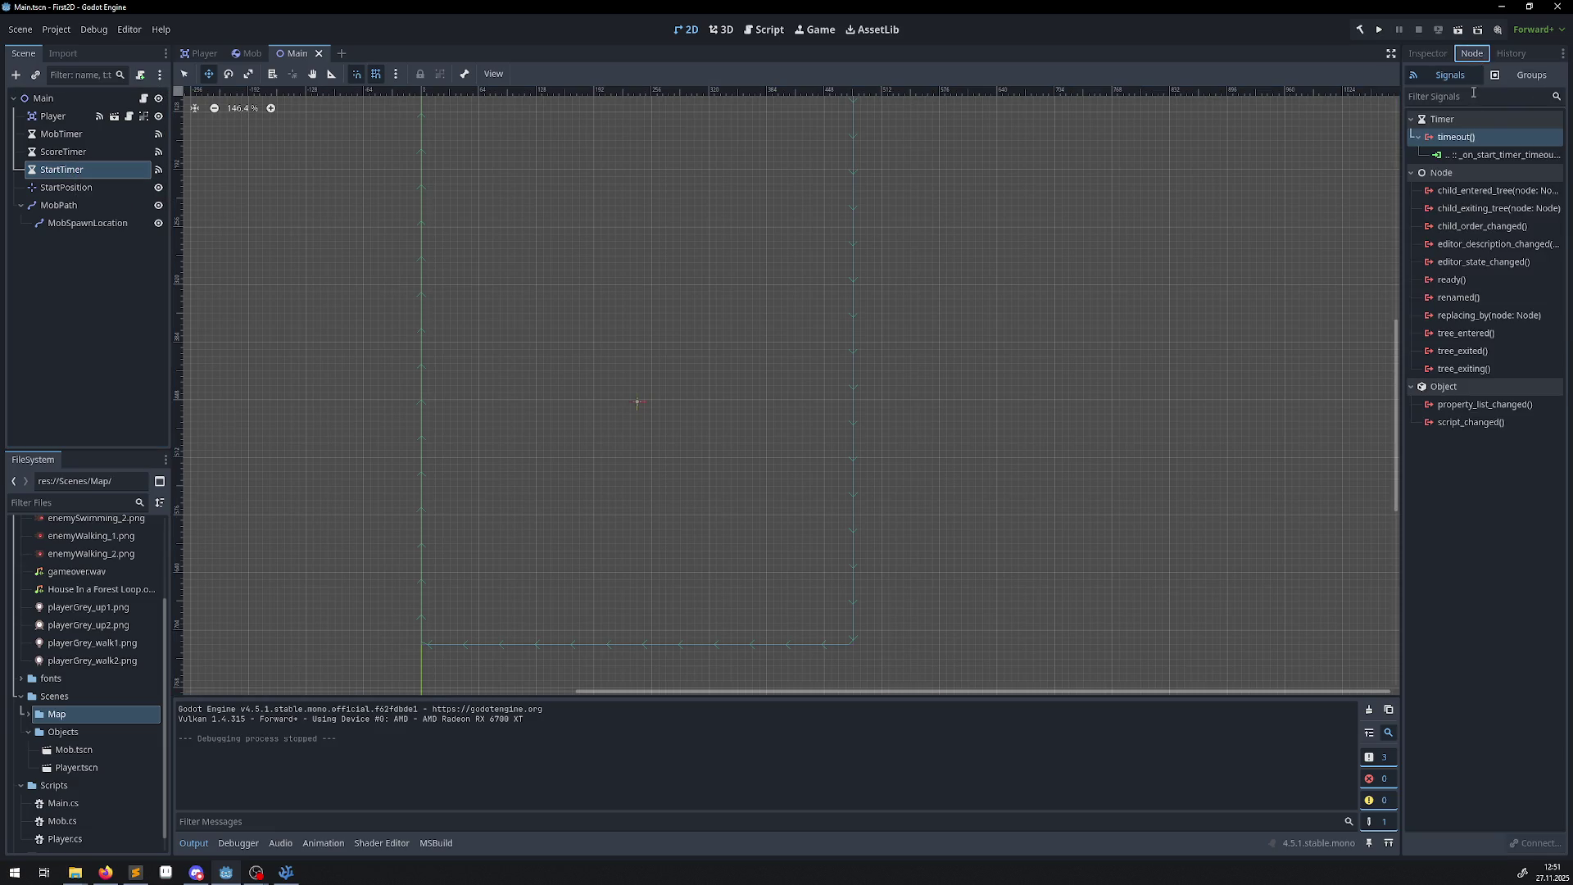
click(1489, 159)
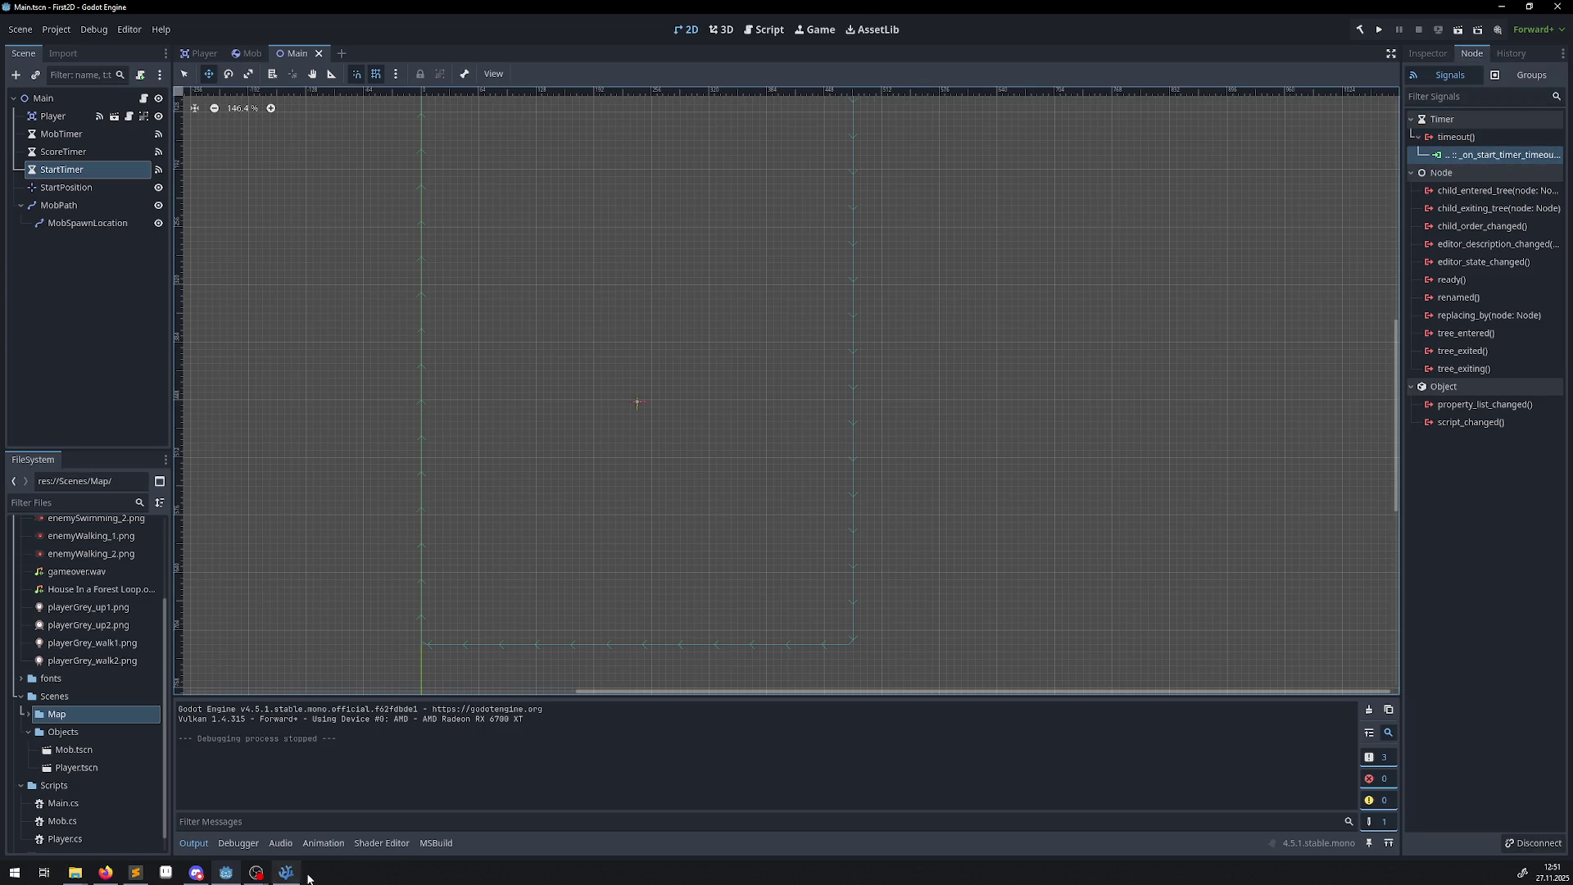
click(289, 873)
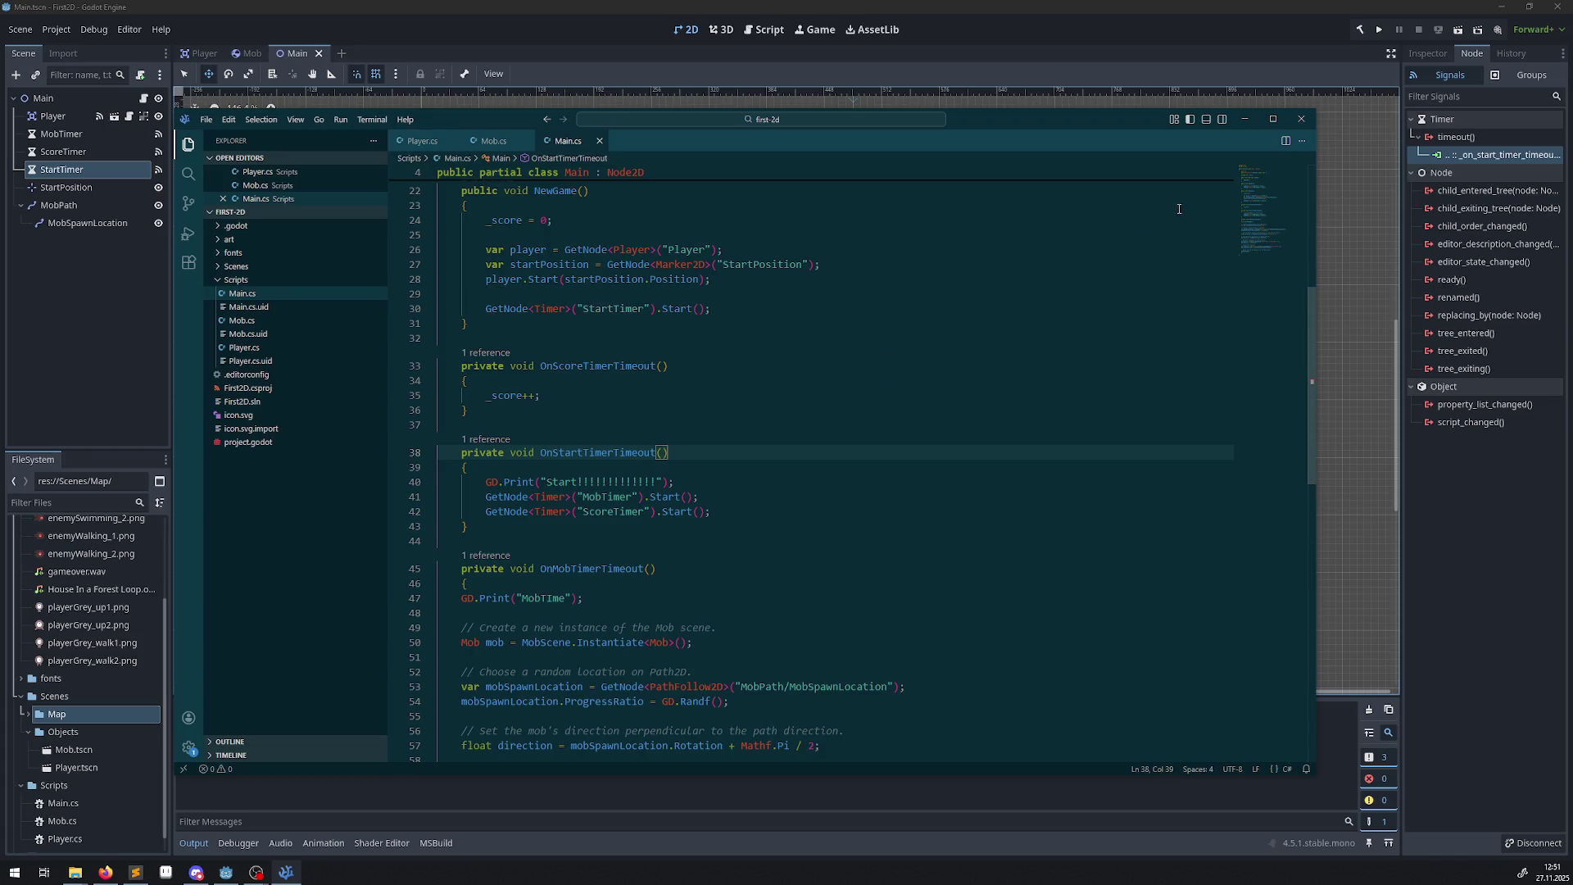
click(1246, 117)
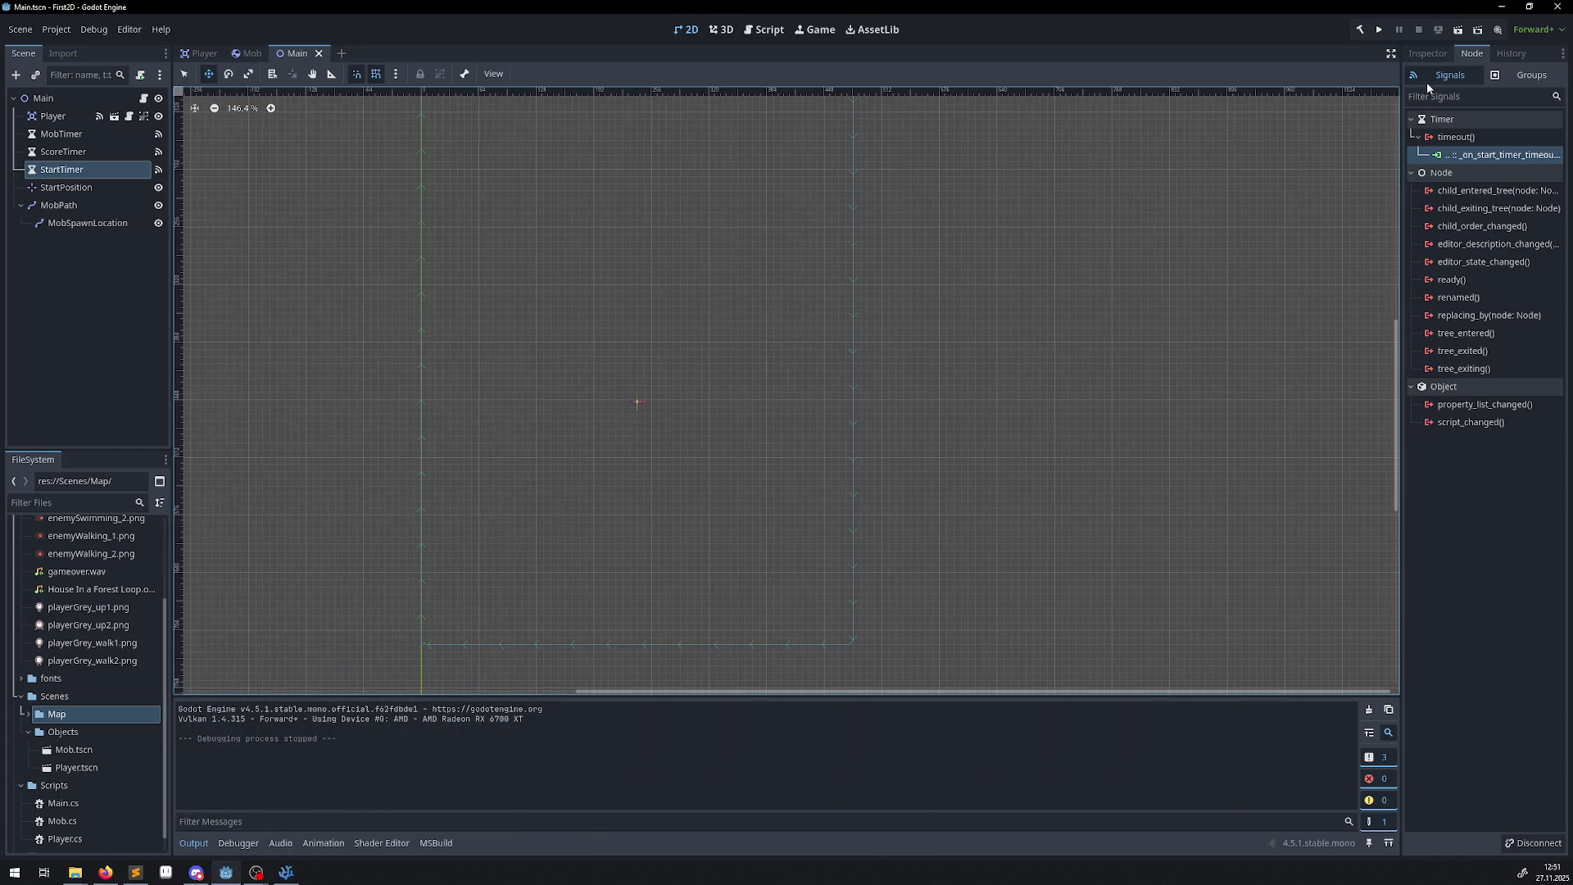
click(1427, 53)
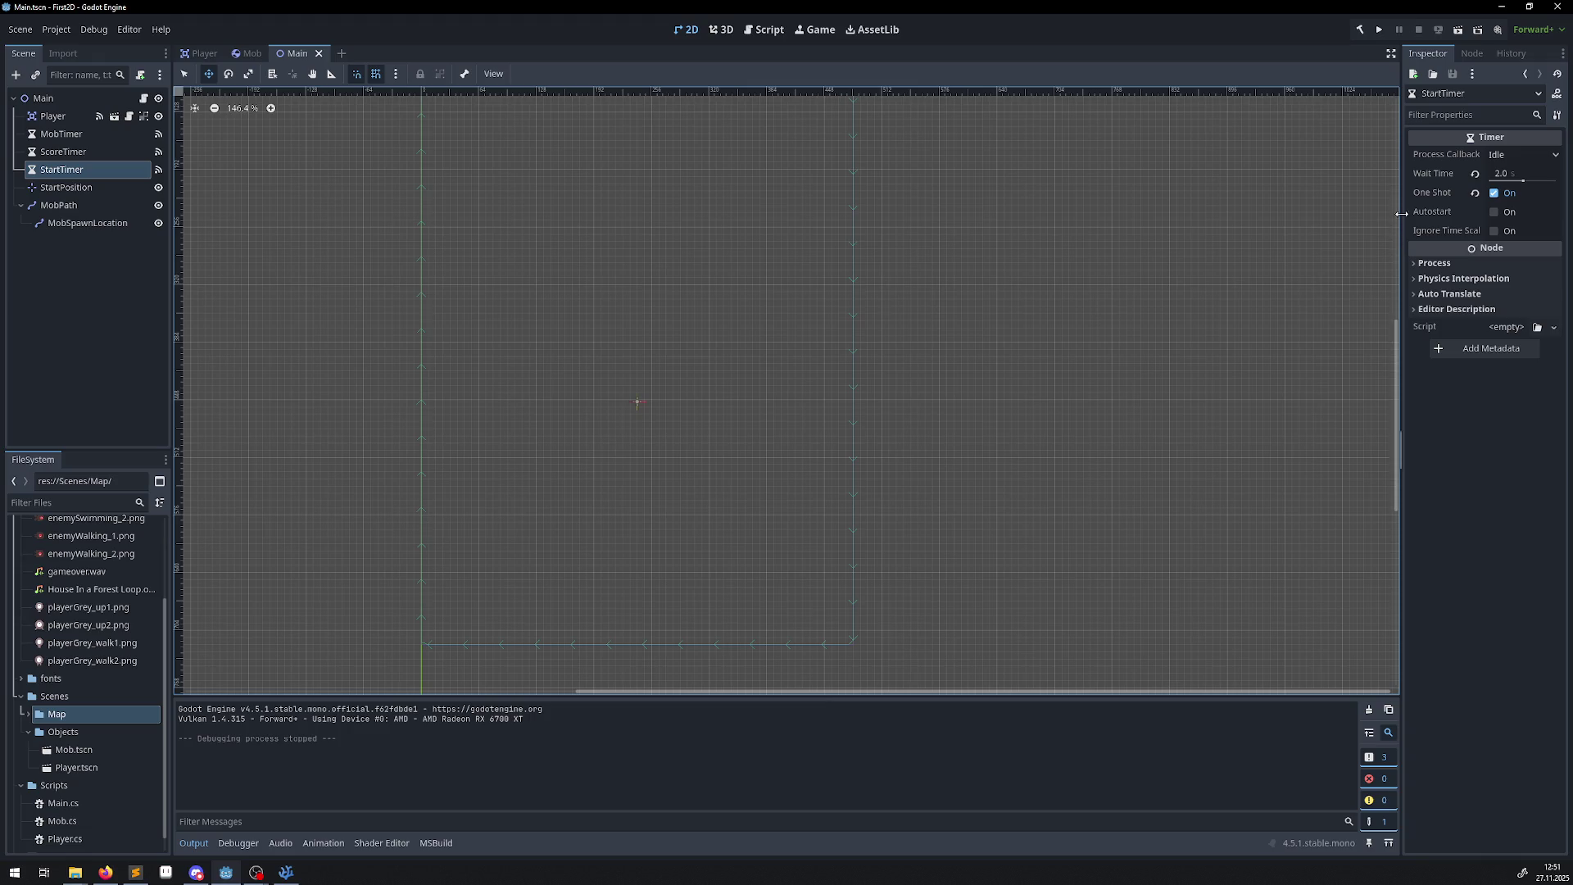
Turn on Autostart for StartTimer and save the Main scene.
click(1493, 211)
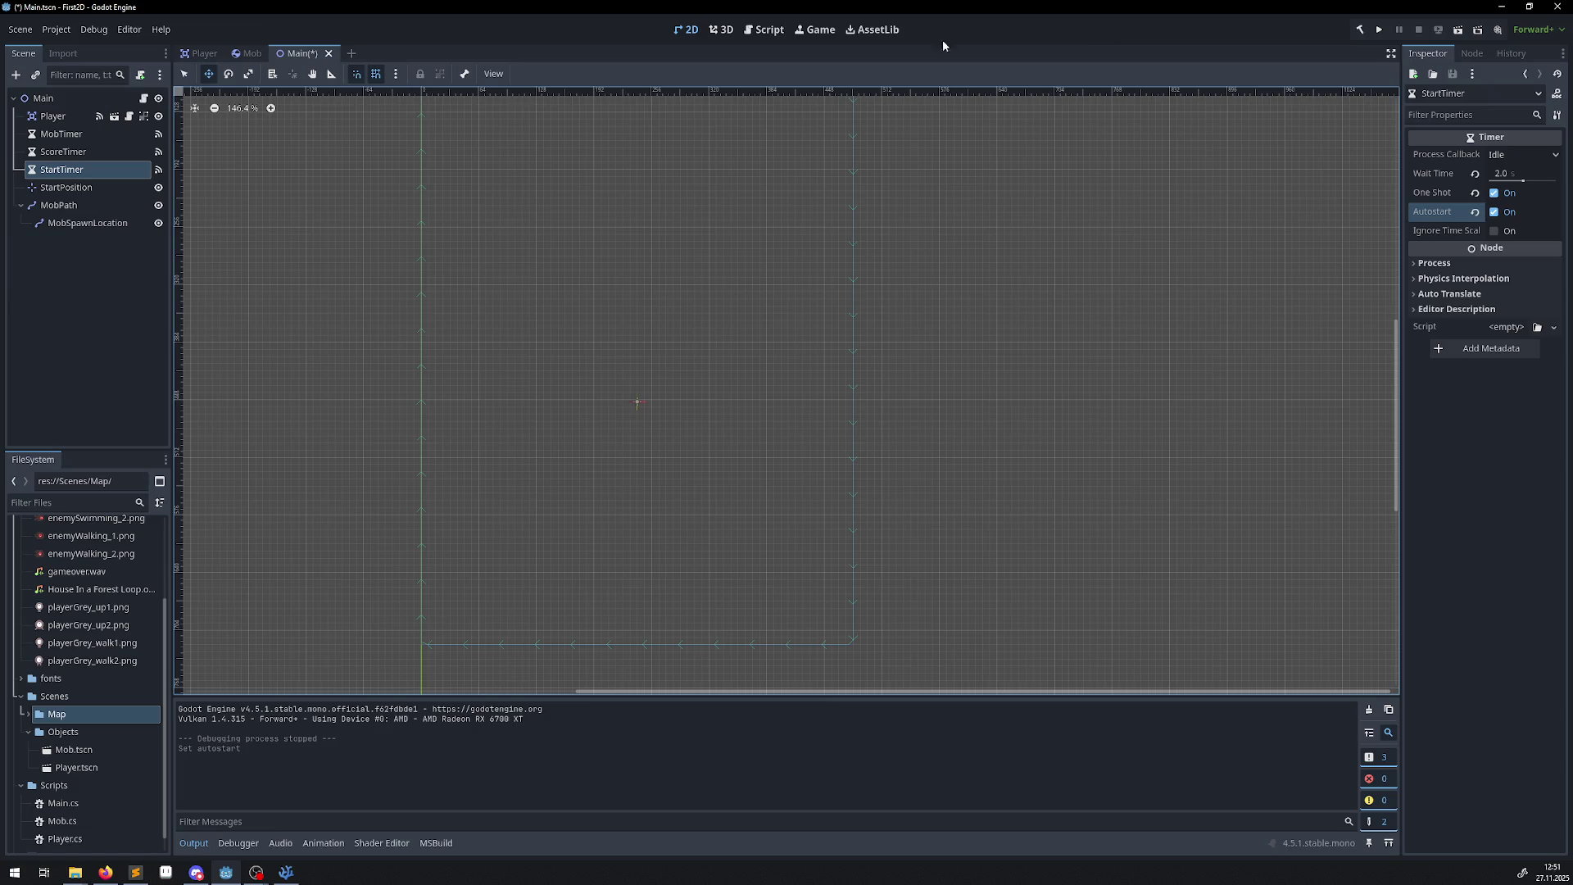
click(976, 203)
key(ctrl+s)
Test-run the game, moving the player right, left and down, then stop it.
click(1378, 30)
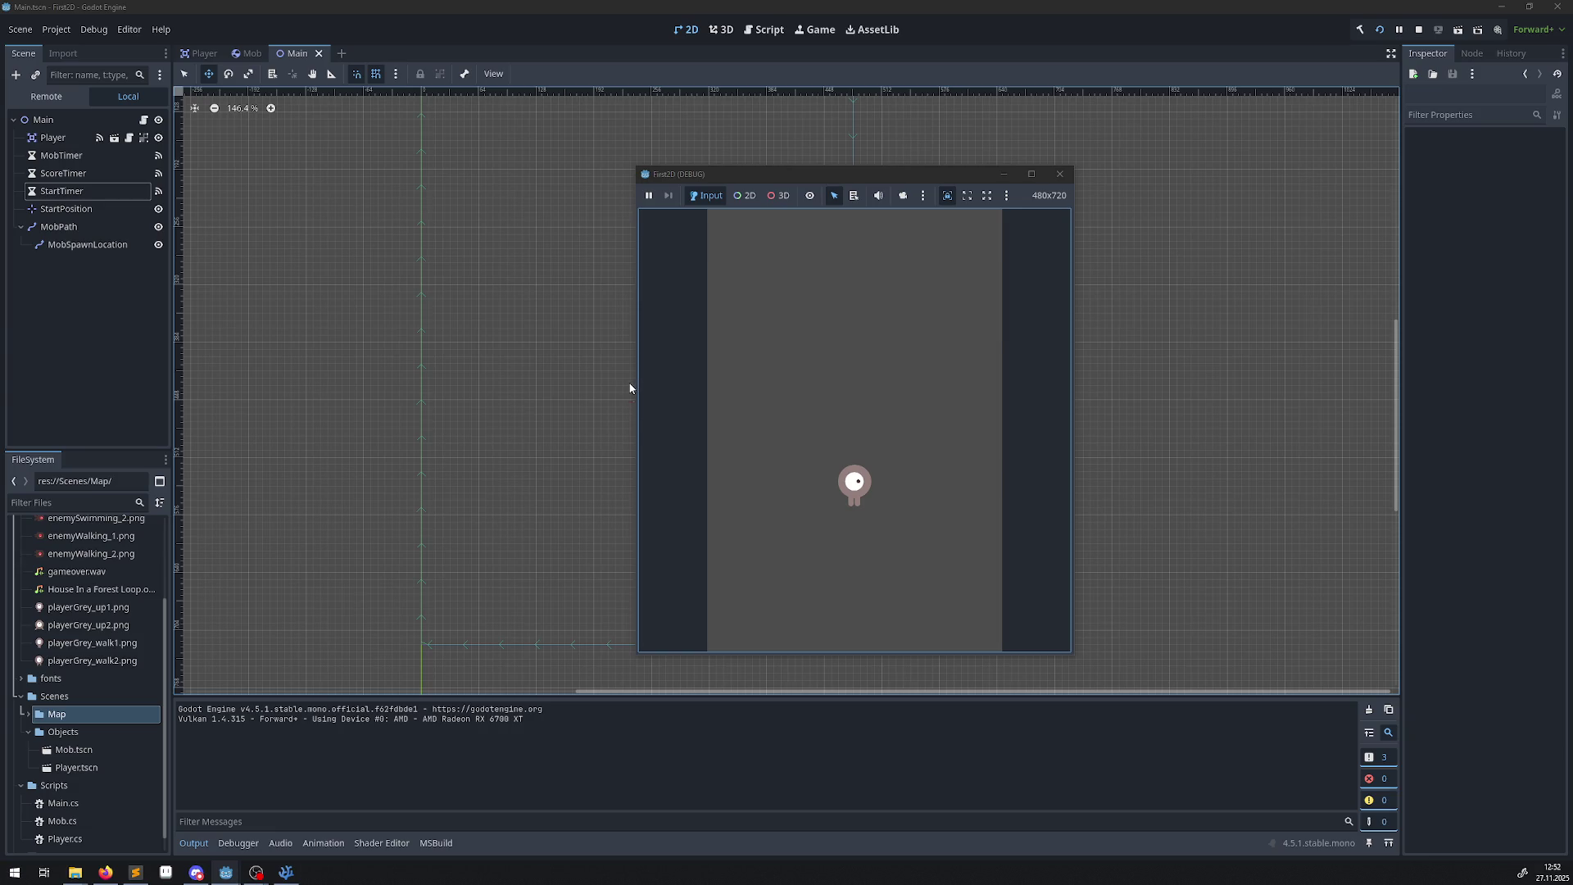
key(Right)
key(Left)
key(Down)
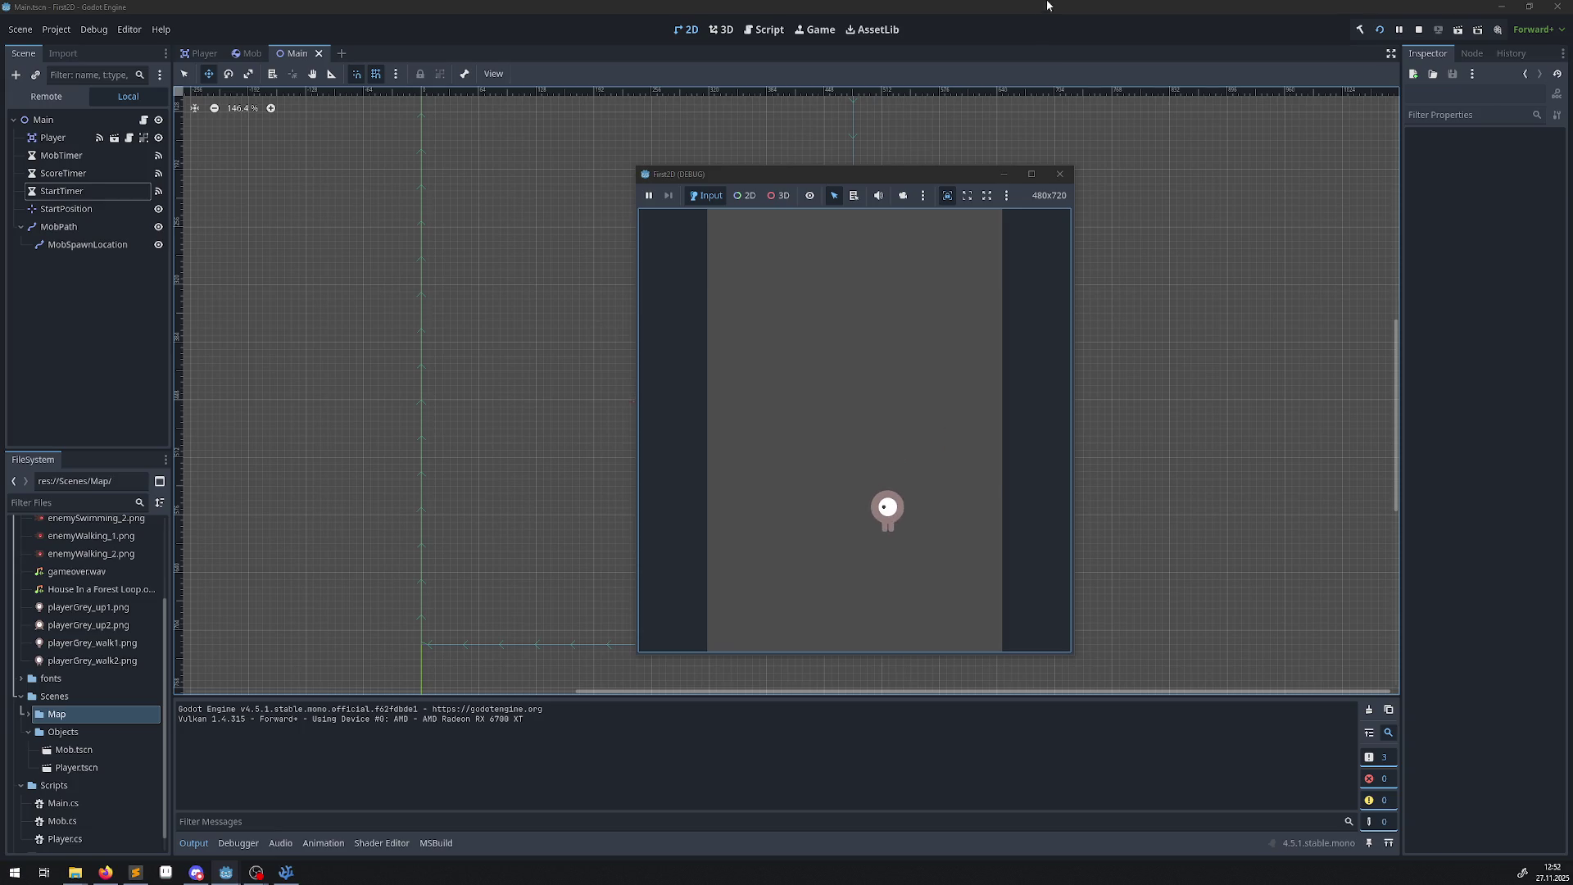
click(1059, 174)
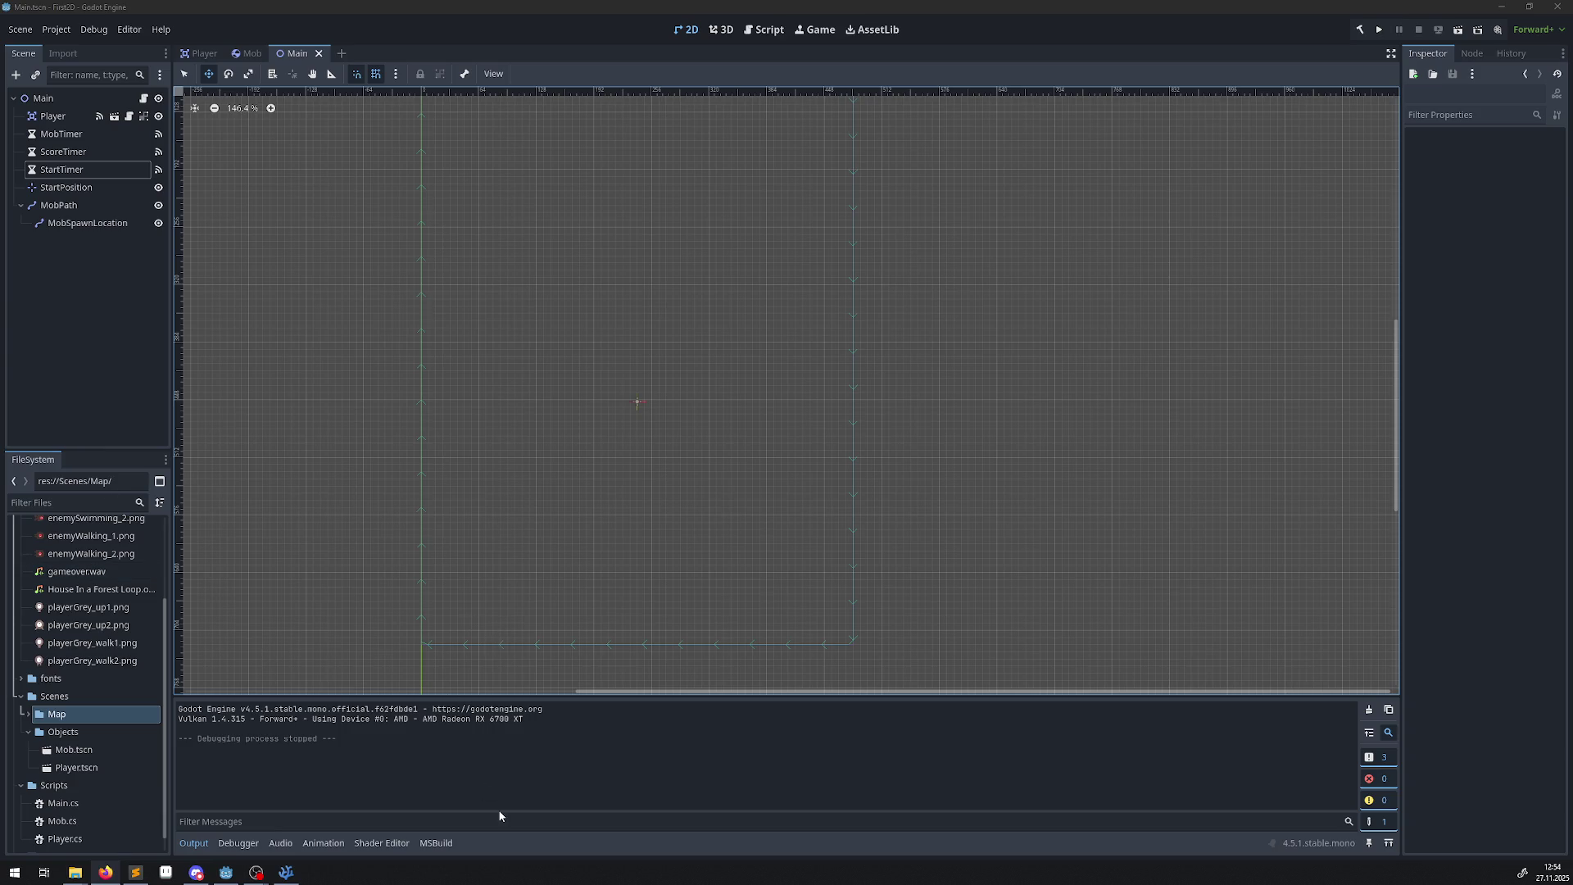
Select StartTimer in the Main scene tree and show its signals in the Node panel.
click(286, 872)
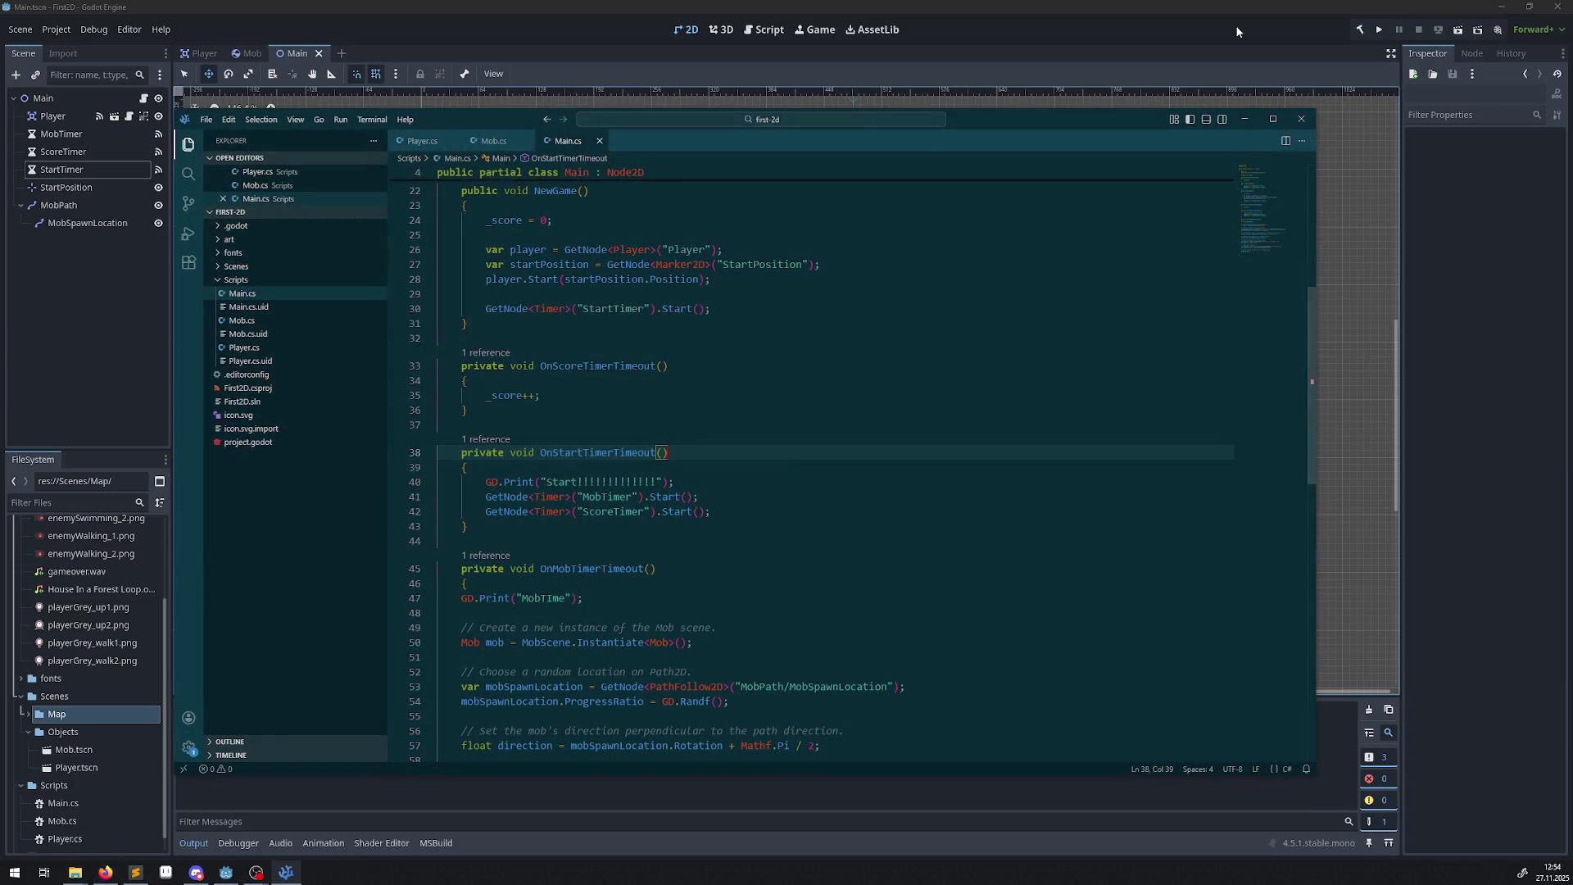
click(61, 170)
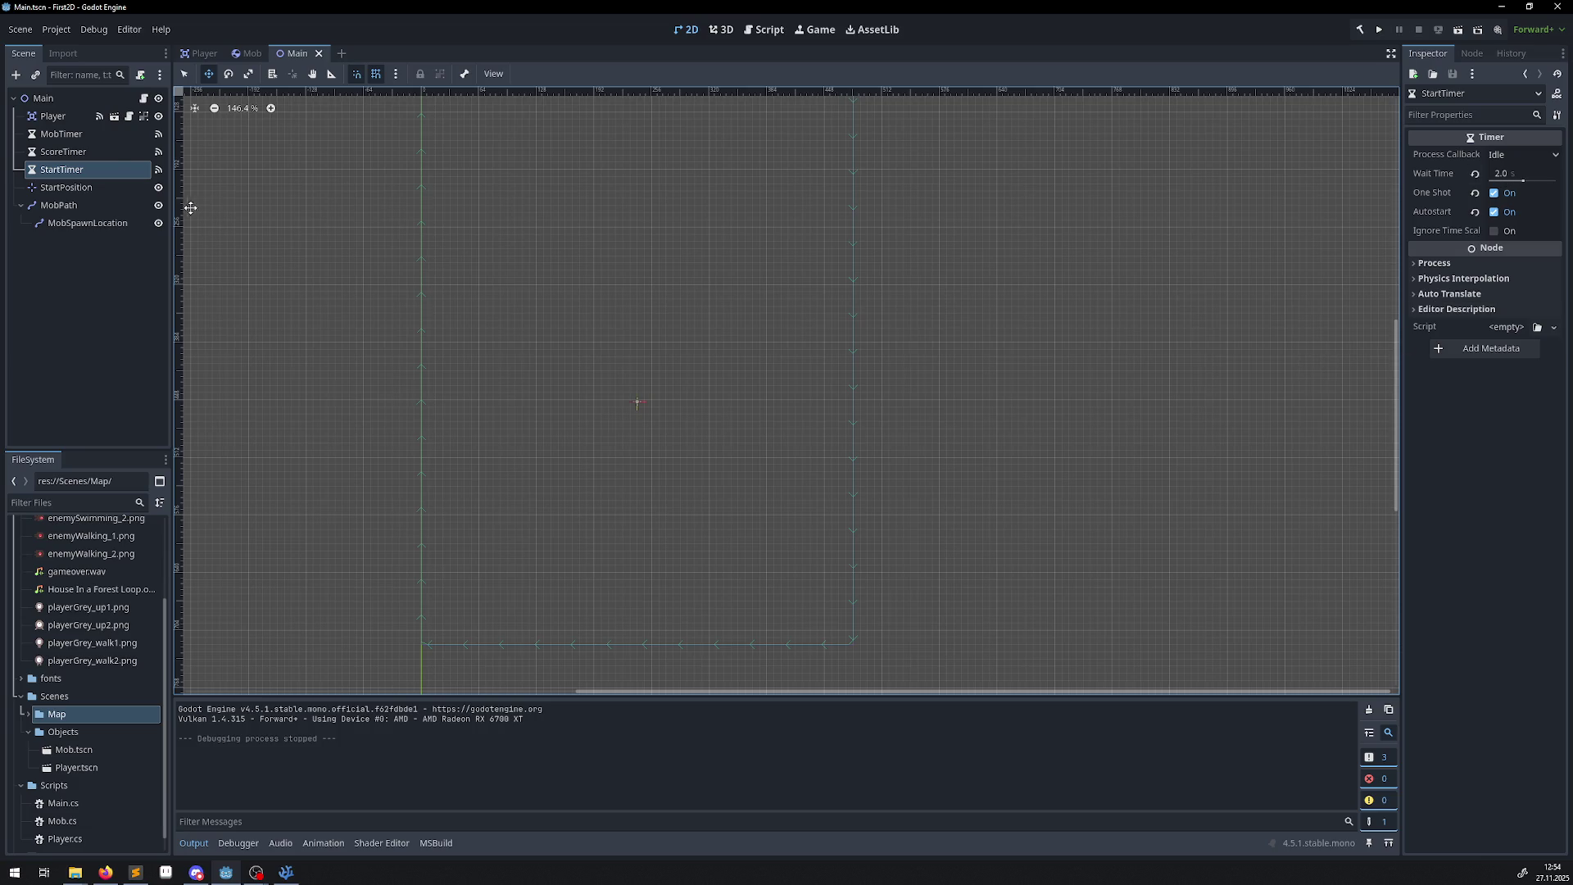
click(41, 170)
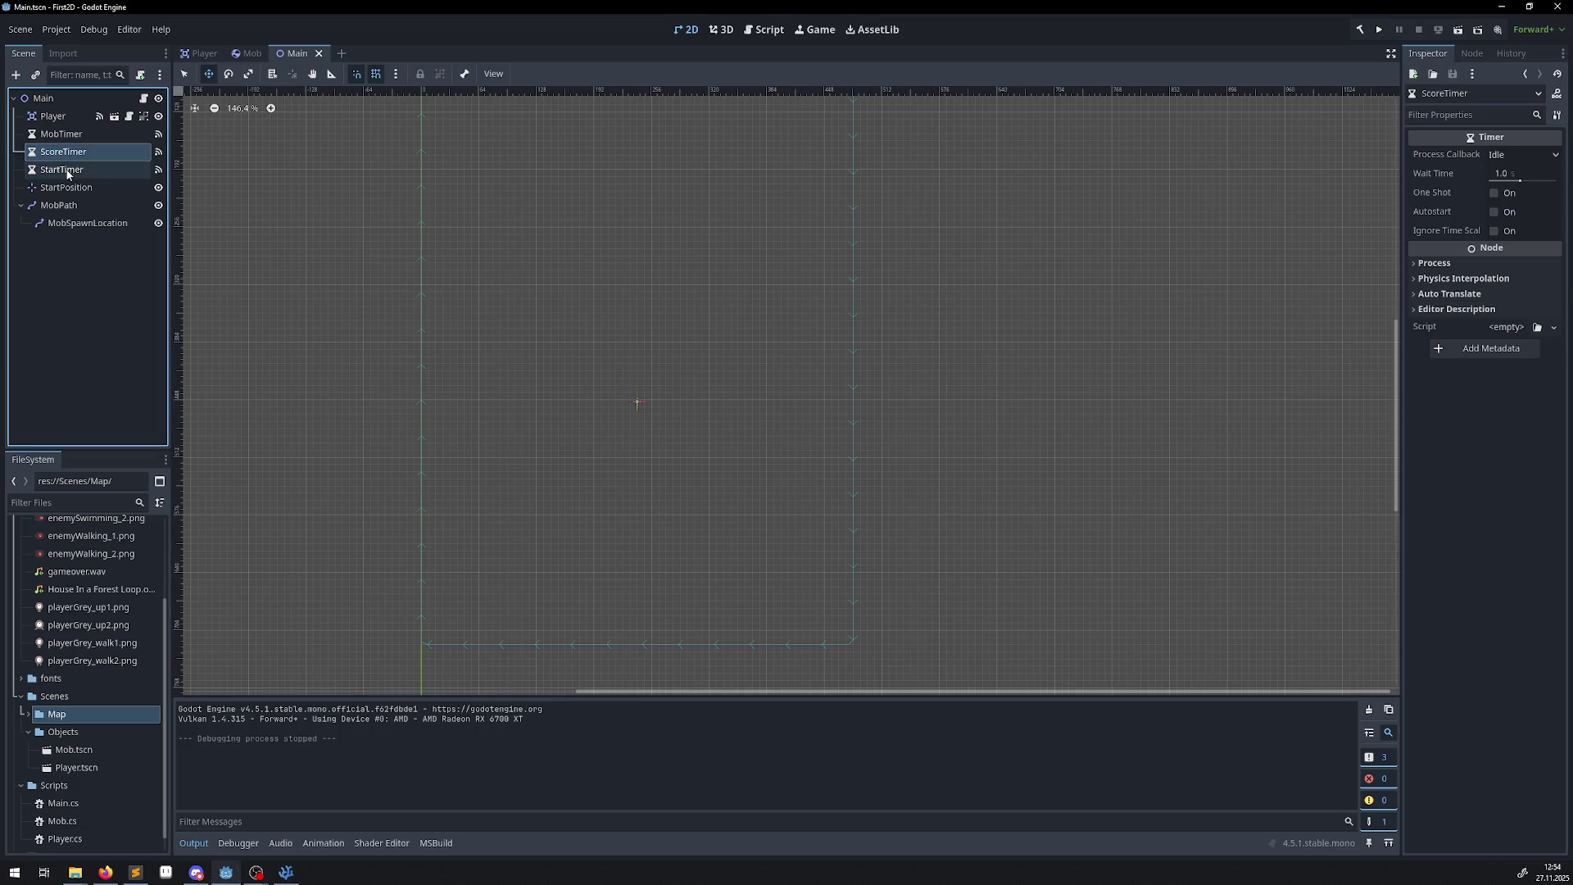
double_click(62, 148)
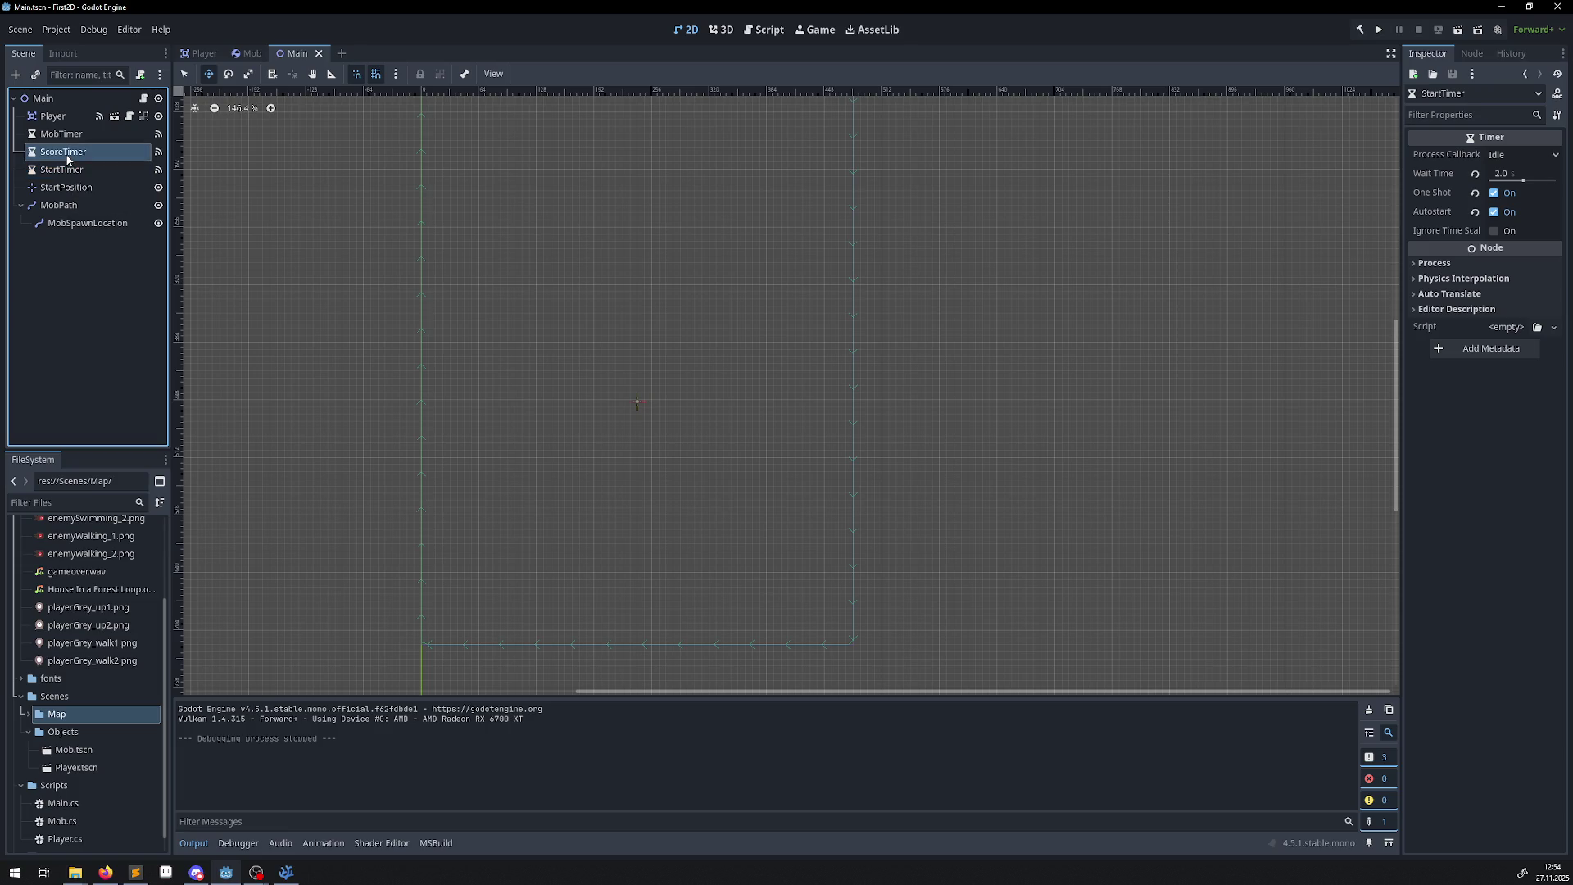
click(62, 139)
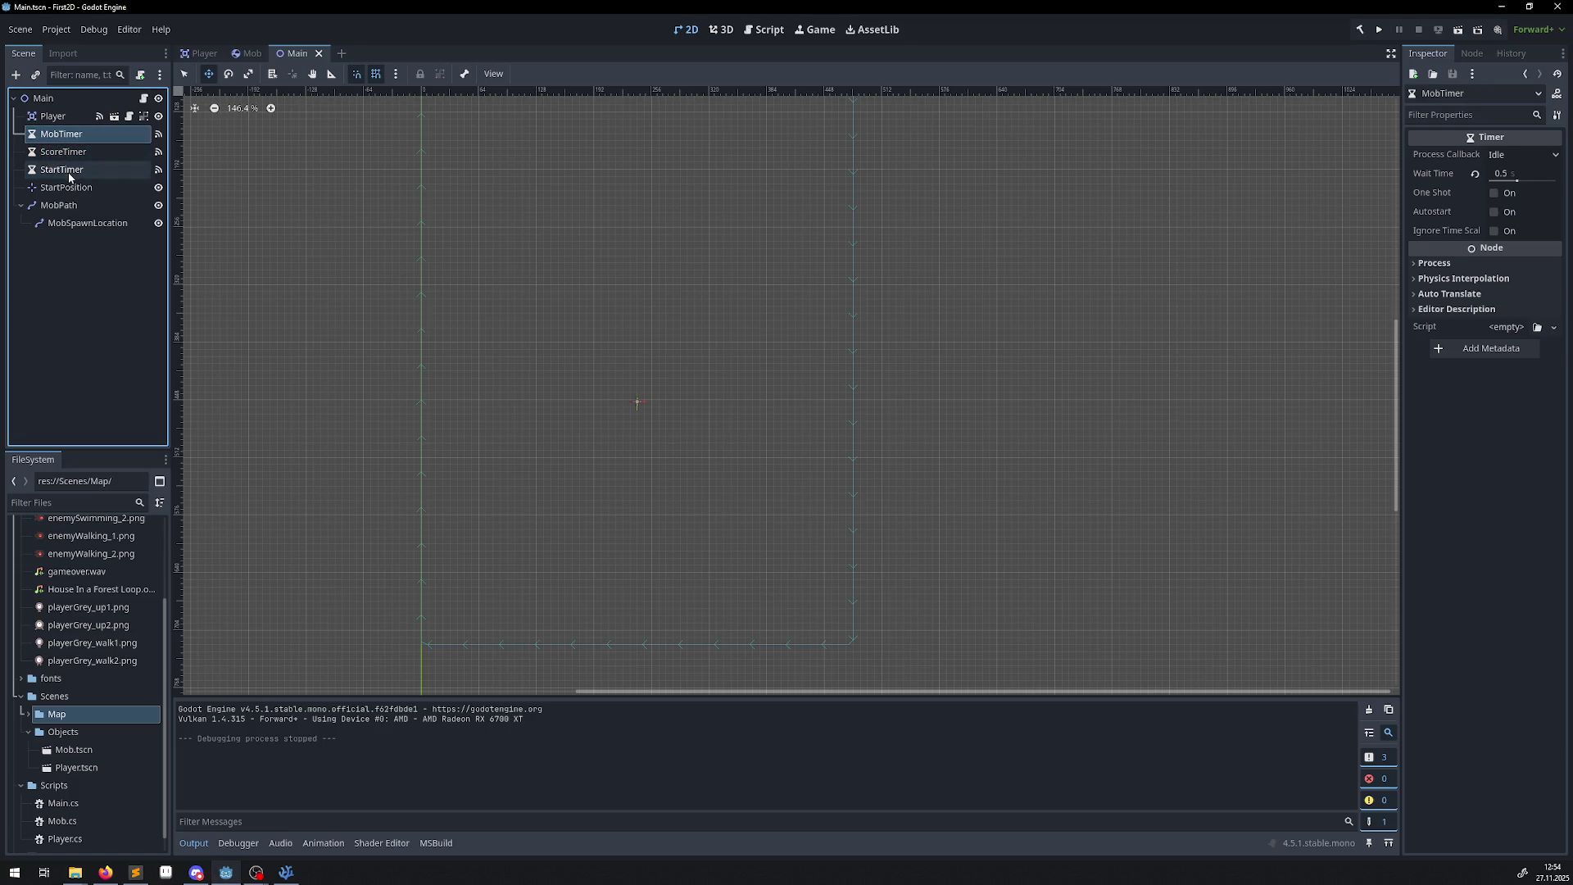
click(70, 172)
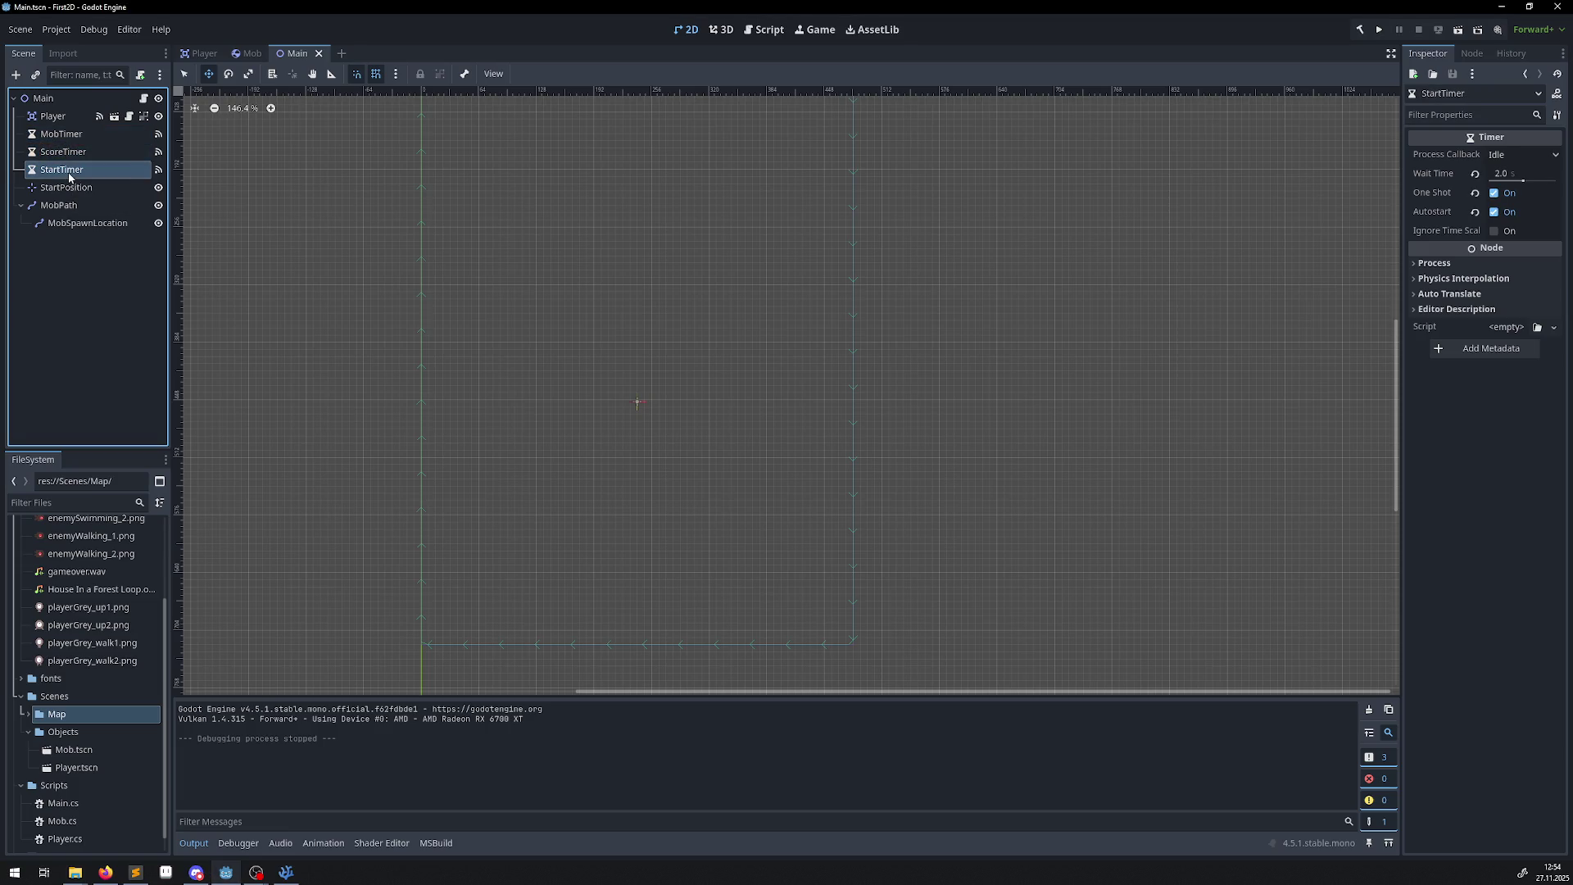
click(1470, 53)
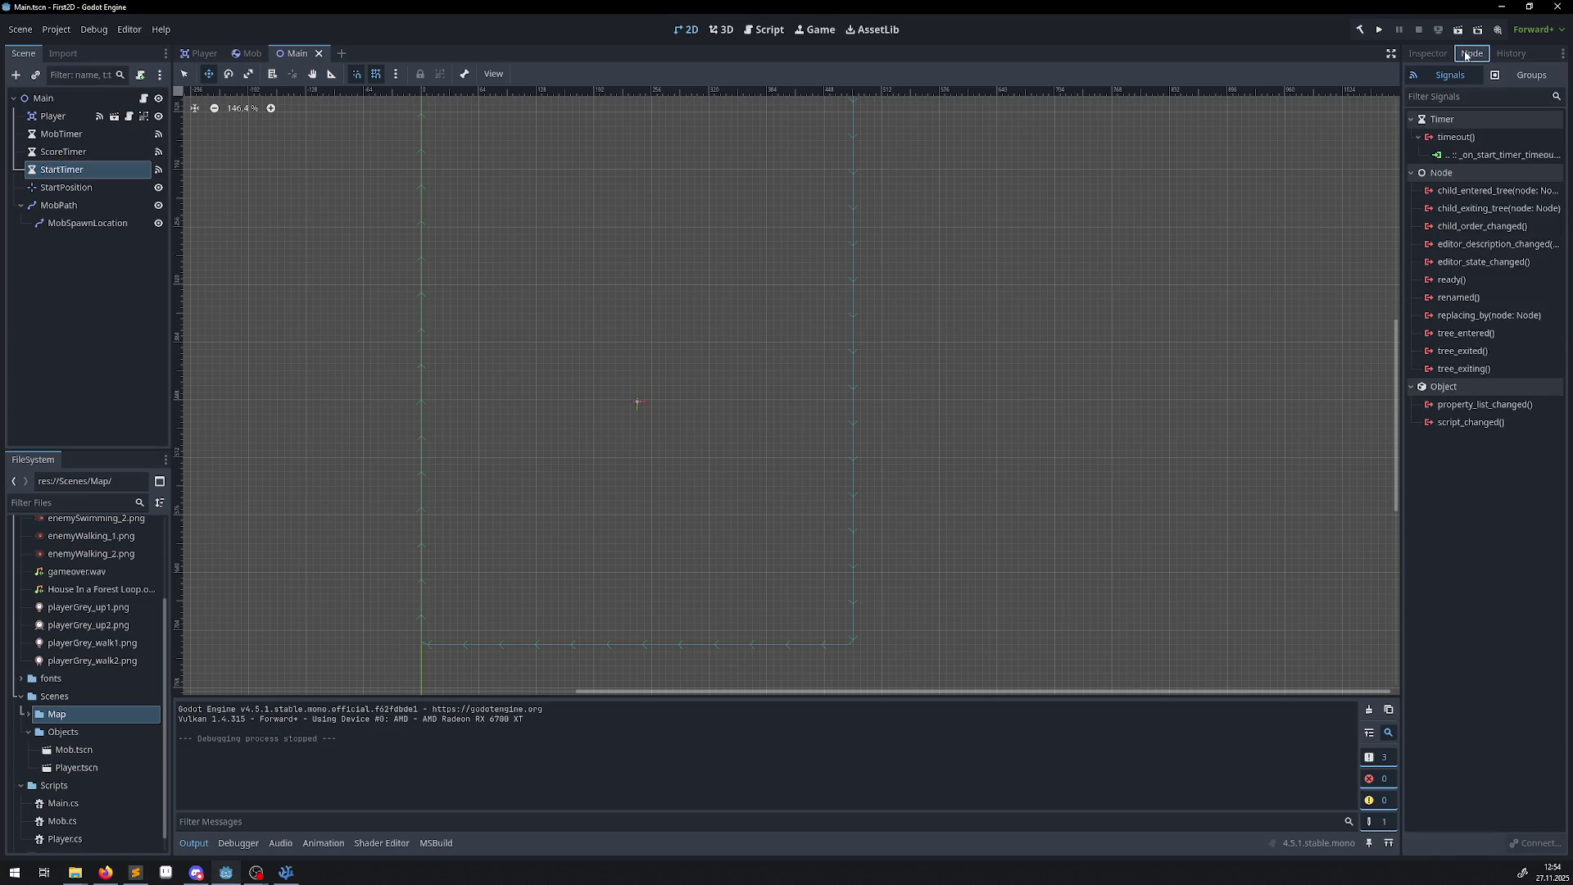
Connect StartTimer's timeout to the Main node's OnStartTimerTimeout method and run the game.
double_click(1457, 137)
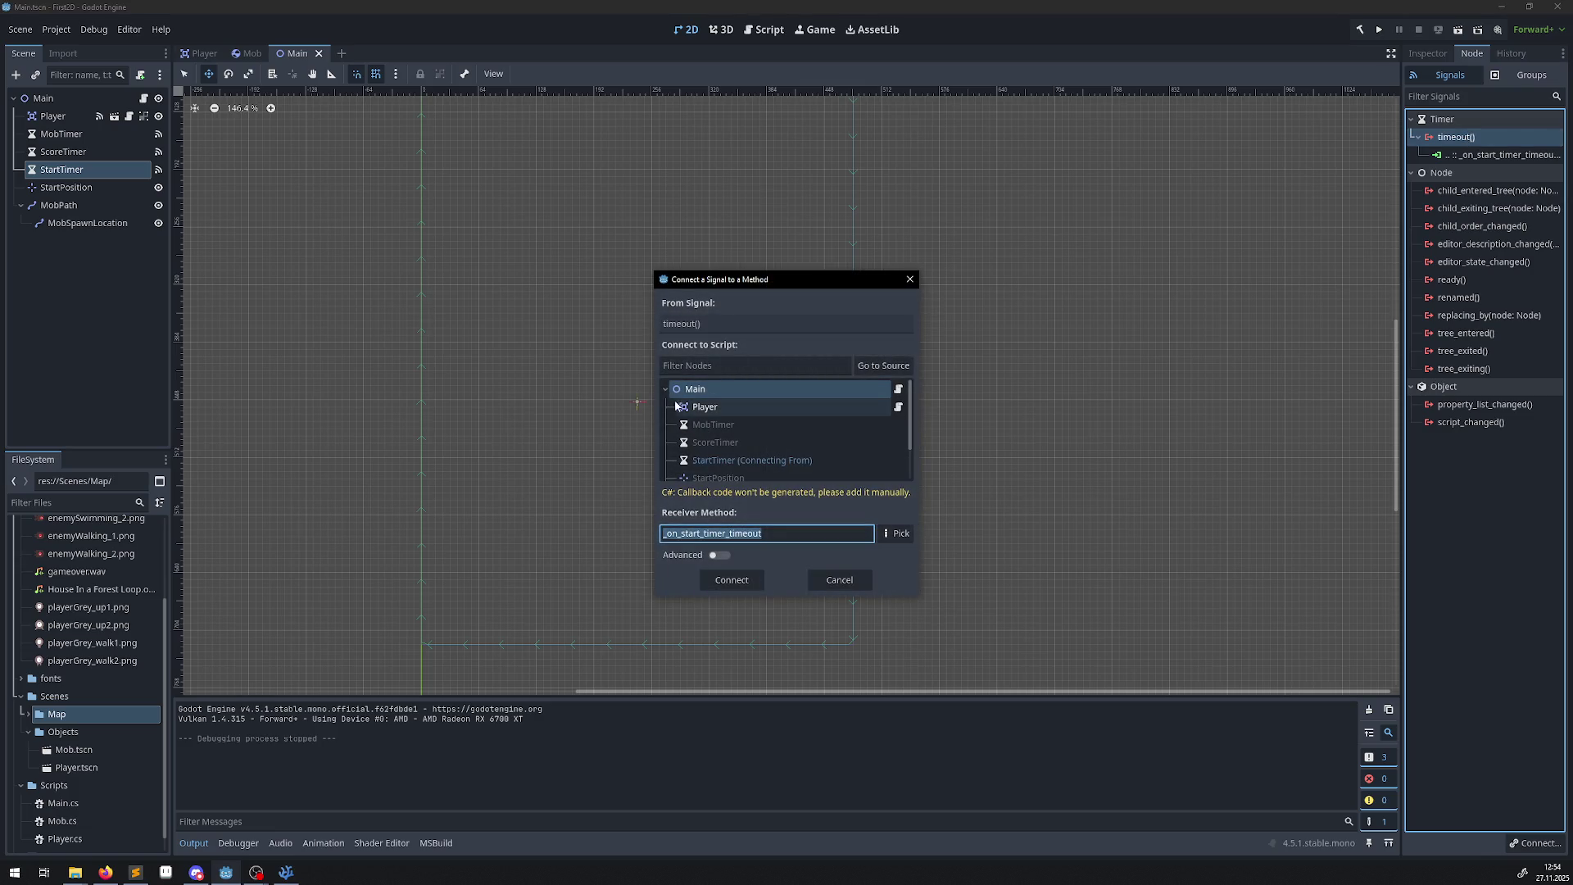
click(707, 412)
click(708, 391)
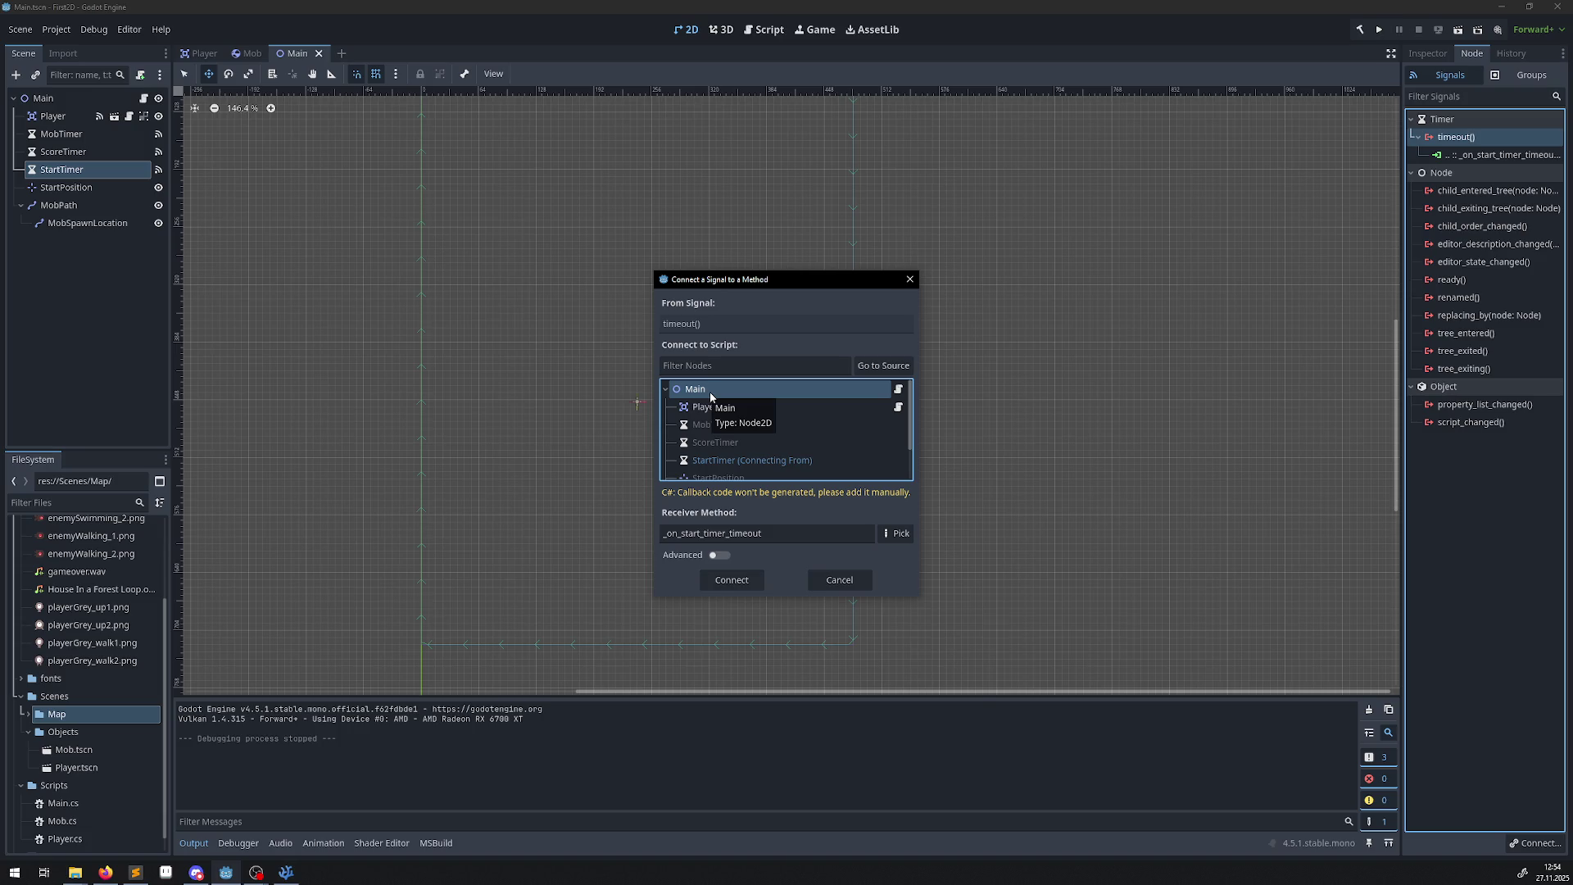
click(900, 532)
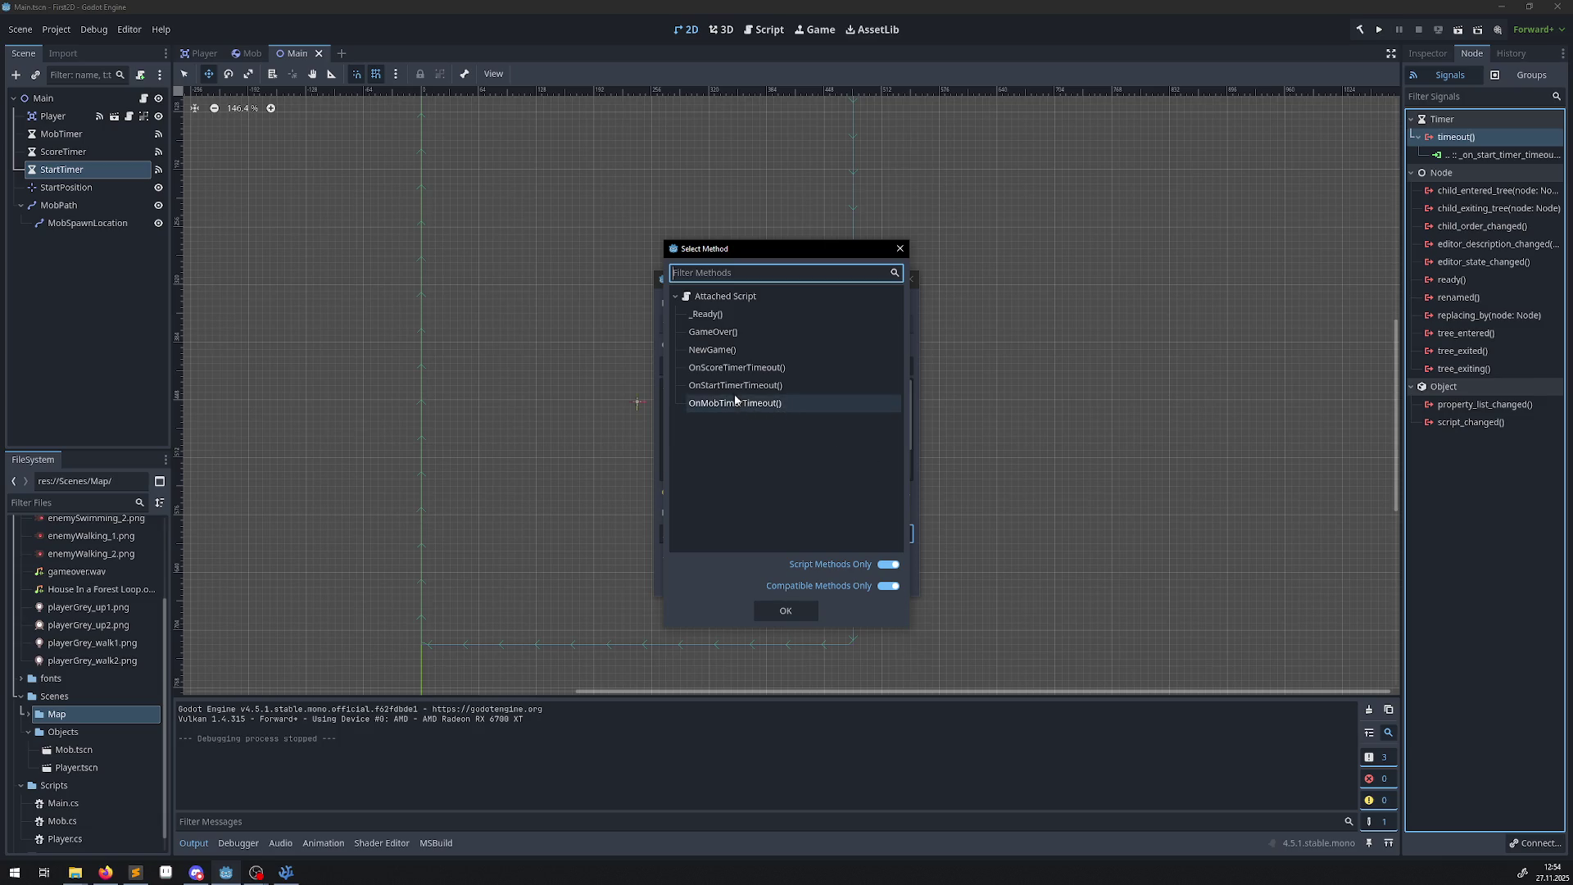
double_click(734, 385)
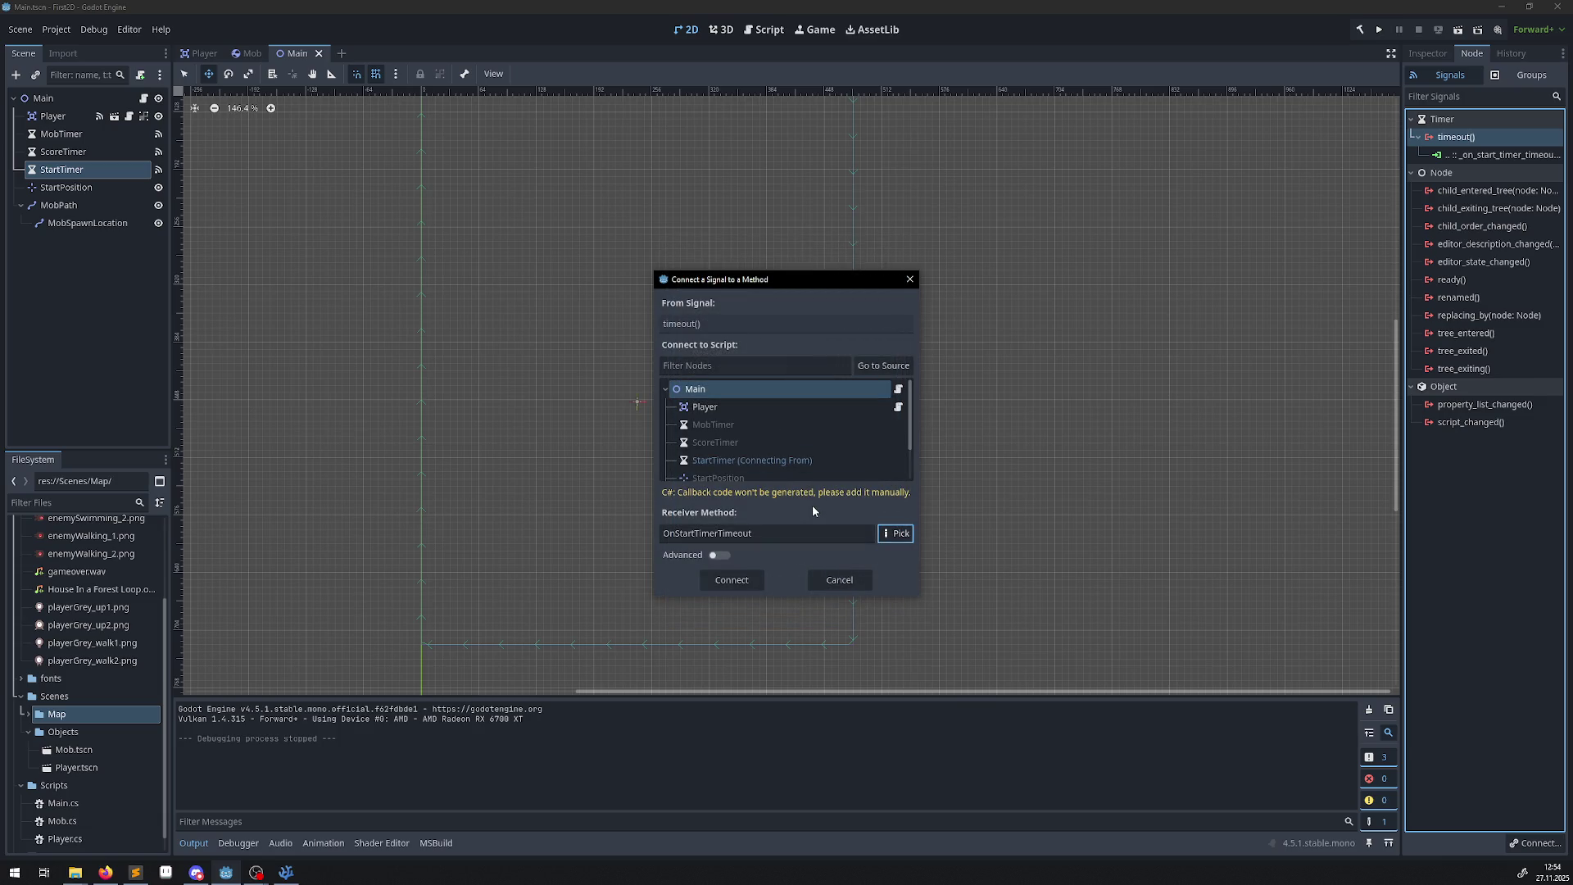
click(733, 580)
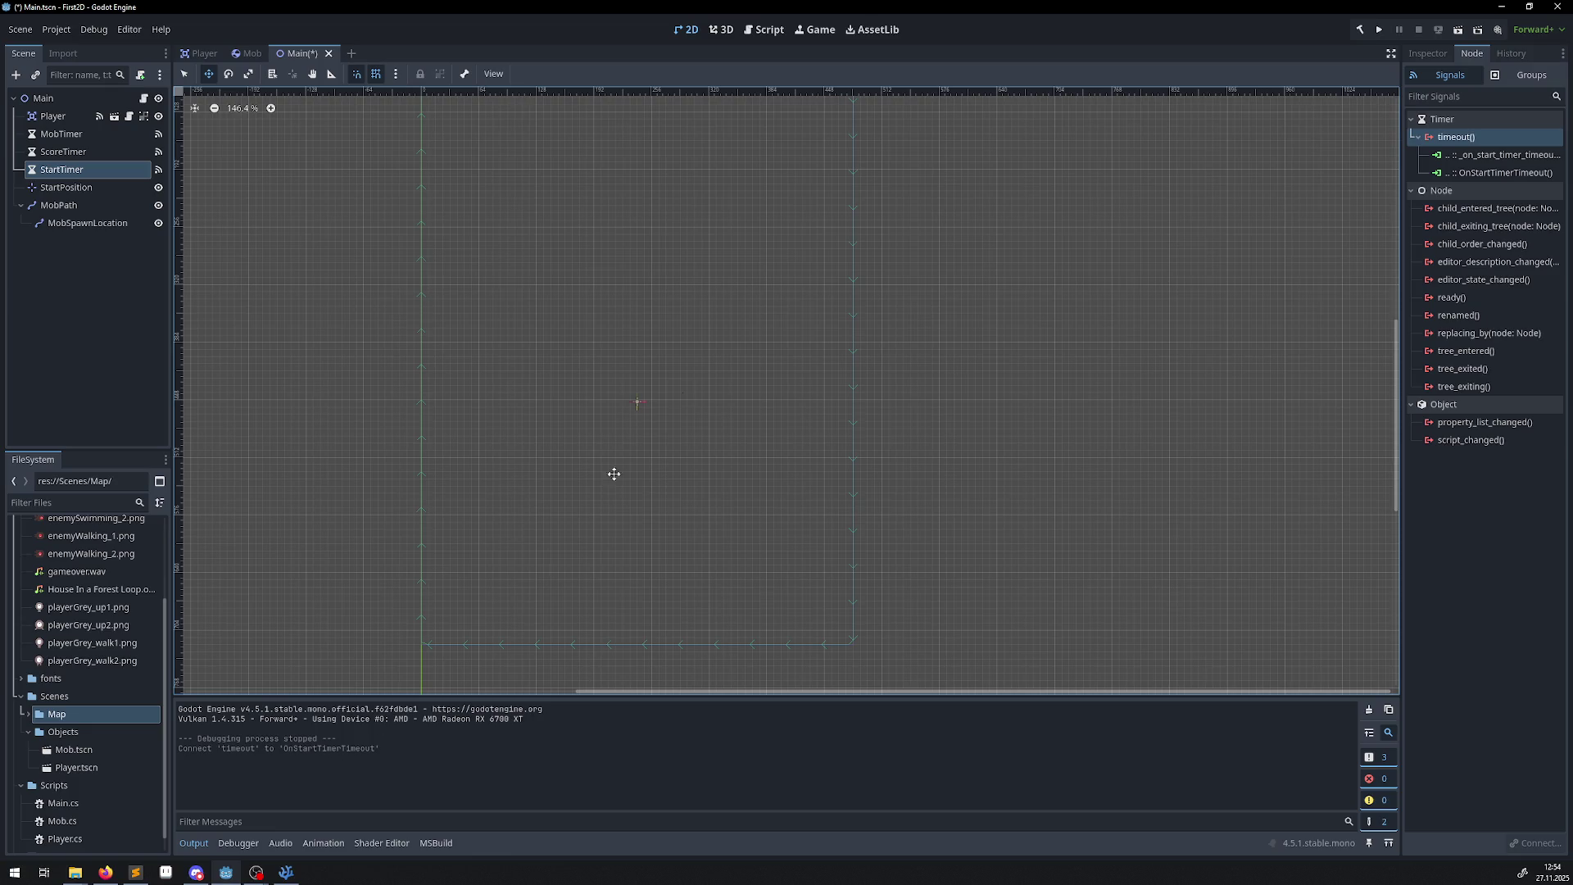
click(1380, 29)
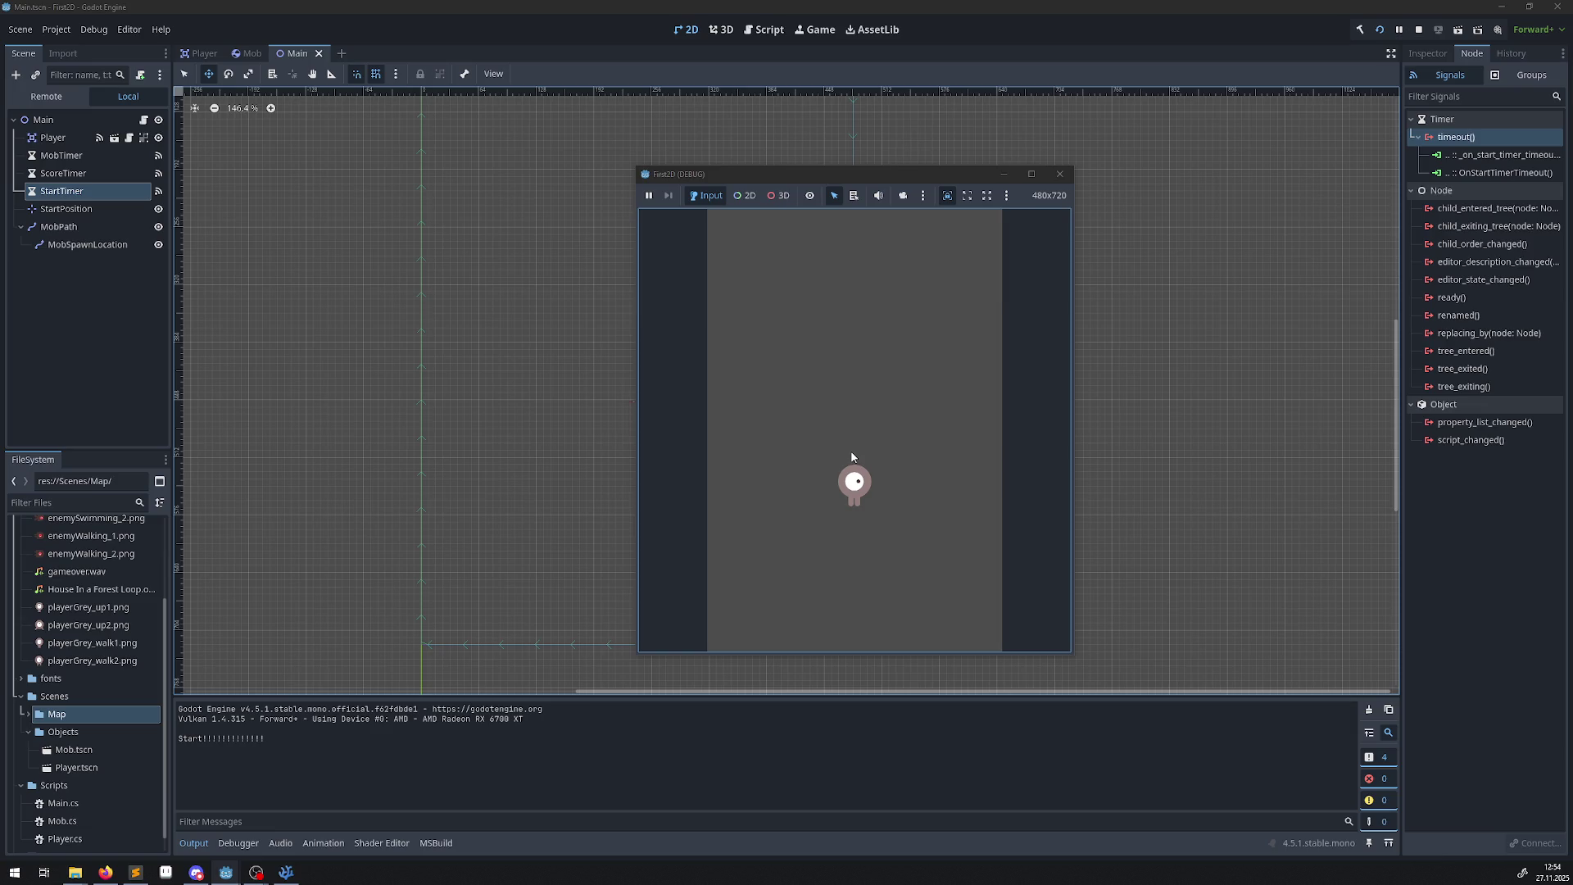
Move the player with the arrow keys, close the game, and switch to Main.cs in VS Code.
key(Right)
key(Up)
key(Down)
key(Left)
key(Left)
key(Up)
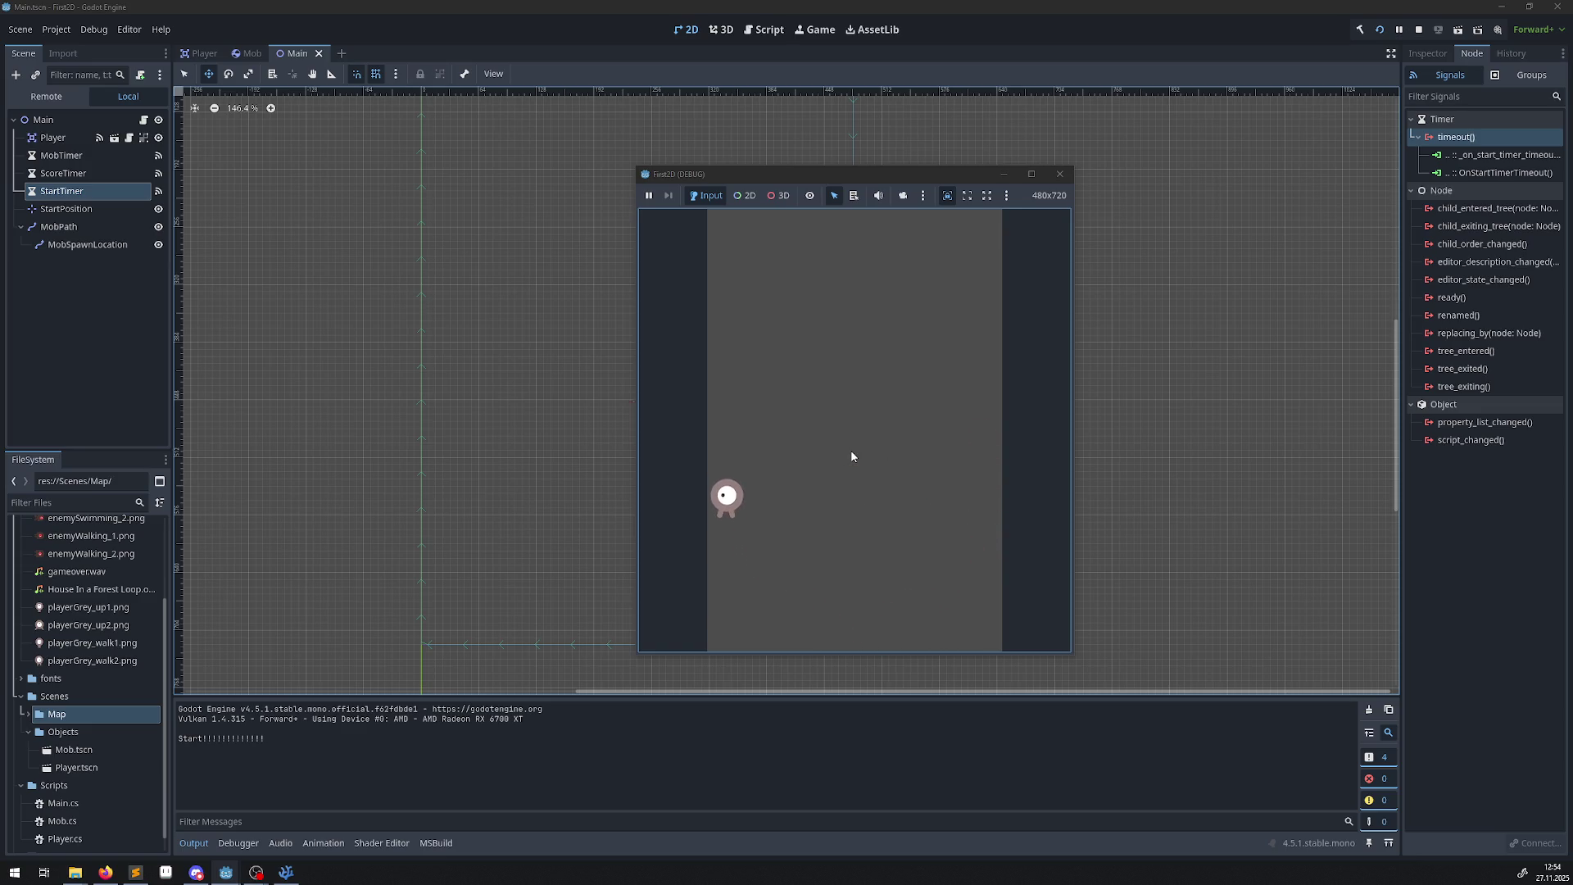
click(1060, 174)
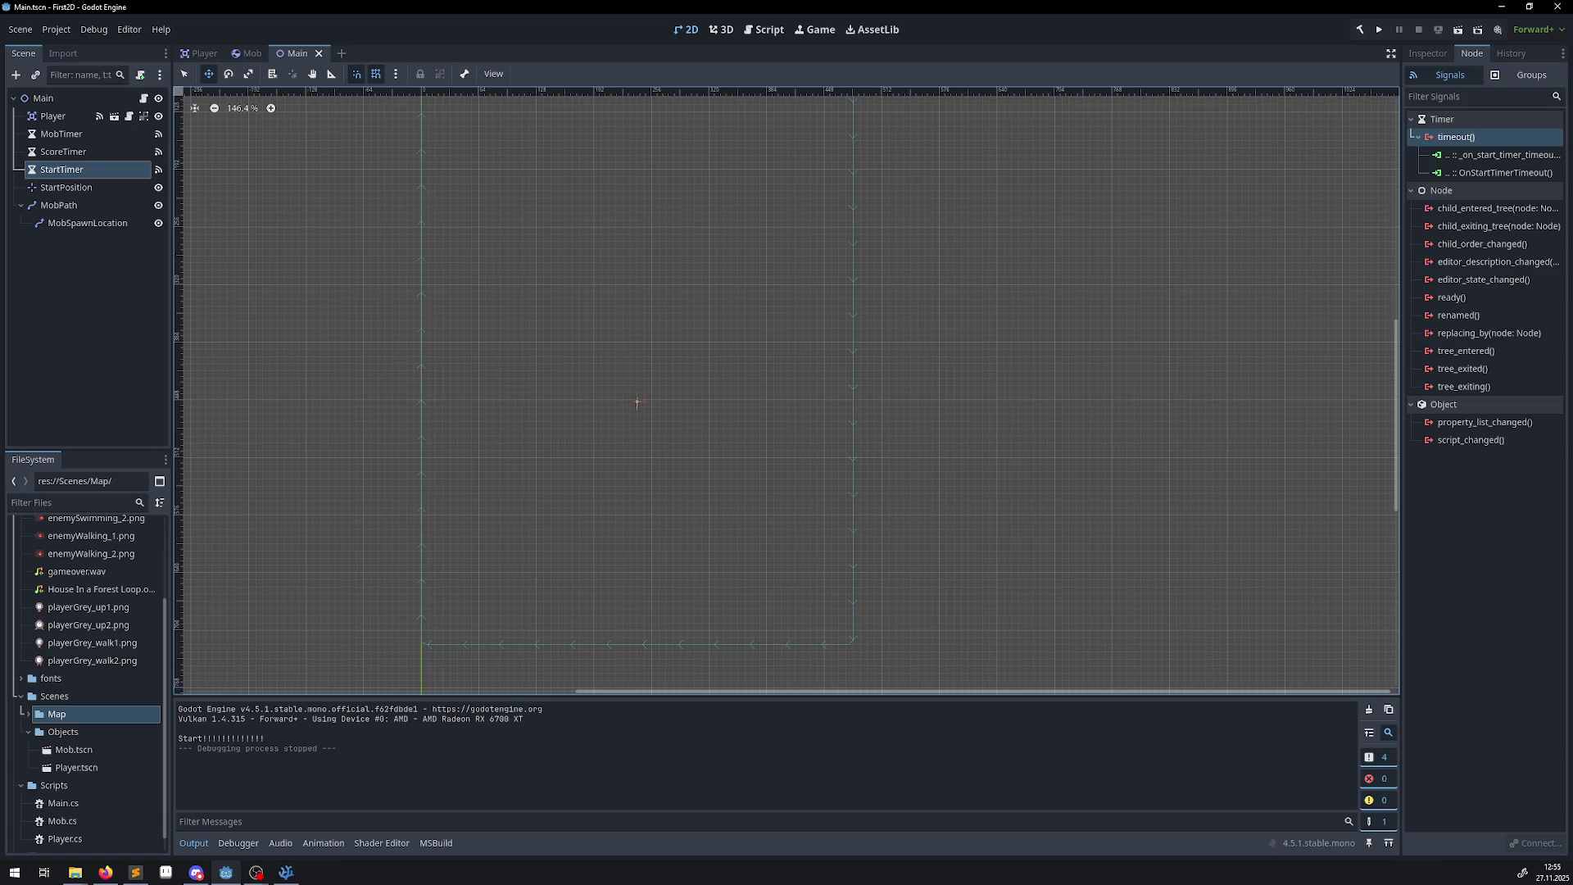
key(alt+Tab)
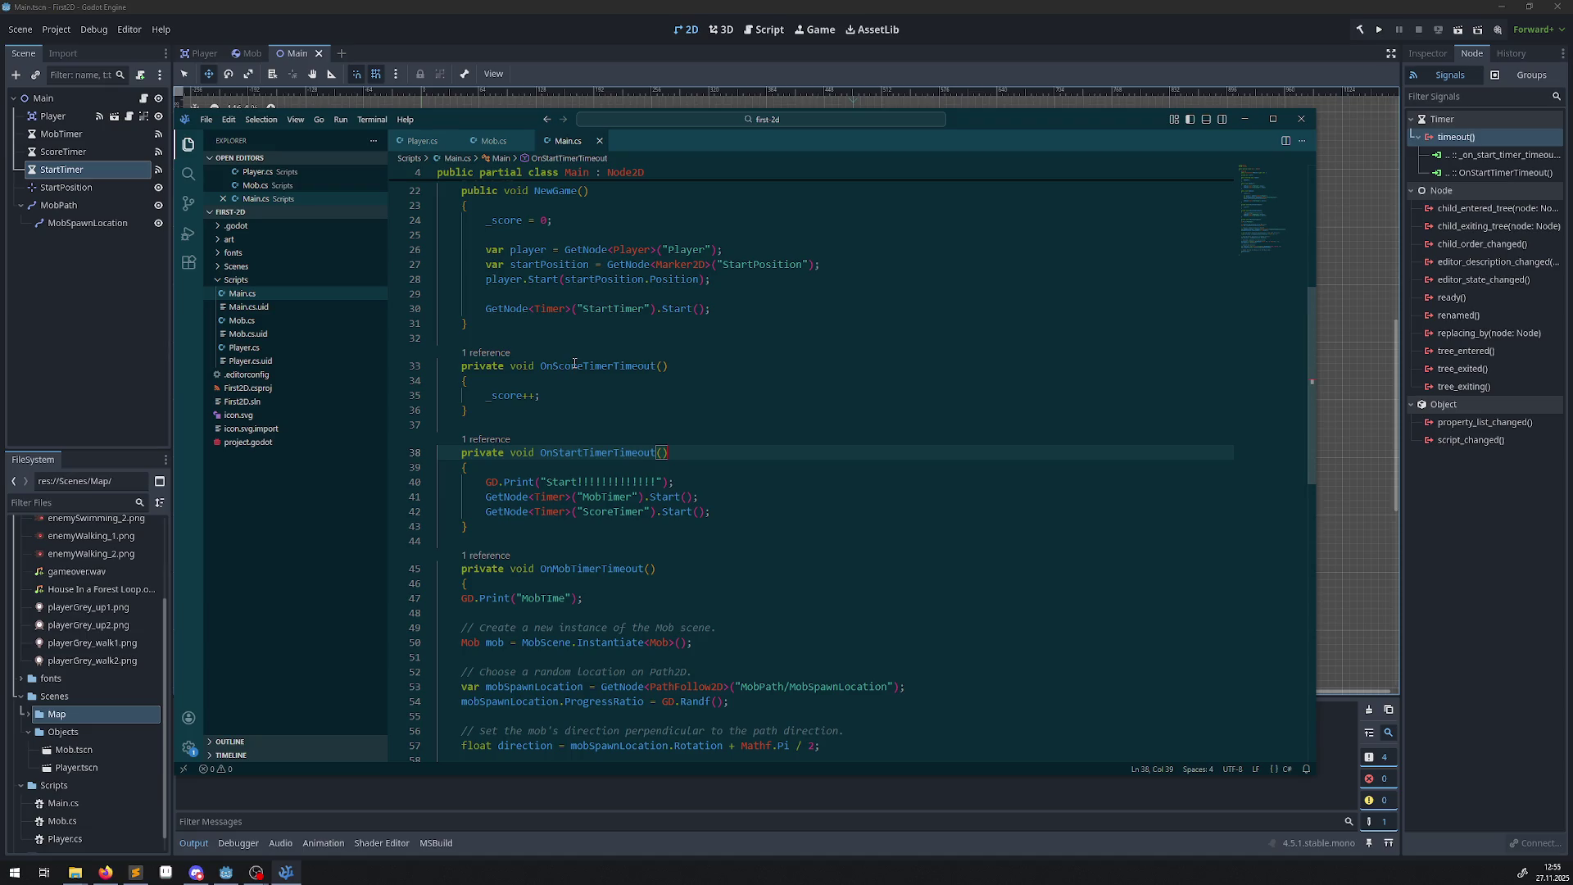
Disconnect StartTimer's old _on_start_timer_timeout connection.
click(1490, 158)
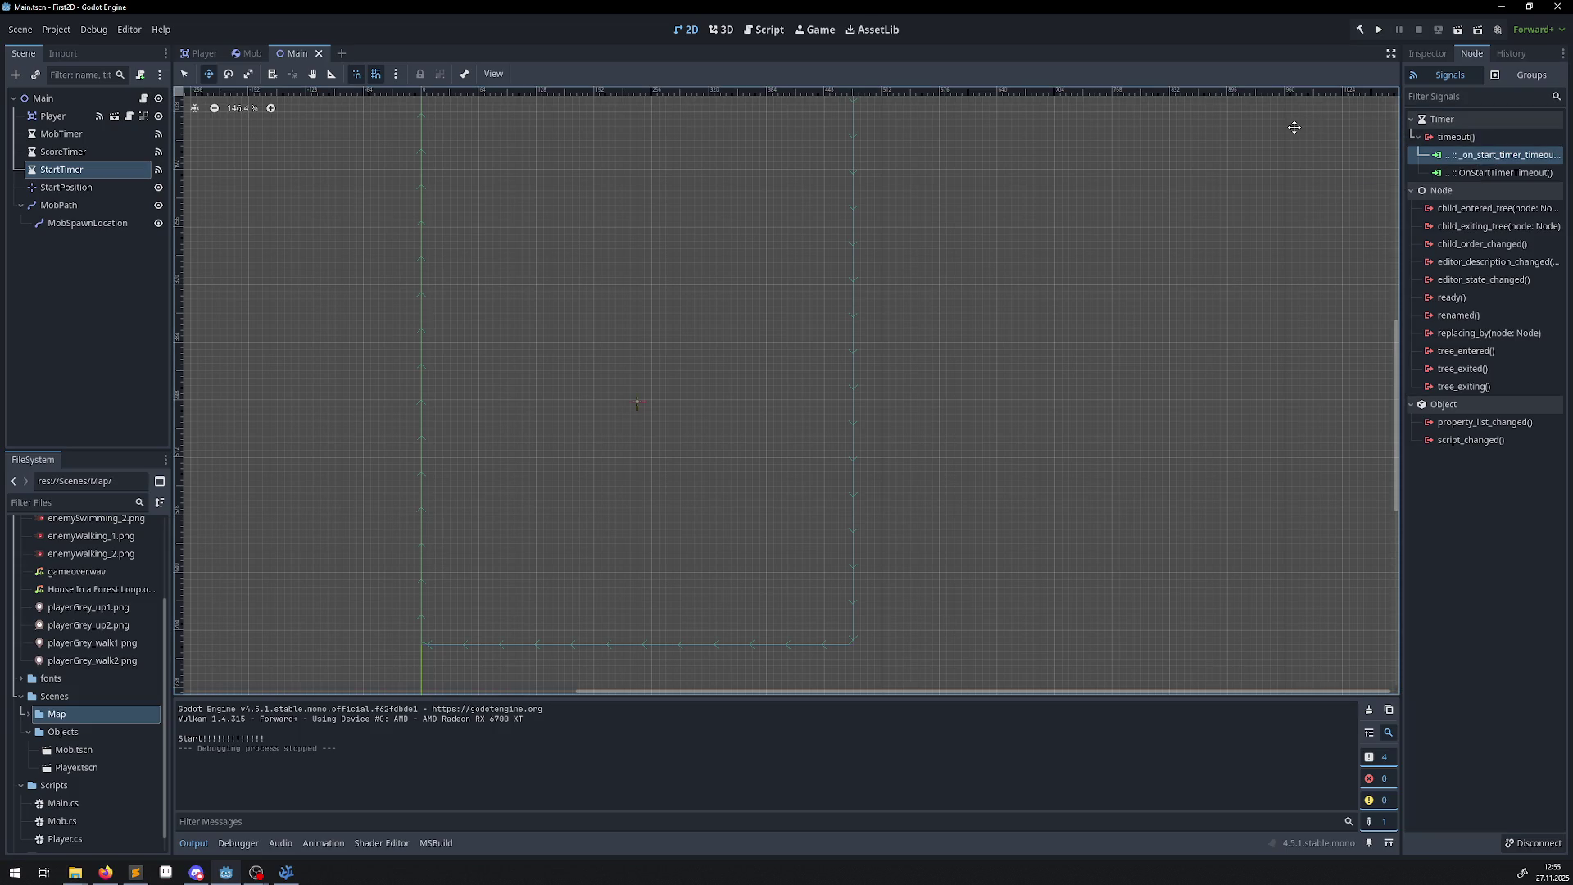
click(1522, 156)
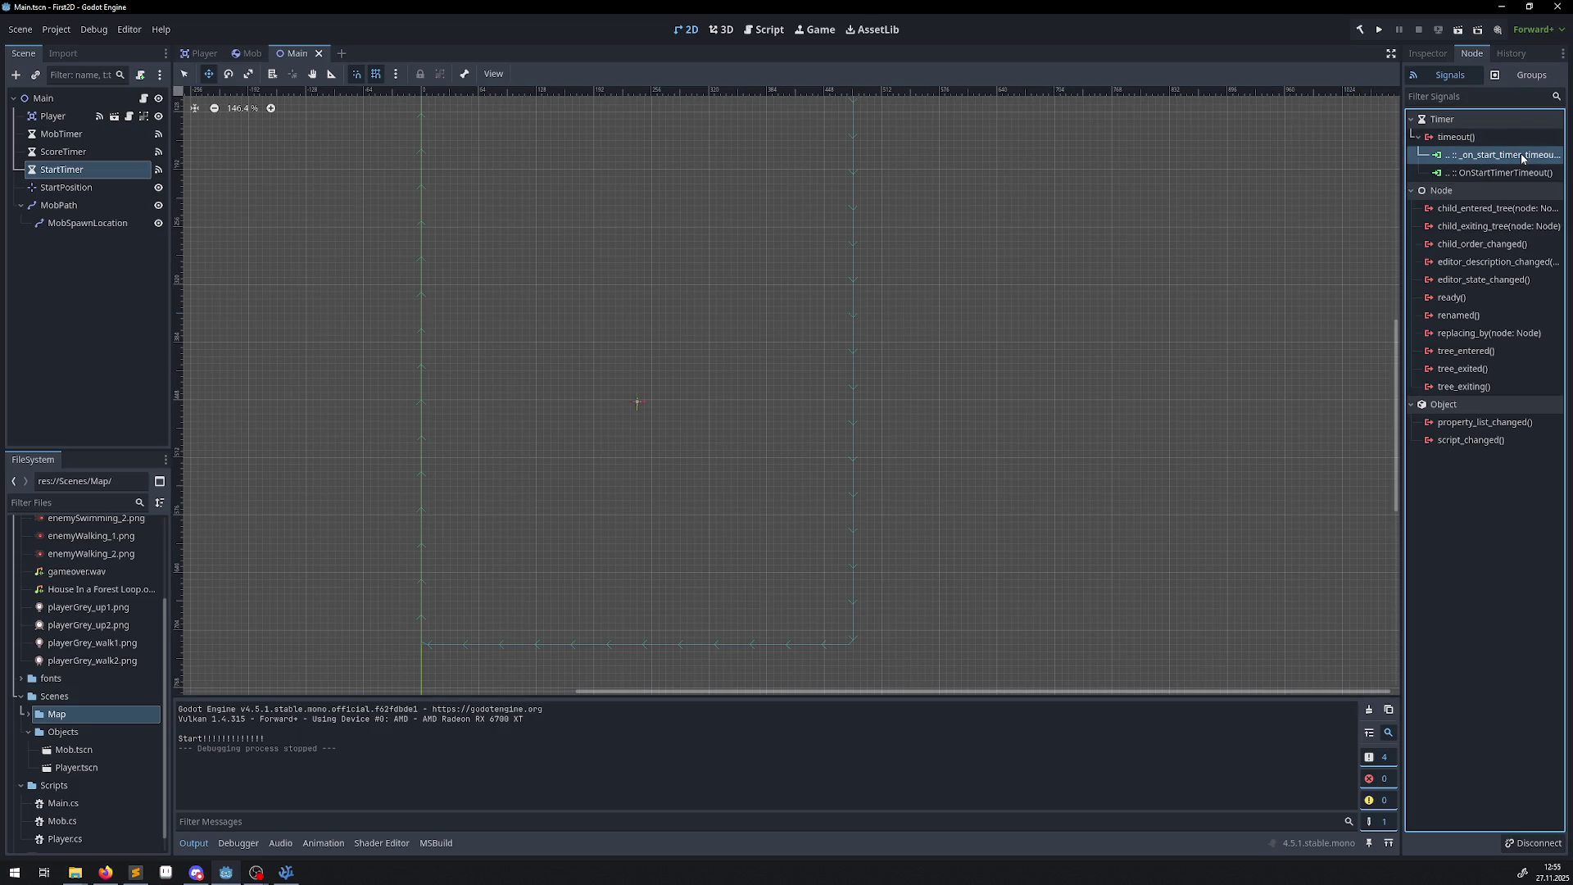
key(Delete)
Clear the output log from the Output panel's right-click menu.
right_click(701, 736)
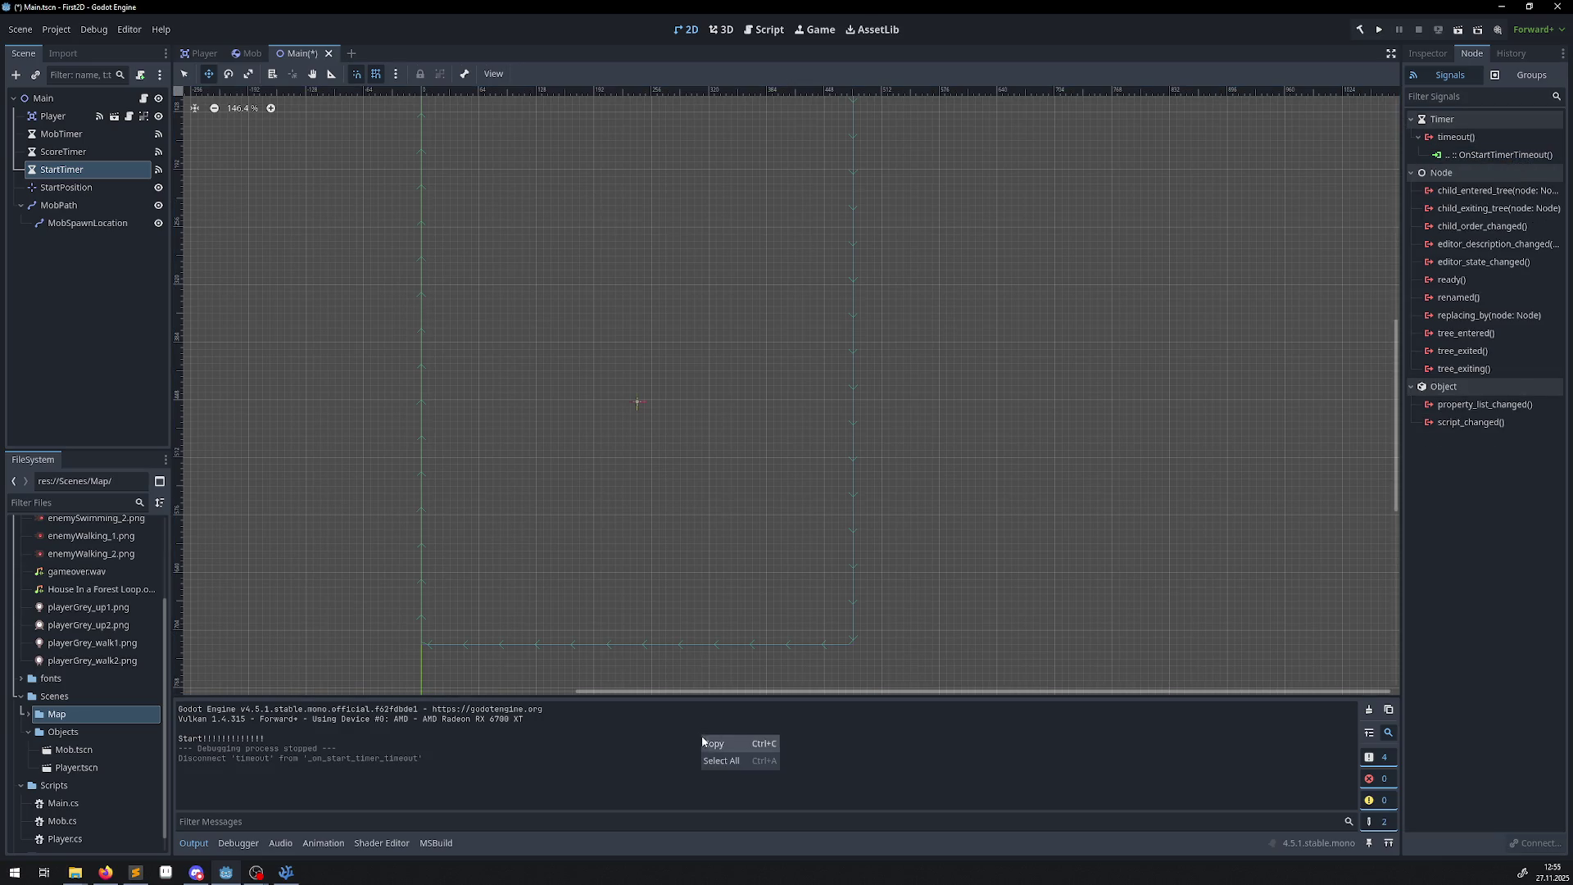
click(897, 747)
right_click(897, 745)
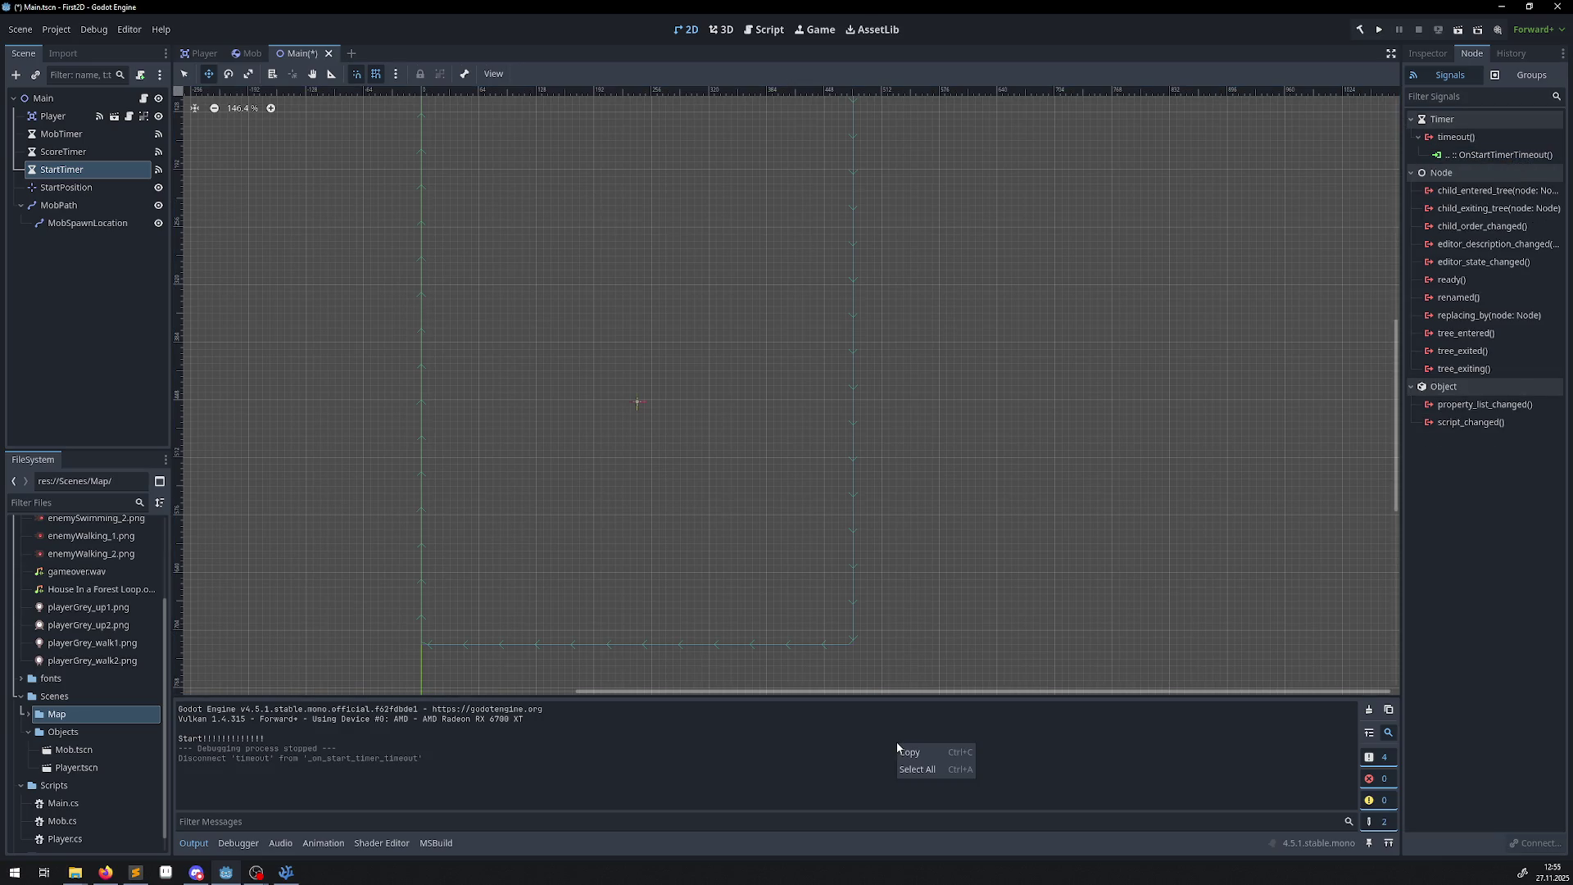
click(809, 730)
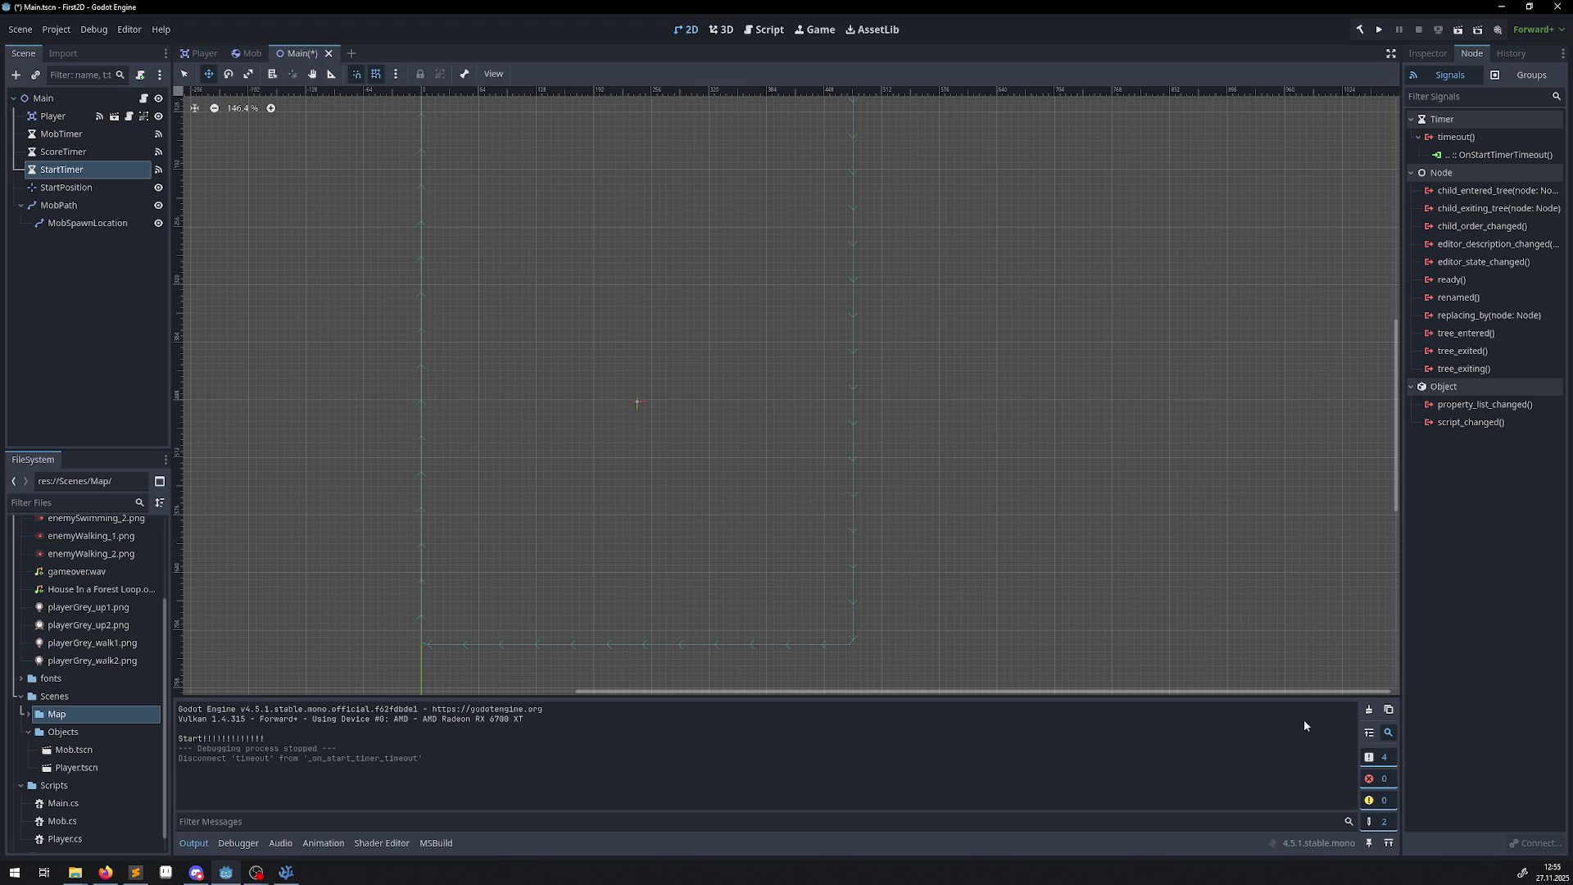
click(1368, 709)
right_click(1244, 713)
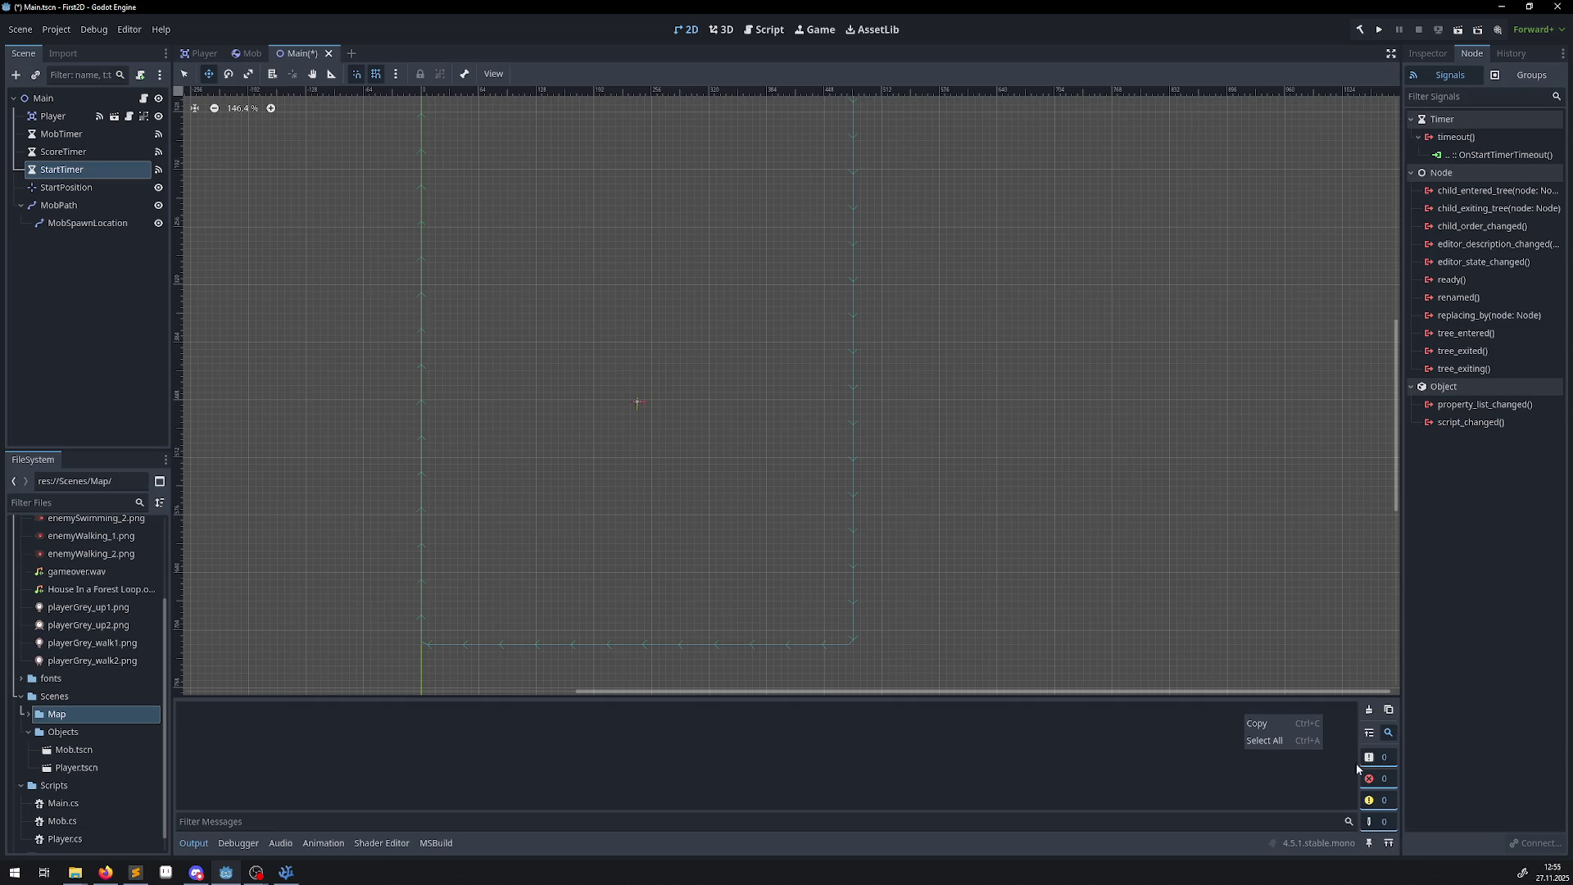
Finish with the output log's right-click menu and dismiss it.
click(1375, 716)
right_click(533, 760)
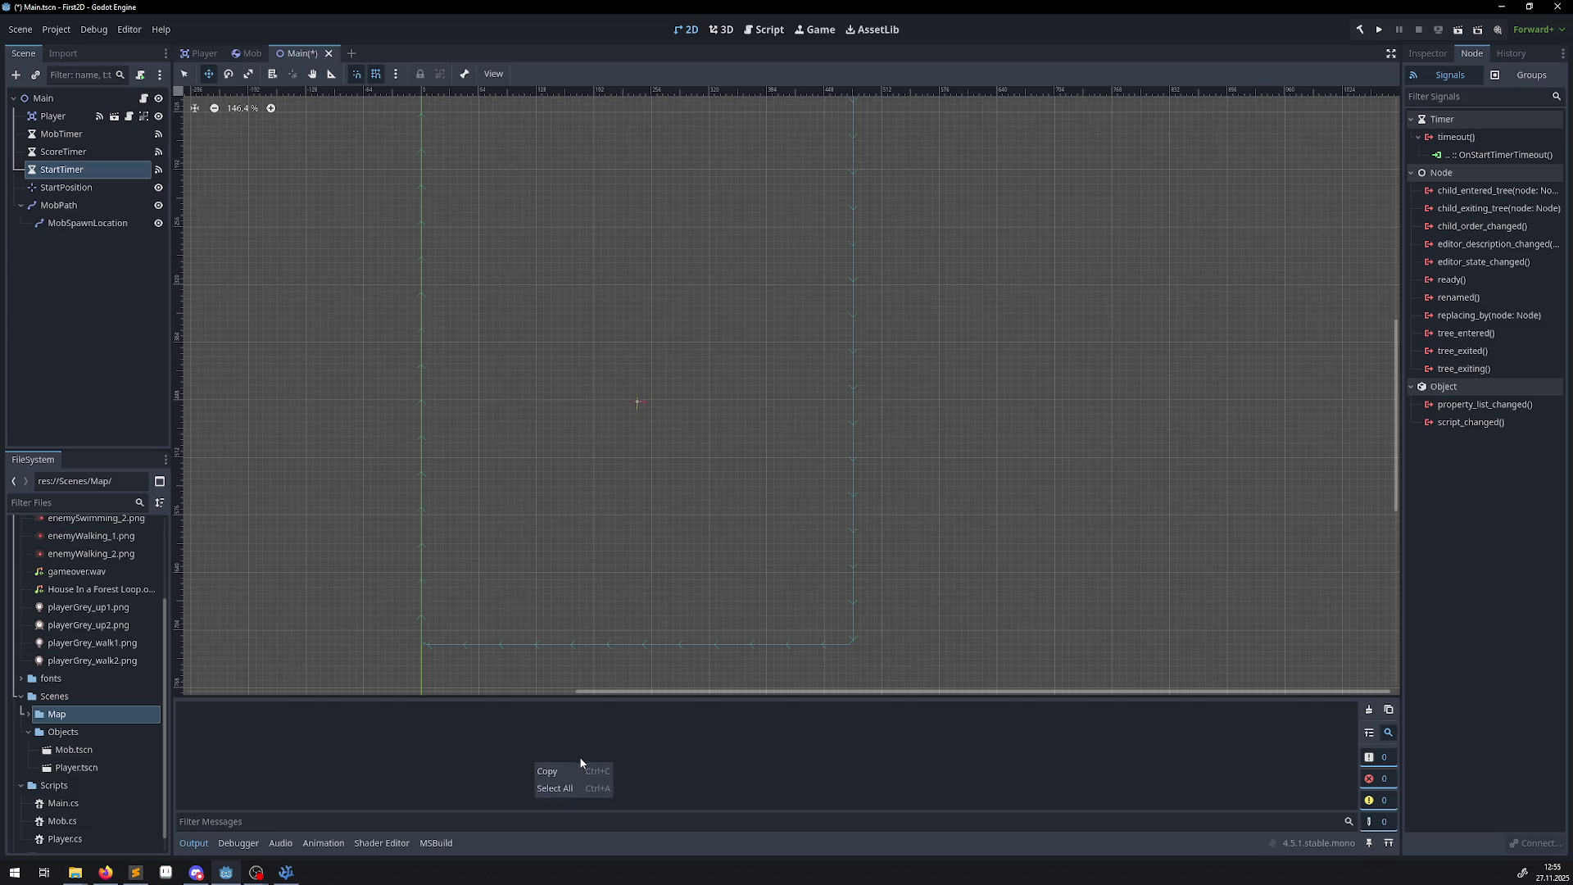
click(558, 357)
Save the Main scene, then run the game again and close it.
key(ctrl+s)
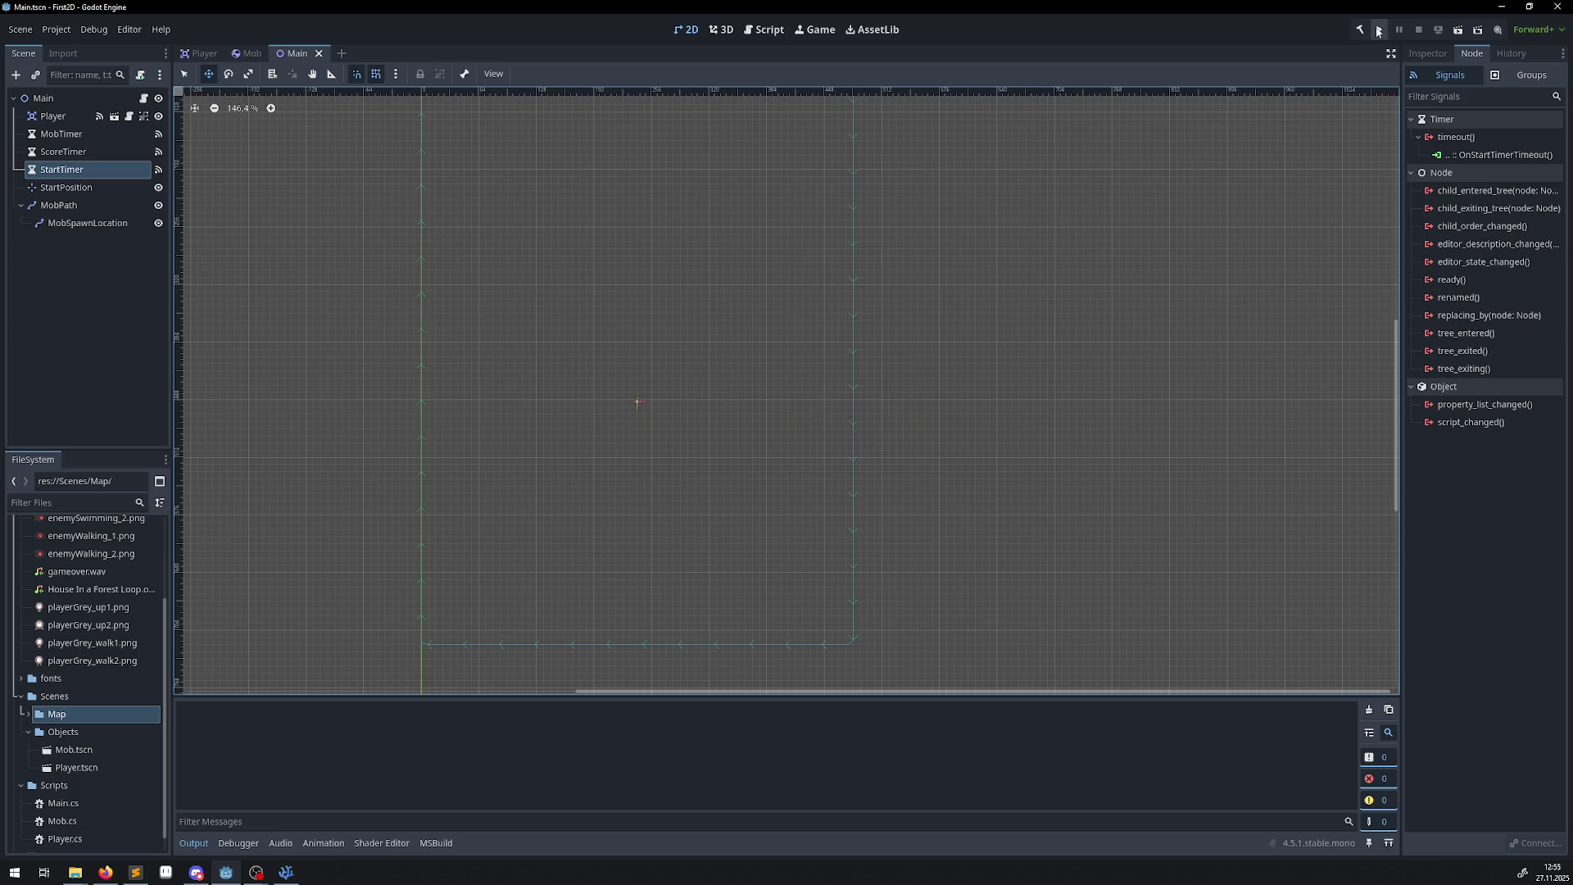
click(1379, 30)
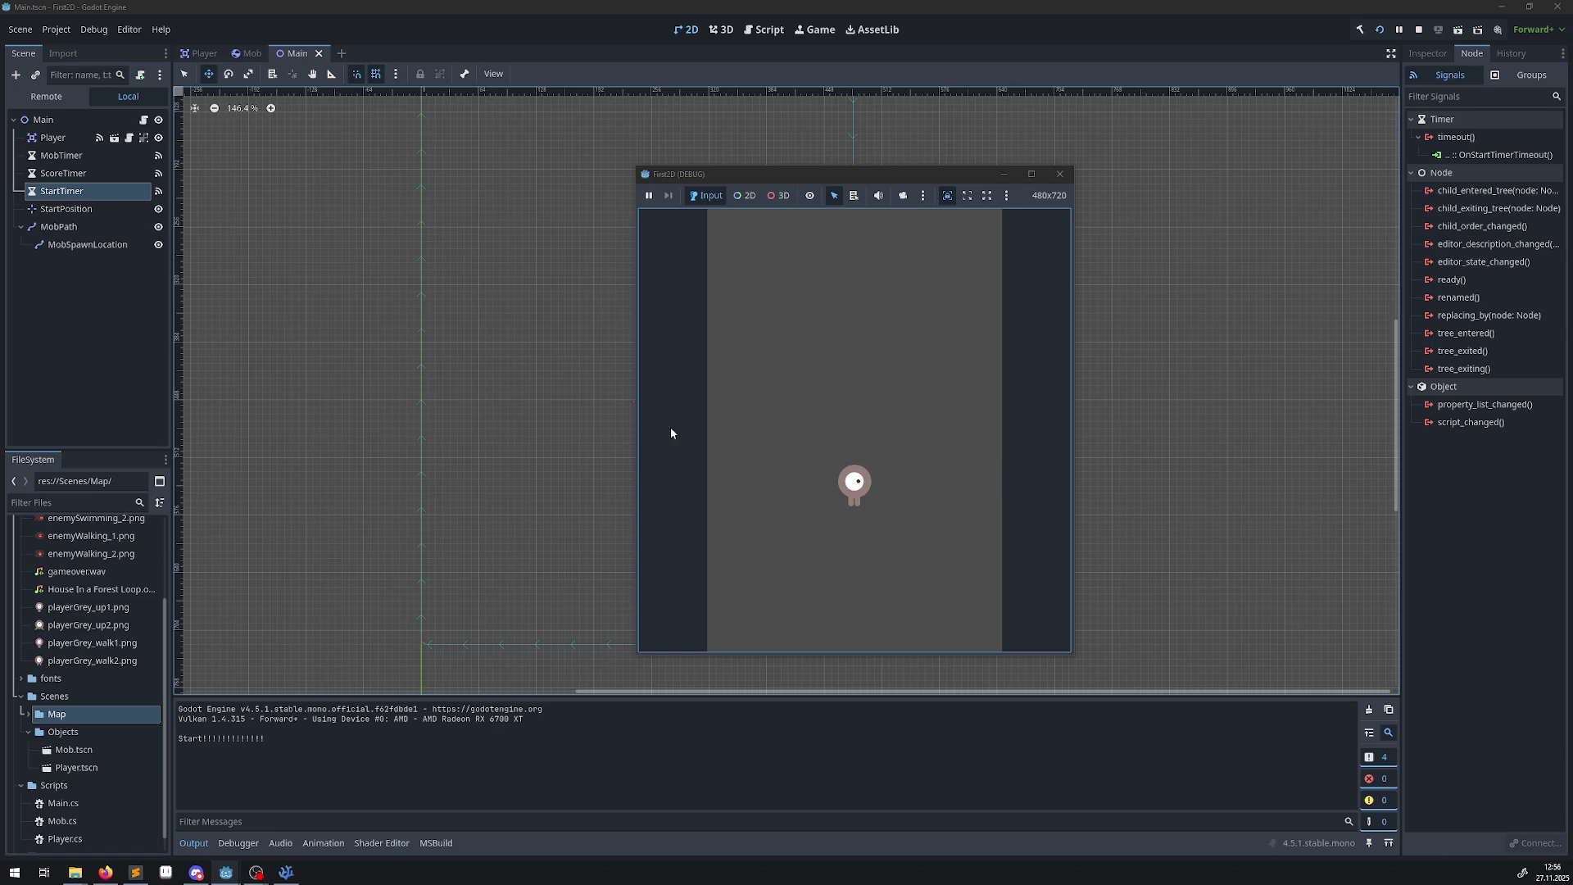
click(1058, 176)
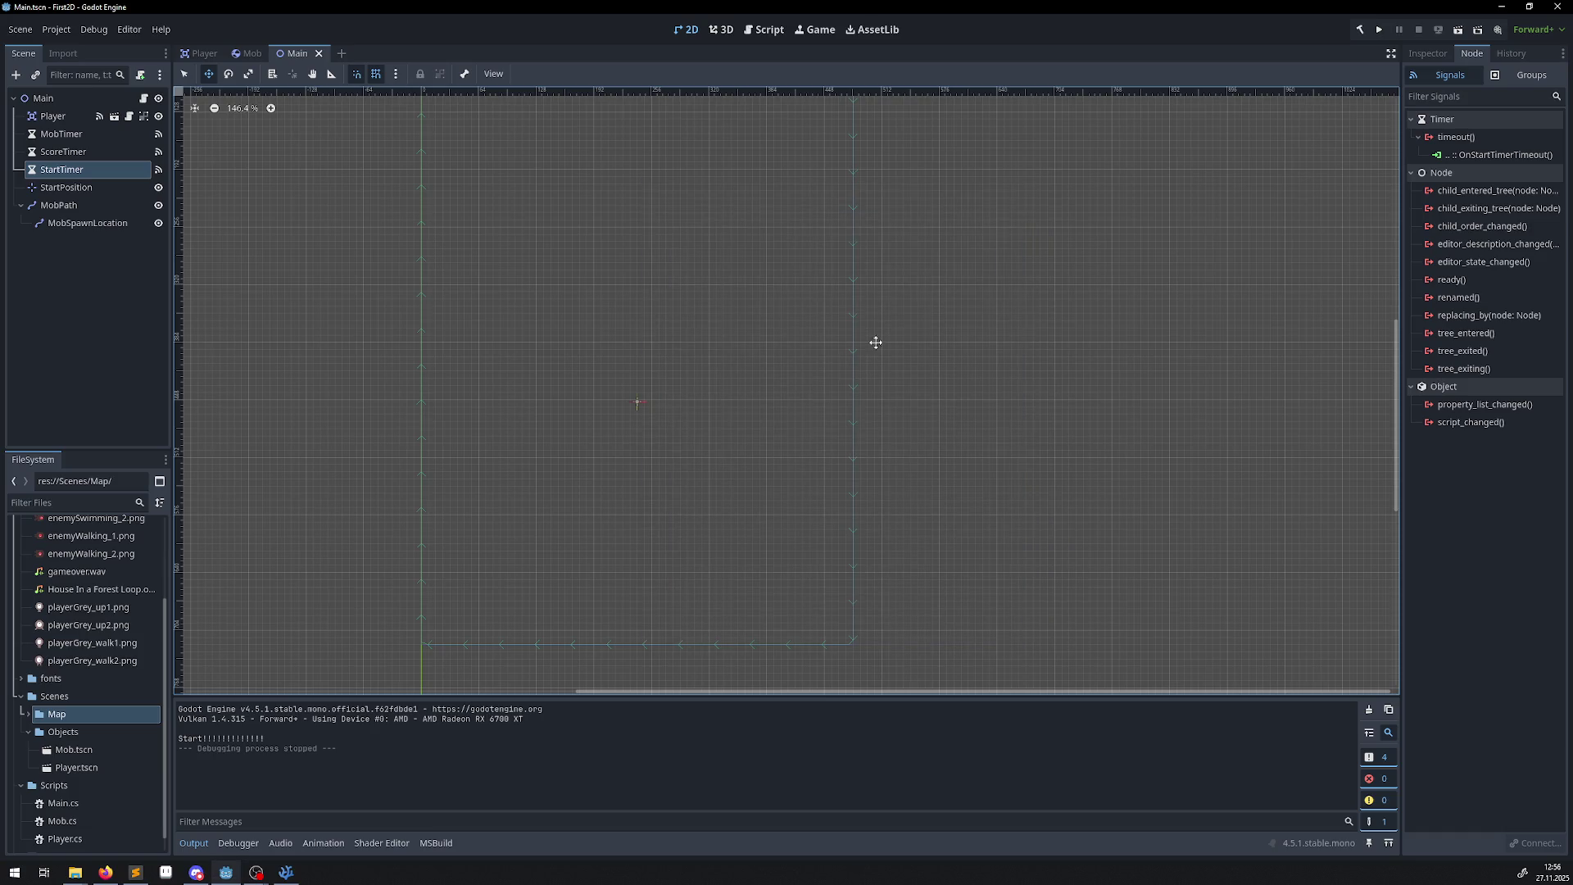
key(alt+Tab)
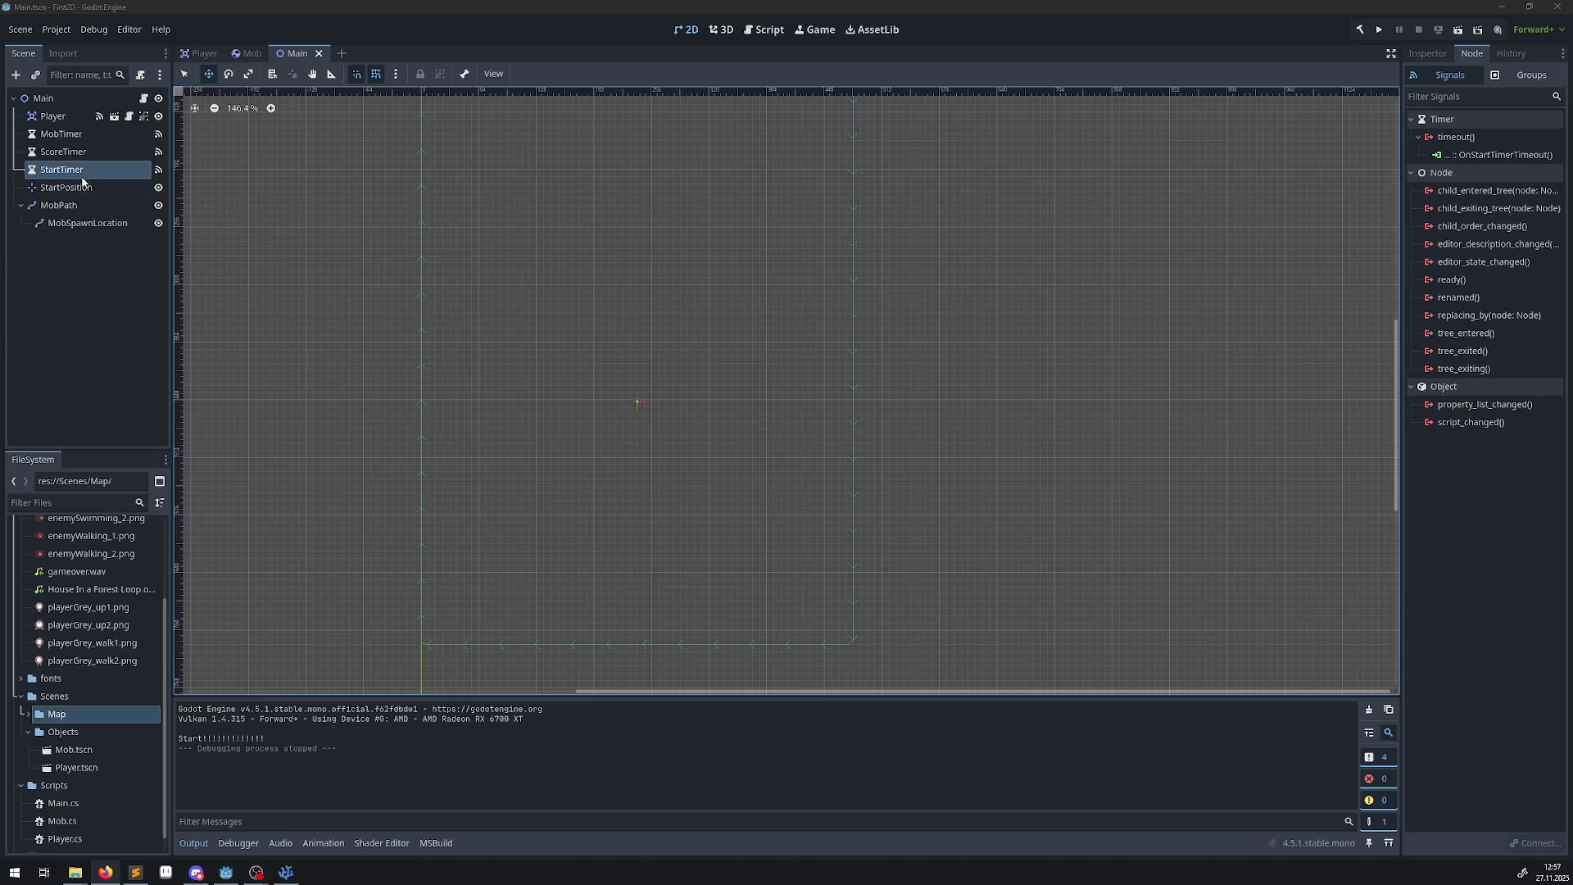
Replace ScoreTimer's _on_score_timer_timeout connection with a timeout link to OnScoreTimerTimeout.
click(77, 153)
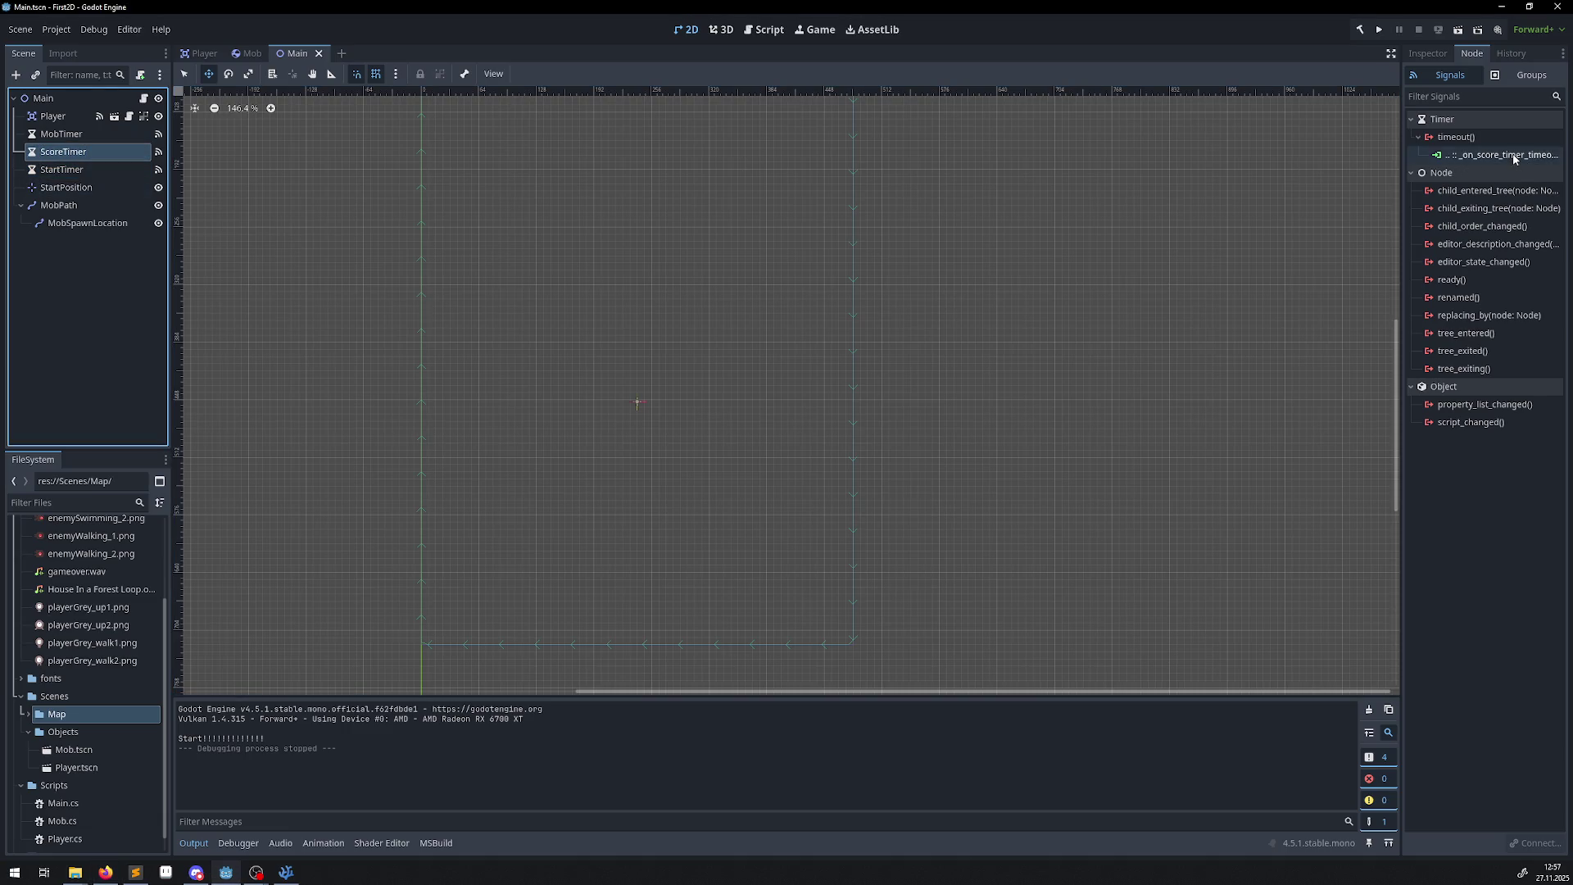
click(1471, 155)
key(Delete)
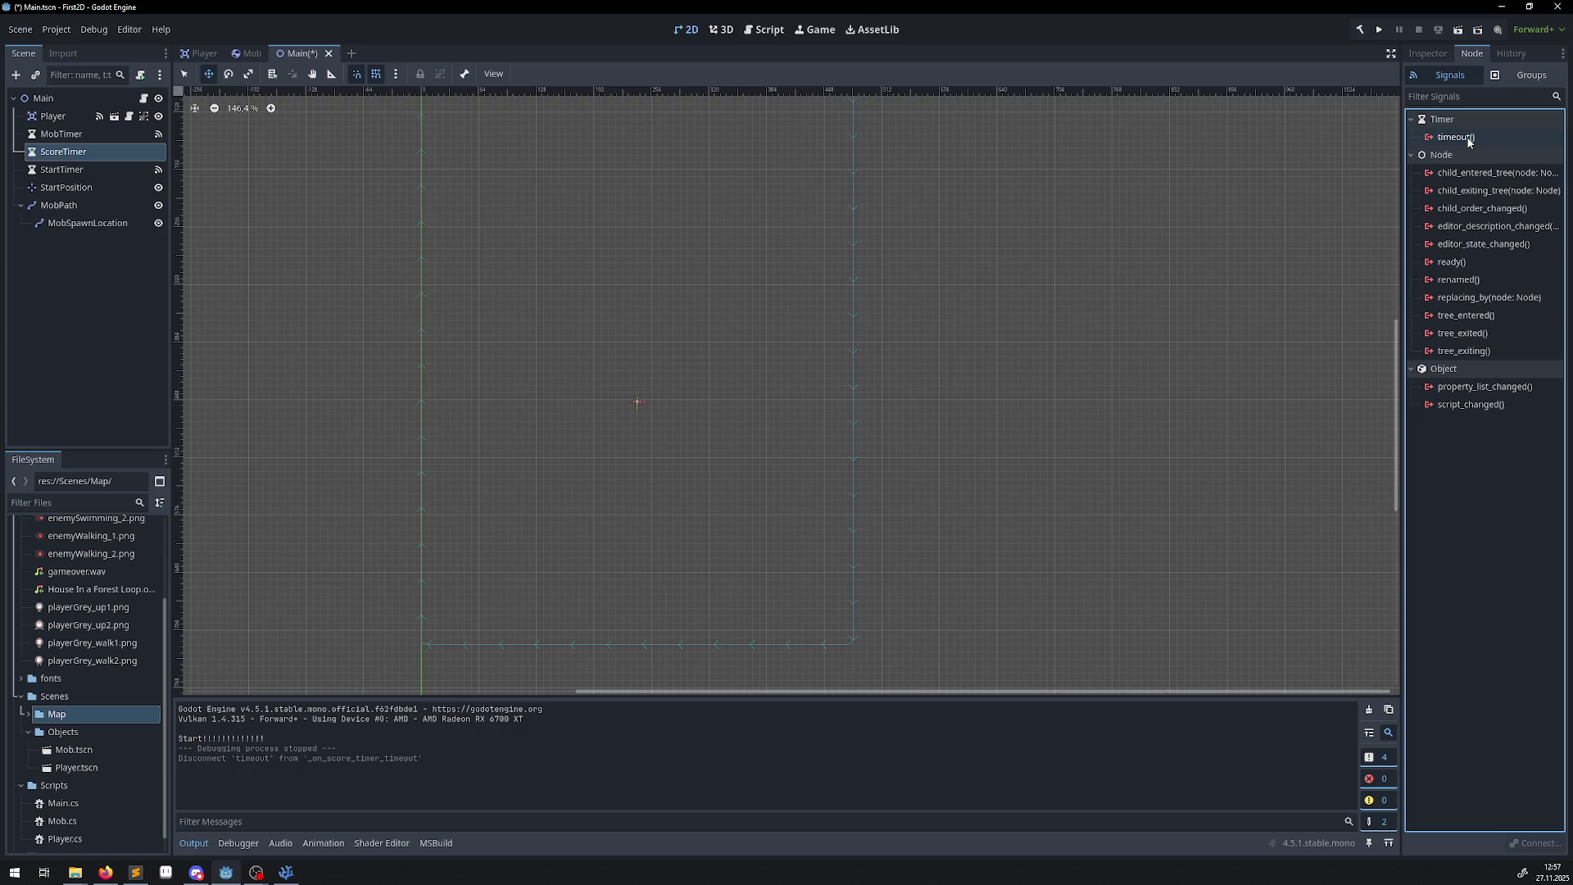
double_click(1455, 137)
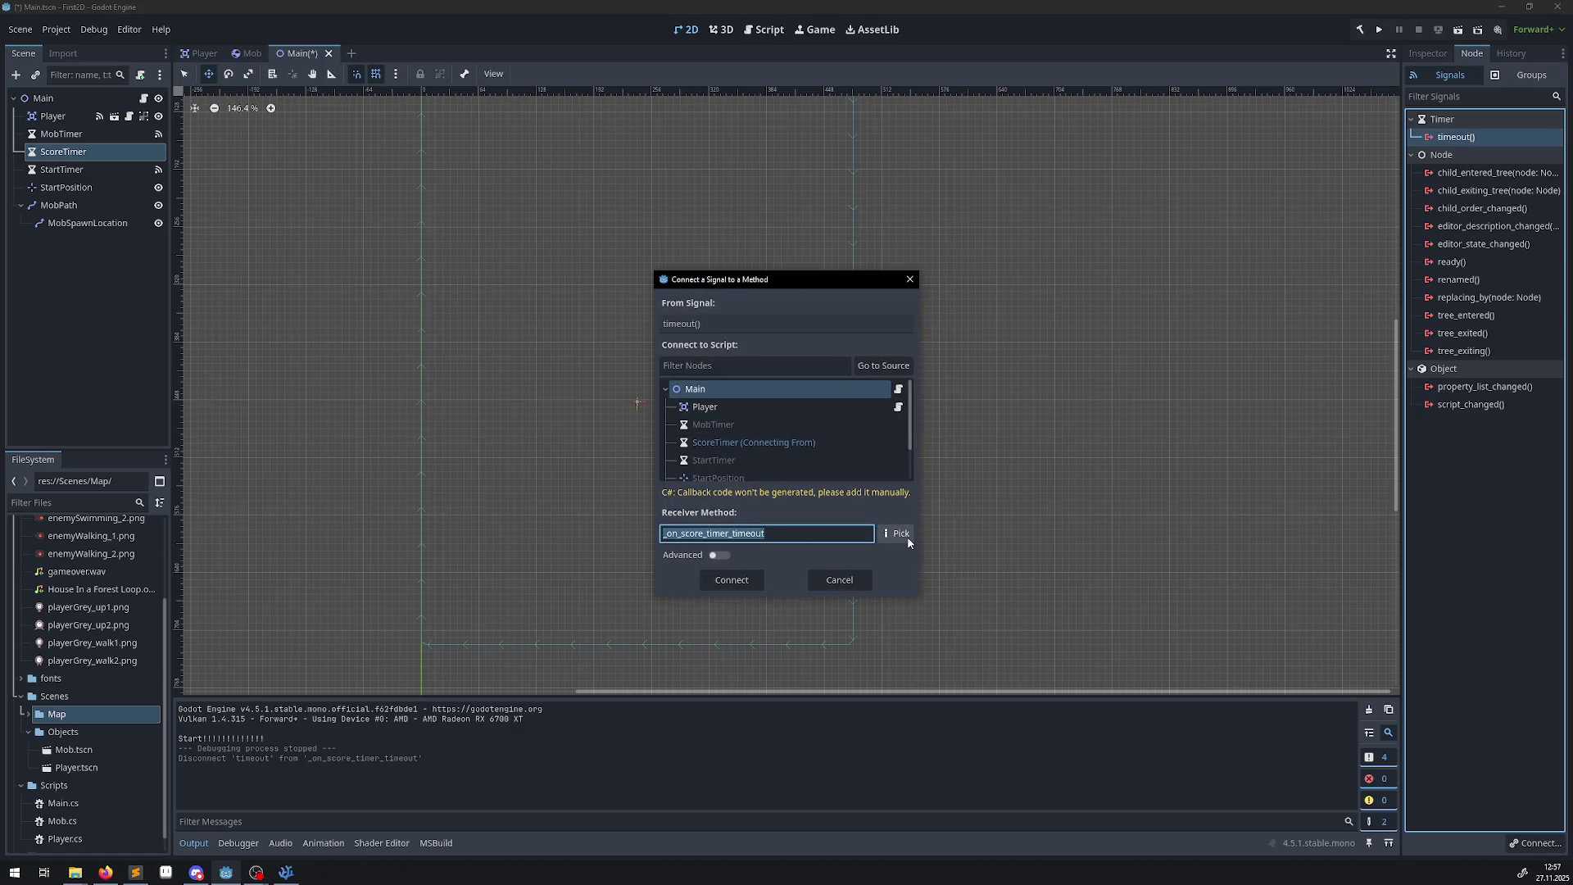
click(907, 538)
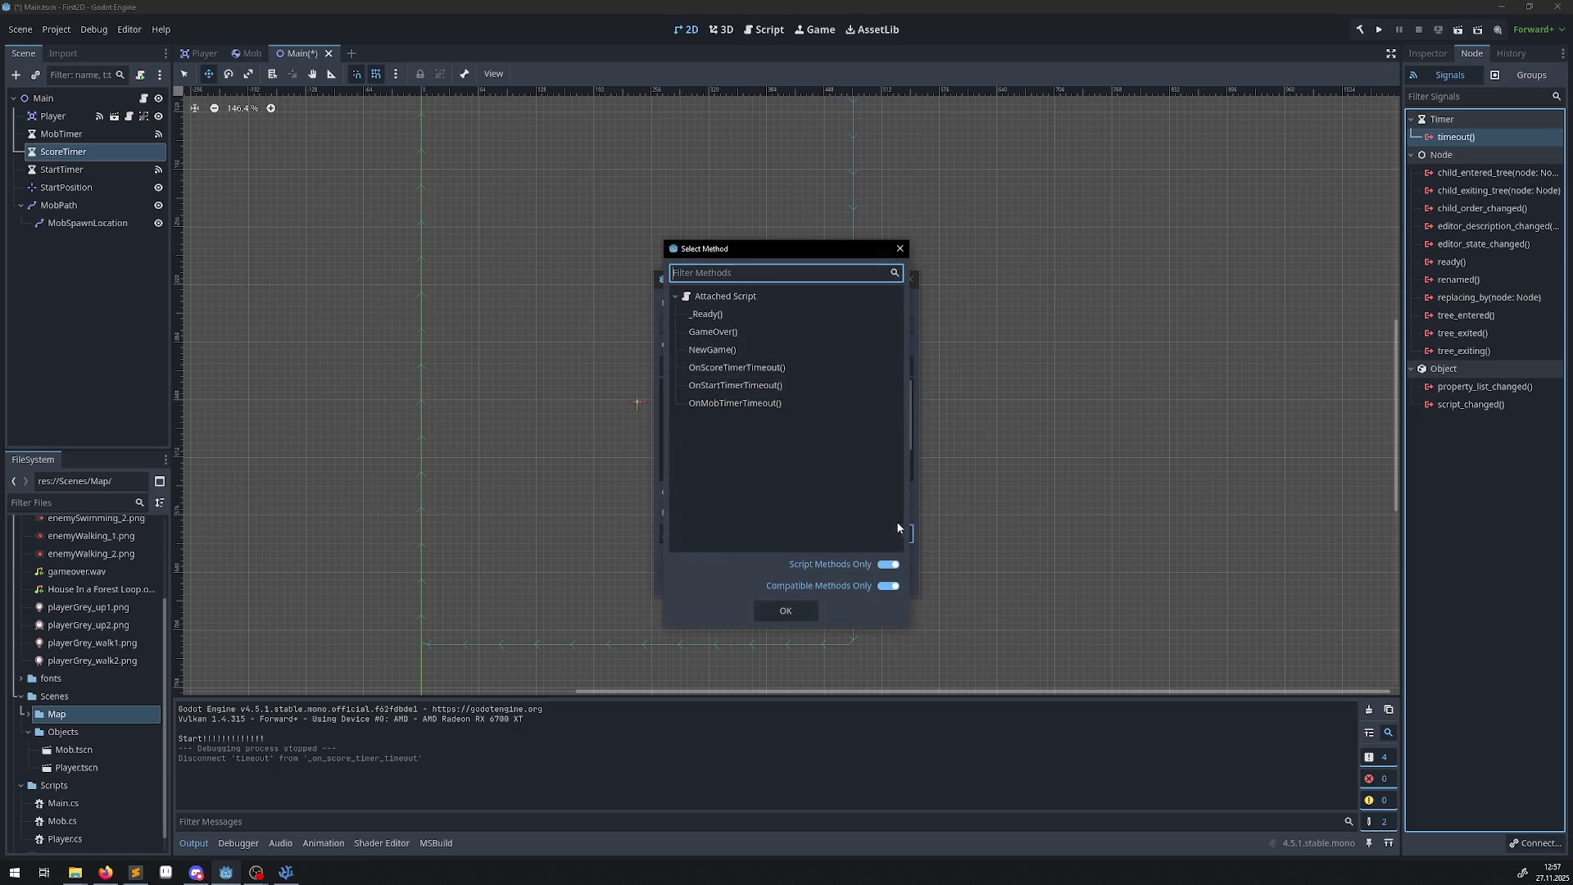
double_click(770, 368)
click(720, 580)
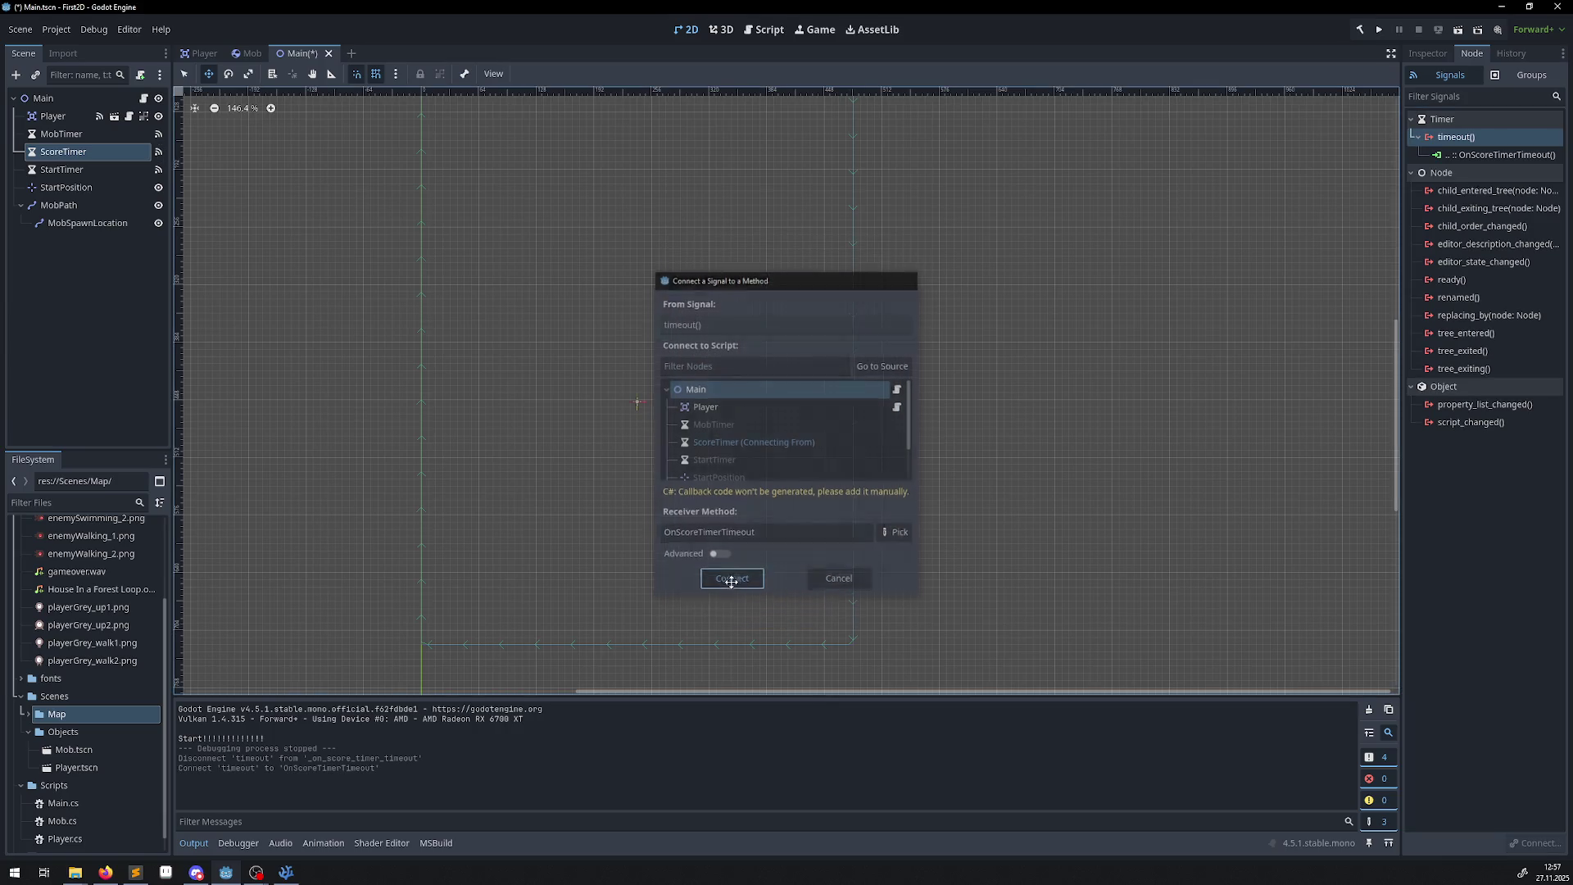
Swap MobTimer's _on_mob_timer_timeout connection for OnMobTimerTimeout and save the Main scene.
click(54, 136)
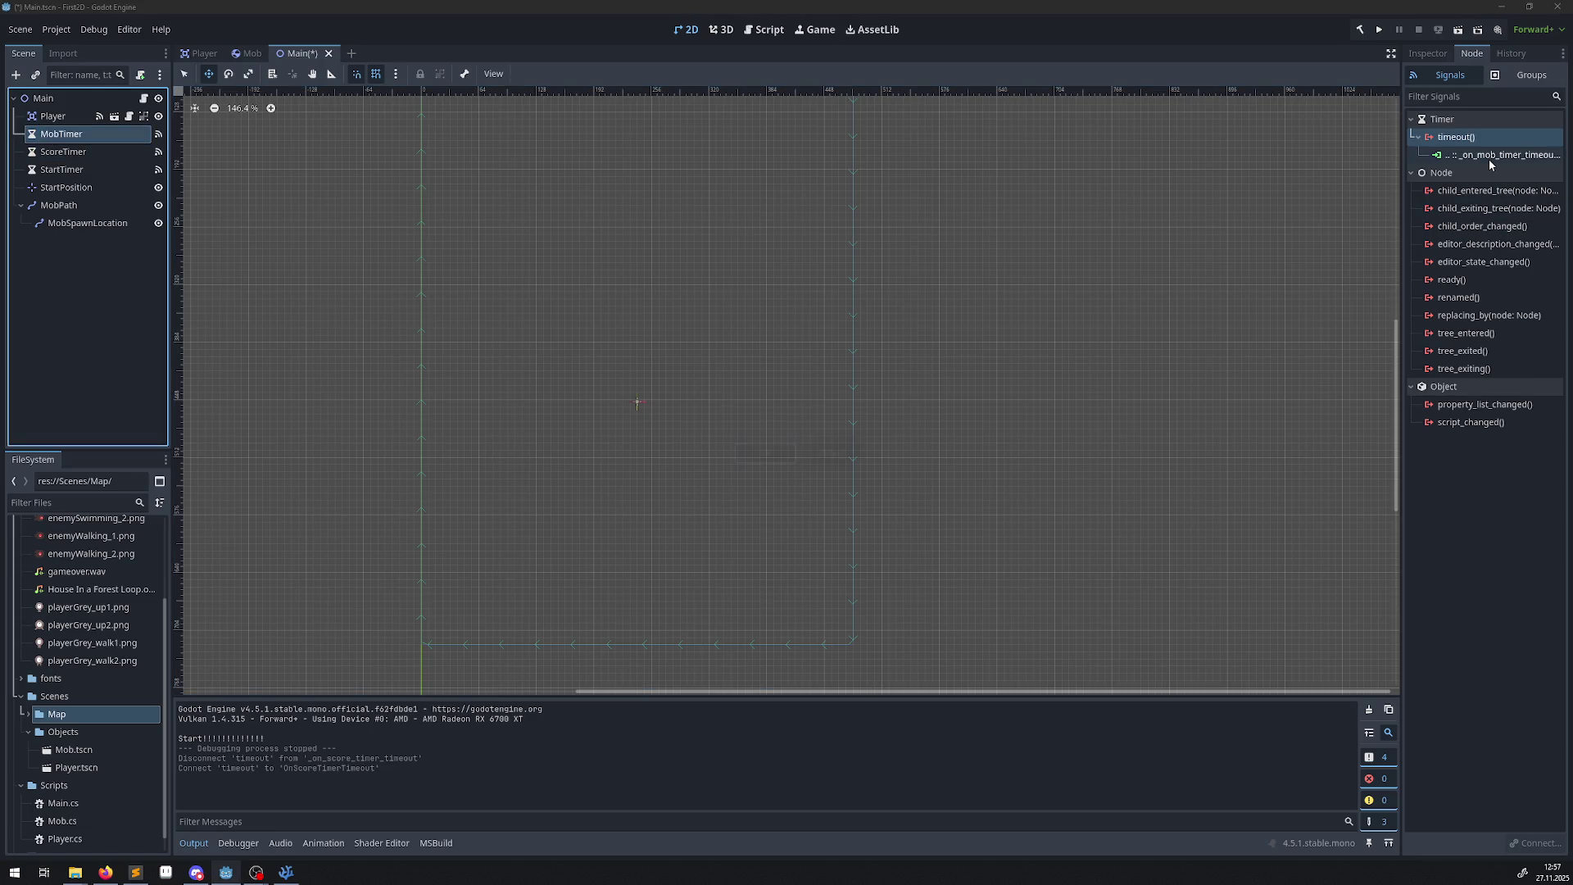
key(Delete)
click(831, 455)
click(1493, 155)
key(Delete)
double_click(1456, 136)
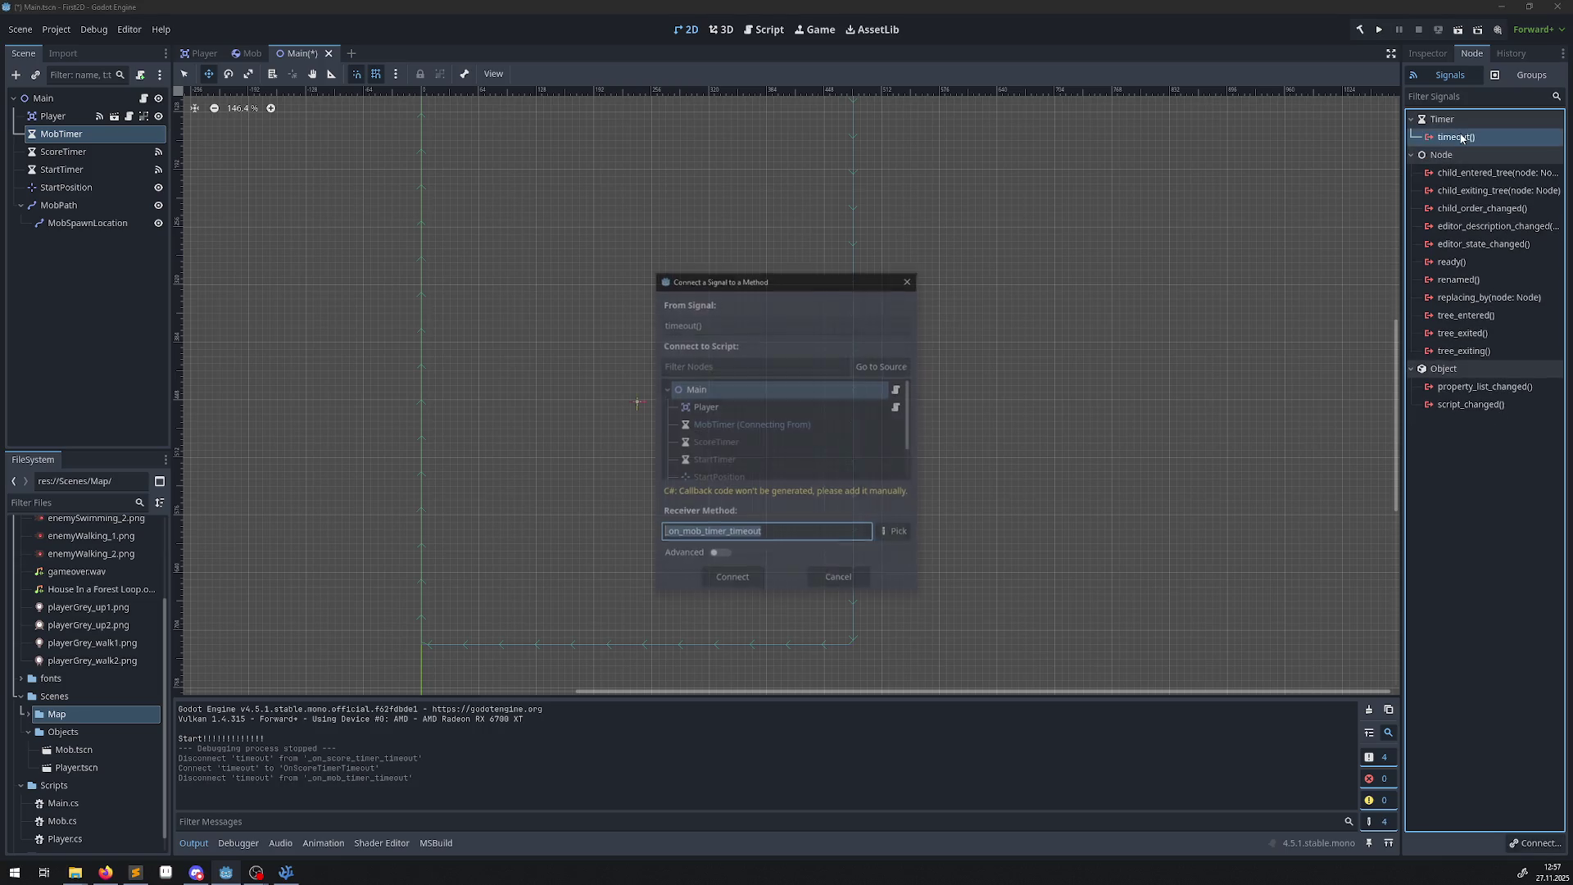
click(891, 539)
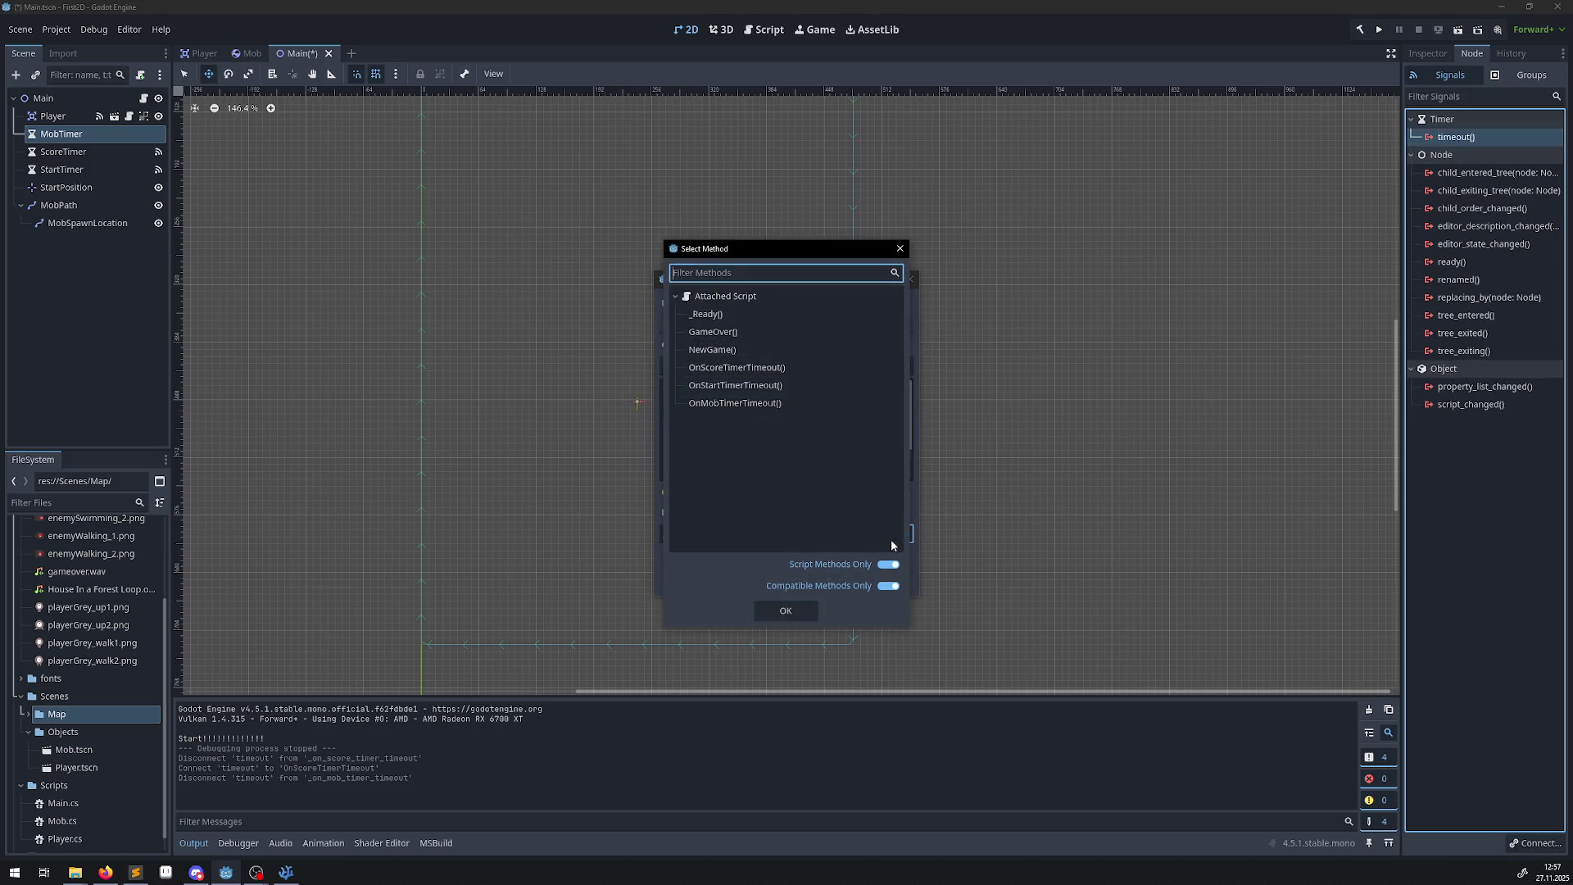
double_click(736, 403)
click(732, 580)
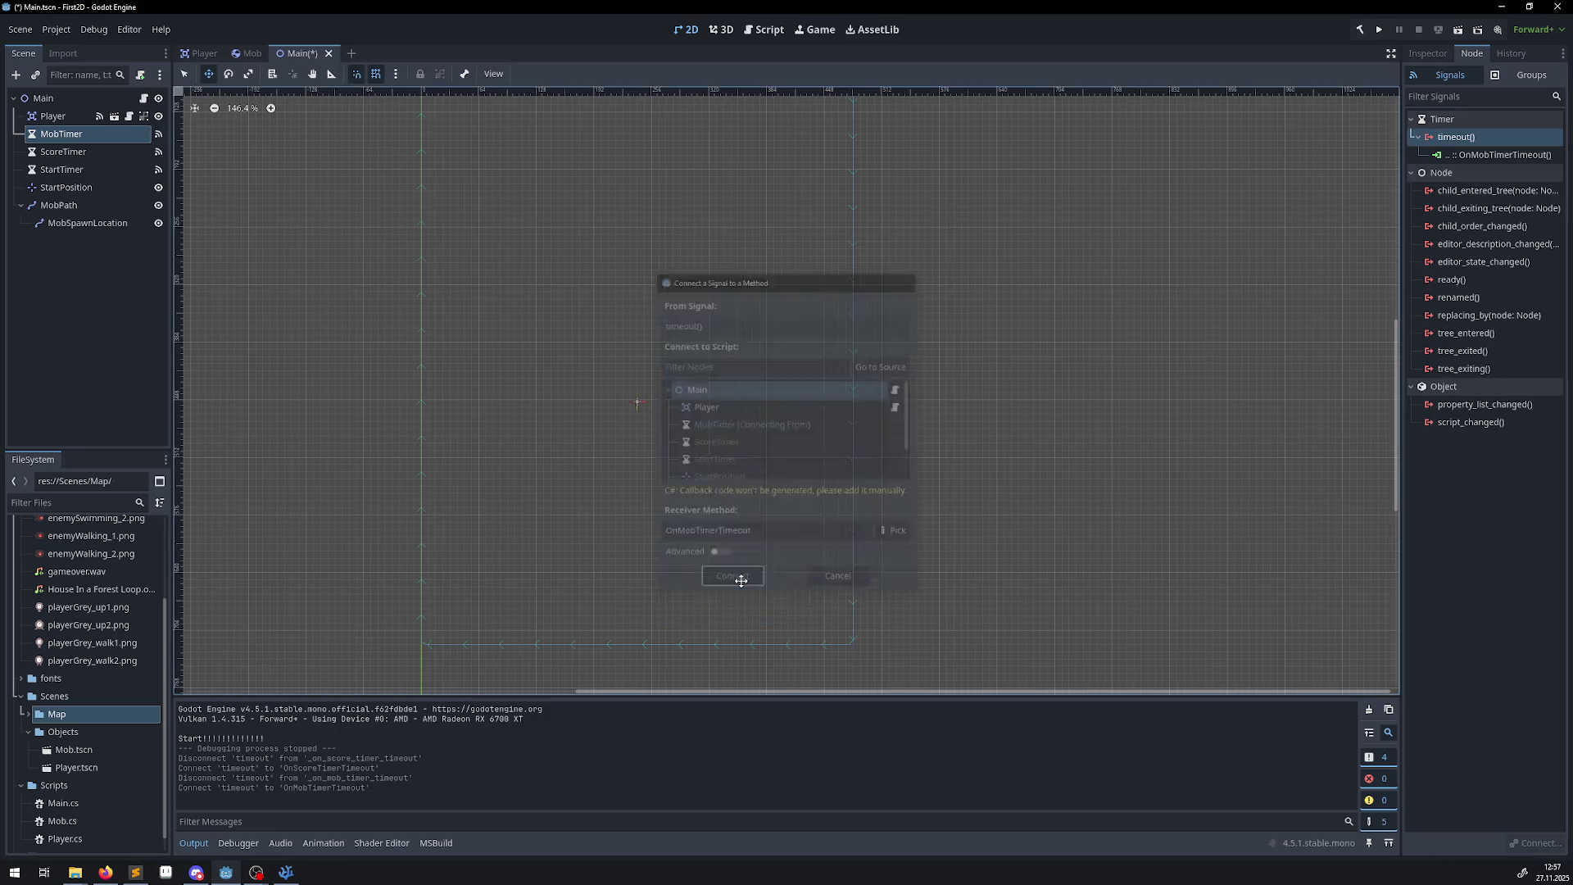
key(ctrl+s)
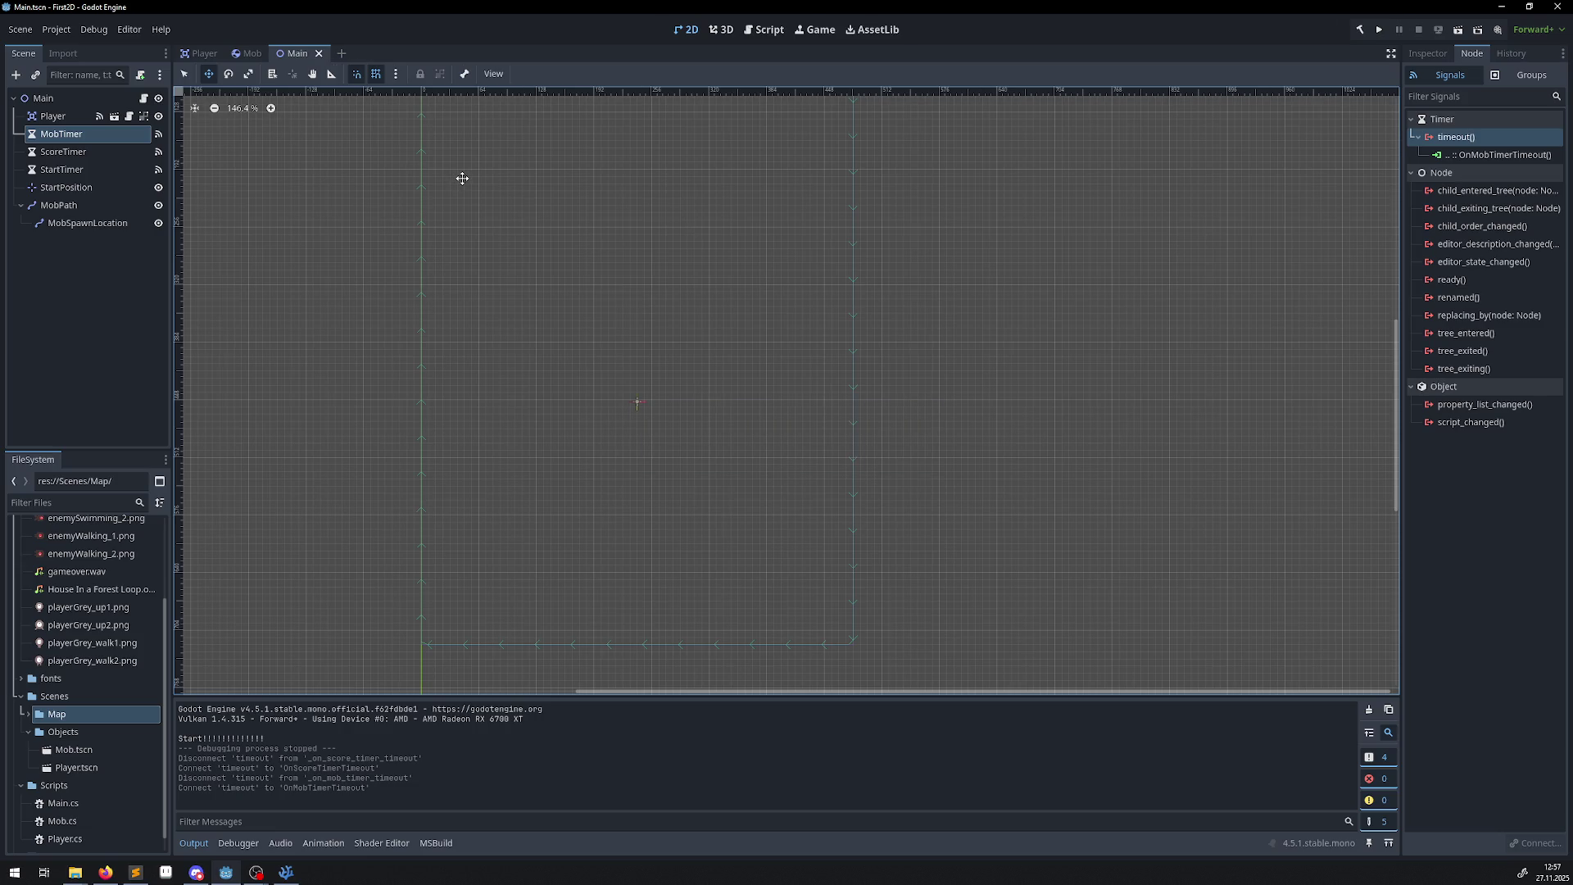
Play-test, dodging the spawning mobs with the arrow keys, then stop and bring up Main.cs in VS Code.
click(1378, 33)
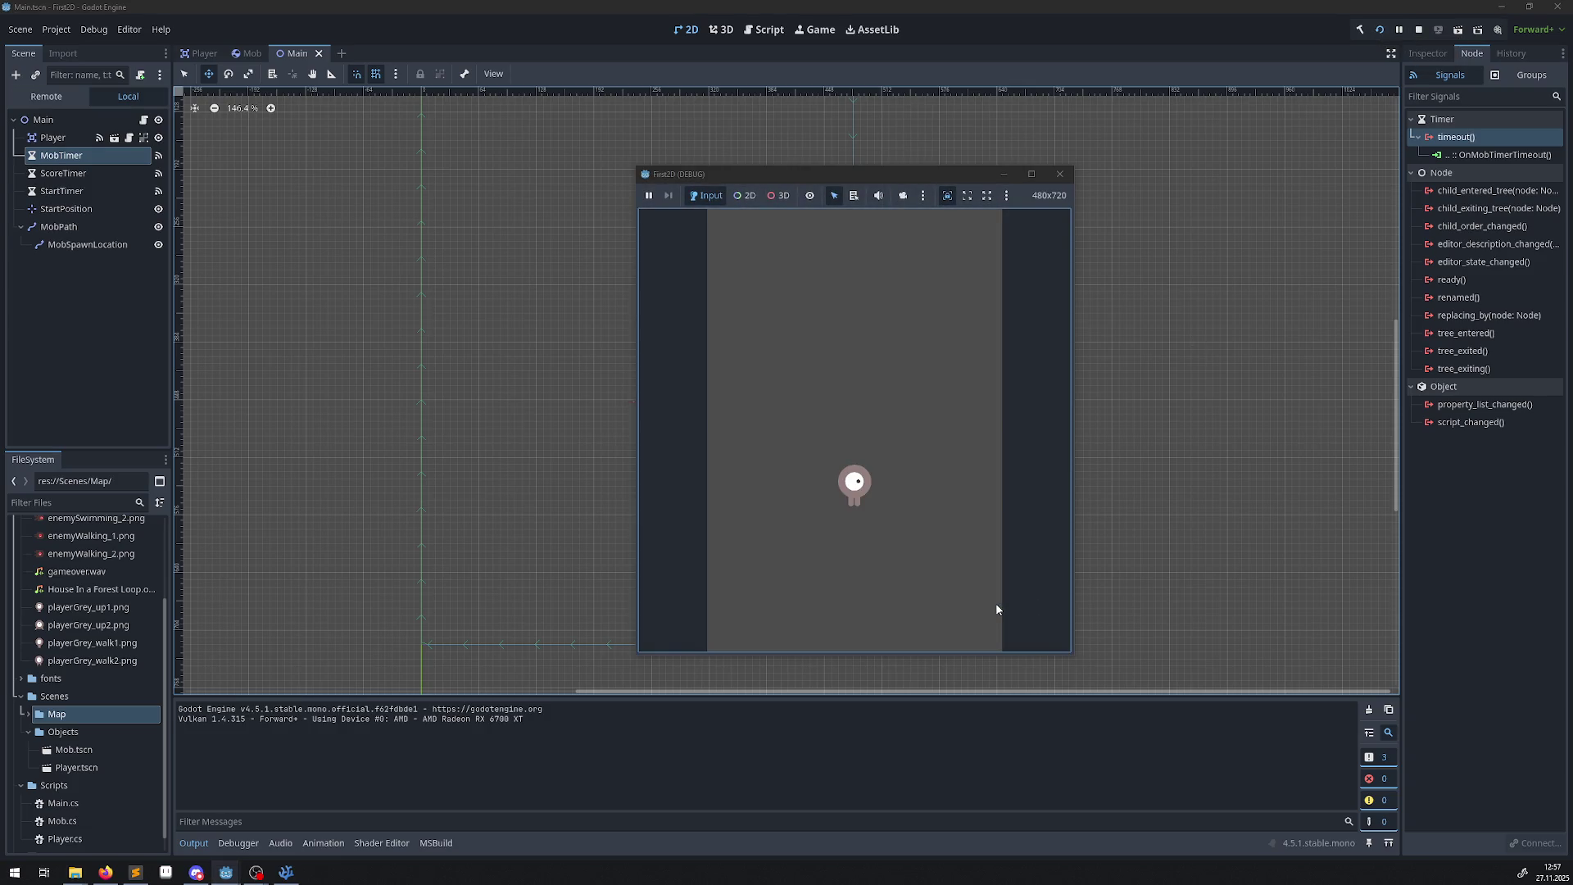
key(Right)
key(Up)
key(Left)
key(Down)
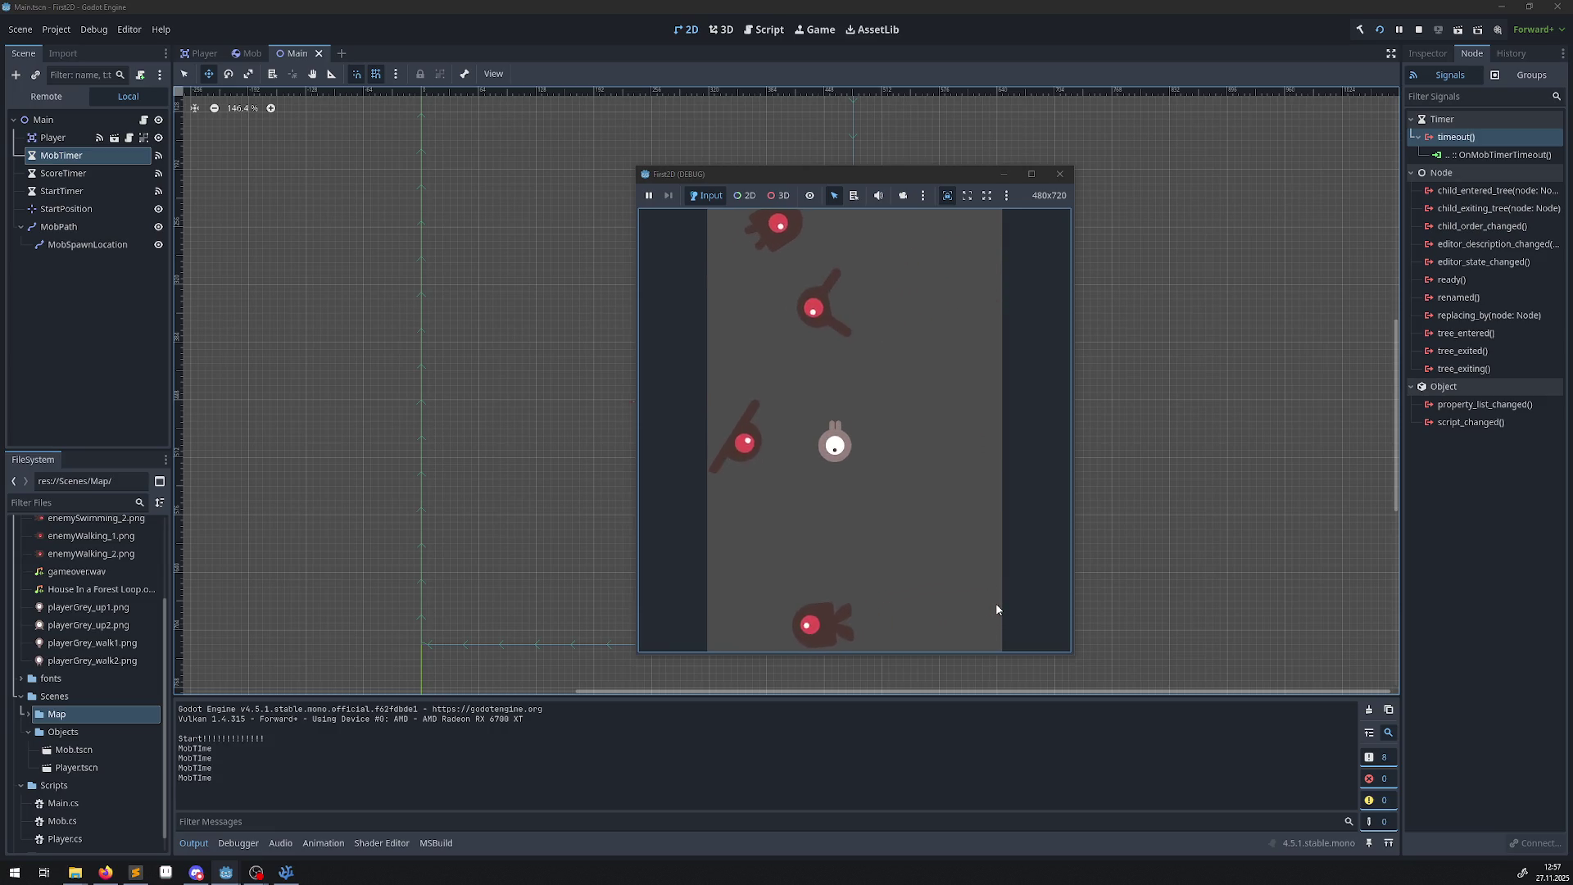
key(Right)
key(Down)
key(Up)
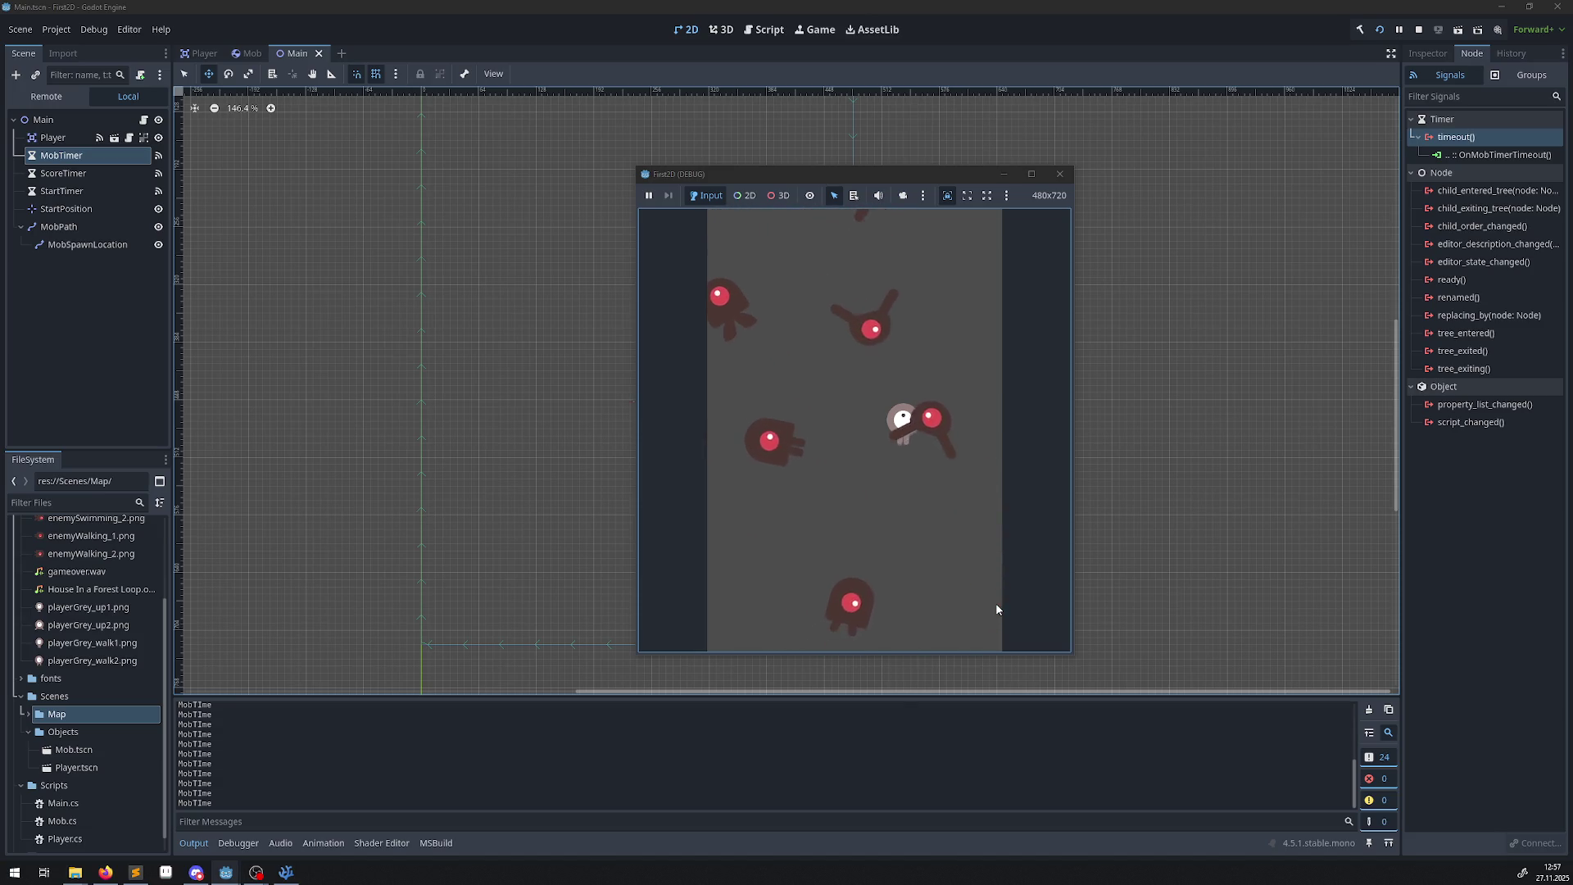
key(Left)
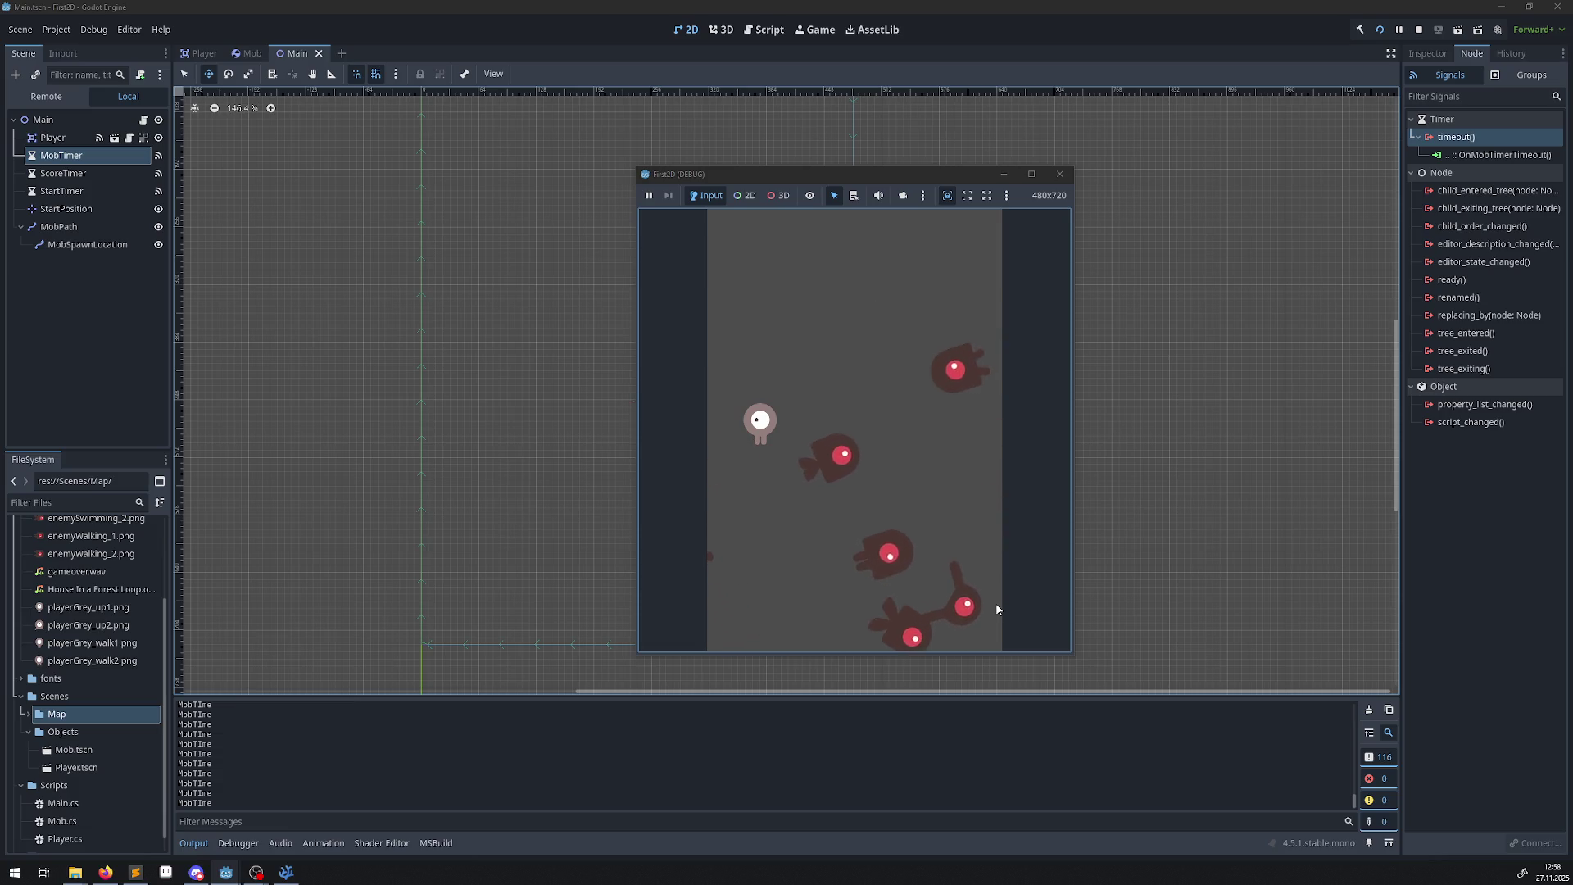
click(1060, 174)
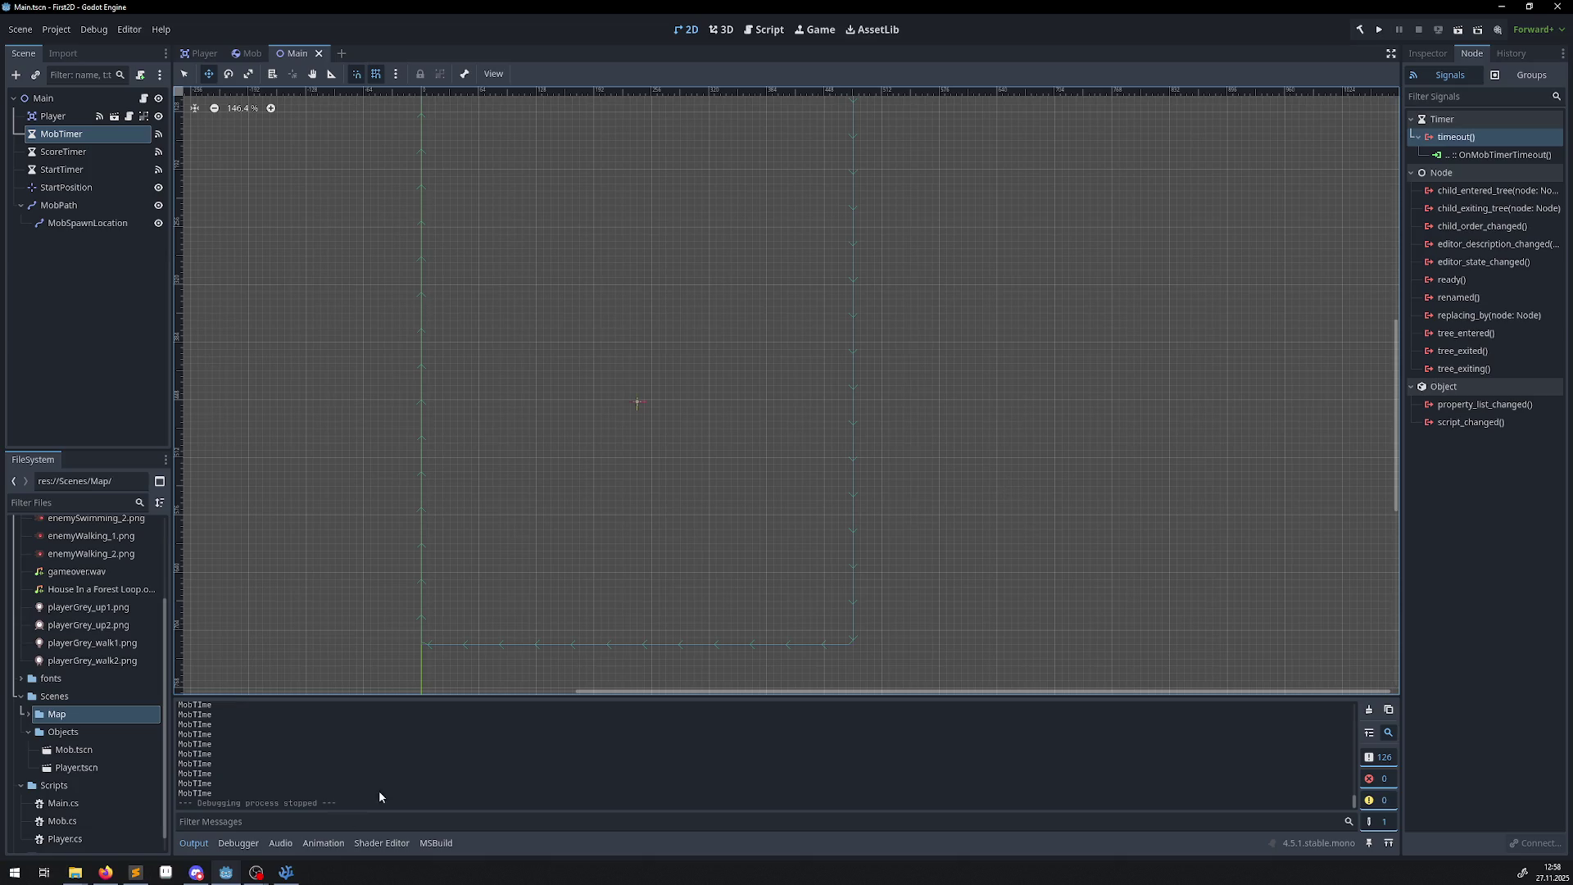
click(286, 872)
Delete the GD.Print("Start!!!") line from OnStartTimerTimeout in Main.cs.
click(702, 476)
key(shift+Up)
key(BackSpace)
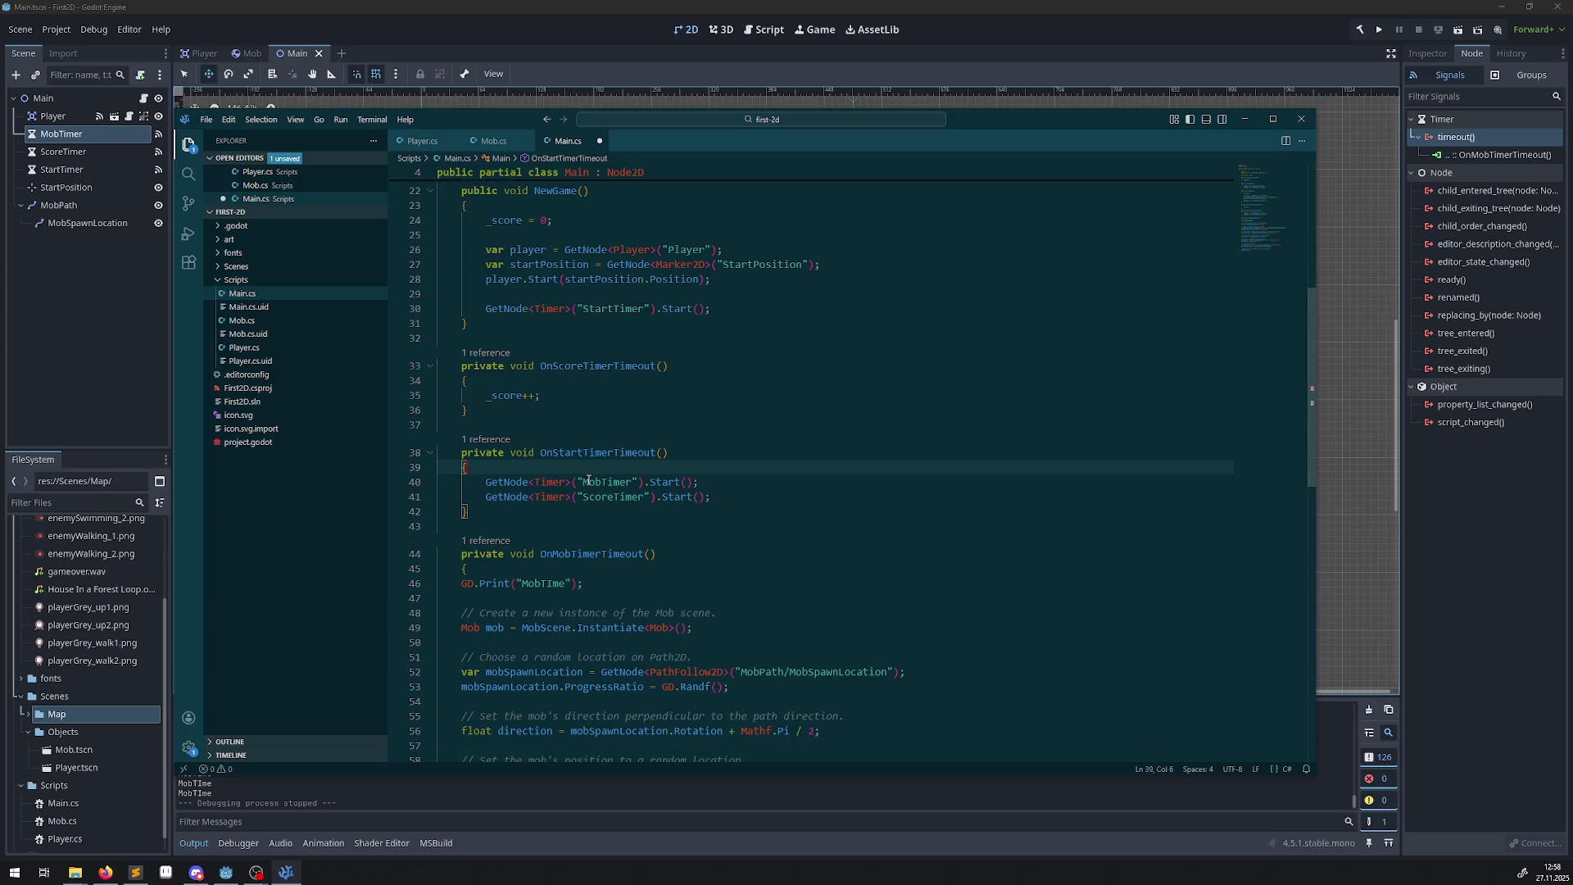
Delete the GD.Print("MobTime") line and its leftover blank line, then save Main.cs.
scroll(737, 455, down, 6)
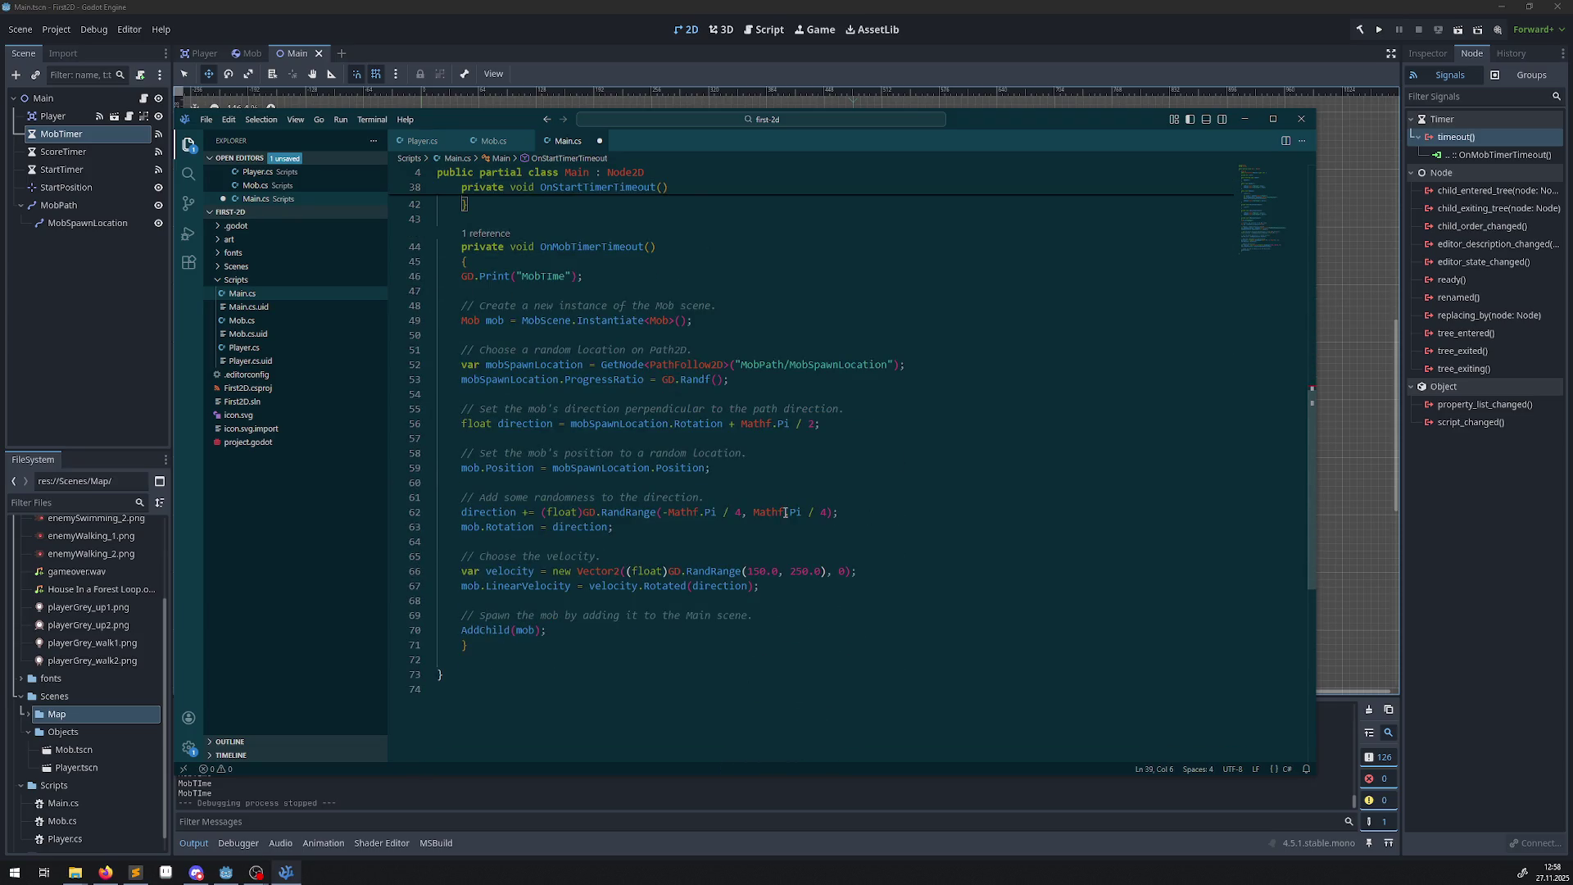
click(545, 288)
key(ctrl+shift+k)
key(ctrl+shift+k)
click(871, 269)
key(ctrl+s)
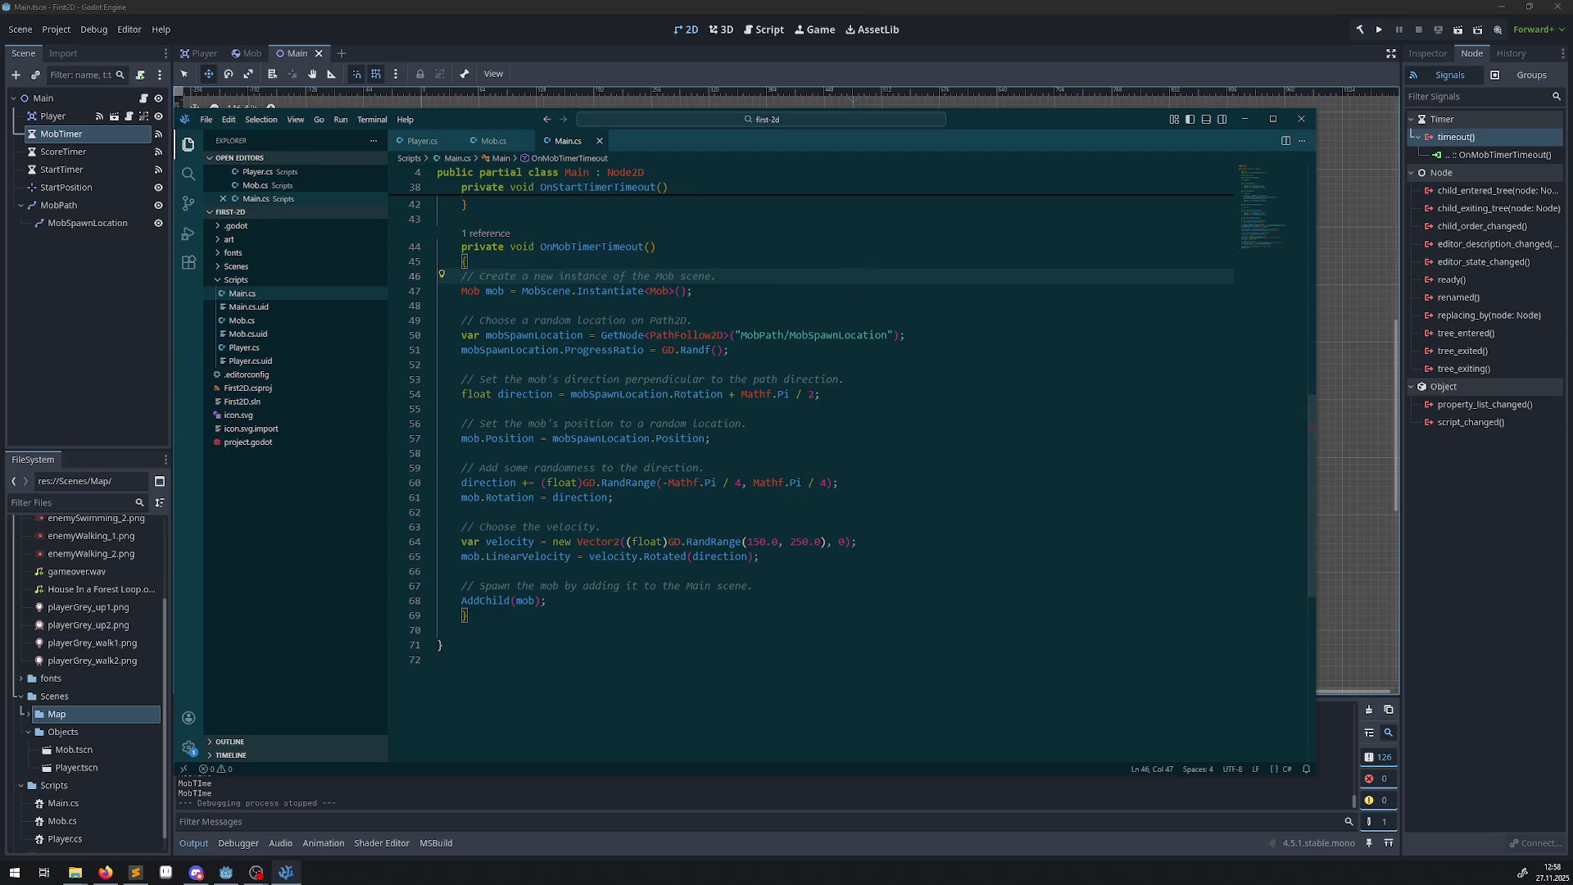
key(alt+Tab)
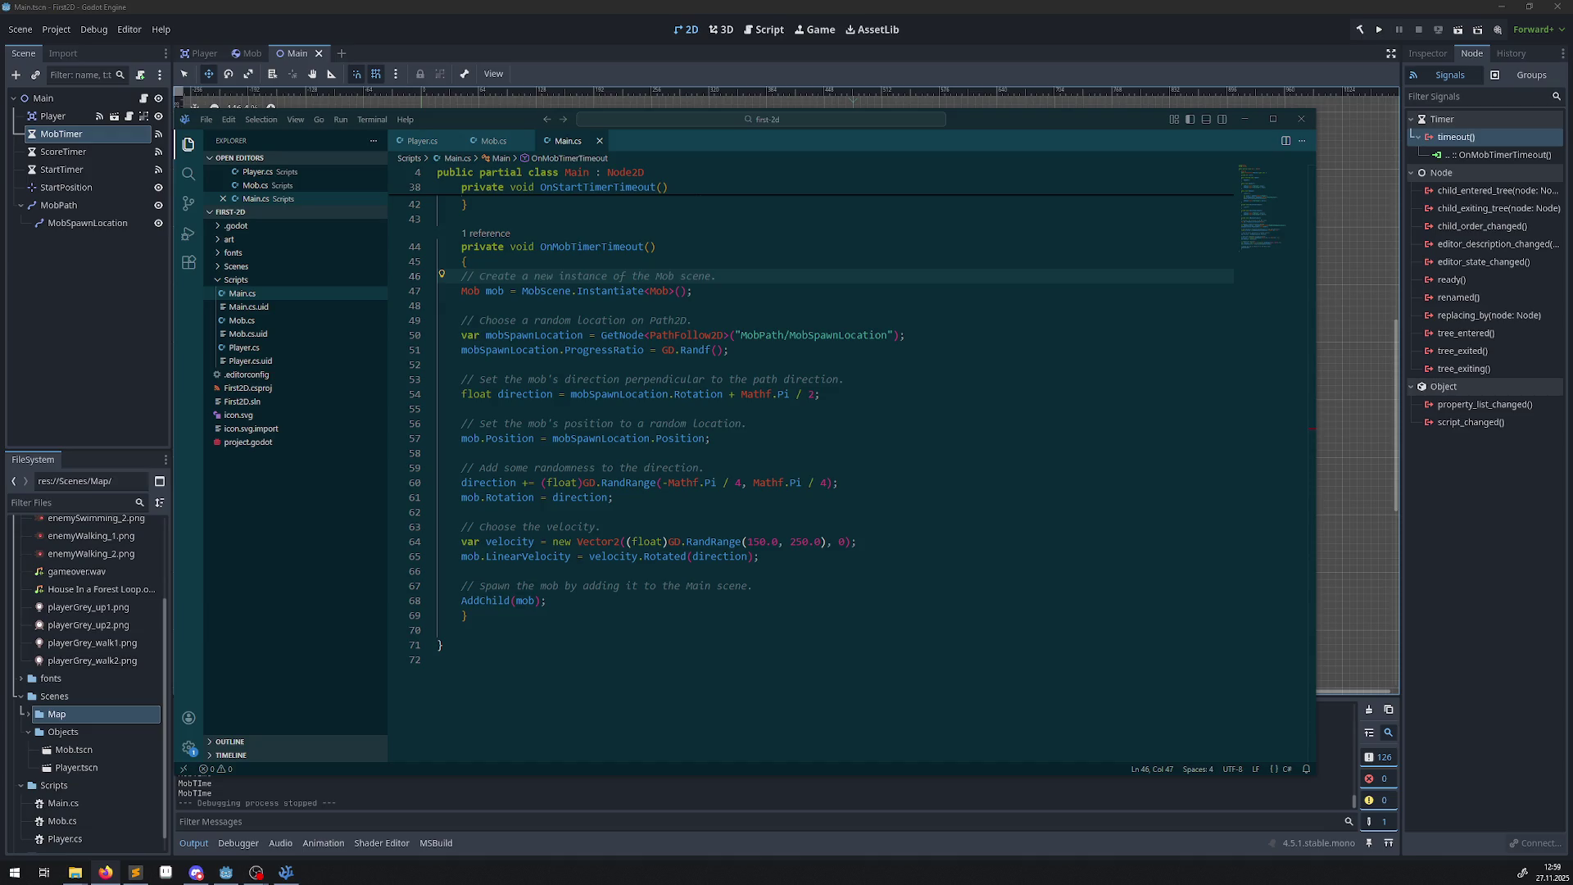
scroll(485, 332, up, 10)
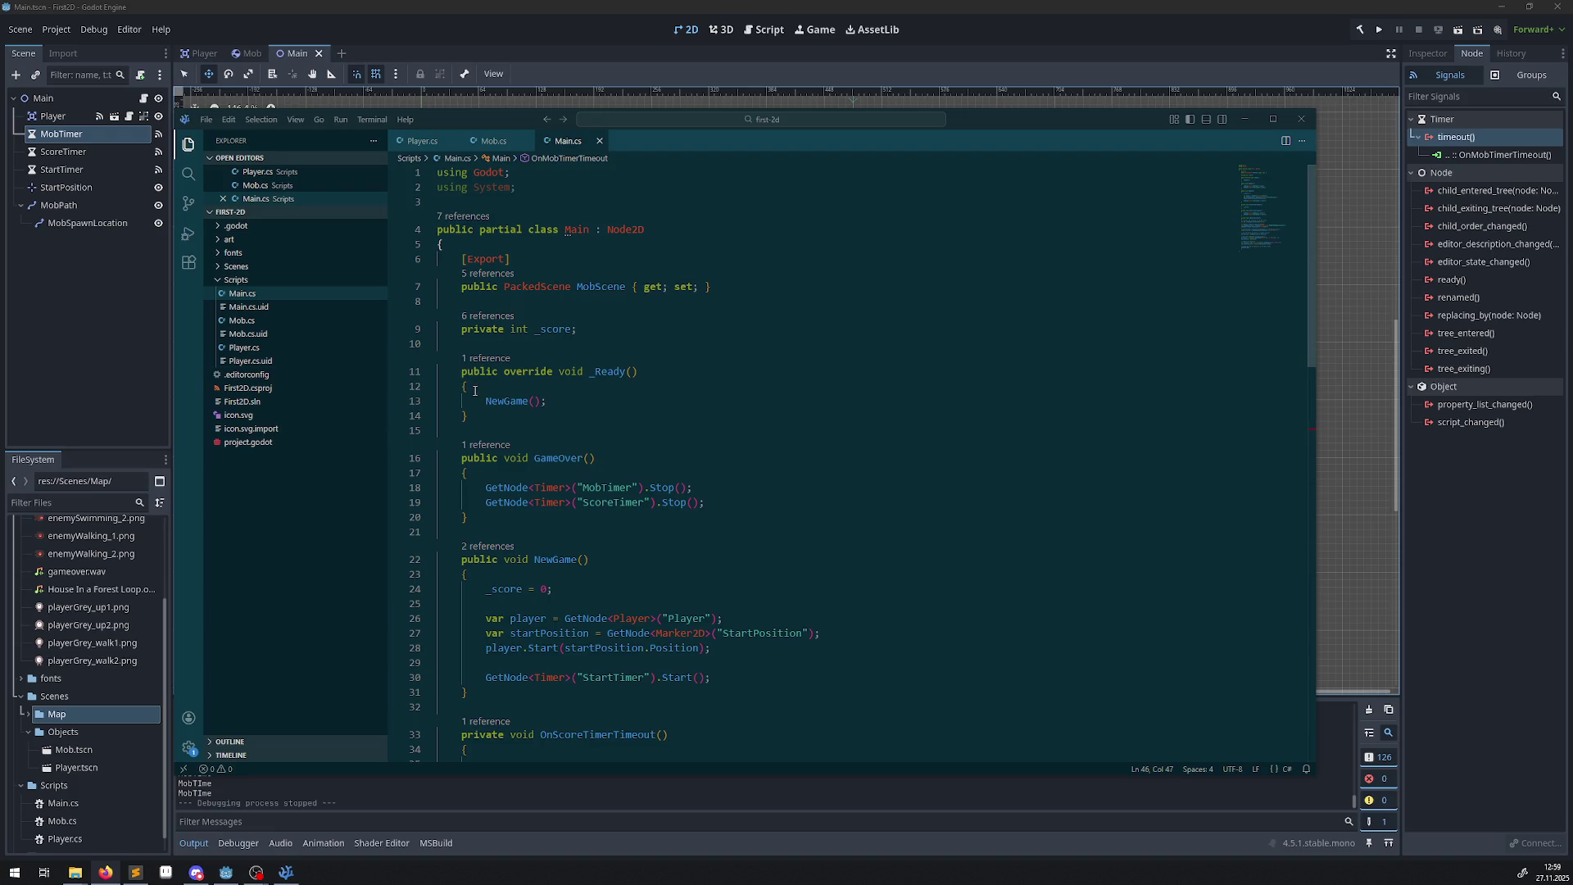
Replace the NewGame call on line 13 with a placeholder Pass and save Main.cs.
double_click(511, 402)
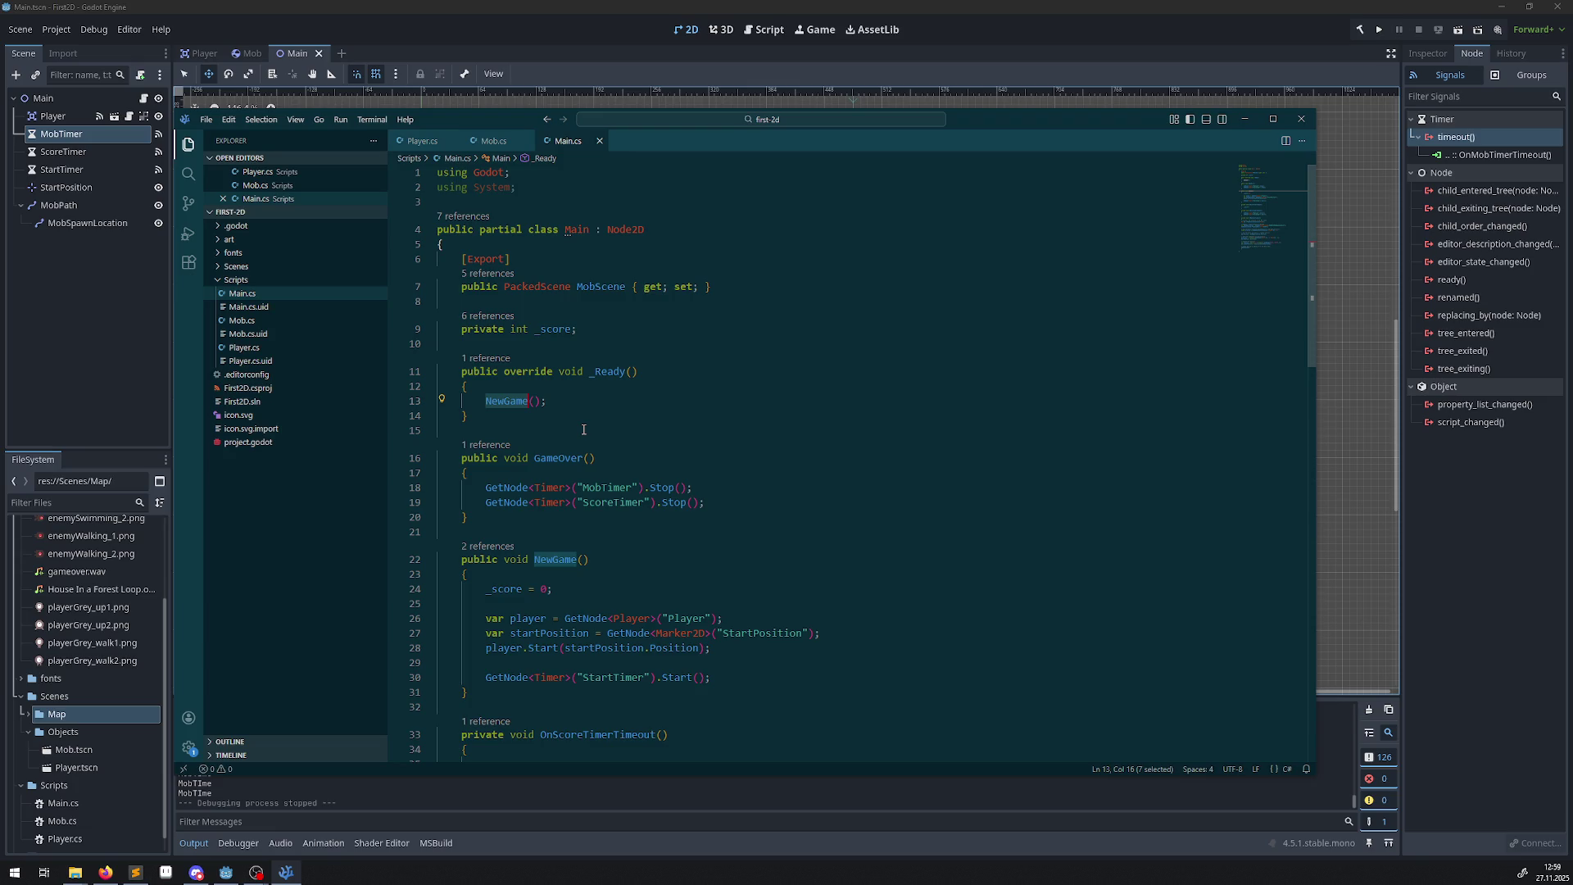
text(pas)
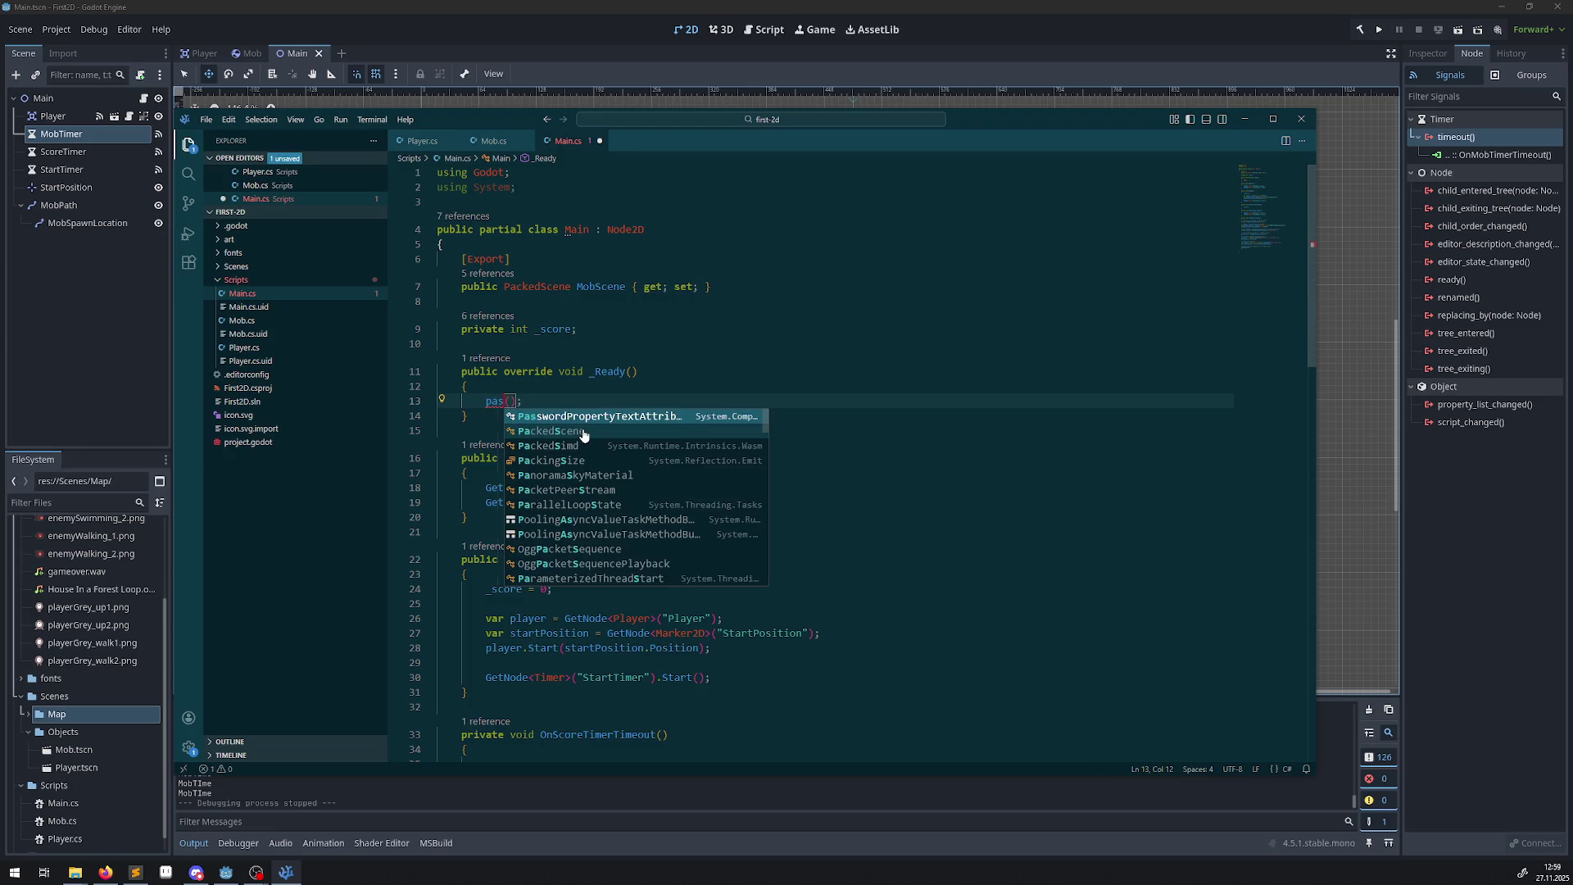
text(s)
scroll(614, 474, down, 1)
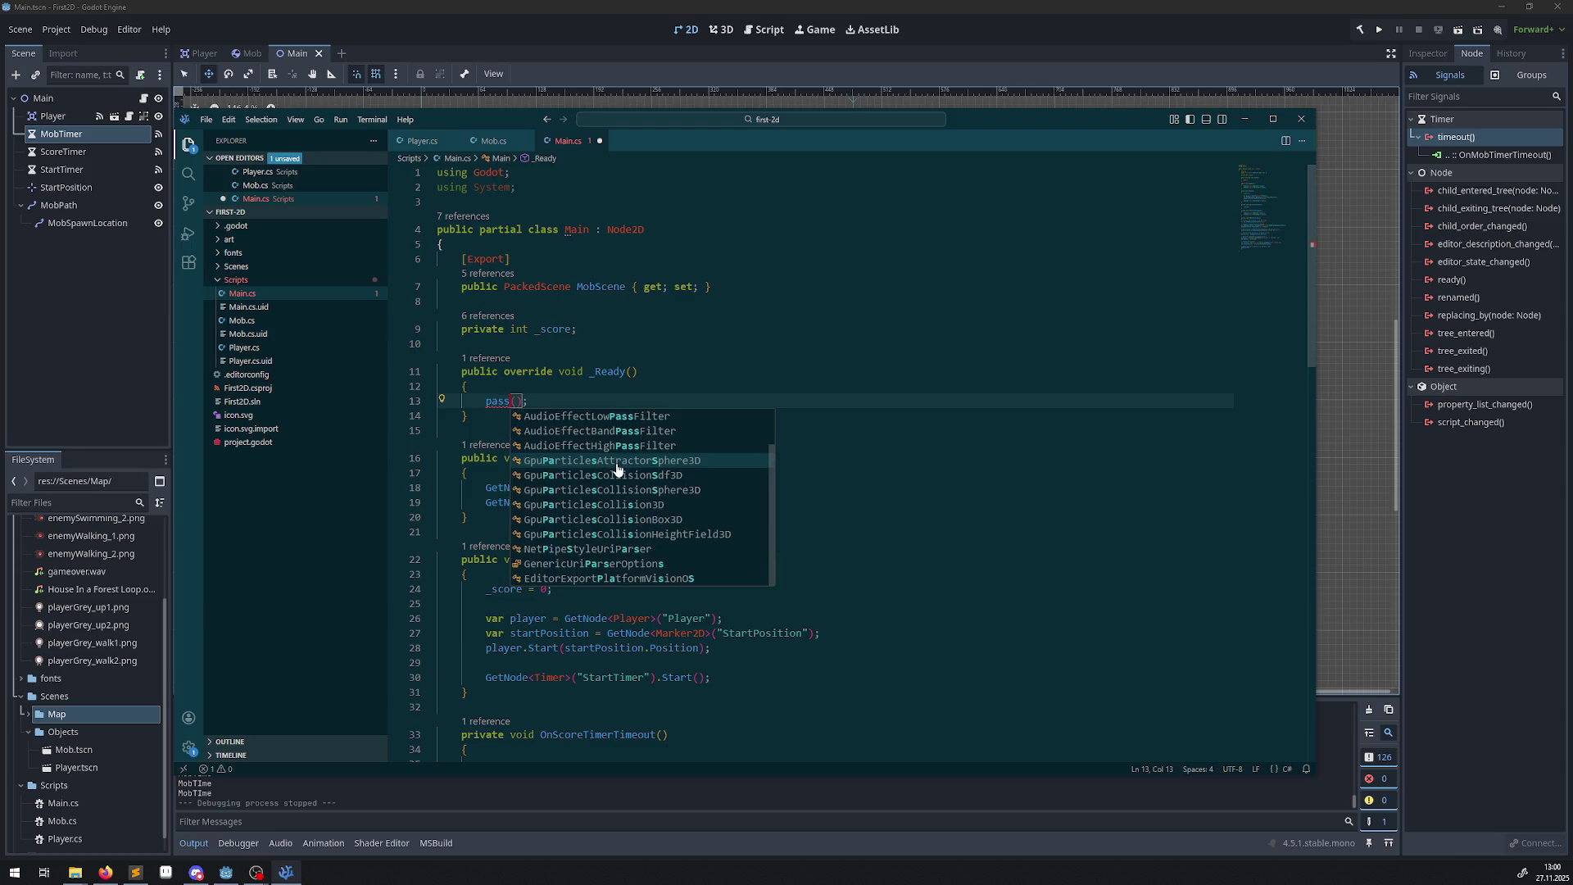
key(BackSpace)
key(BackSpace)
key(BackSpace)
text(Pass)
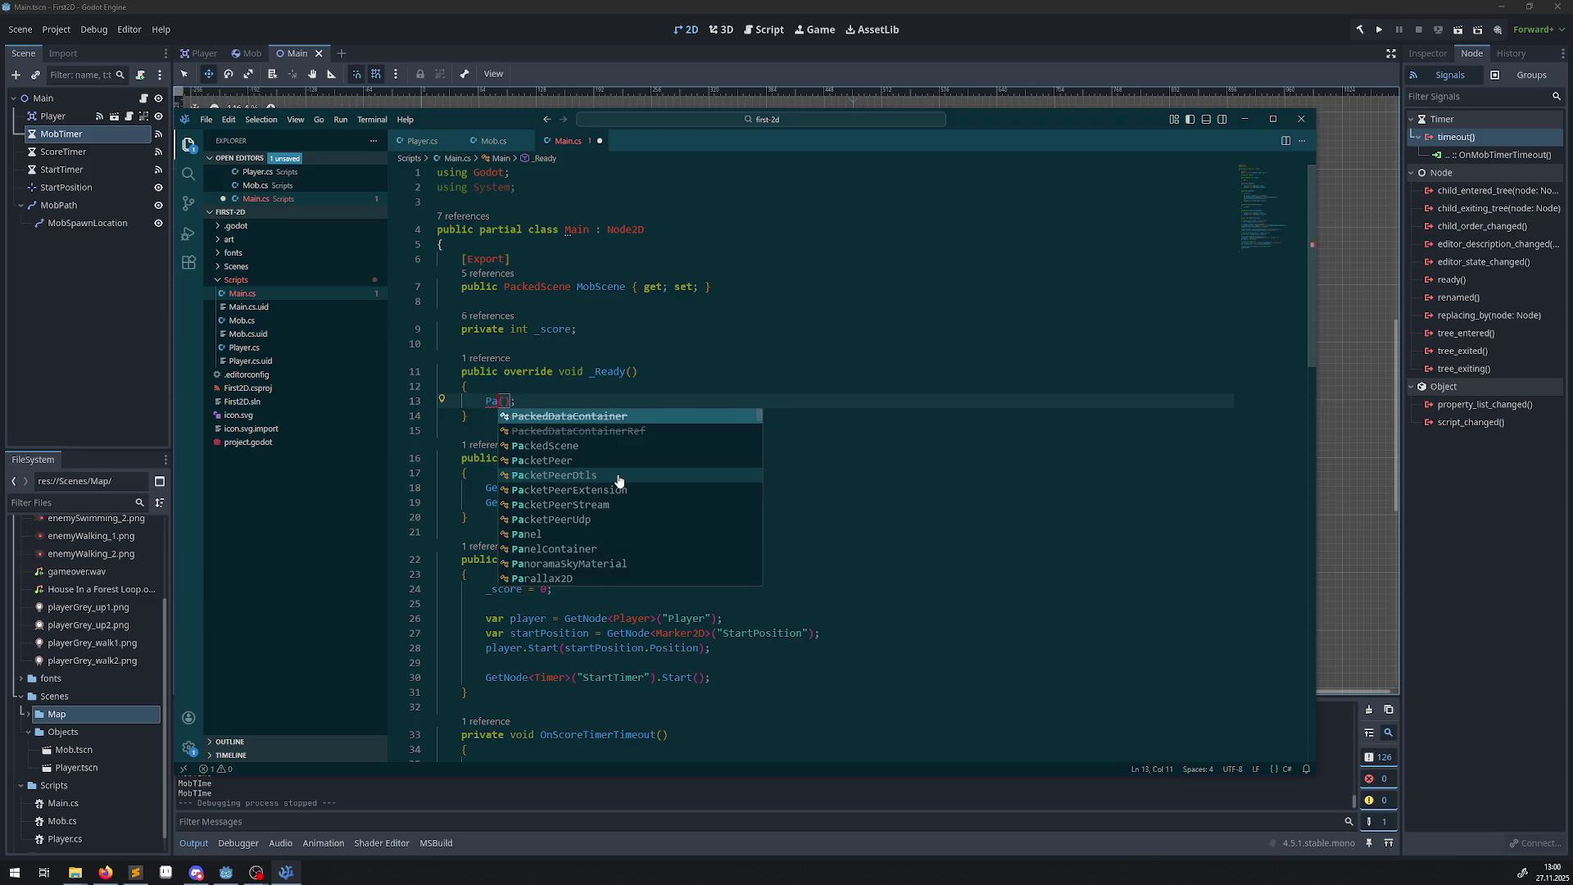
key(ctrl+s)
click(737, 343)
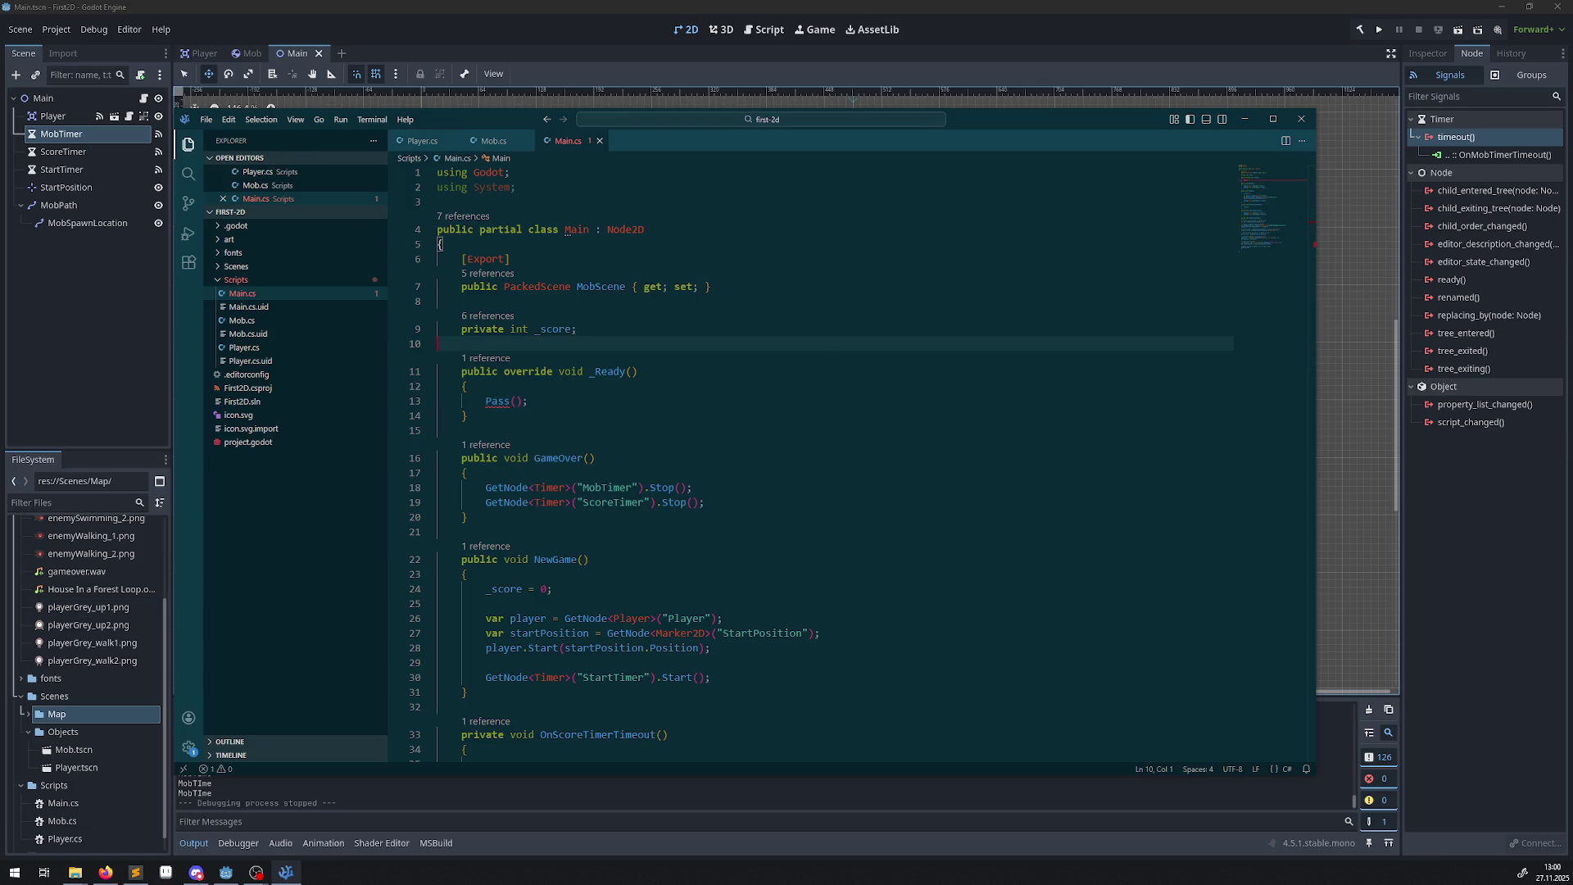
Swap the invalid Pass(); for a commented-out NewGame(); in _Ready and save Main.cs.
mouse_move(499, 404)
drag(529, 400, 466, 402)
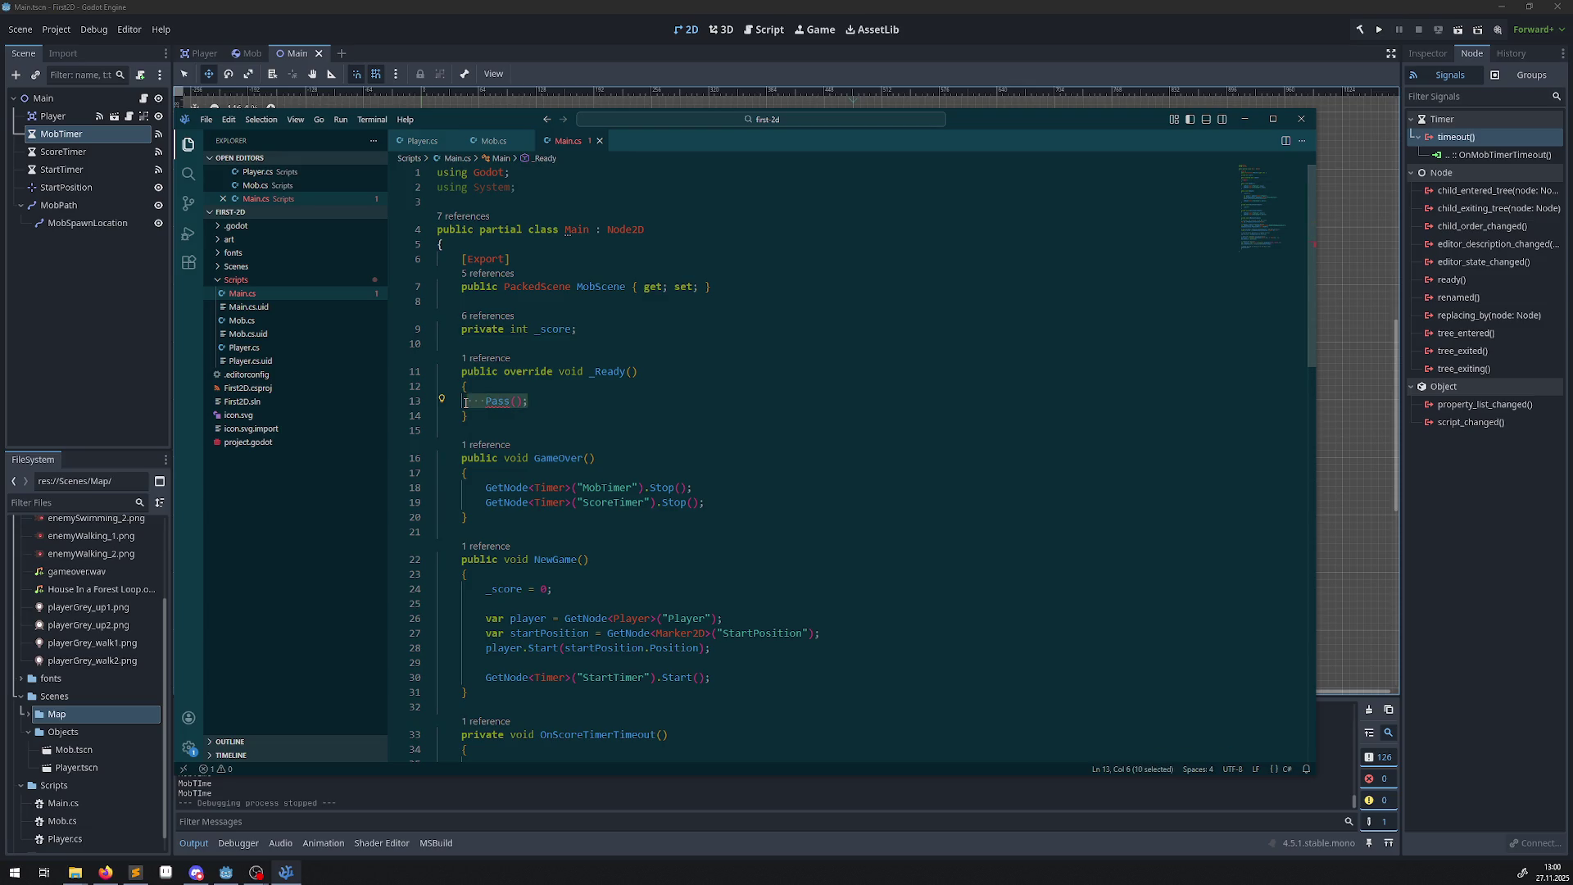
key(BackSpace)
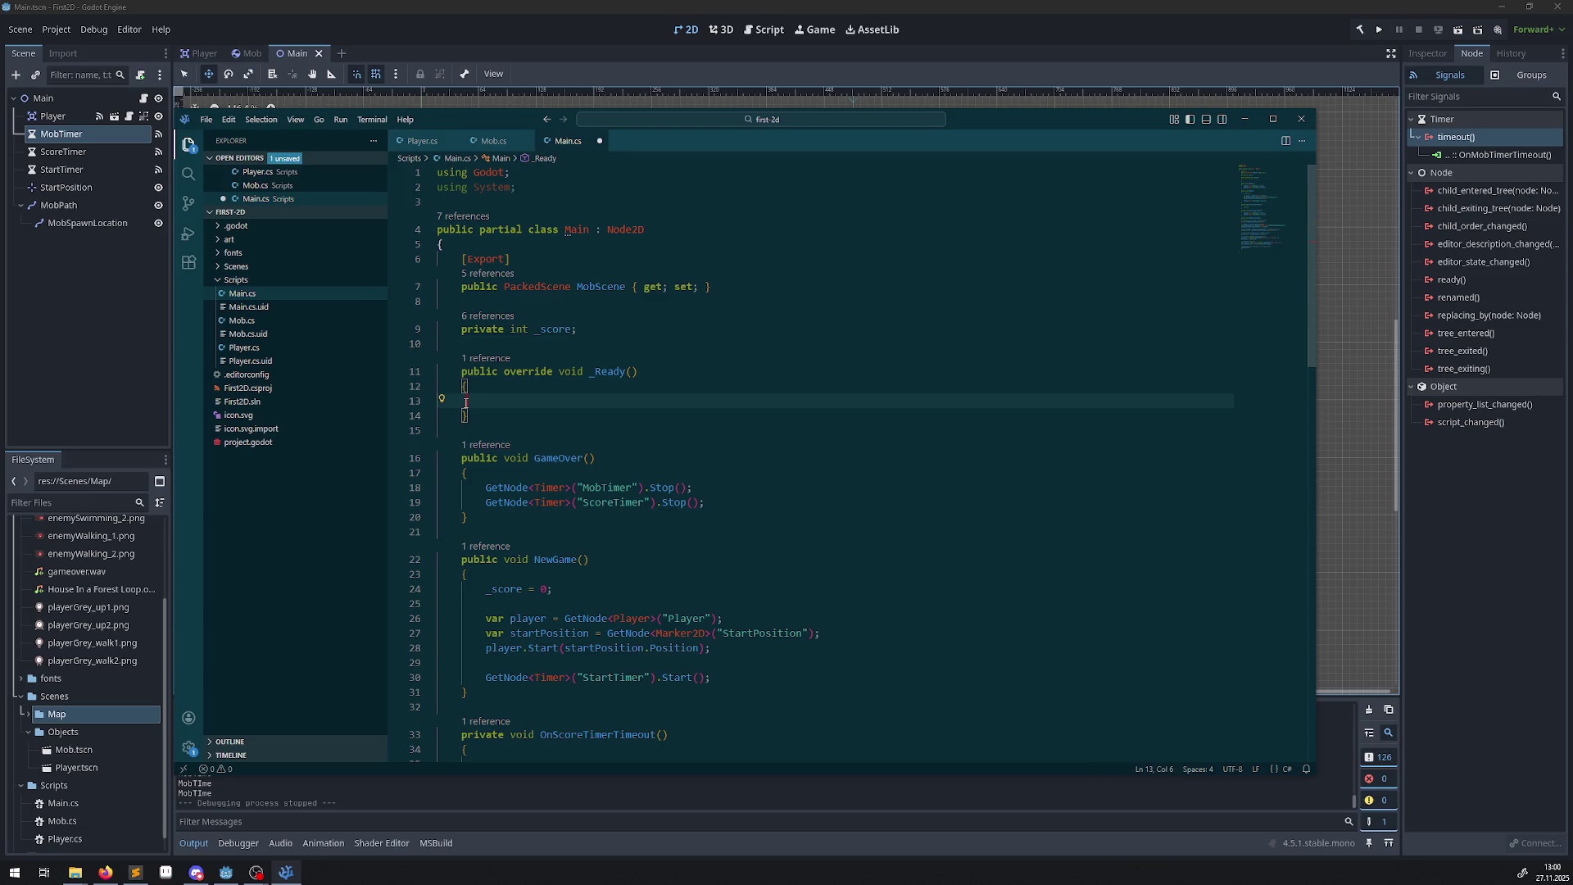
text(NewGame();)
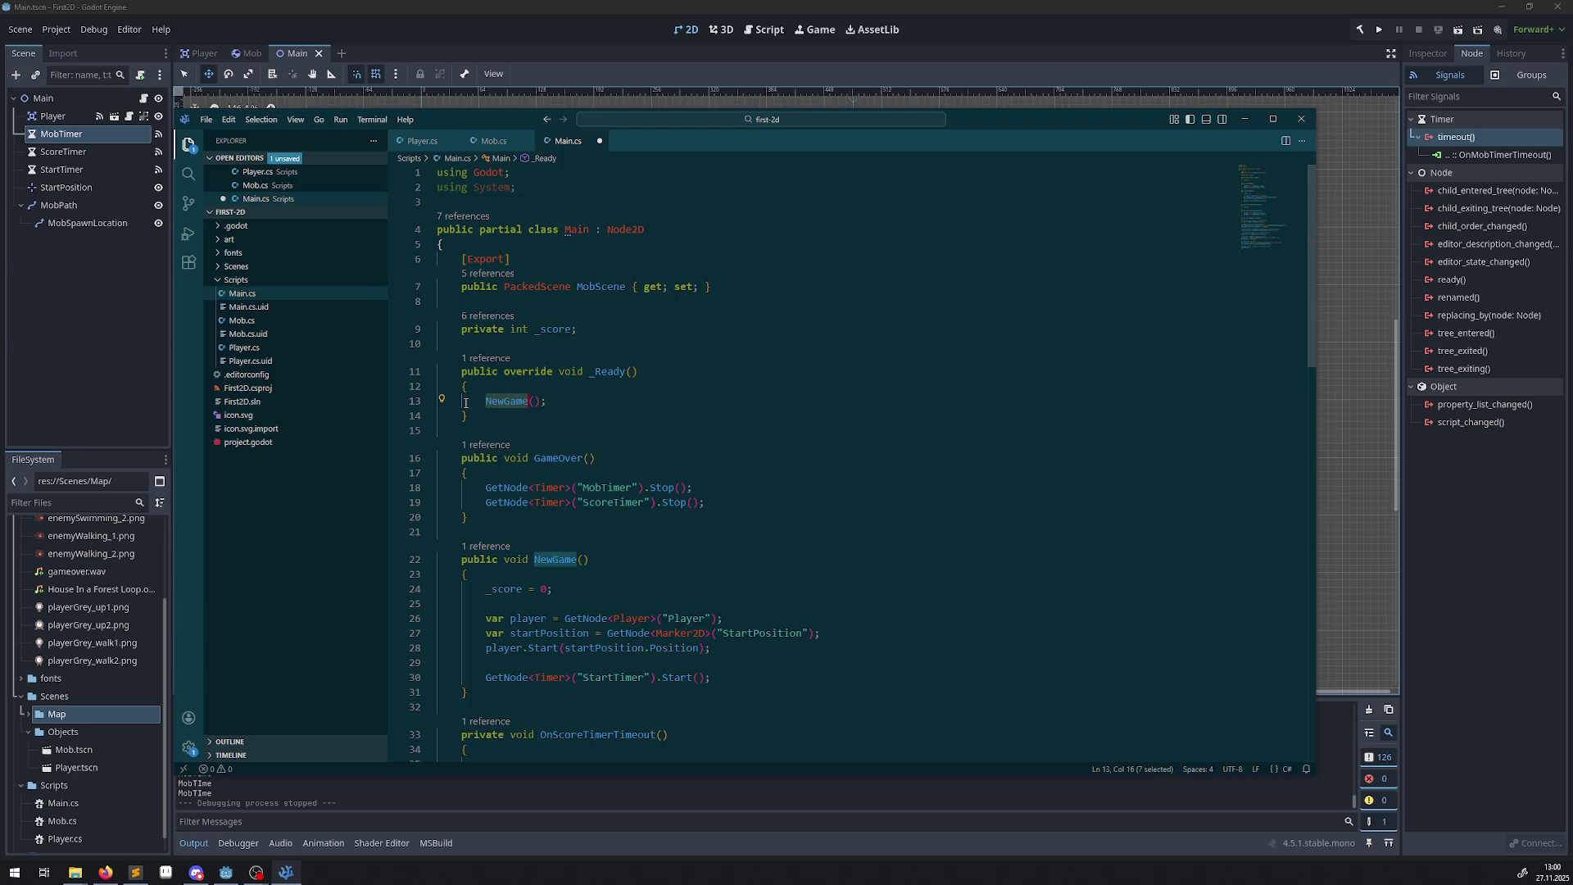
click(481, 402)
key(ctrl+slash)
key(ctrl+s)
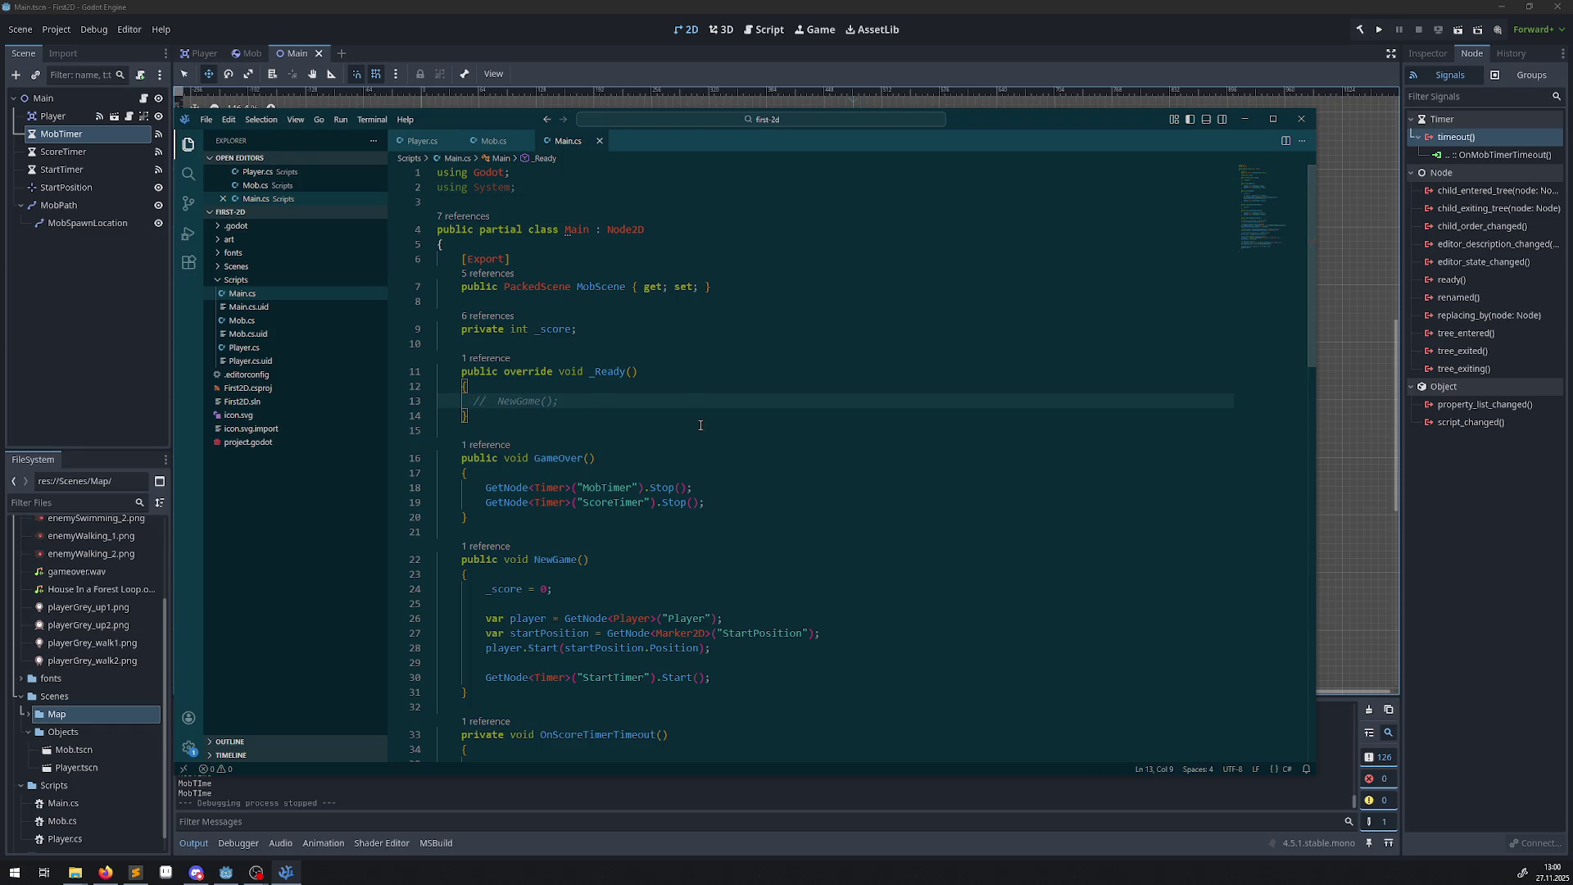
click(701, 426)
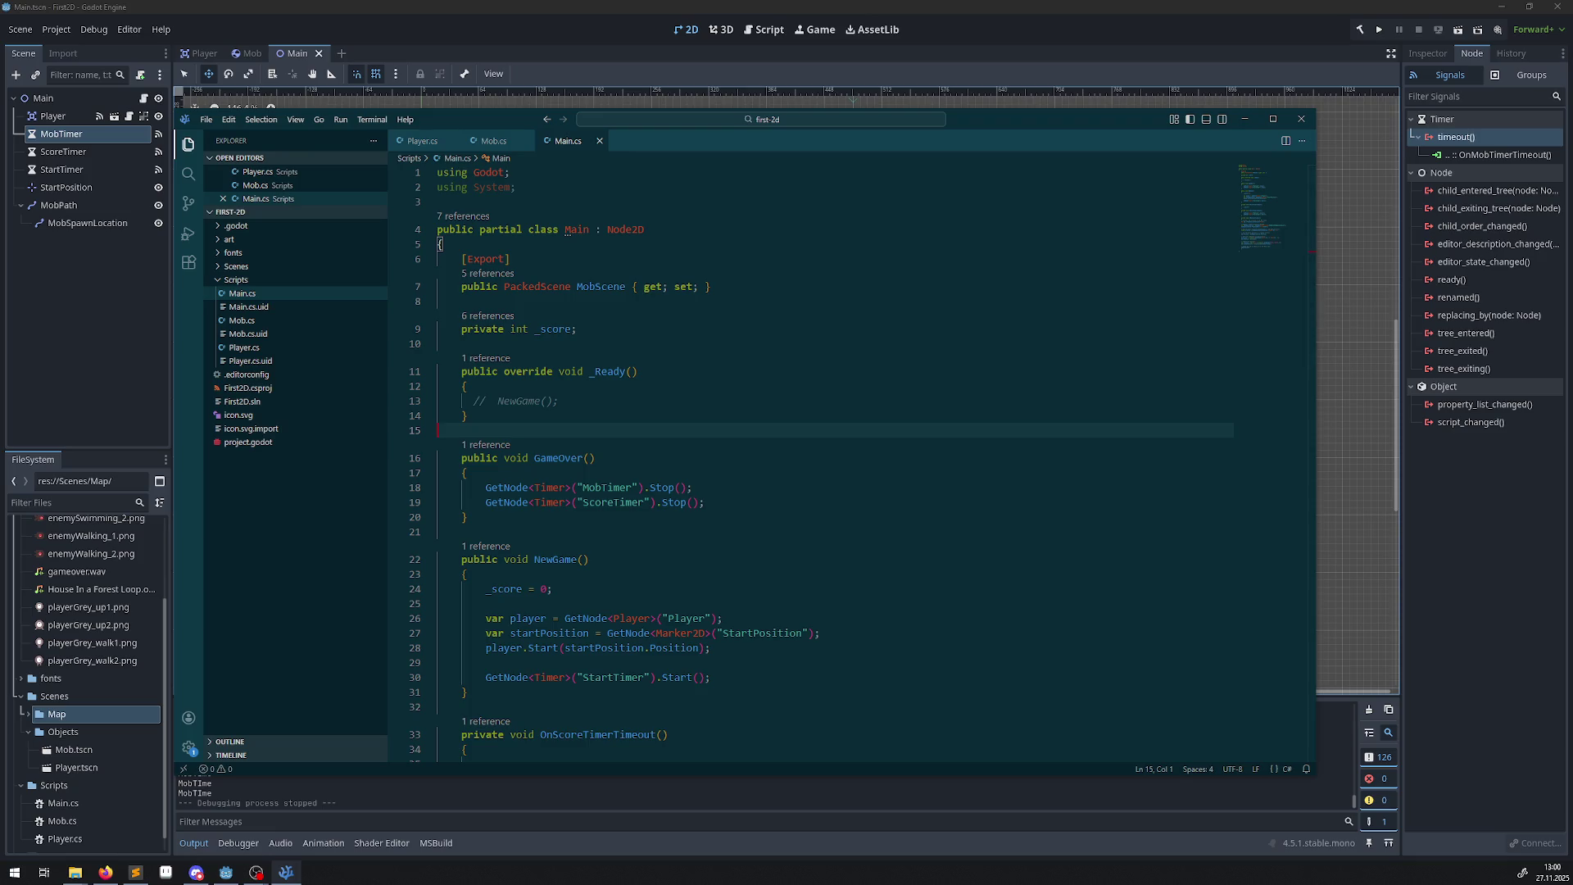
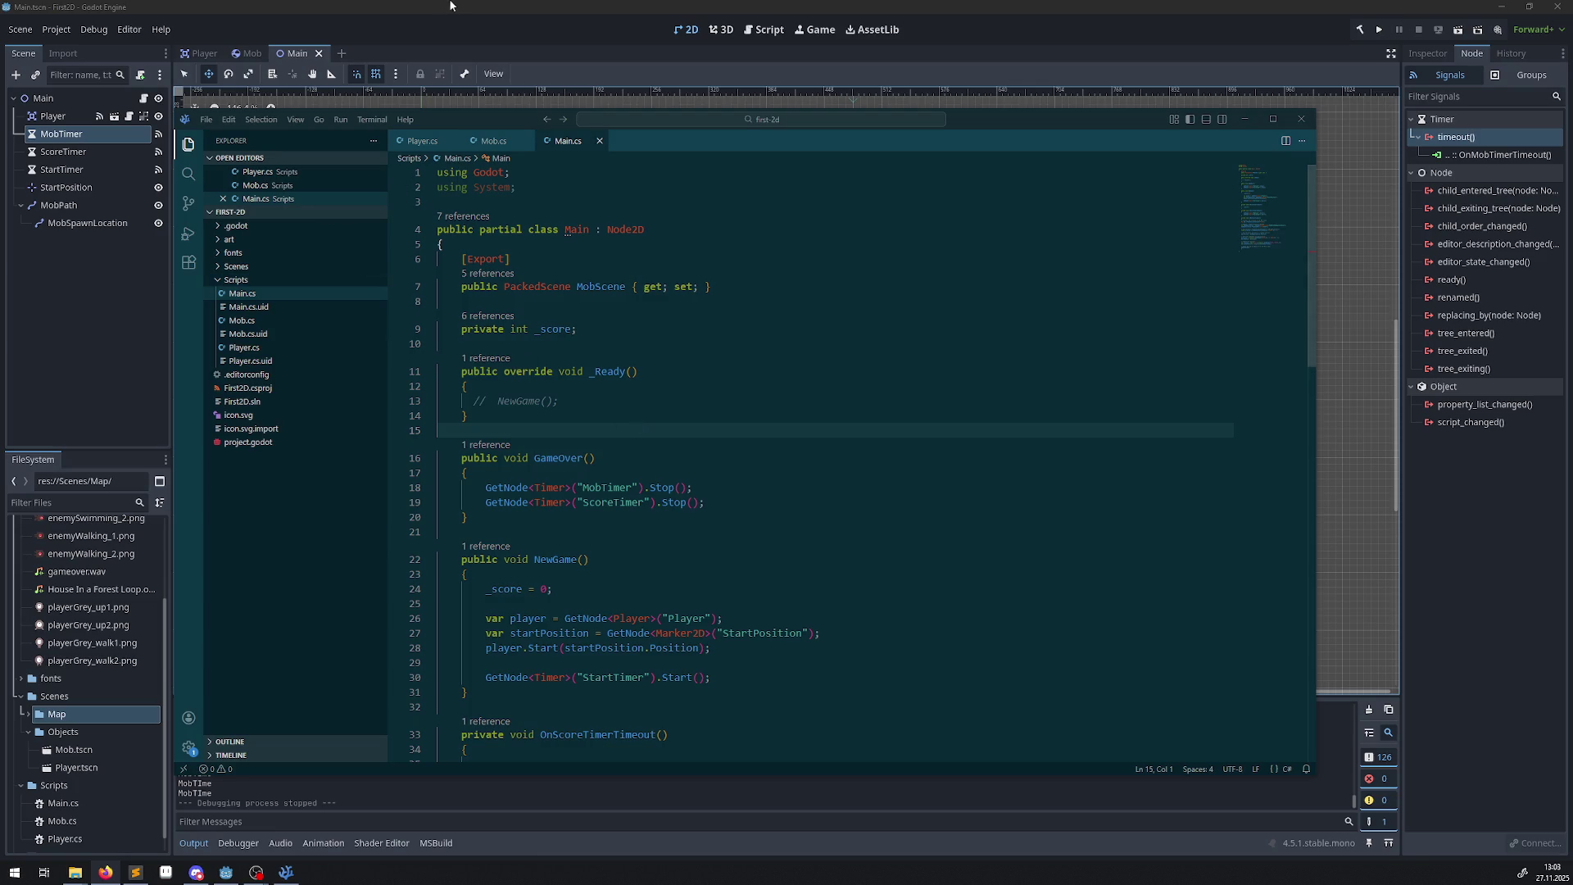
Hide VS Code and bring up the Unity pricing page in Firefox.
key(alt+Tab)
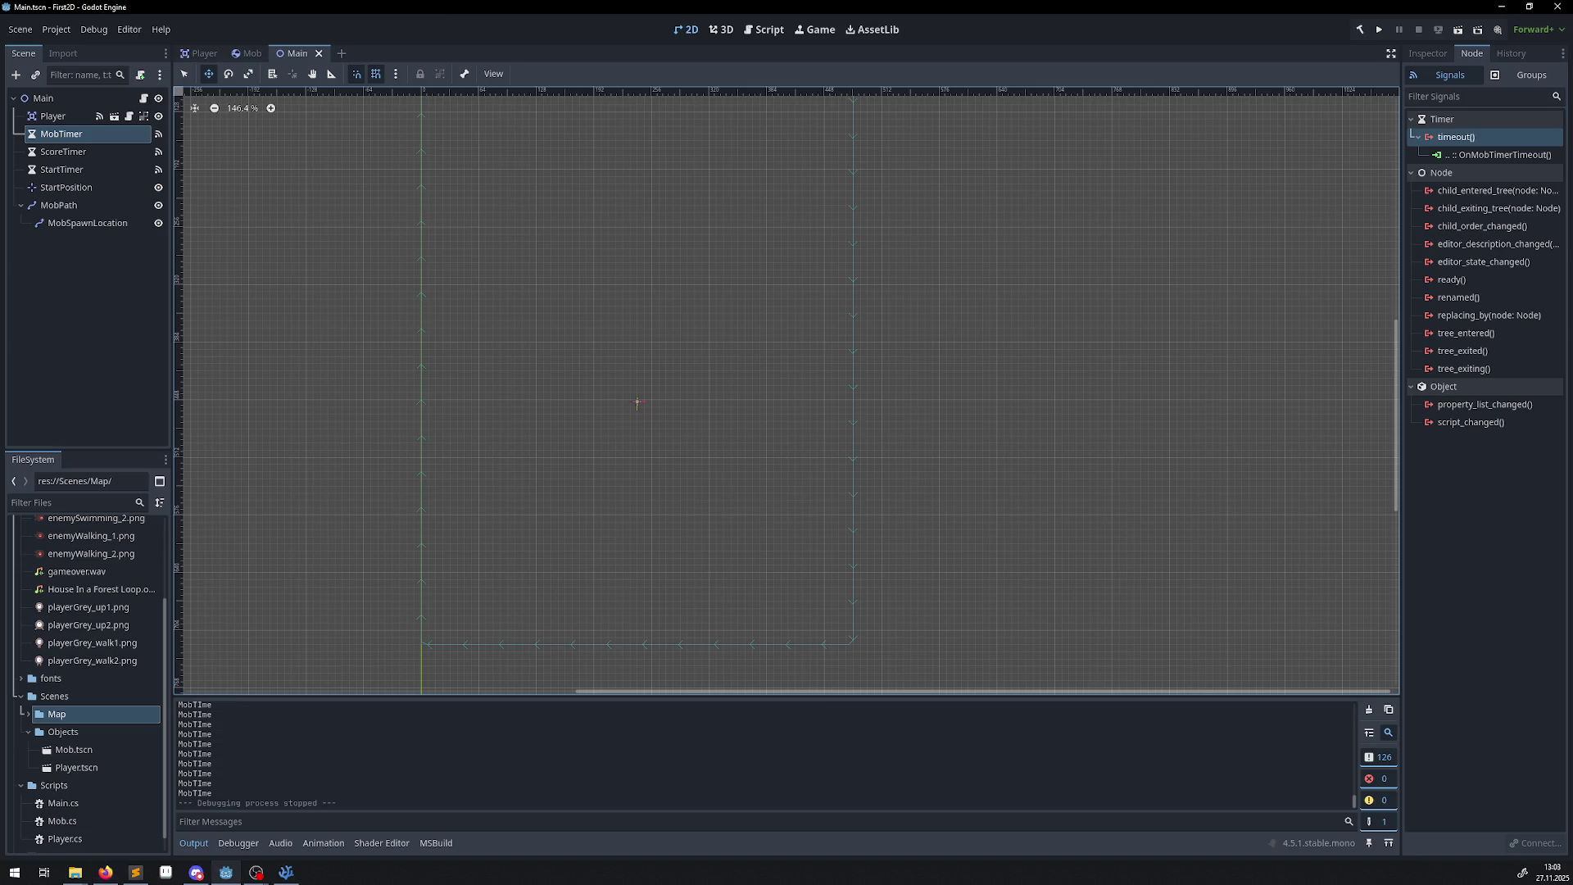
key(alt+Tab)
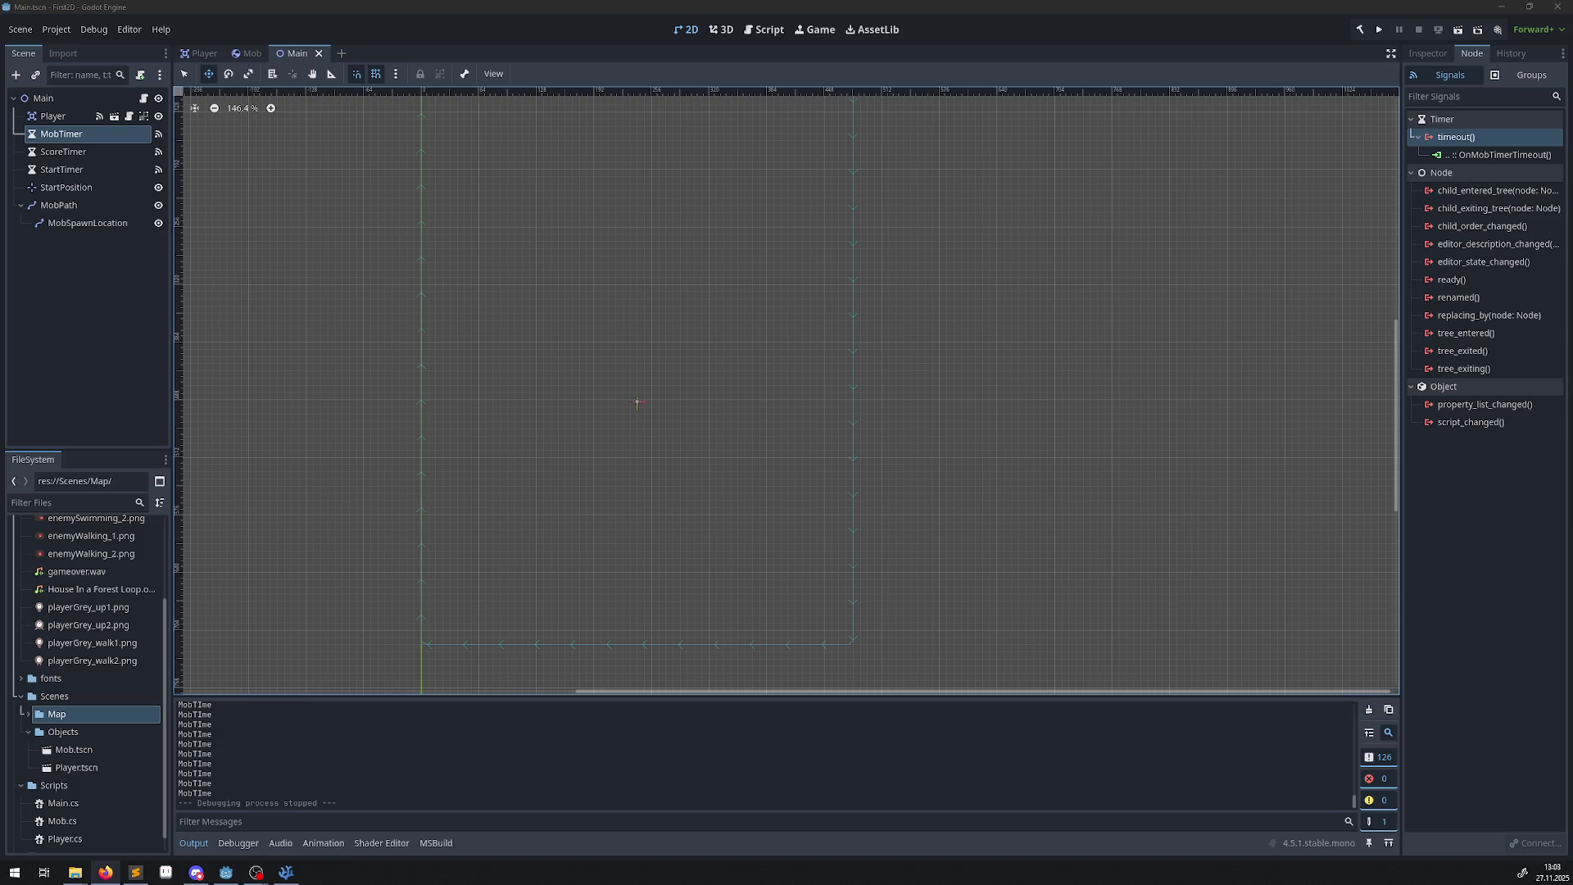
key(alt+Tab)
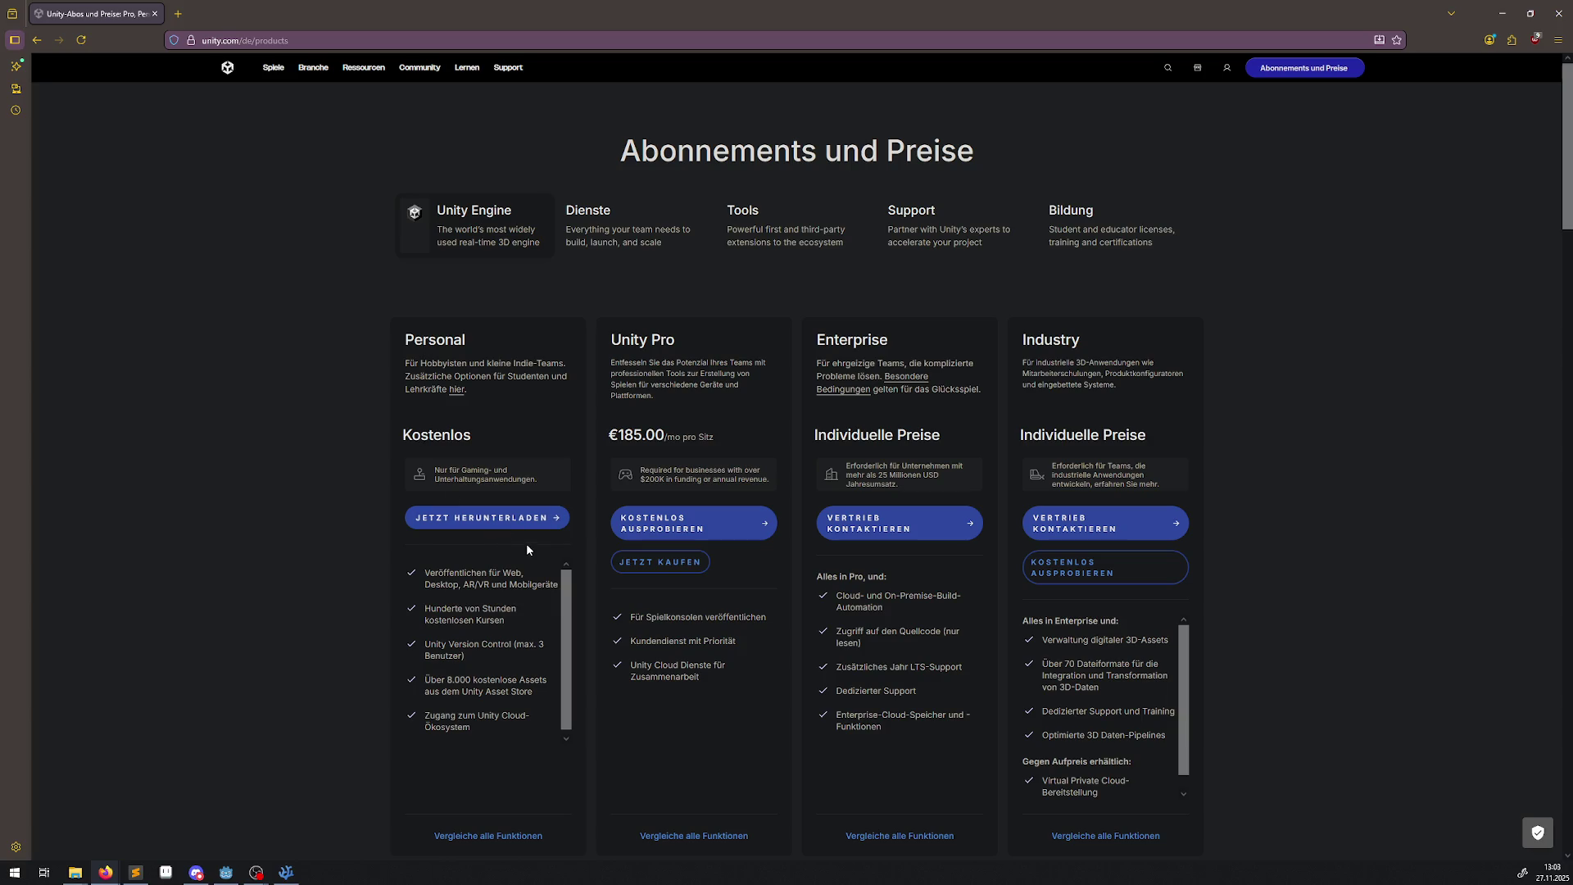
scroll(522, 592, down, 1)
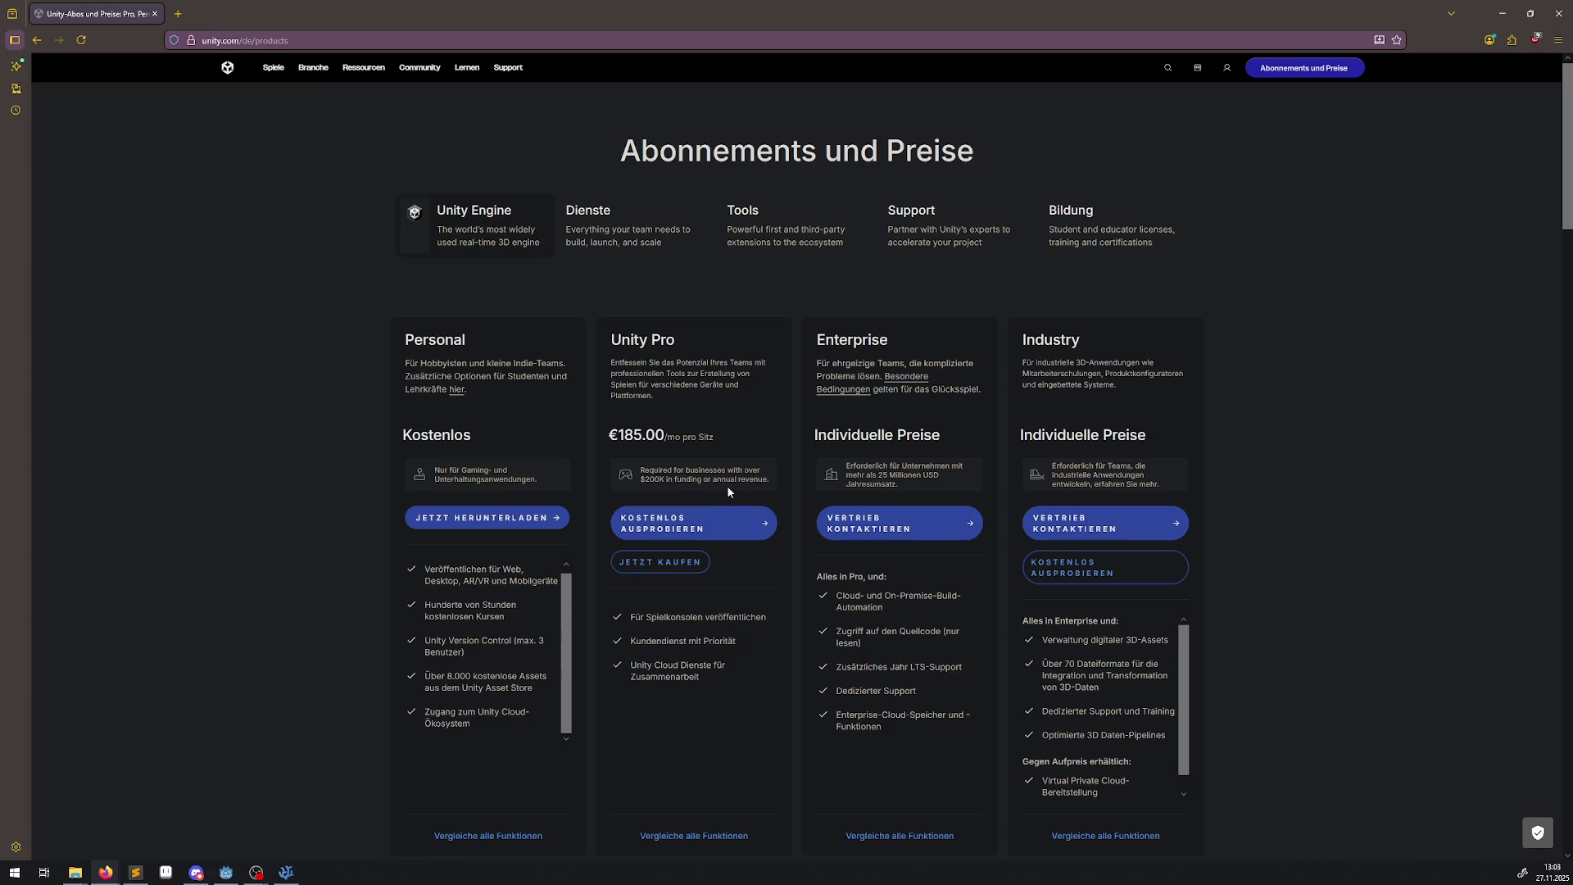
drag(649, 479, 769, 482)
drag(864, 469, 921, 483)
click(921, 483)
drag(929, 487, 797, 450)
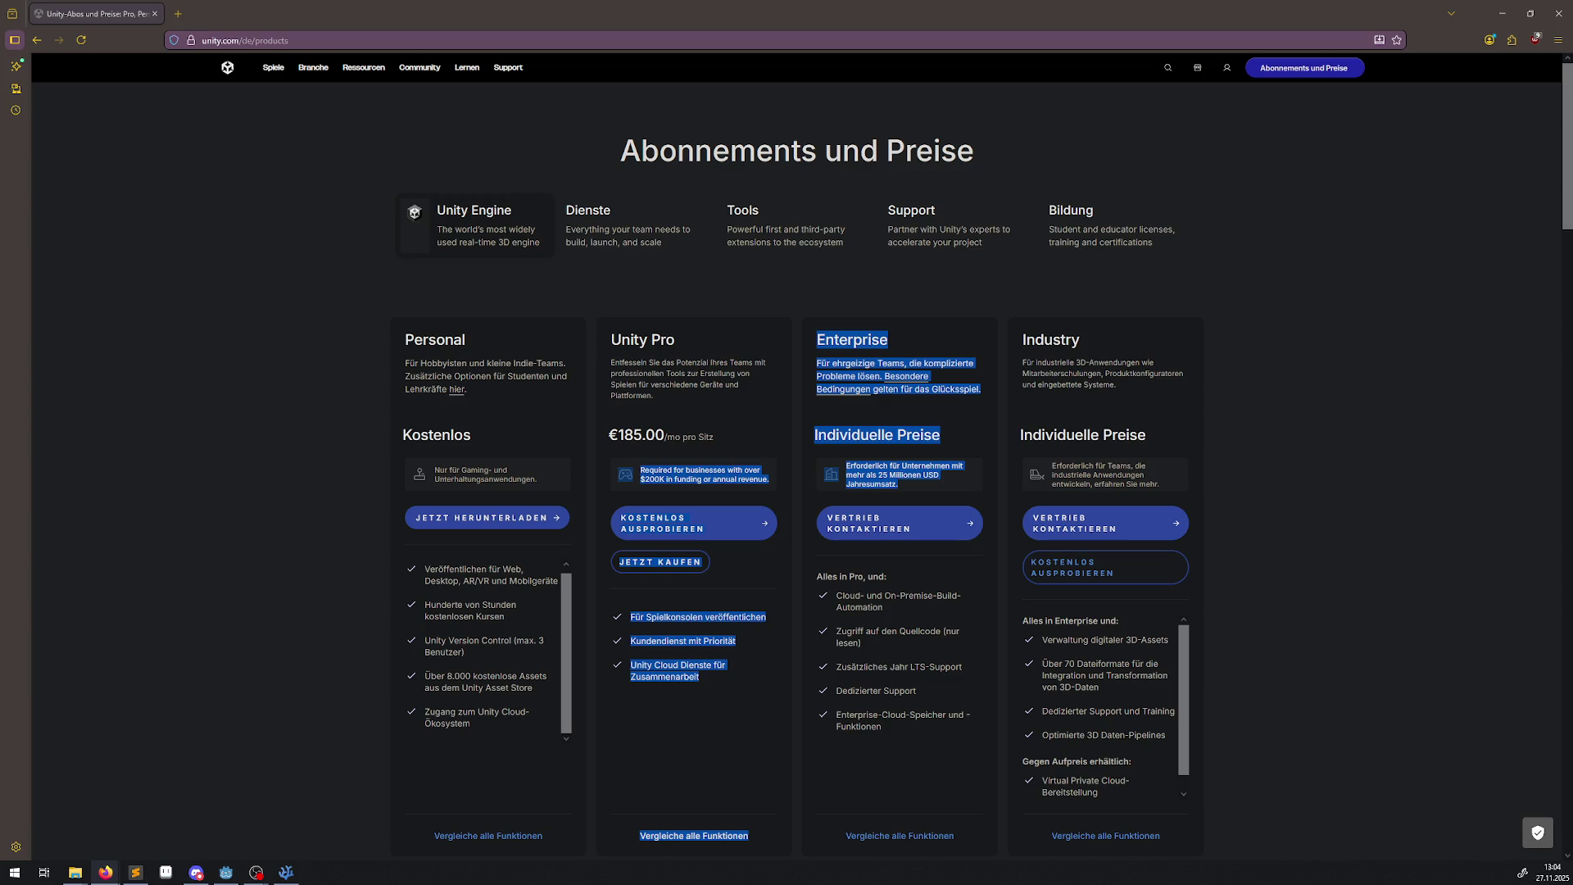
click(360, 562)
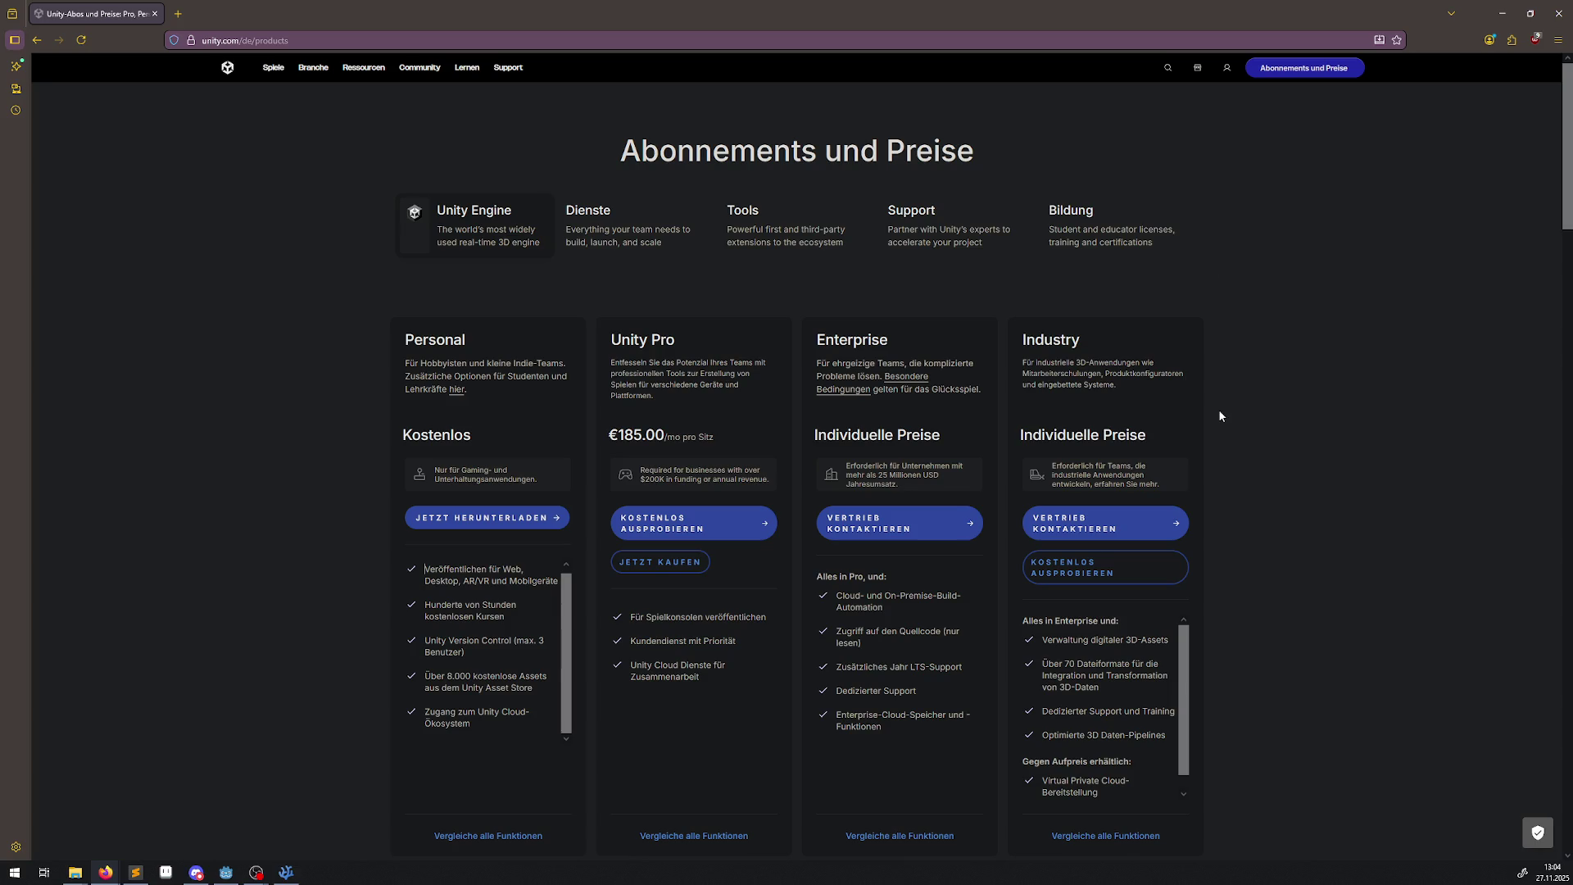
scroll(1255, 475, down, 3)
Scroll through the Unity plan comparison table.
scroll(1258, 473, down, 5)
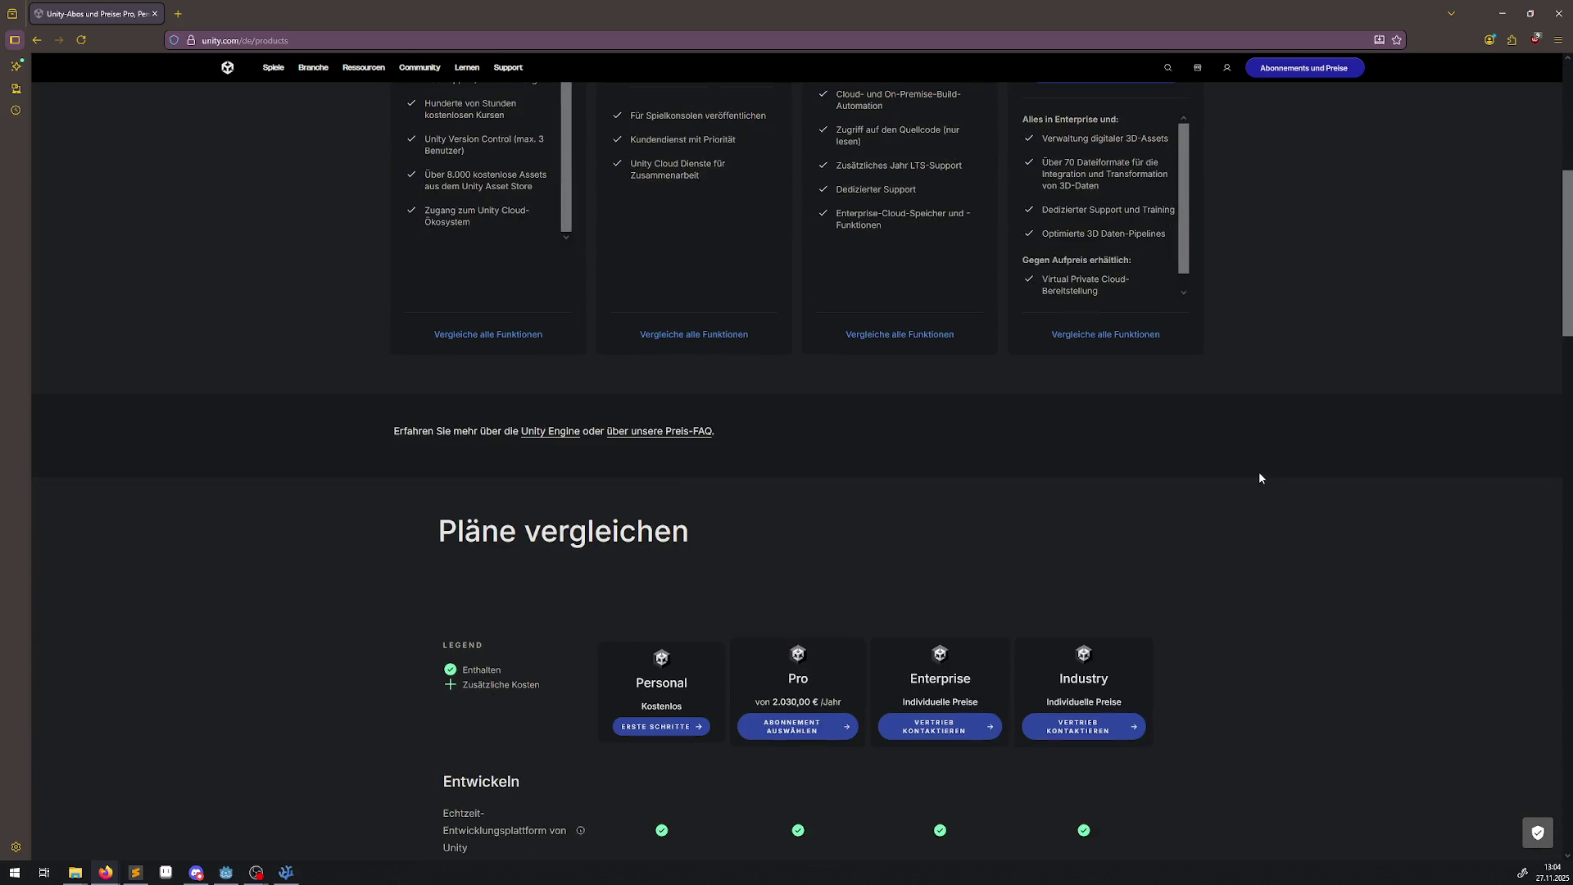
scroll(1259, 478, down, 7)
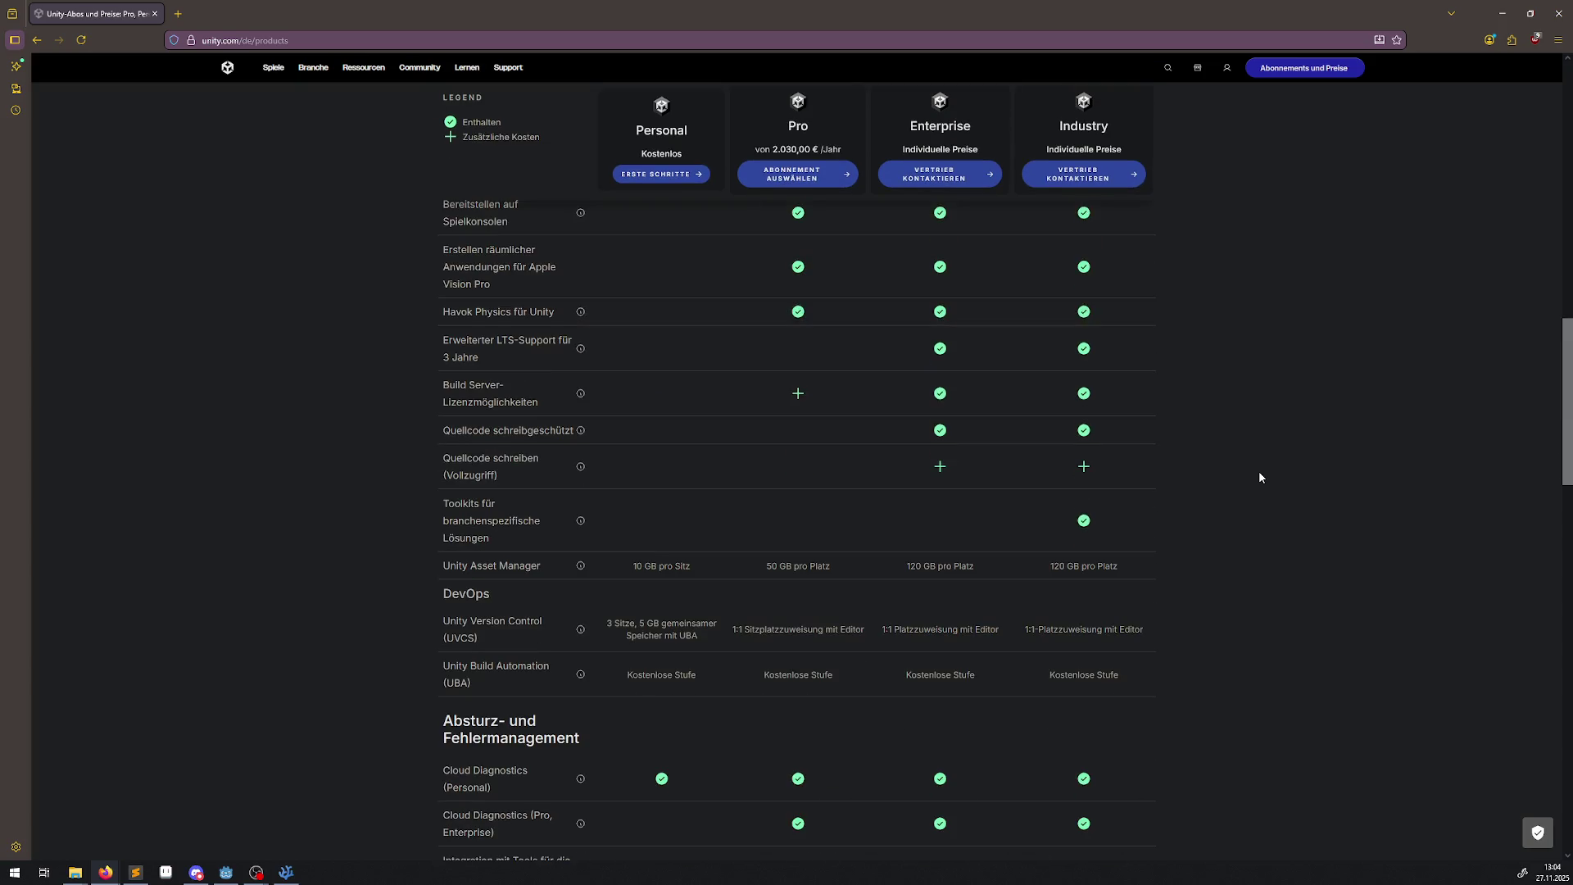
scroll(1258, 477, down, 8)
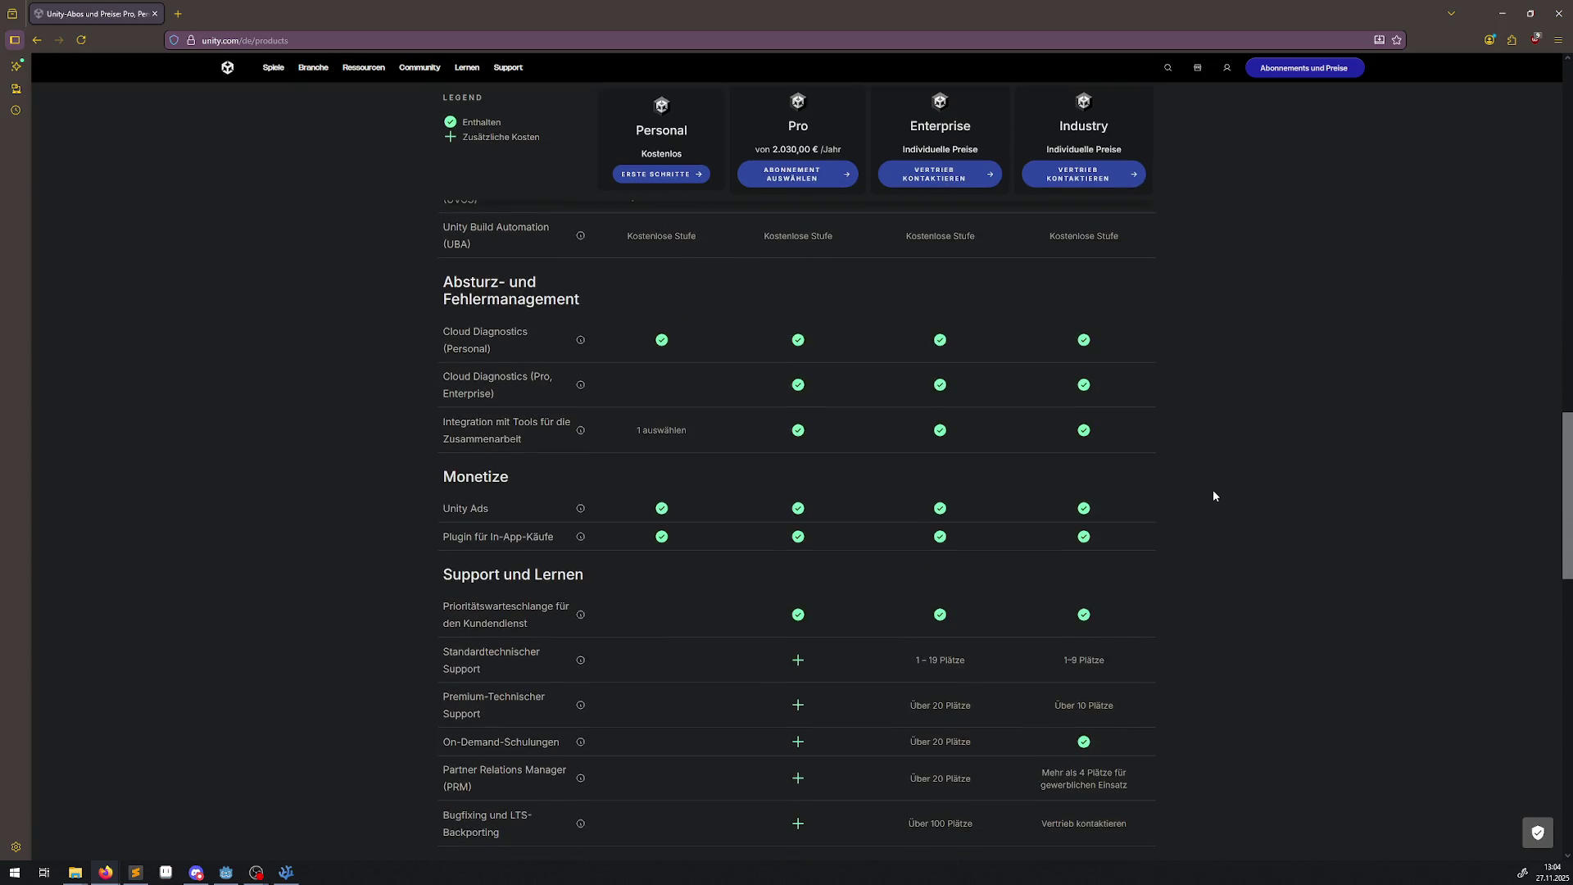
scroll(1215, 490, up, 4)
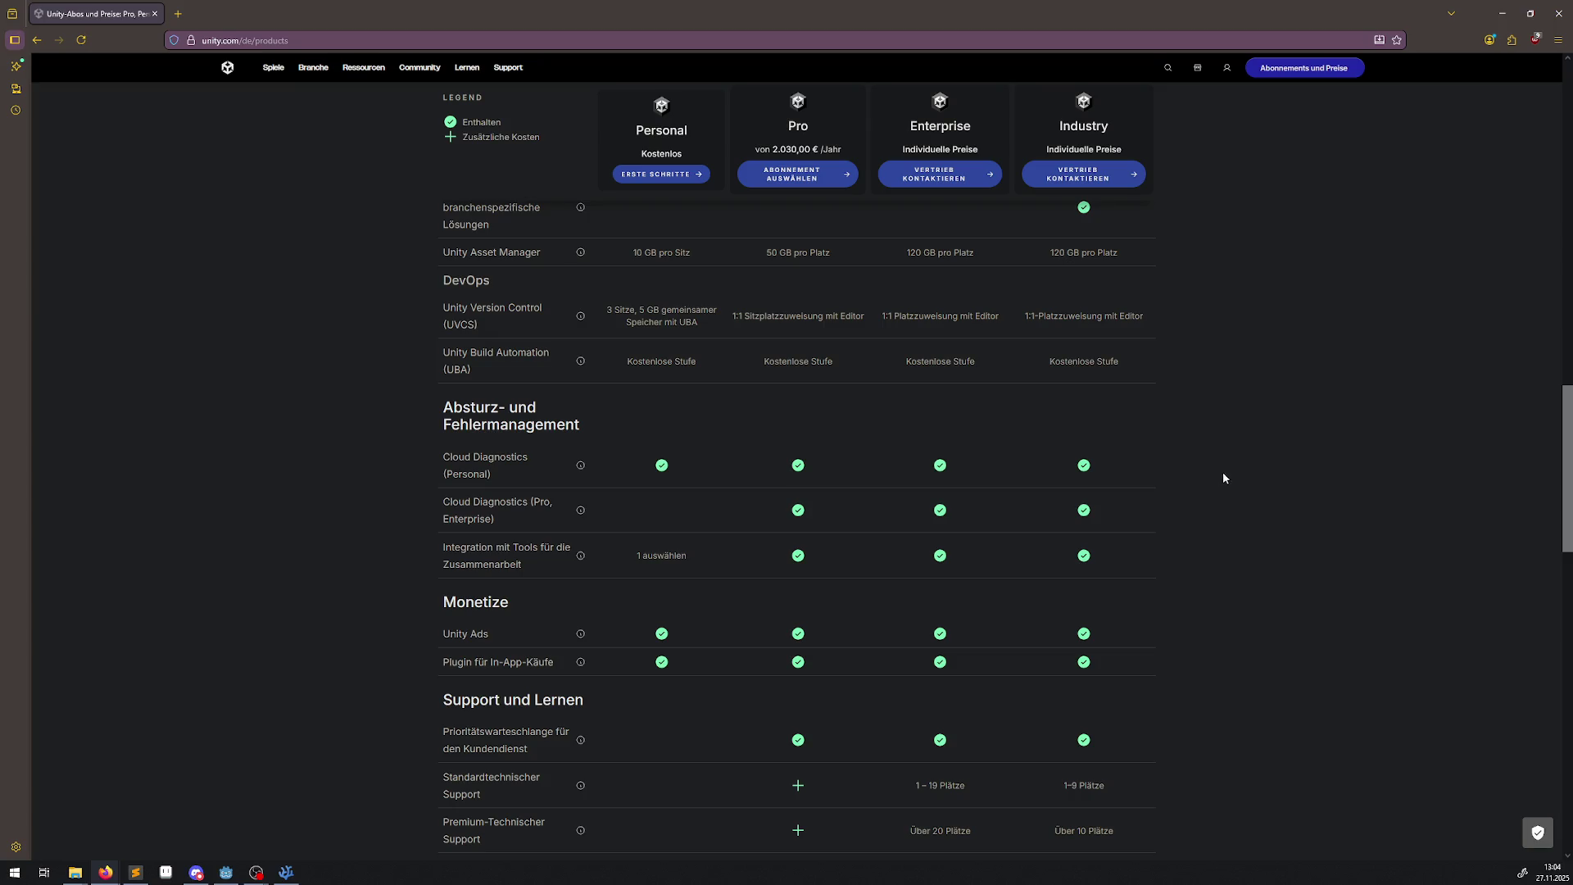
scroll(1229, 473, up, 3)
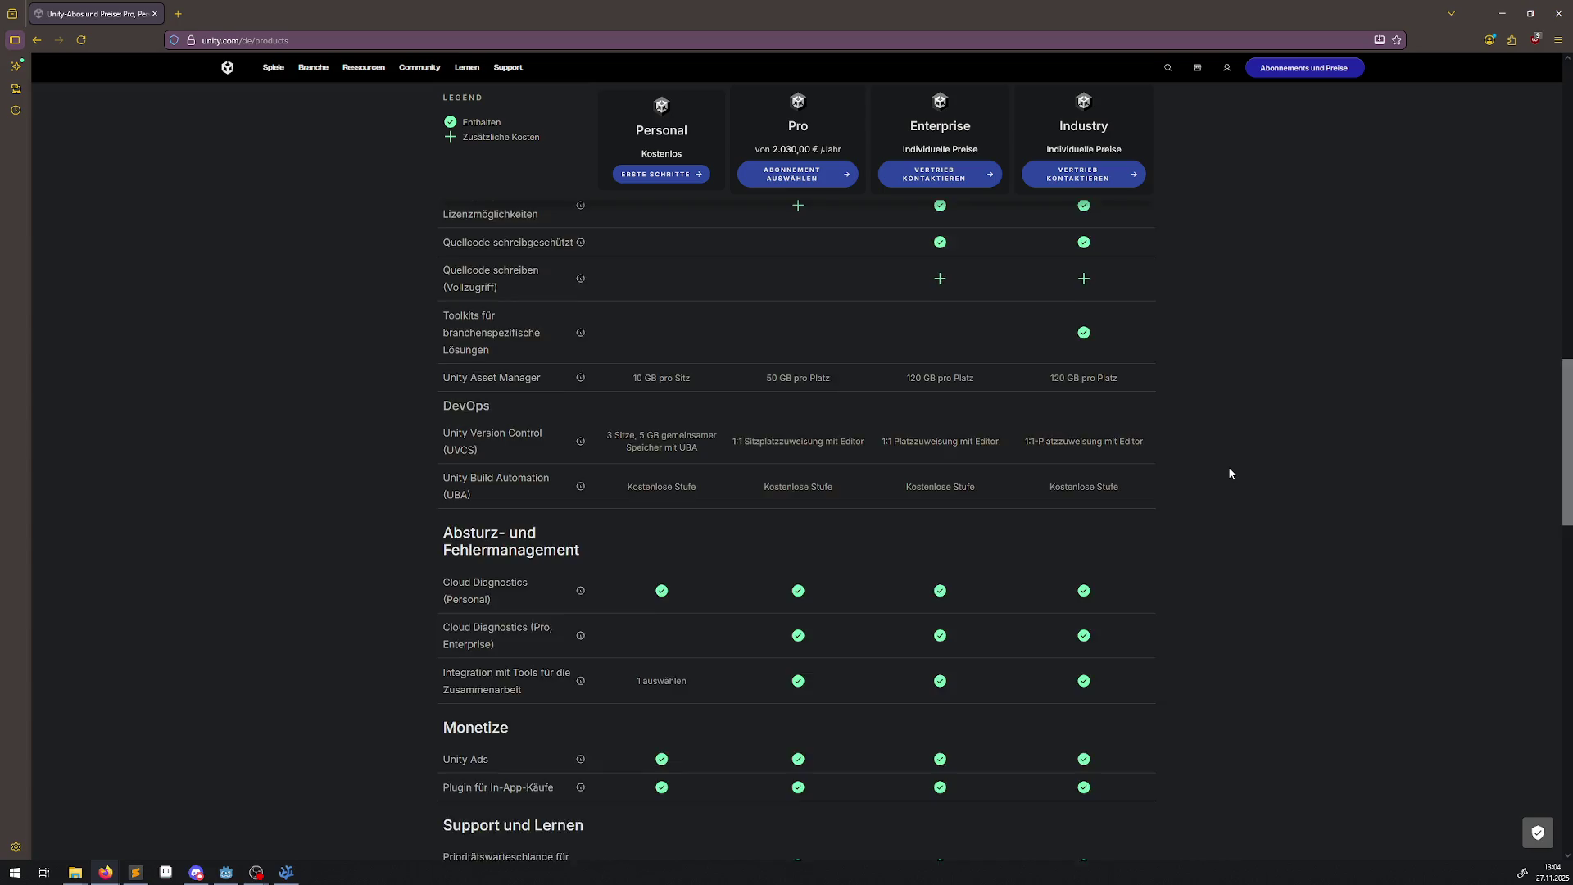
scroll(1229, 473, up, 3)
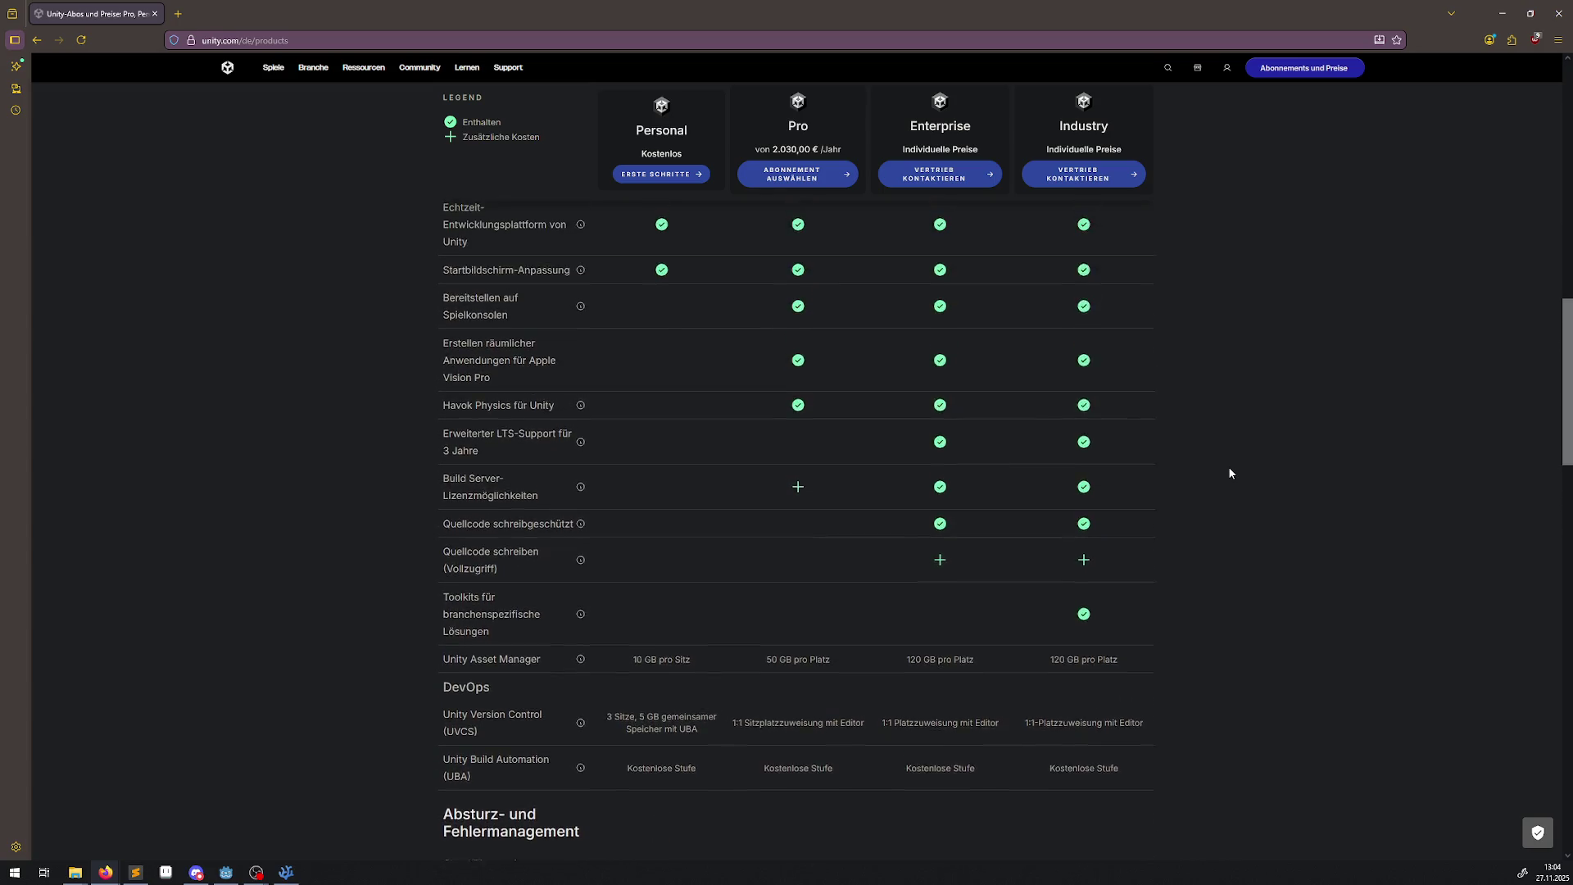
scroll(1229, 473, up, 4)
Search the web for 'unreal epic', then return to the Unity pricing page.
click(369, 38)
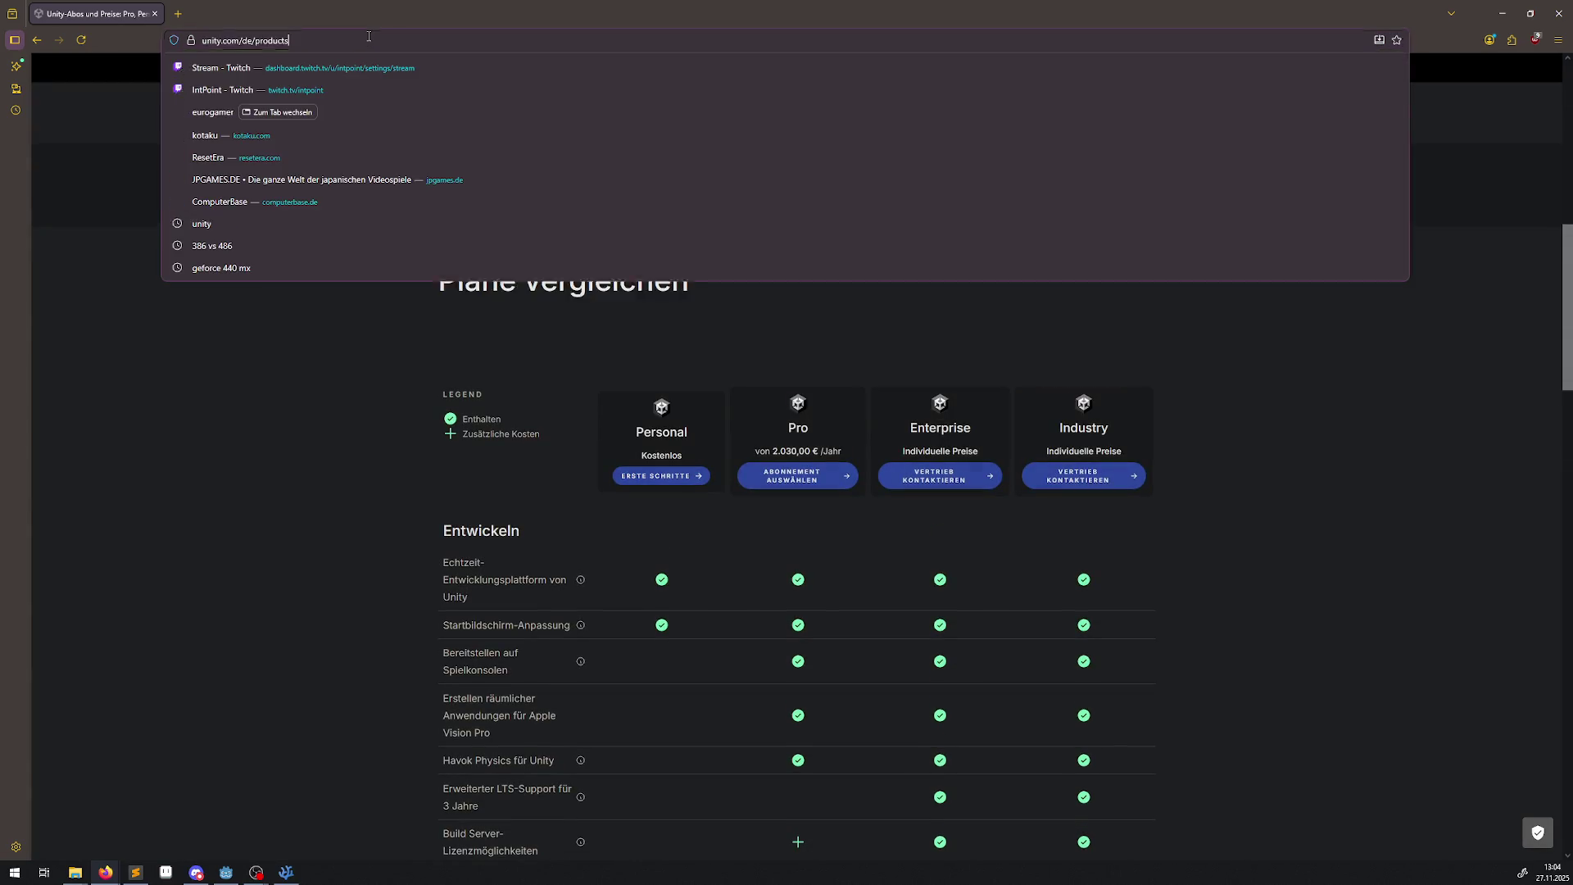
text(unreal epic)
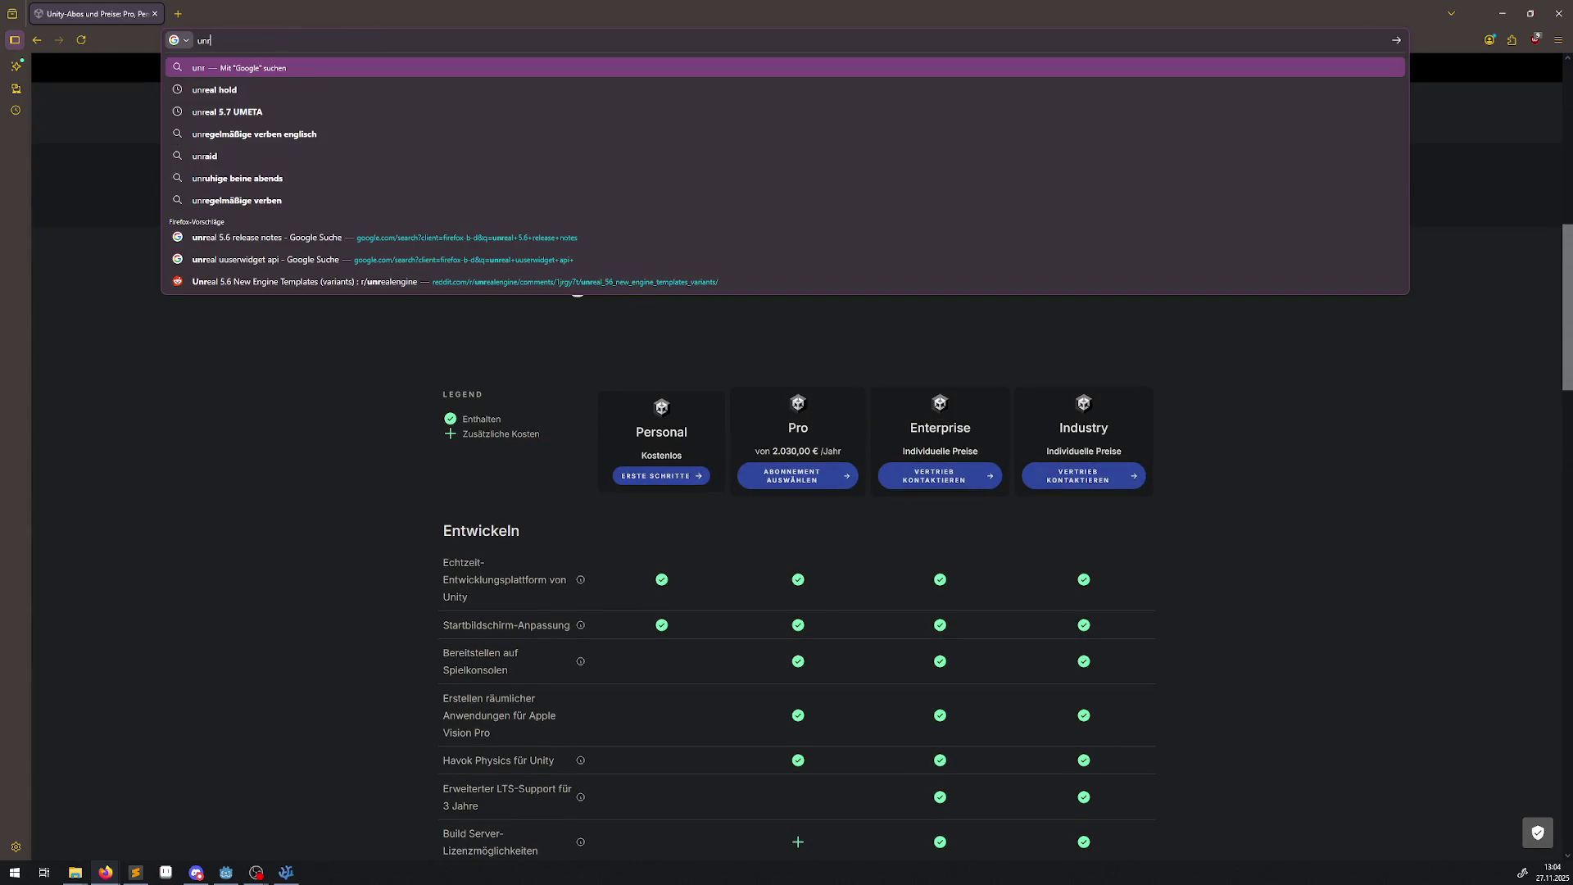
key(Return)
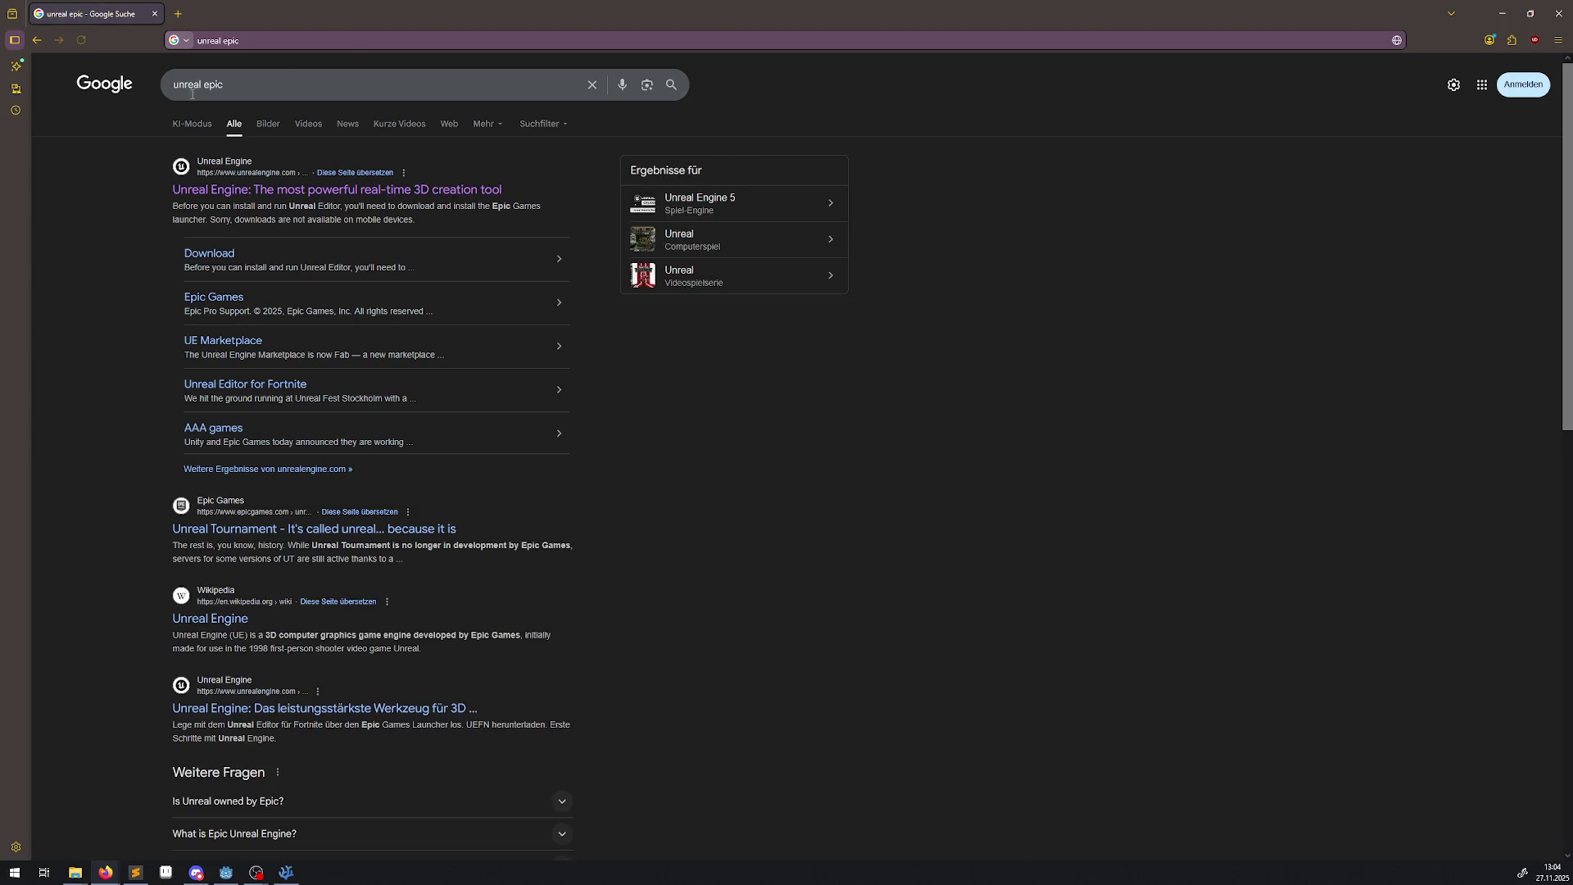
key(alt+Left)
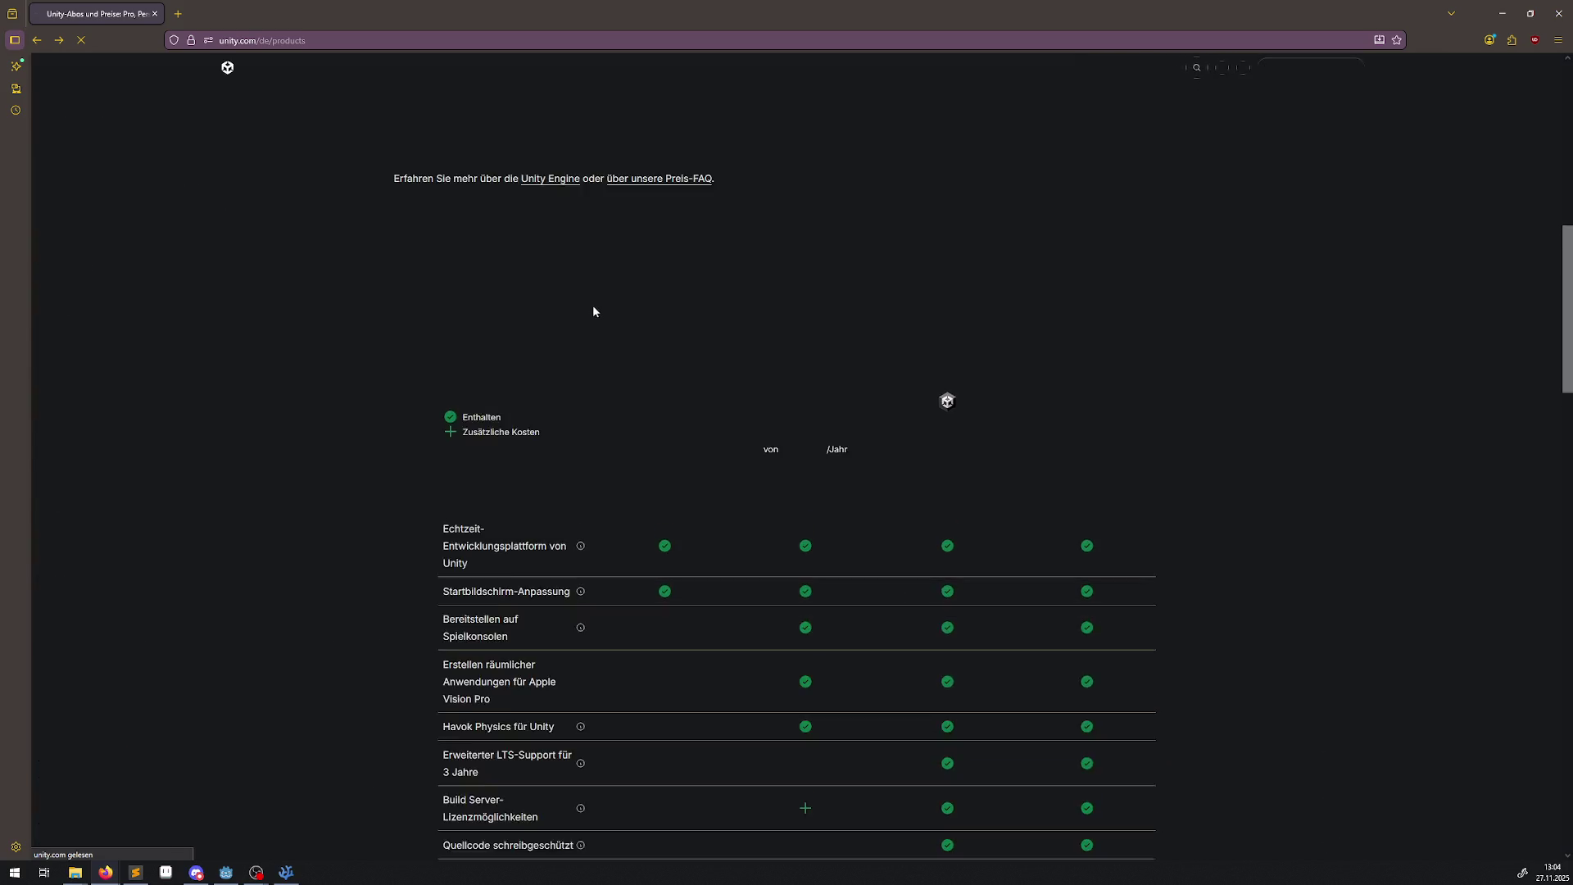
Review the rest of the pricing comparison and close Firefox to show Godot.
scroll(608, 412, down, 4)
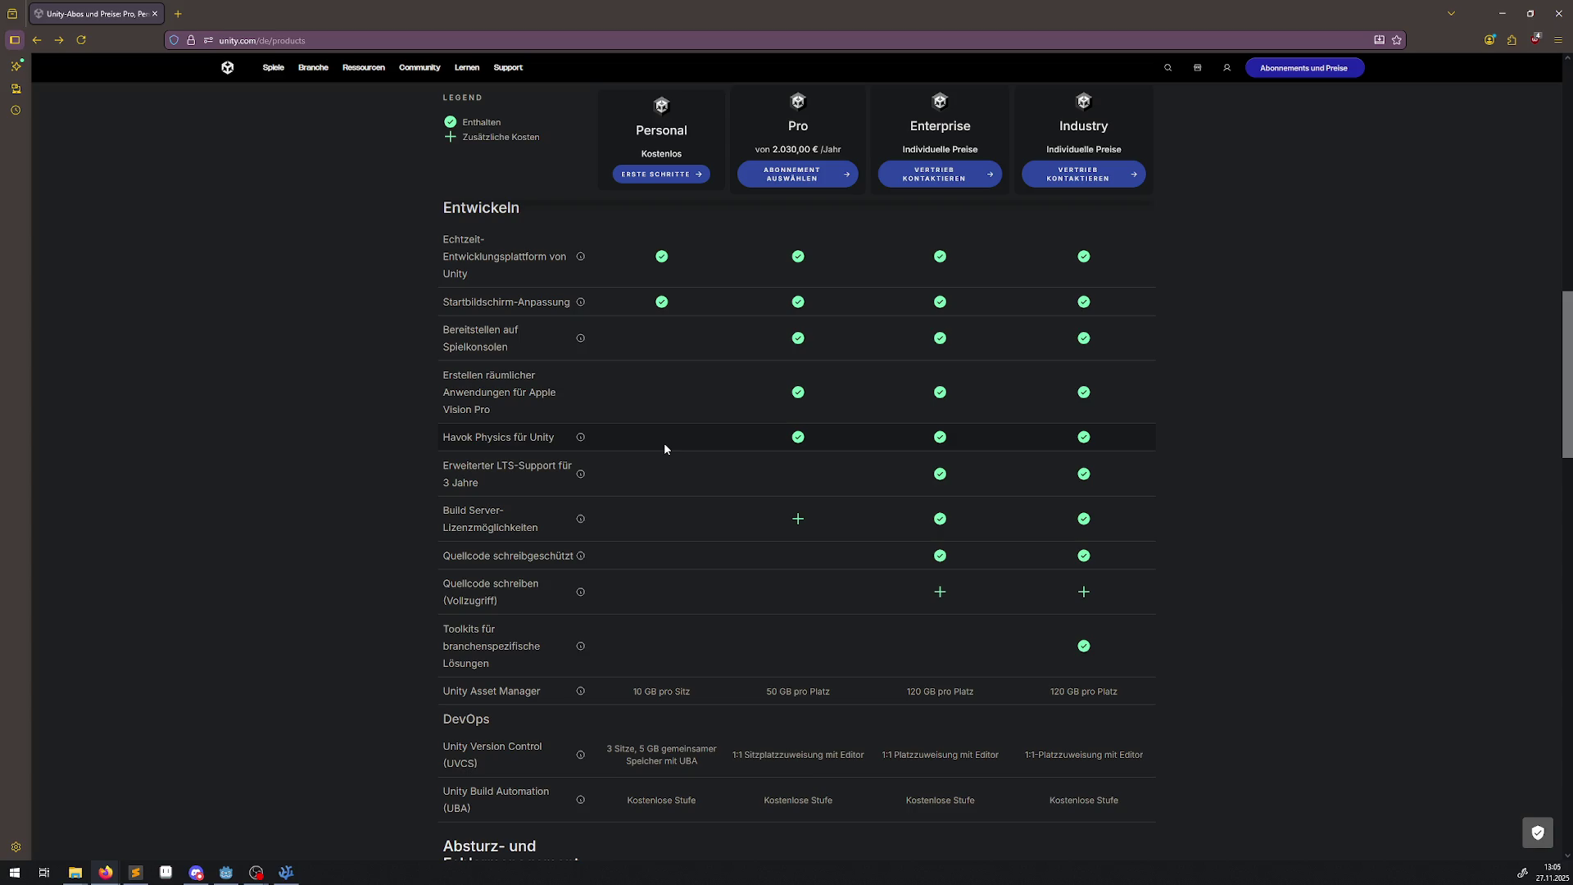
scroll(689, 794, down, 4)
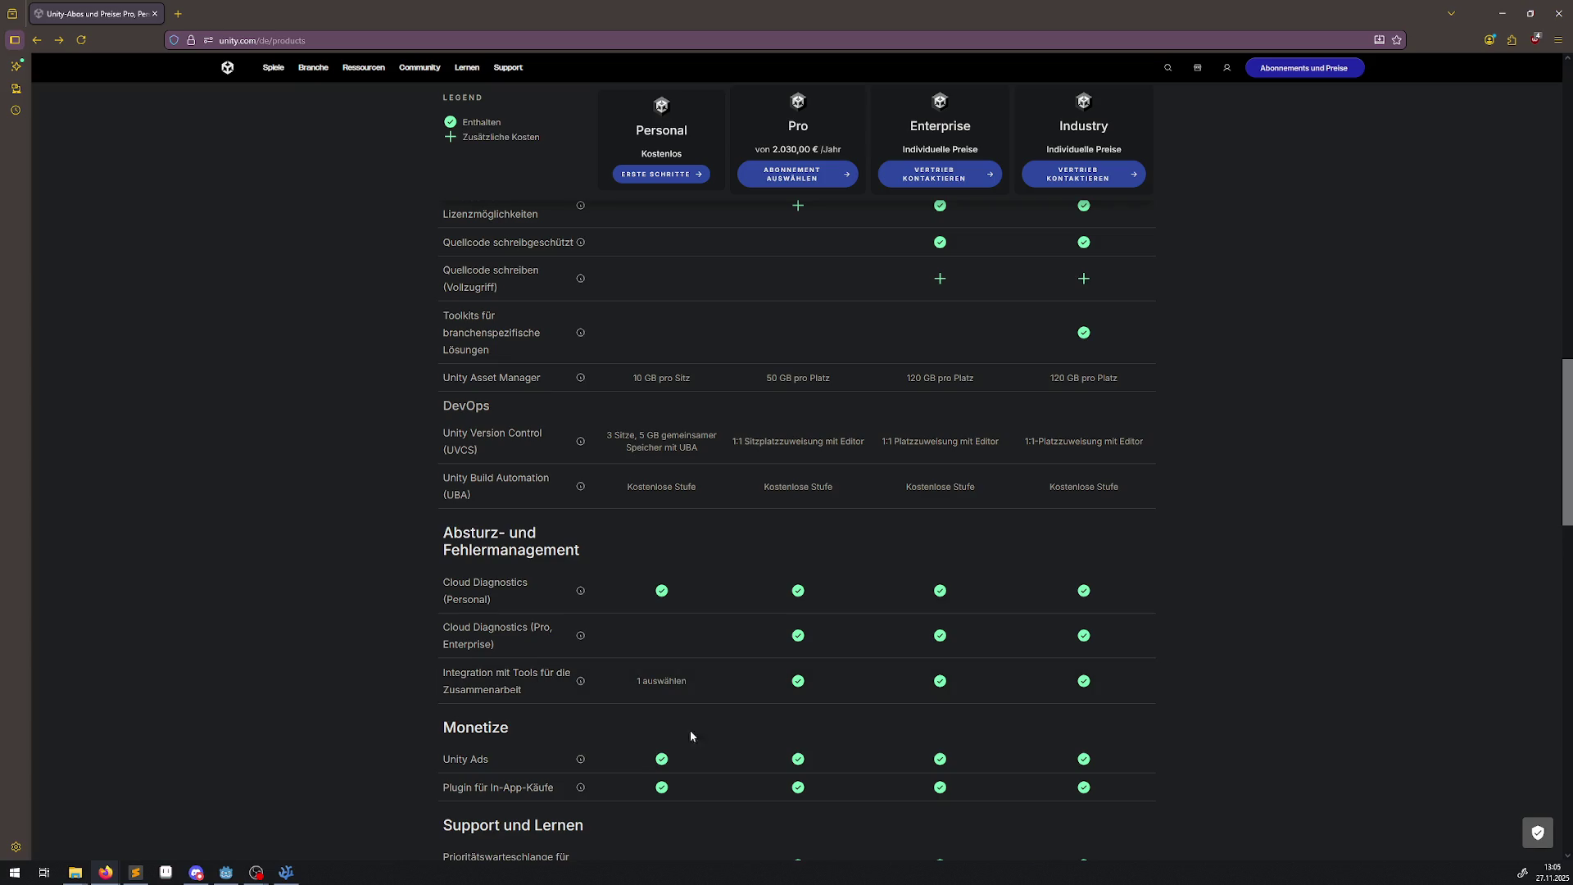
scroll(705, 827, down, 2)
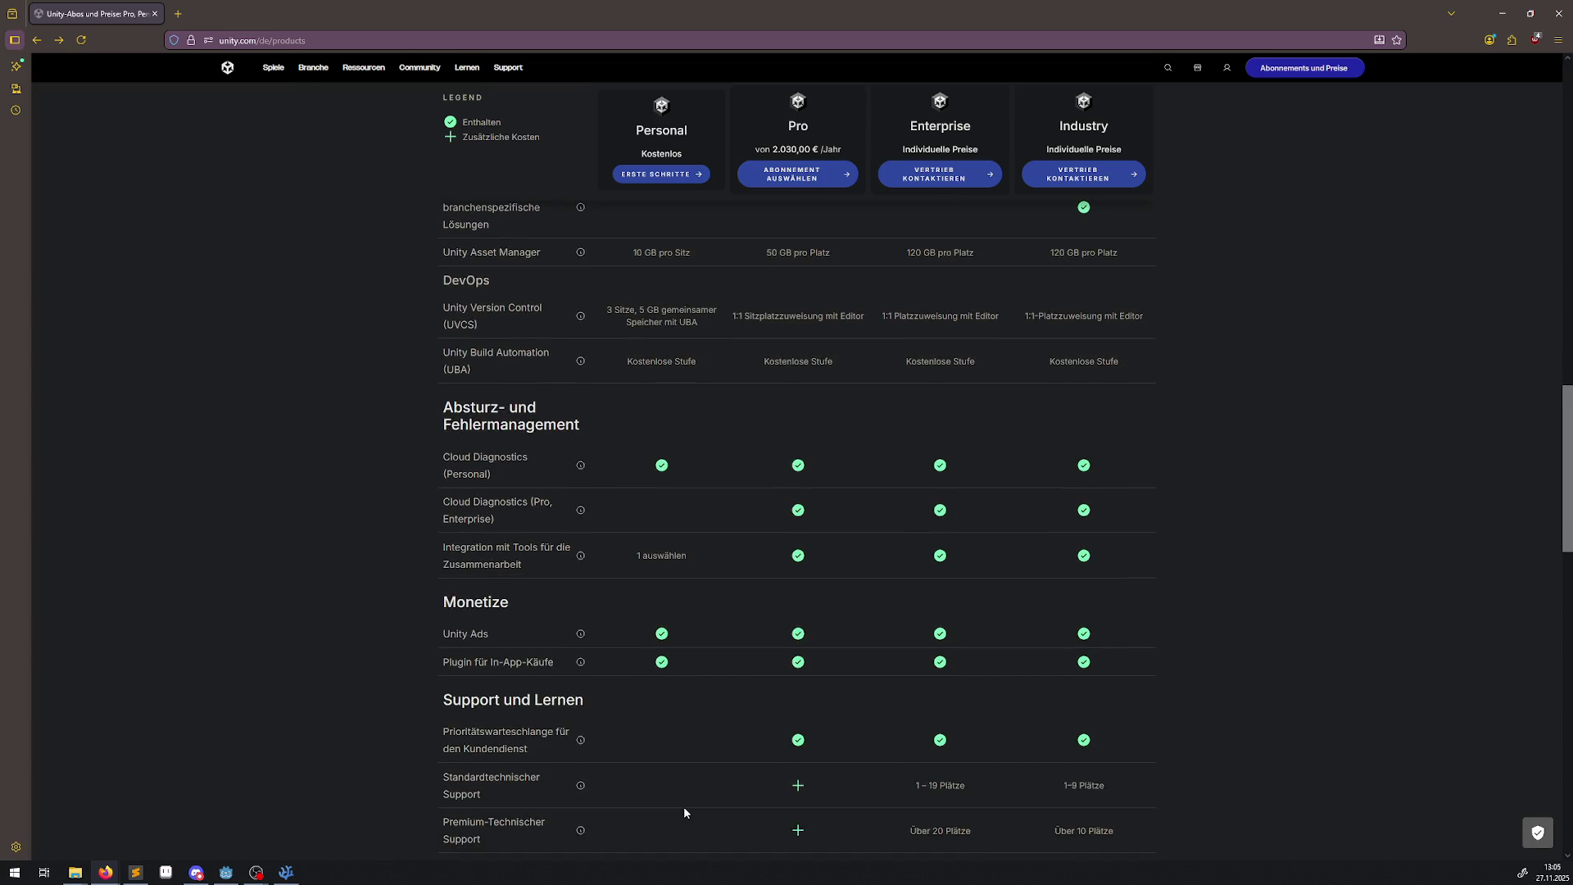
scroll(683, 806, down, 2)
scroll(678, 788, down, 1)
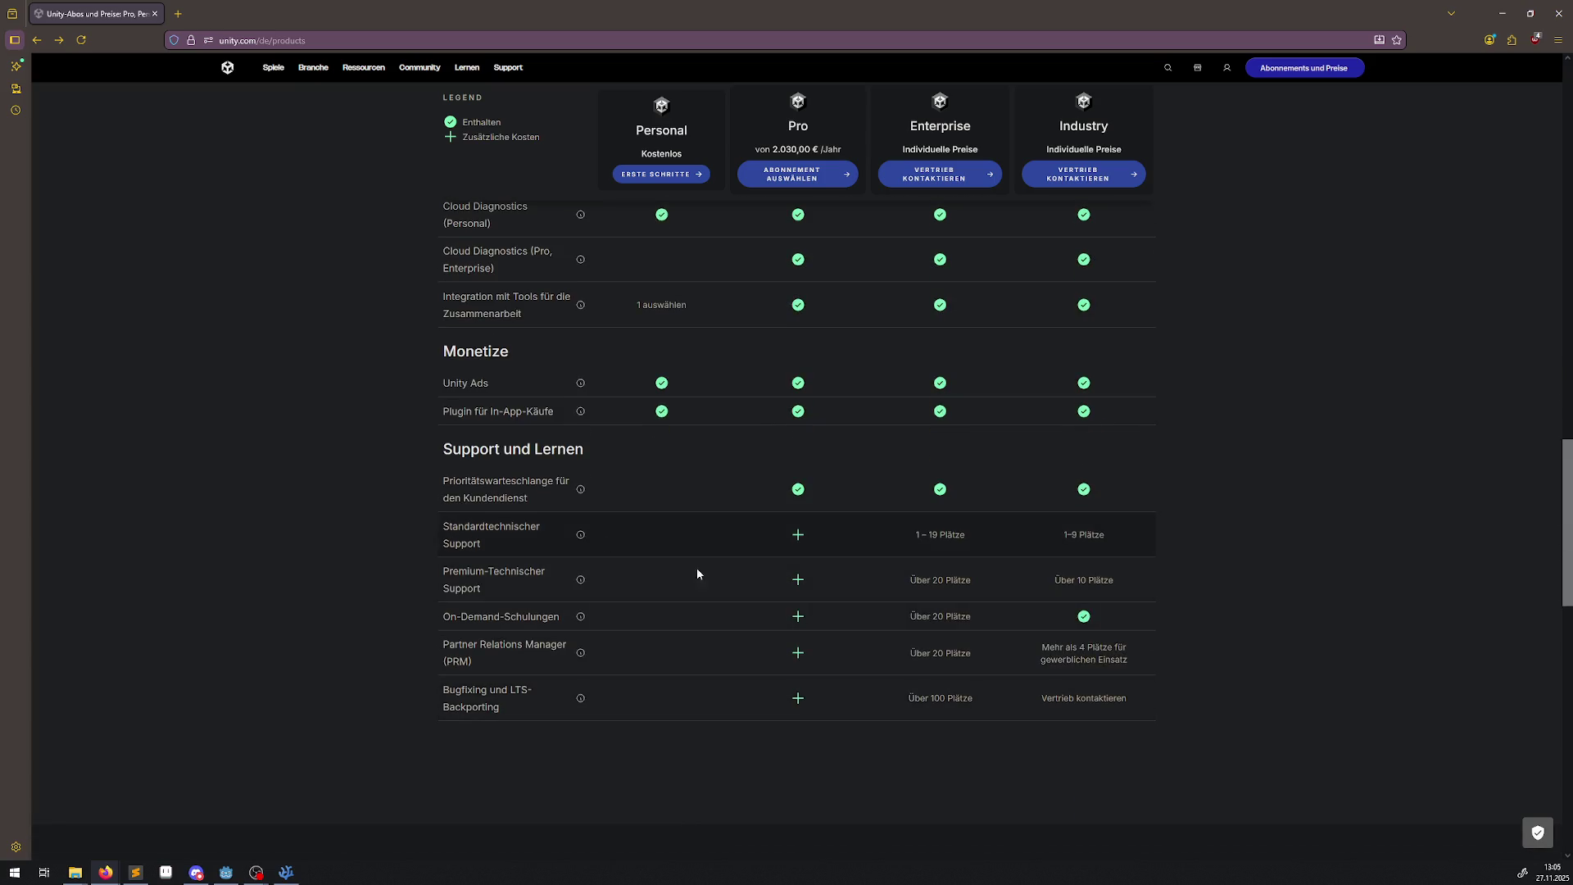
scroll(709, 697, up, 10)
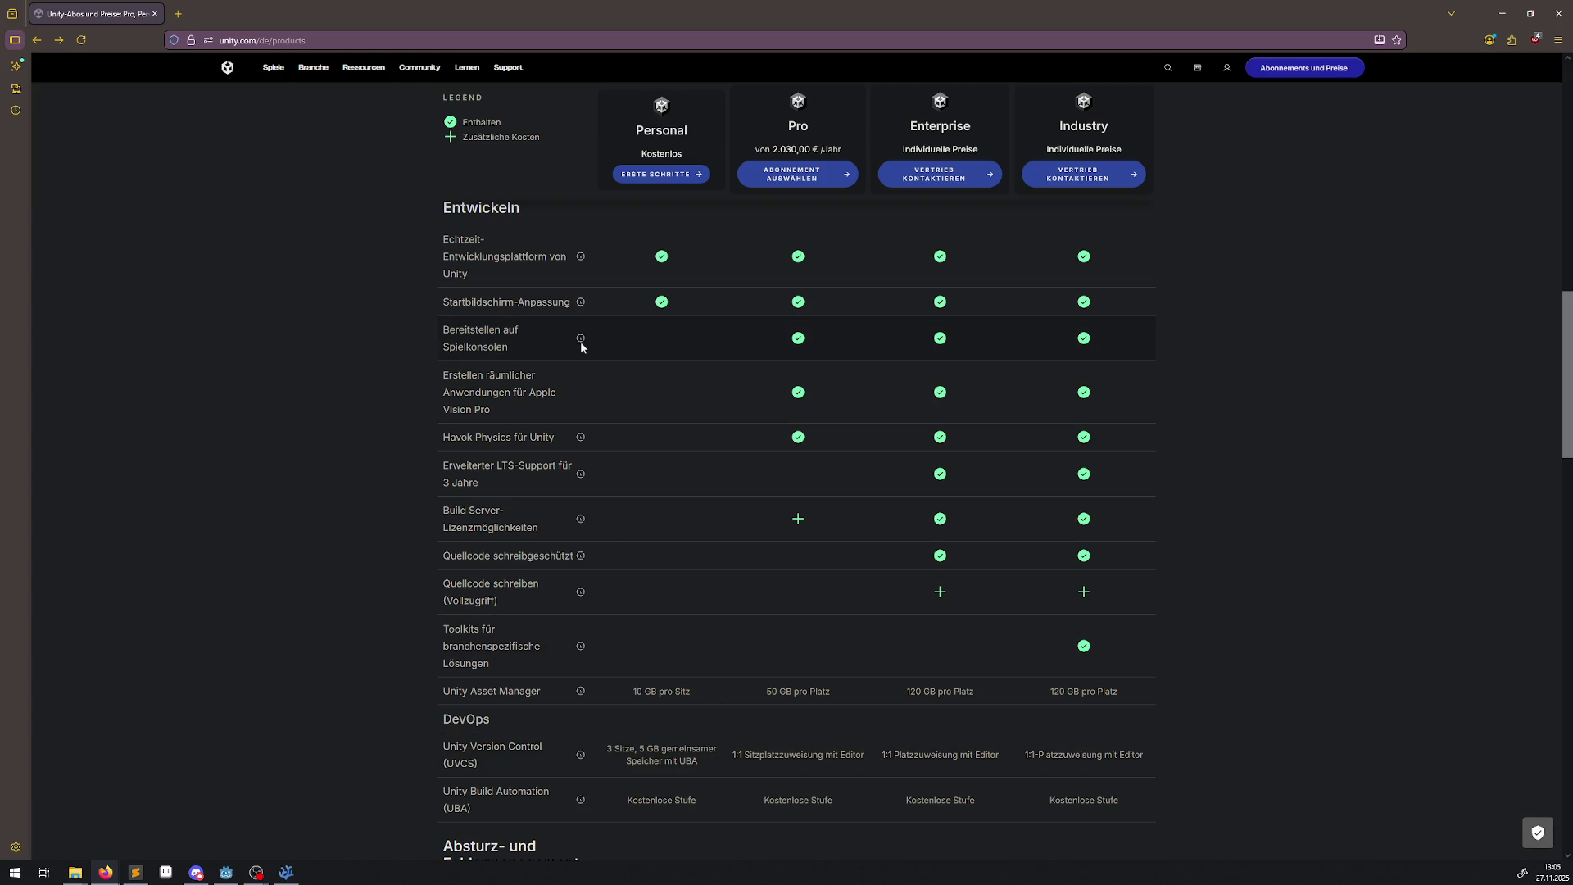
mouse_move(580, 344)
click(1558, 13)
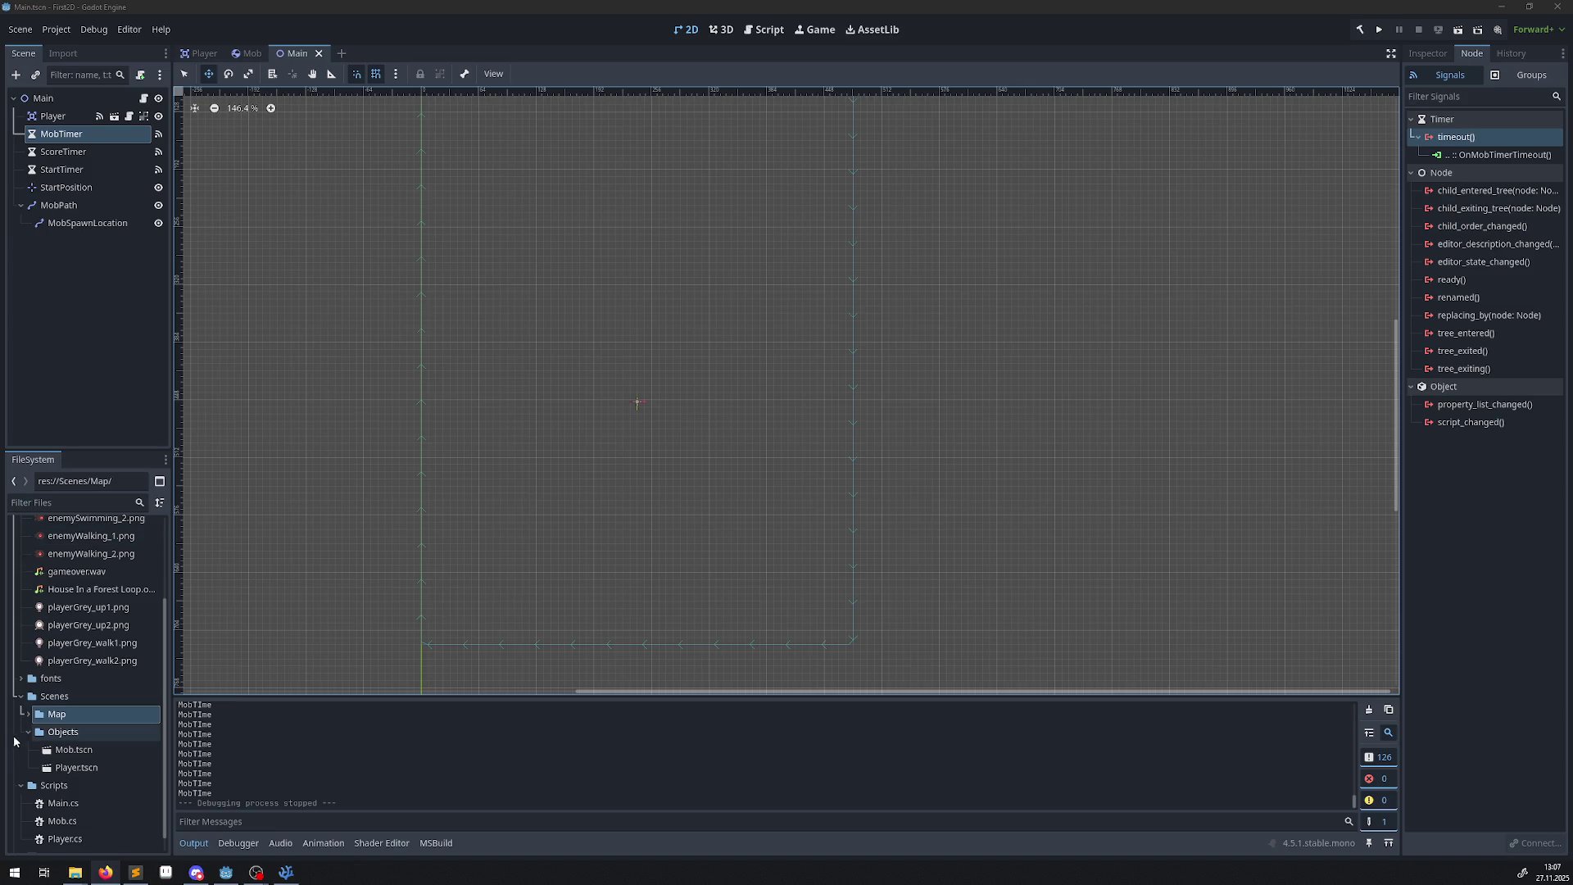
Create a new folder named UI inside the Scenes folder.
click(51, 698)
right_click(57, 725)
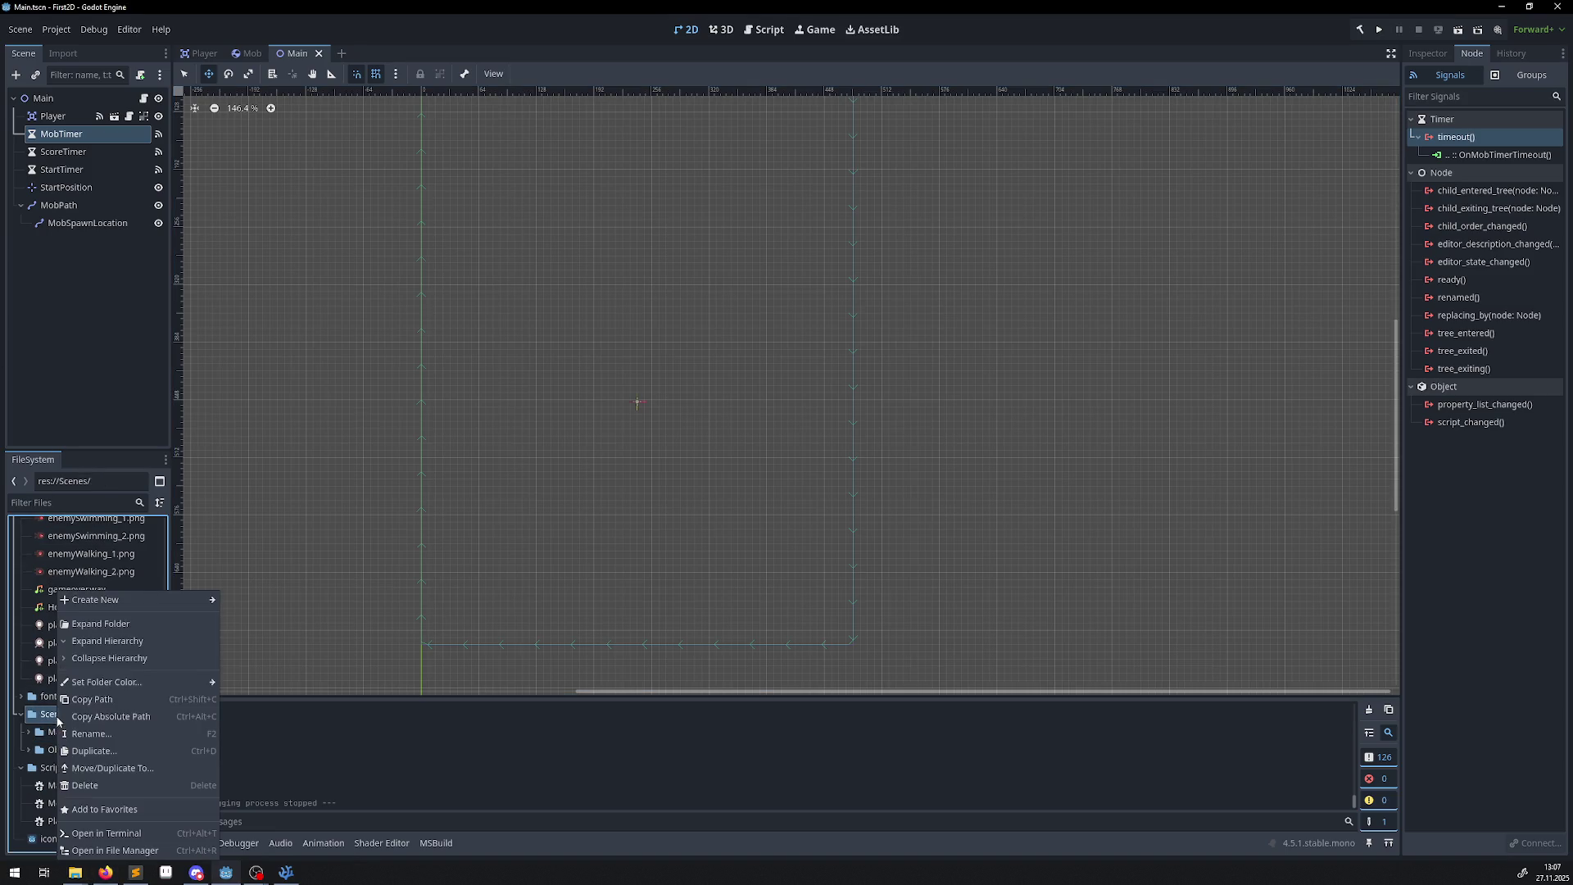
mouse_move(119, 598)
click(250, 600)
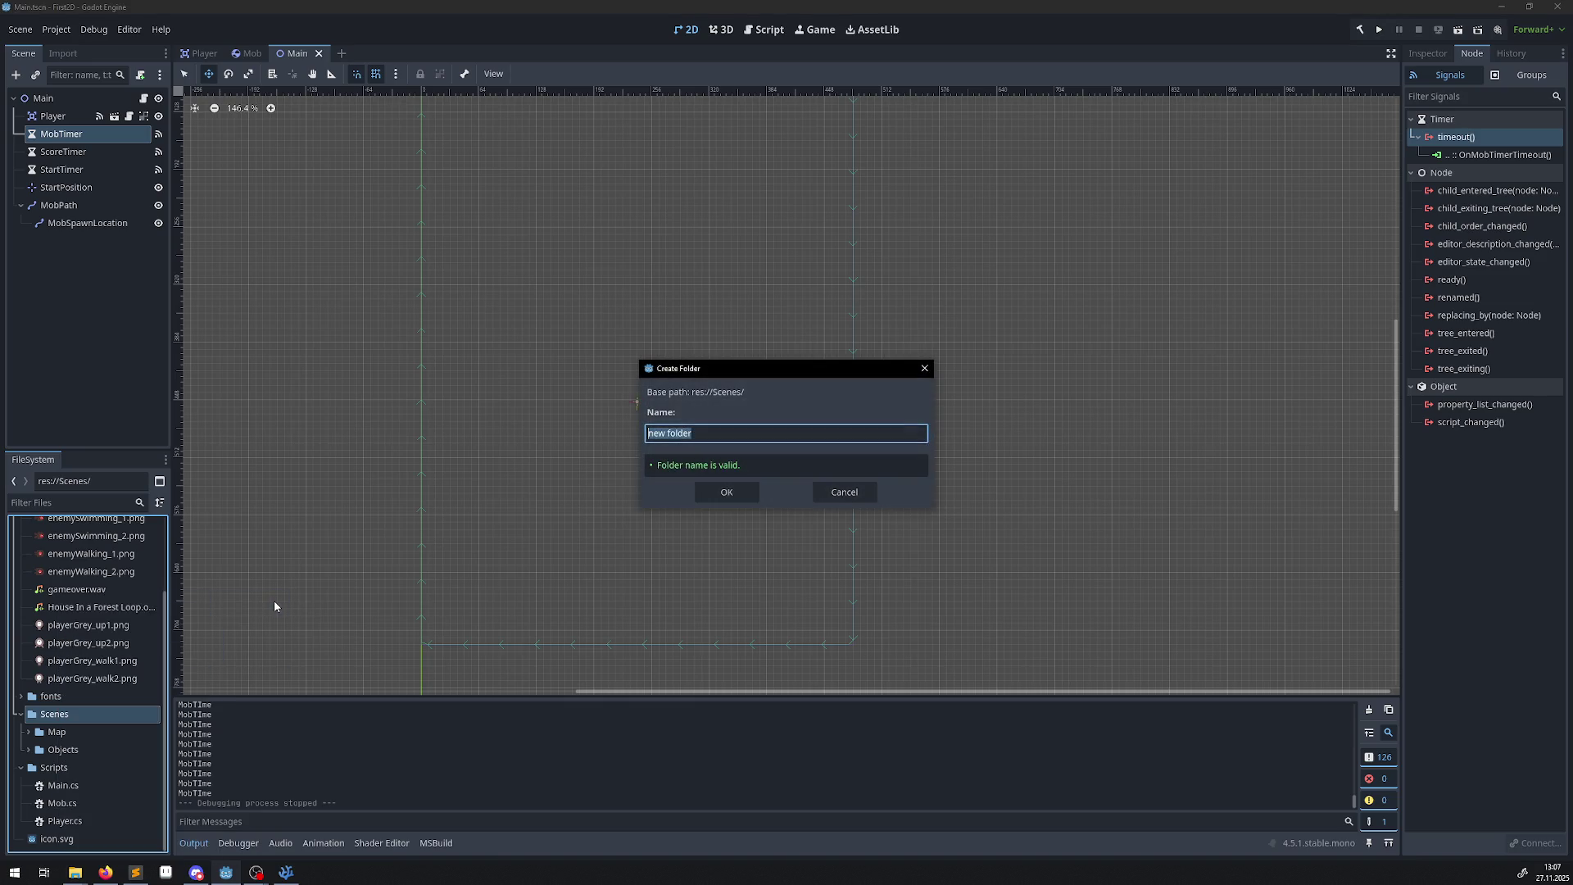
text(UI)
key(Return)
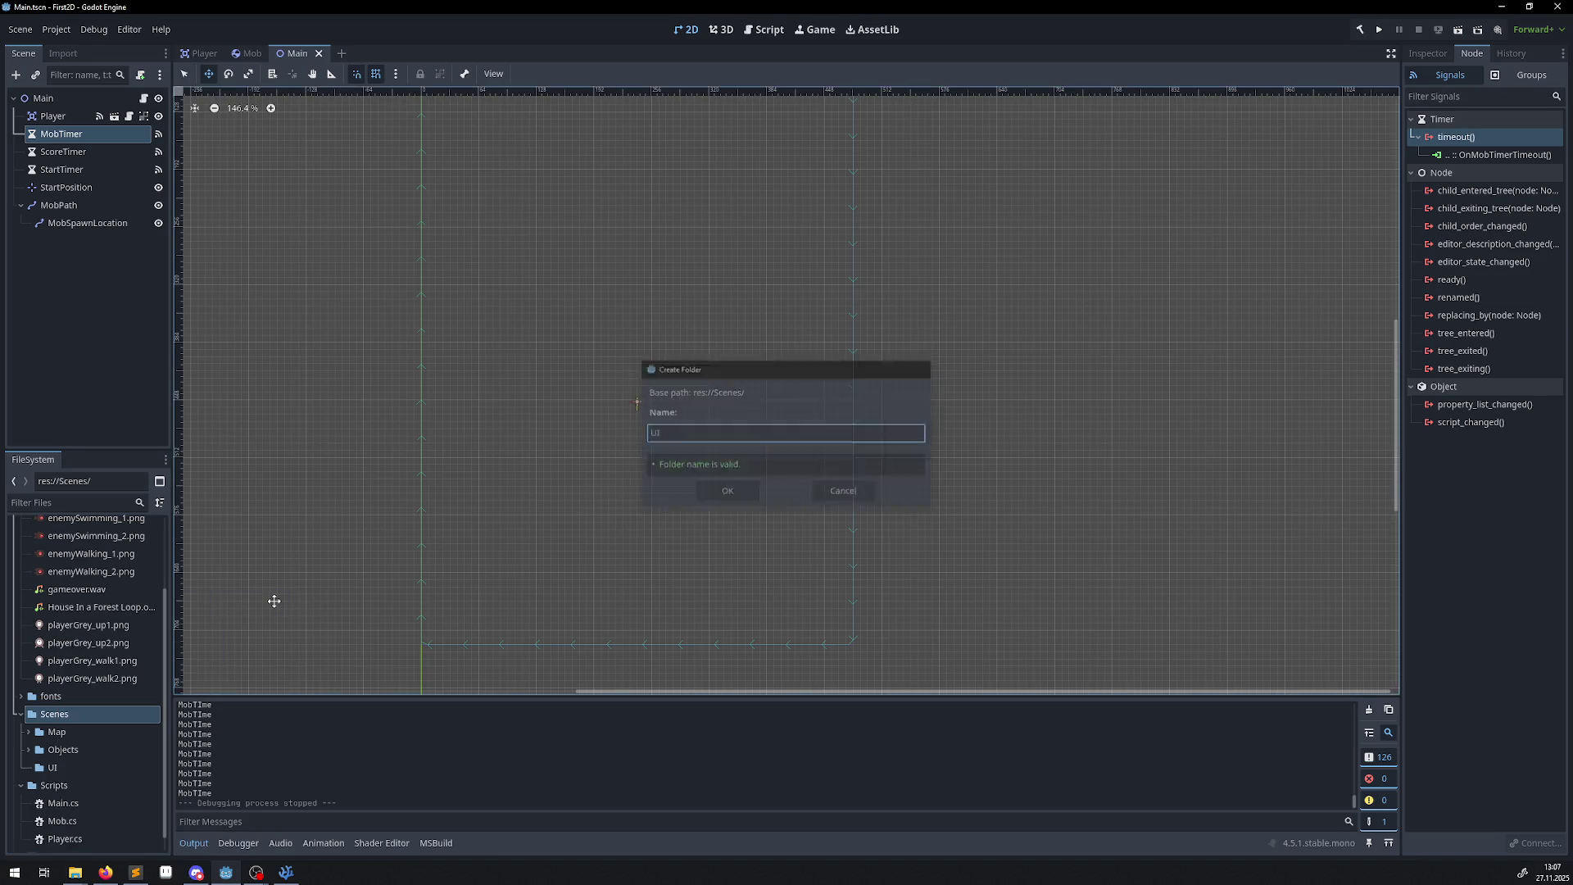
Start creating a new scene in the UI folder.
right_click(71, 765)
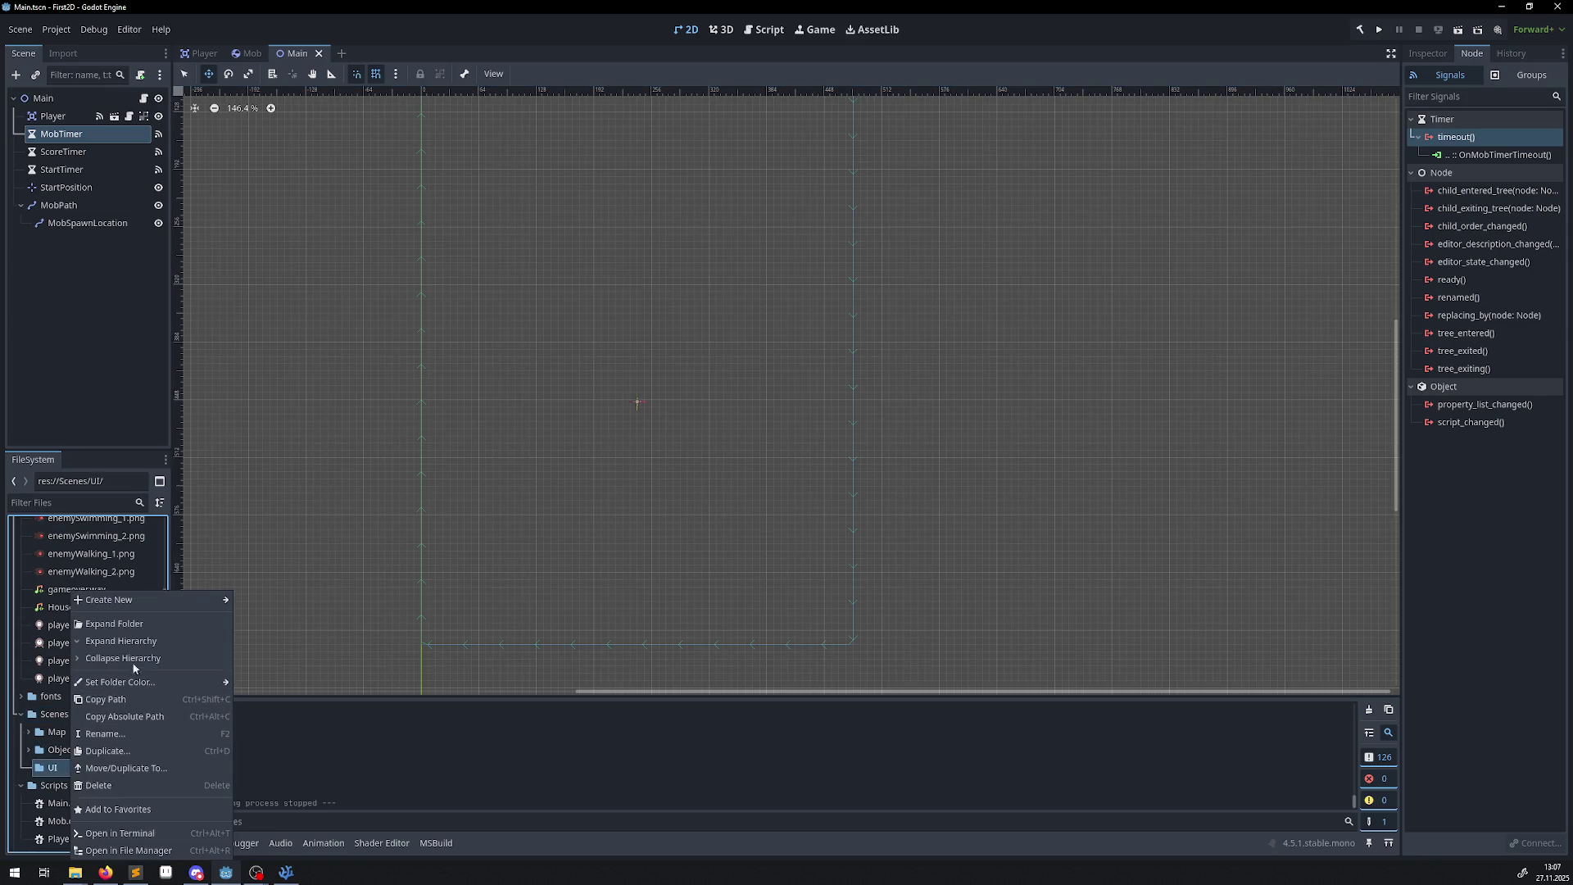
mouse_move(147, 611)
click(260, 617)
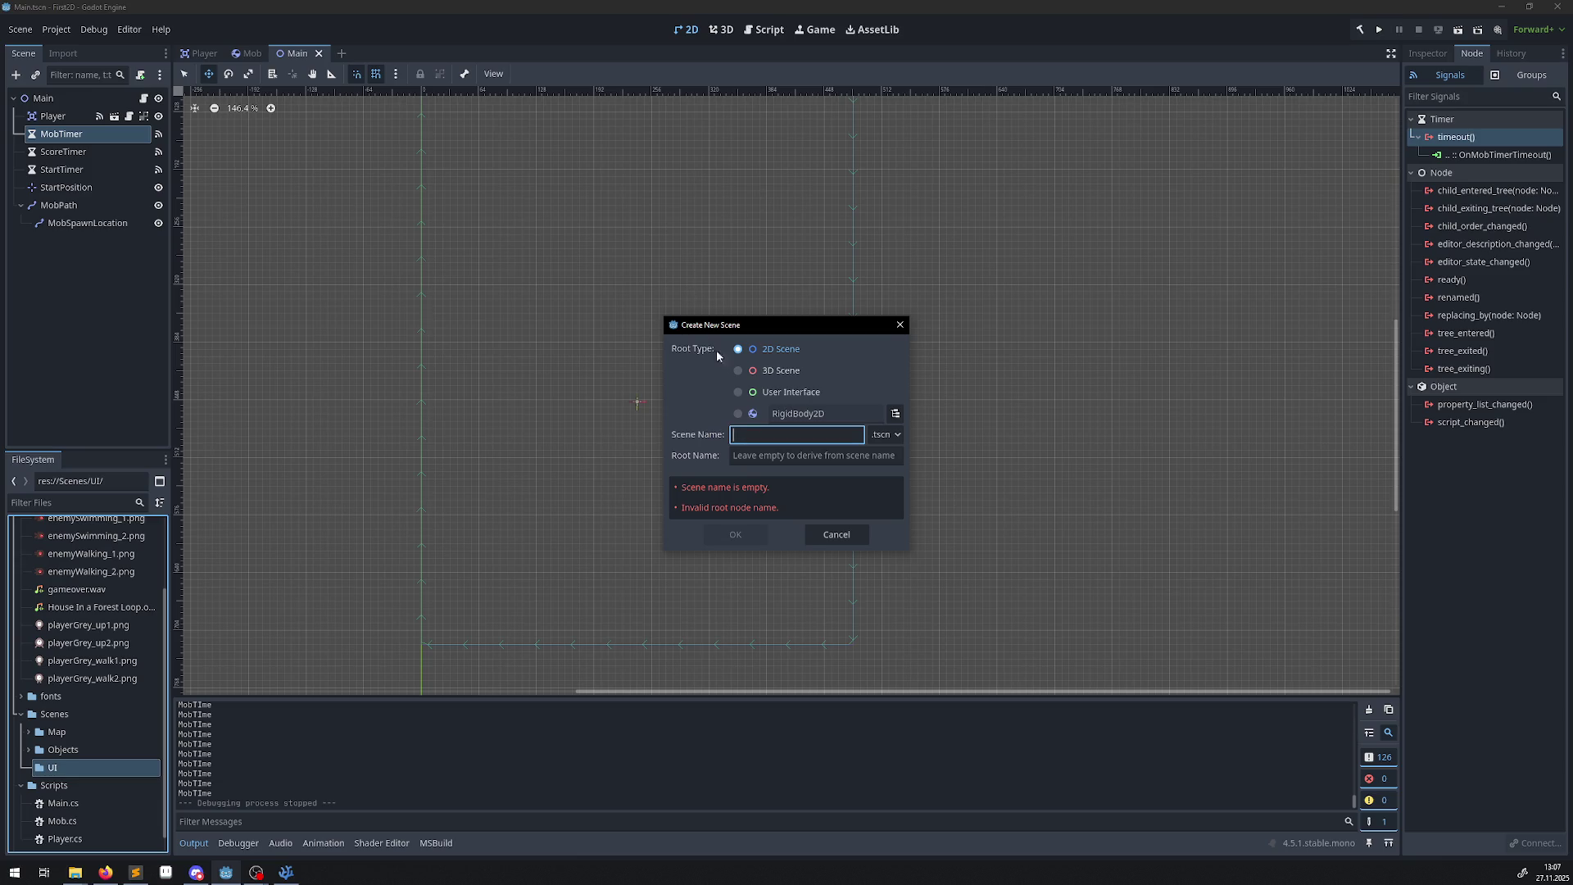
Set the new scene's root node type to CanvasLayer.
click(738, 414)
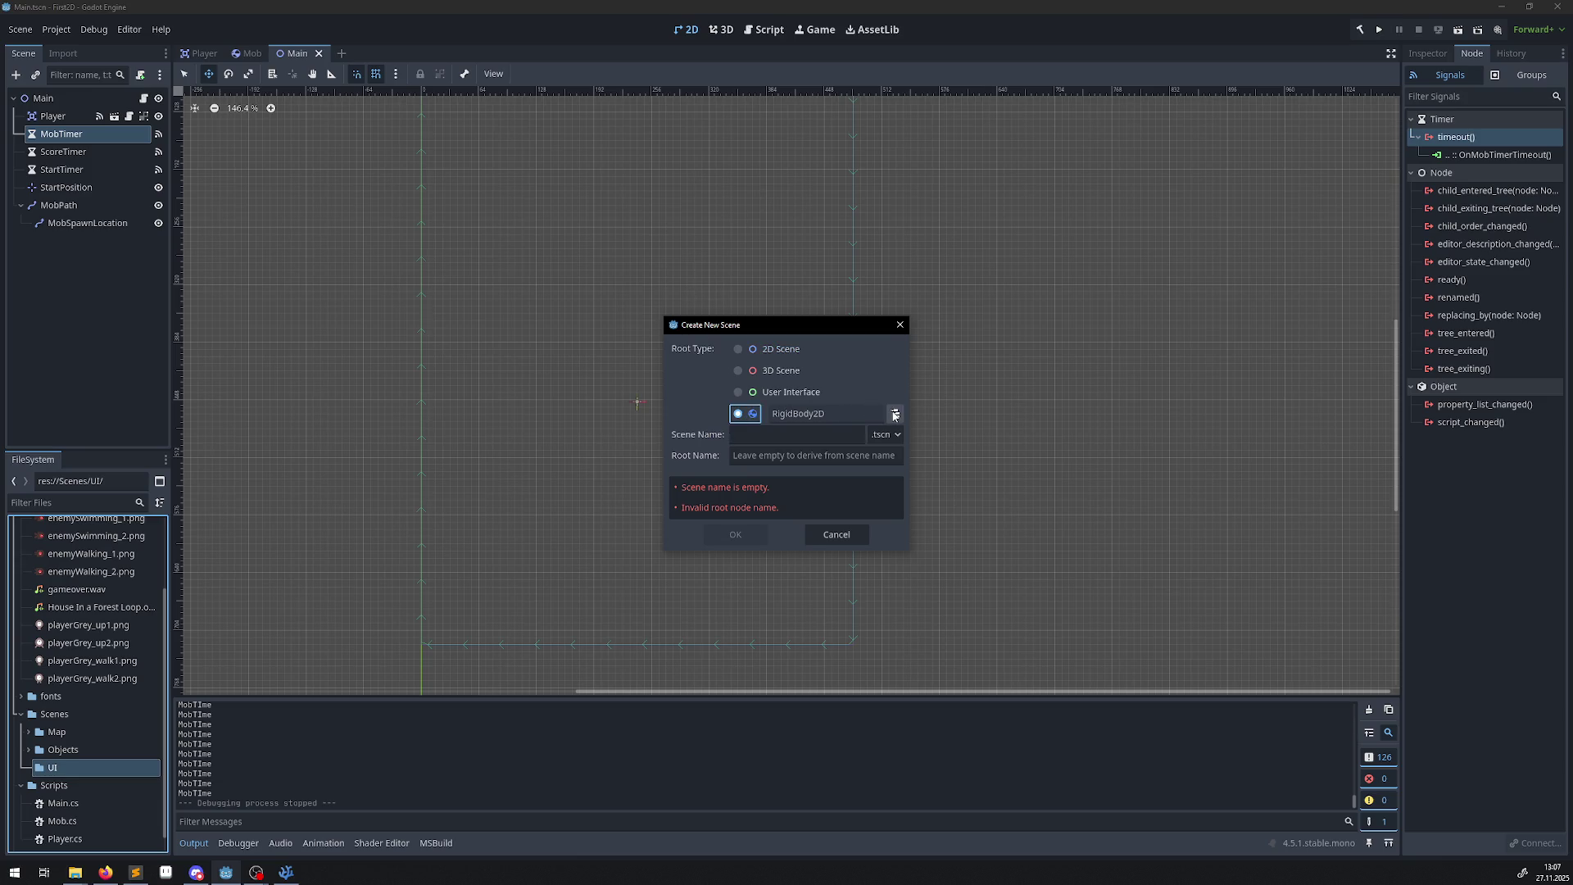
click(895, 414)
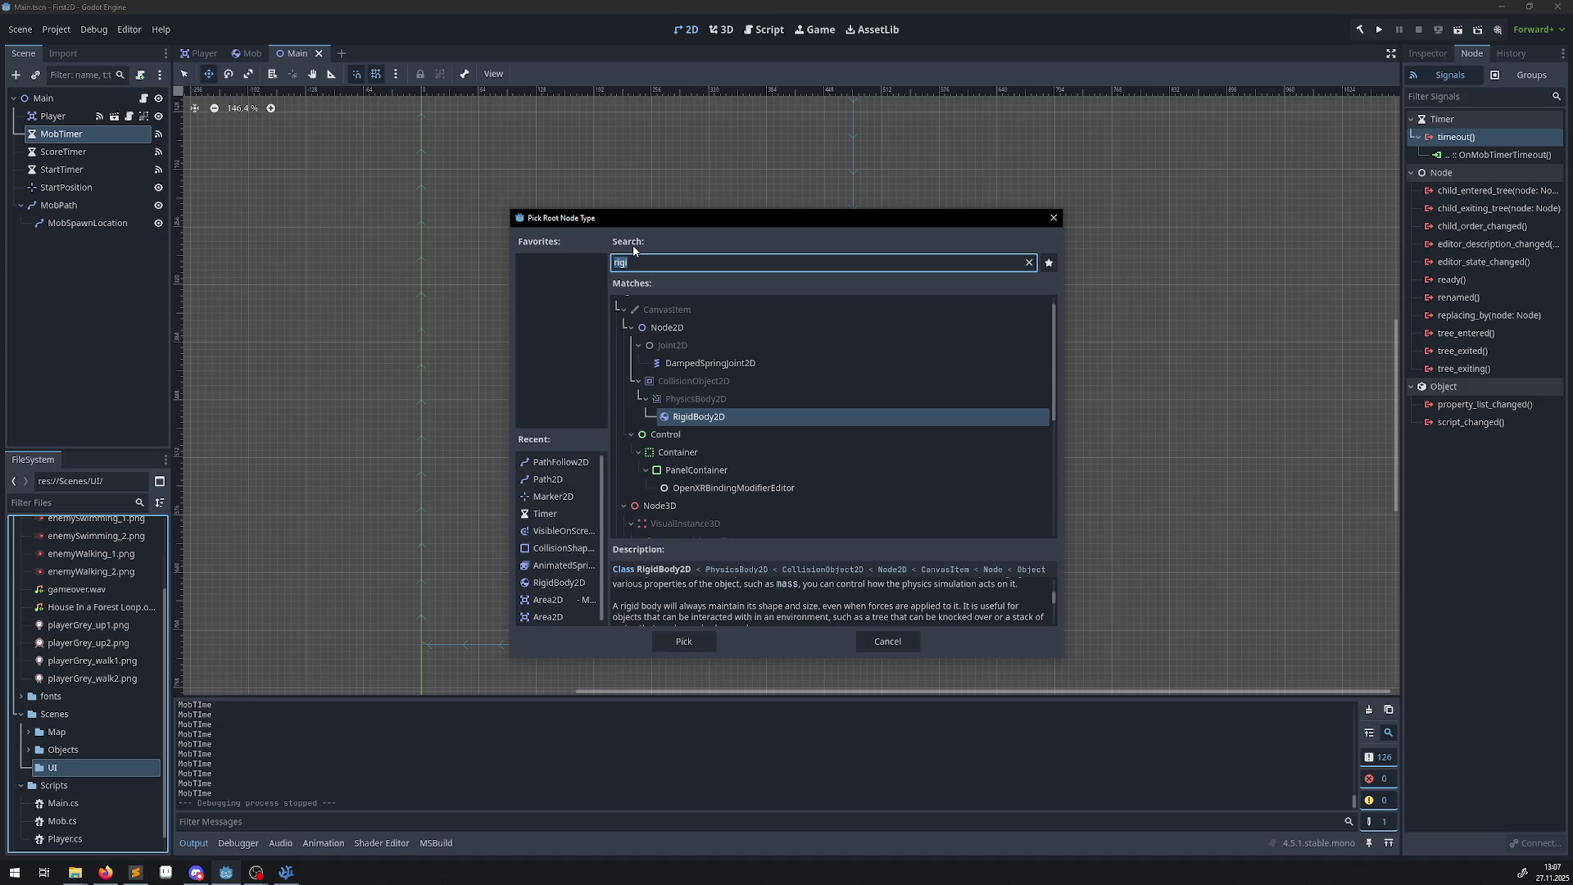
text(canv)
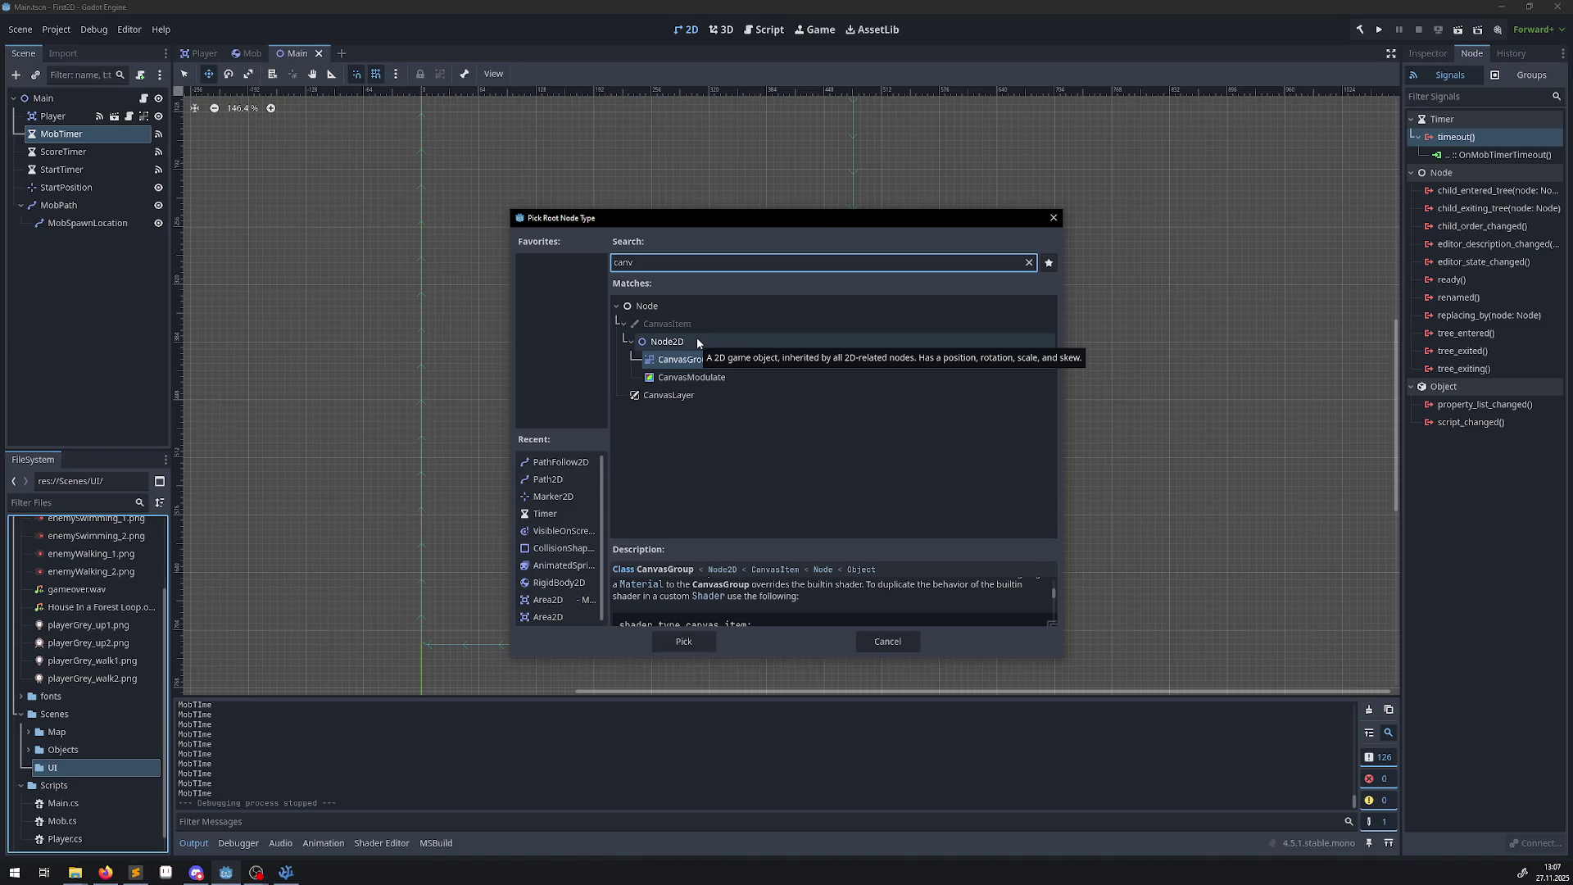
click(672, 401)
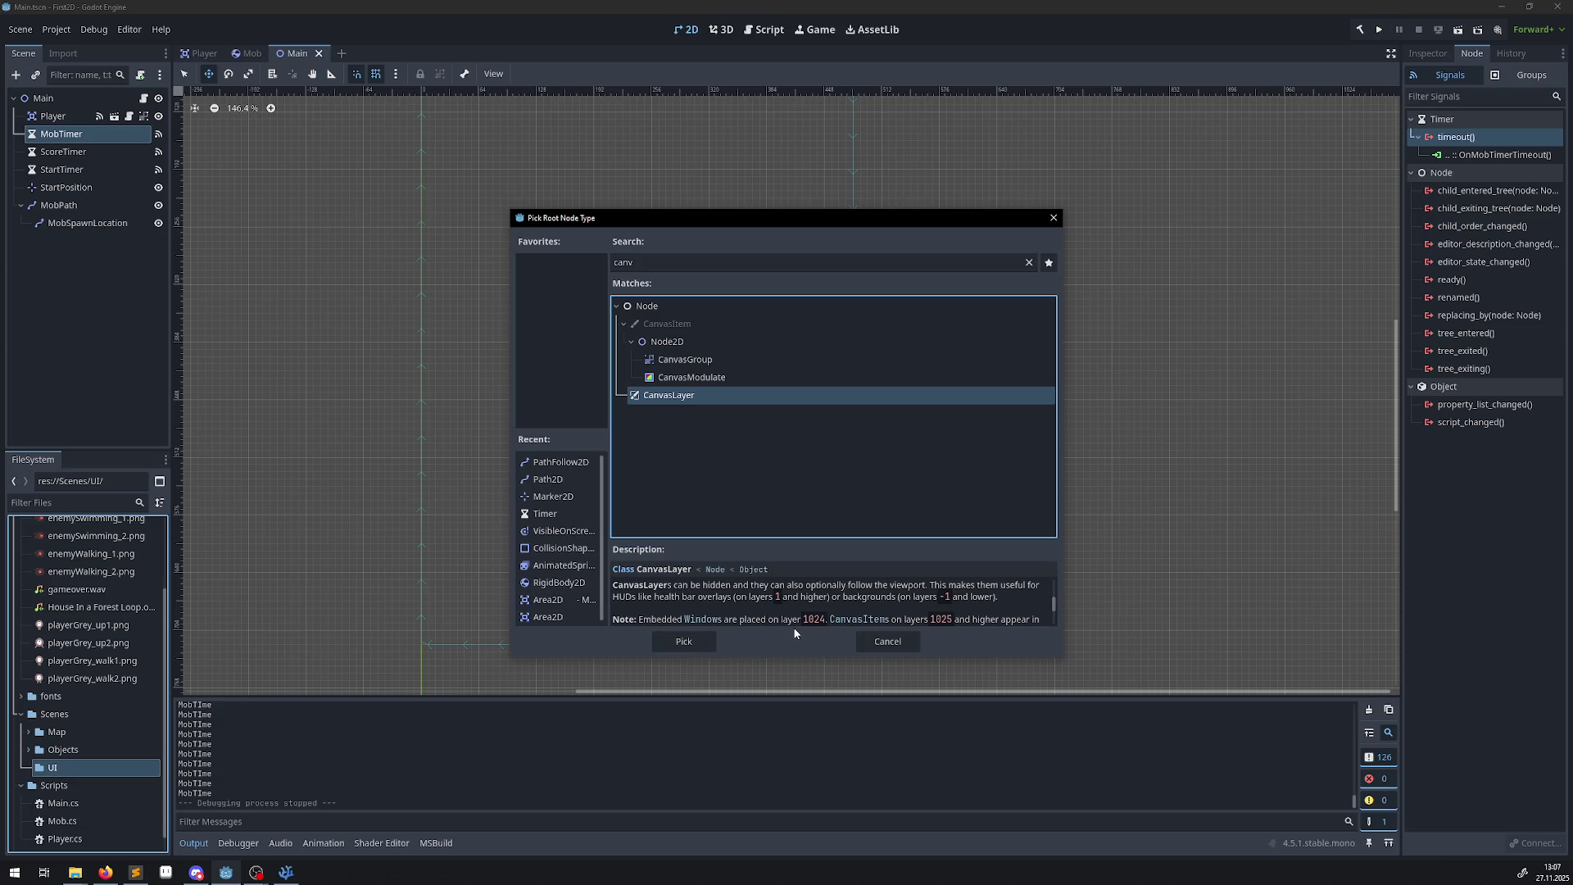
scroll(772, 606, down, 1)
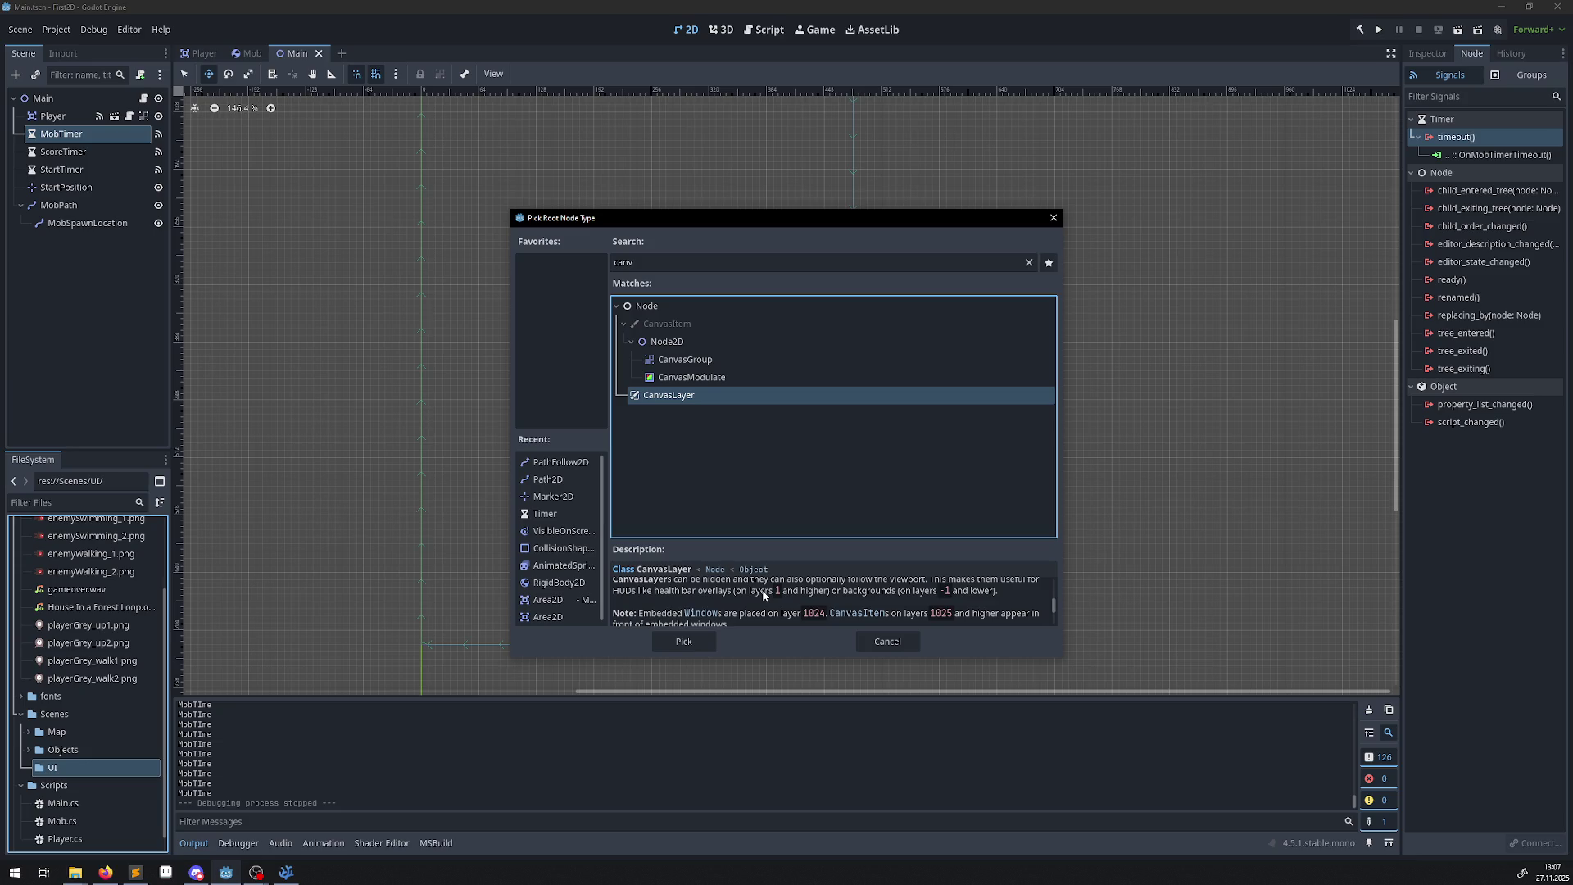
scroll(763, 595, down, 1)
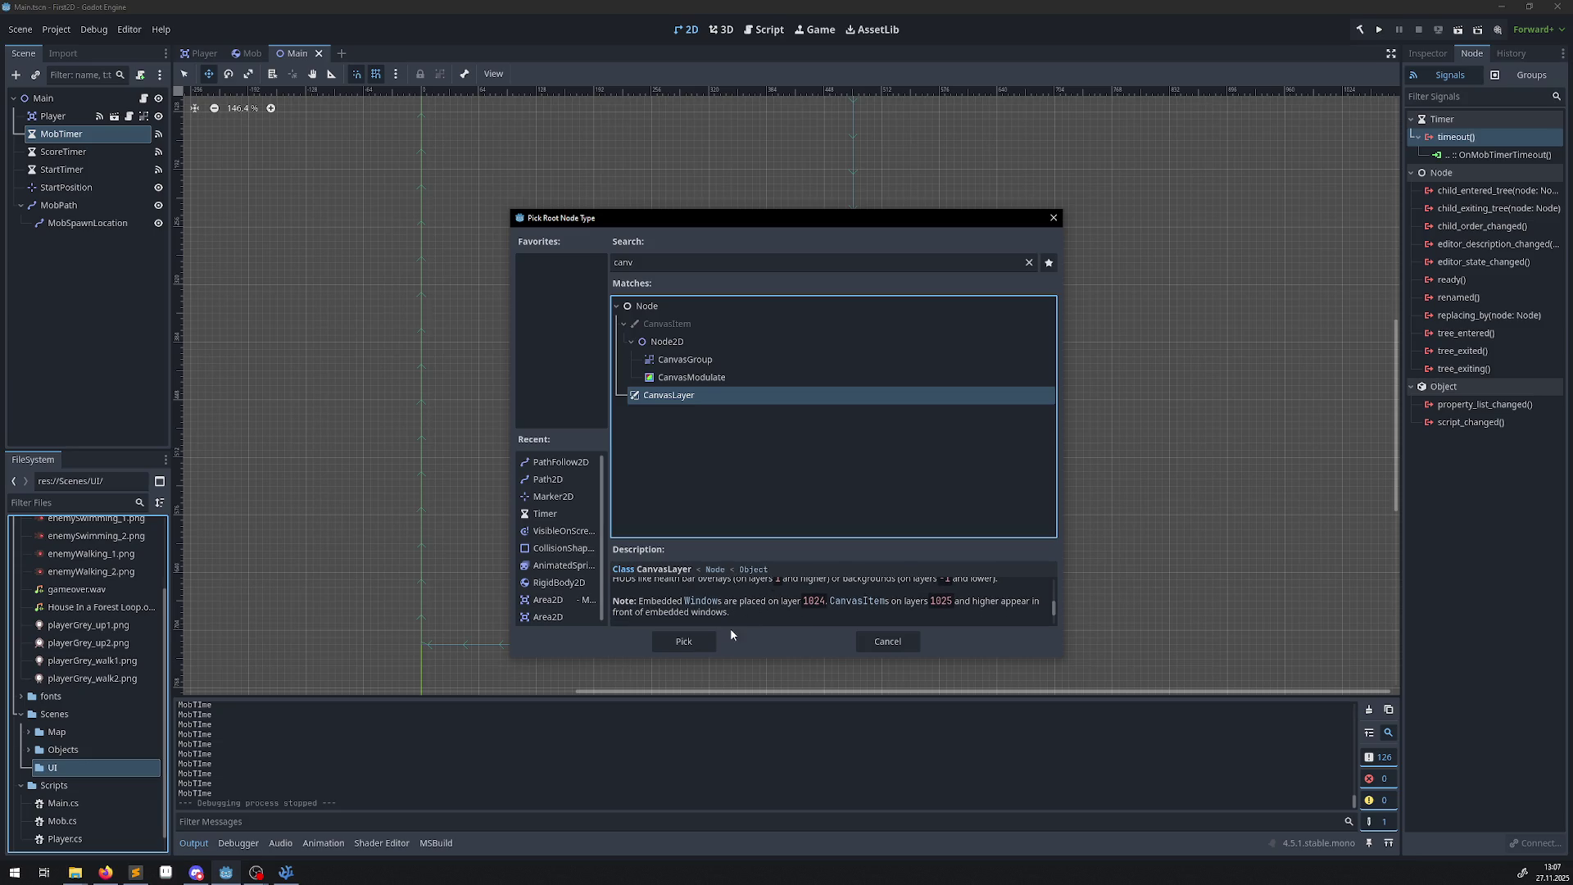
click(680, 641)
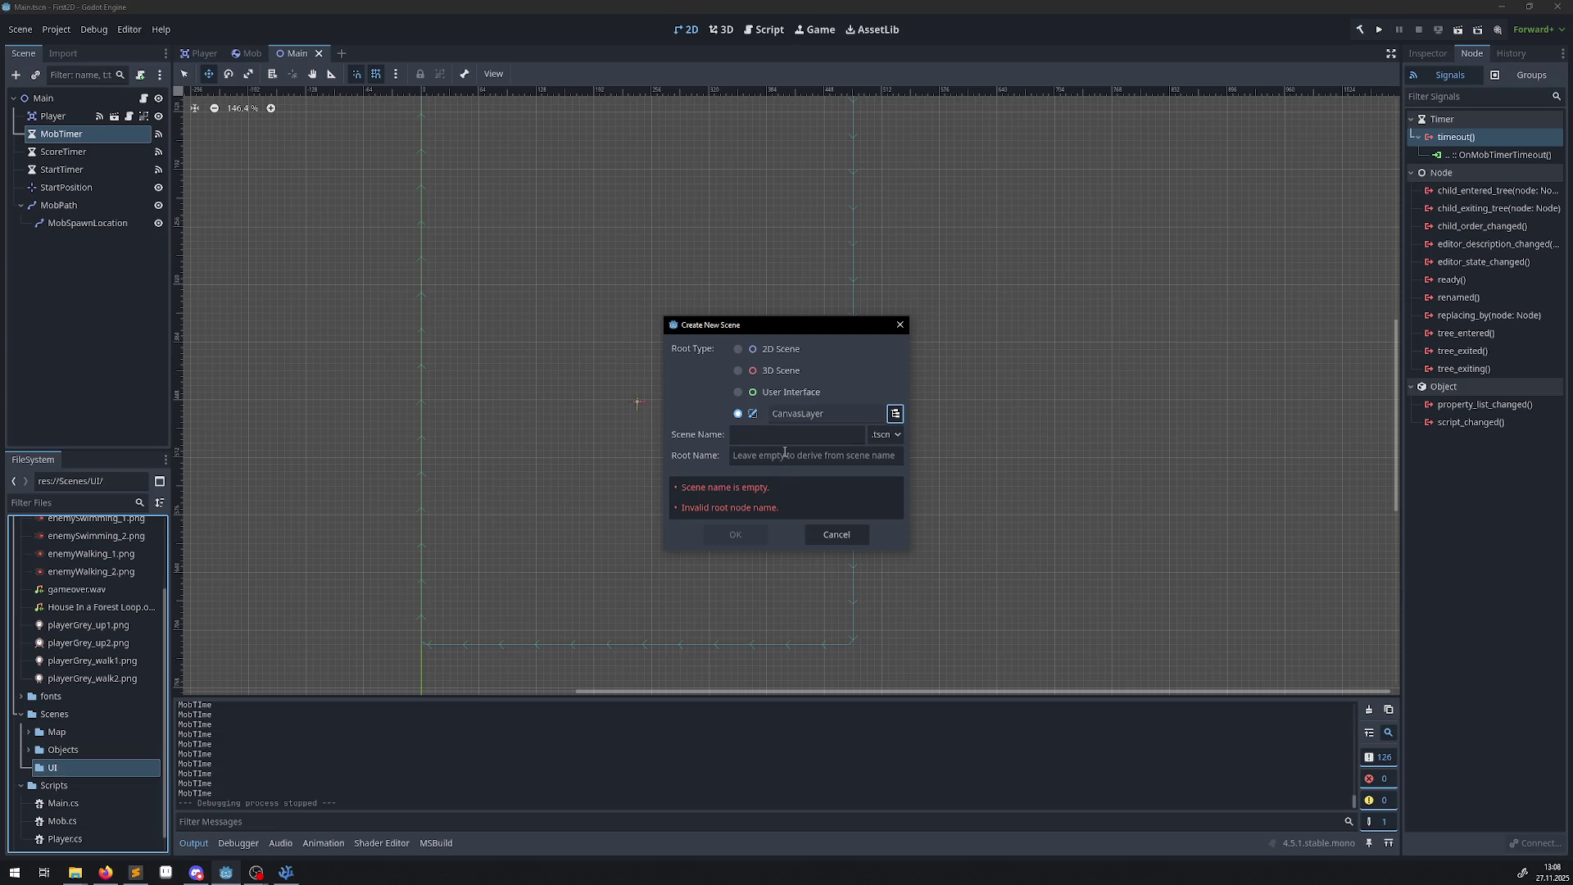
Name the scene HUD and create it.
click(771, 436)
text(HUD)
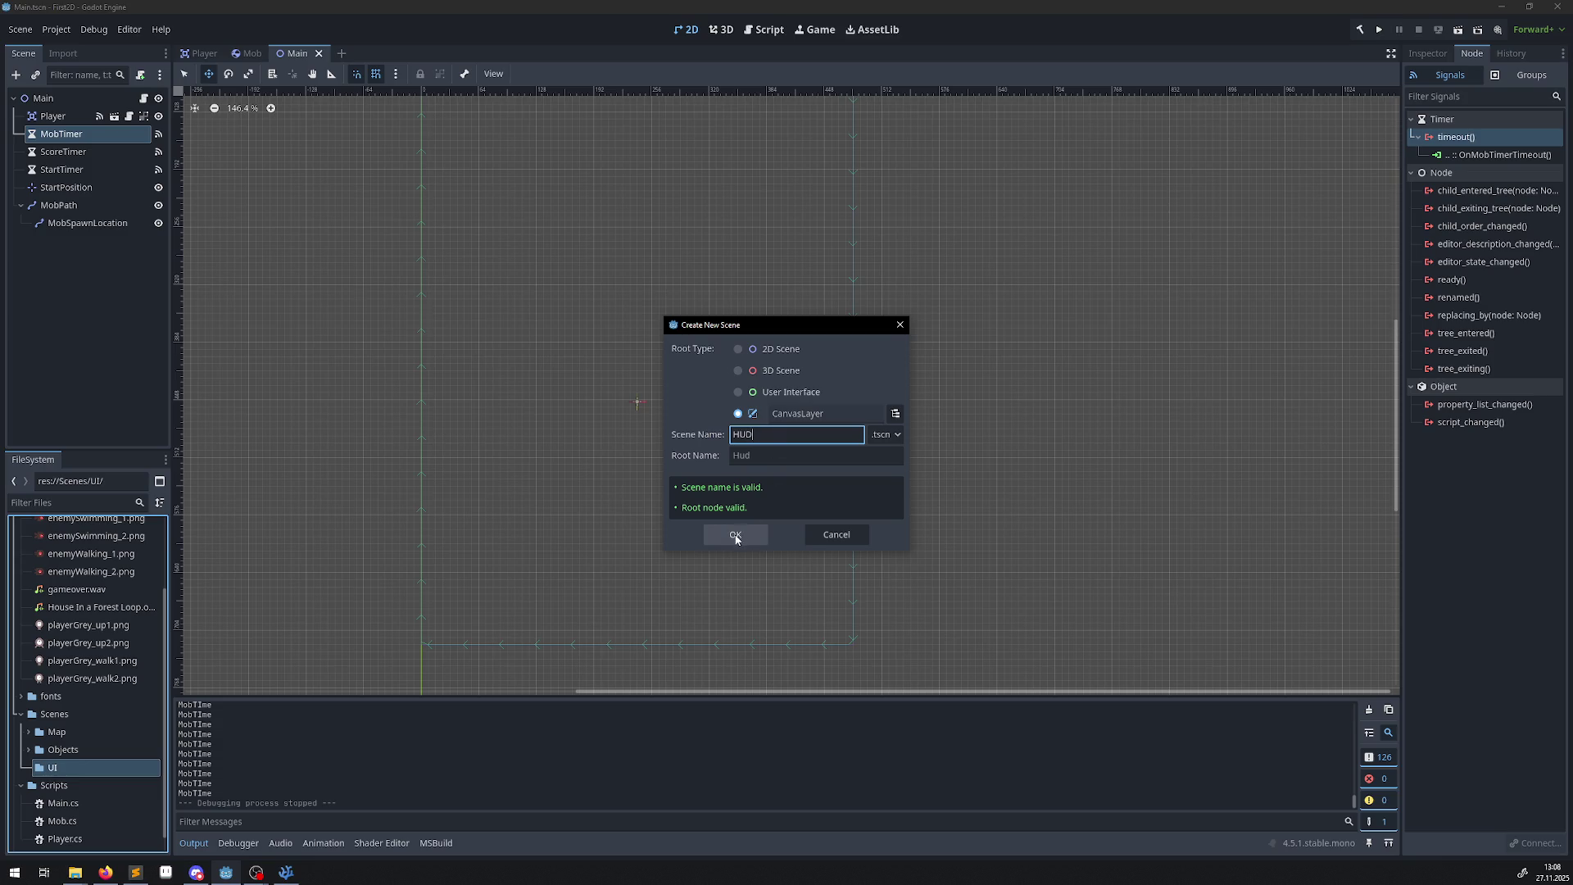
click(735, 534)
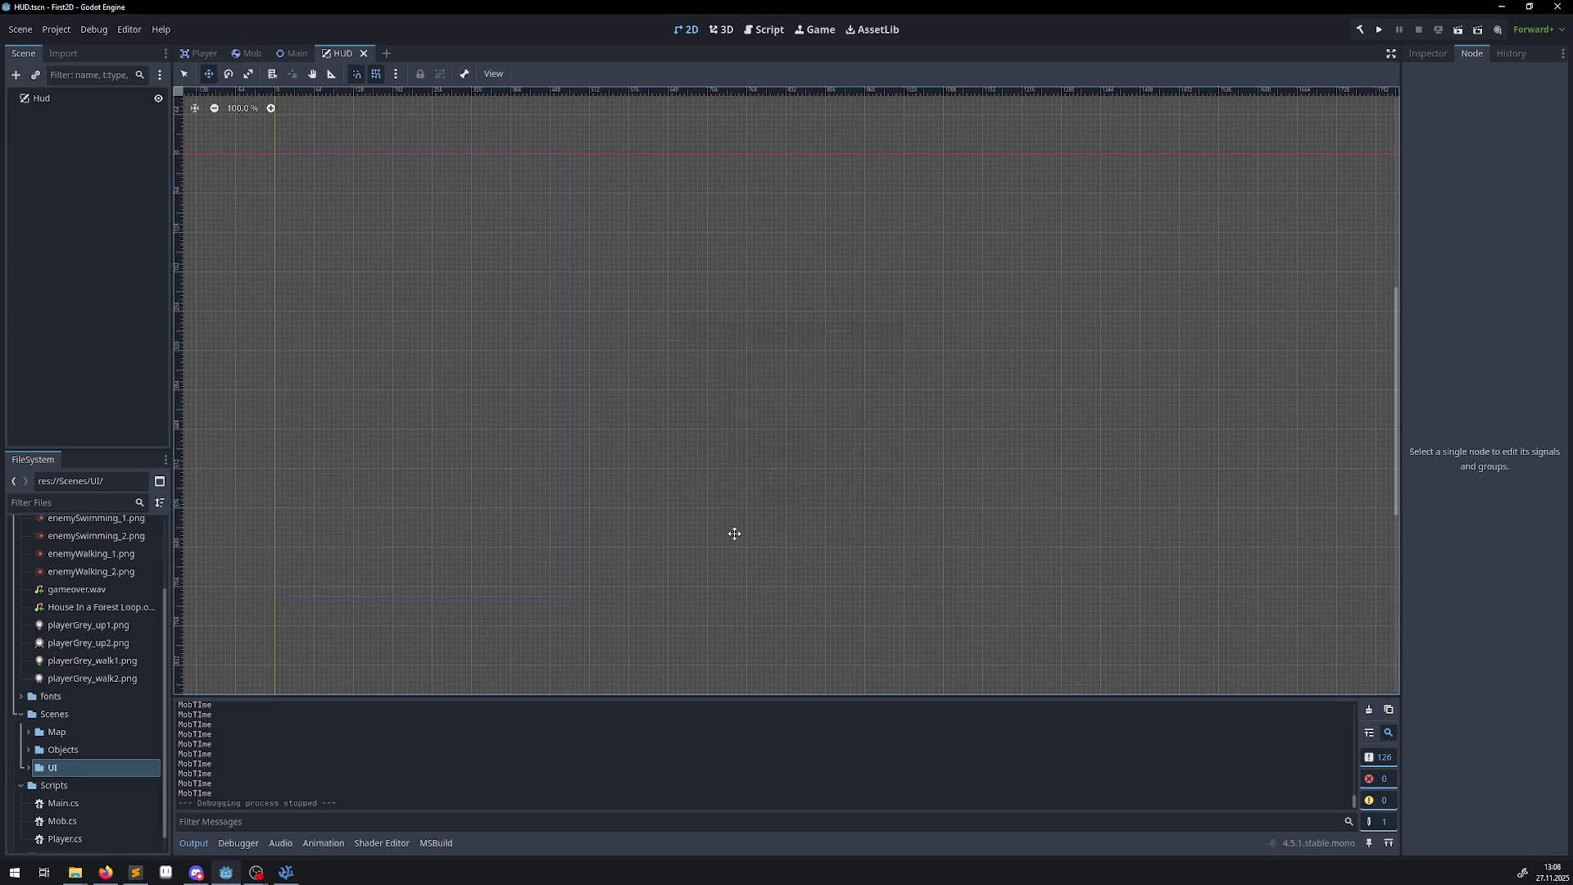
Rename the root node from Hud to HUD and clear the Output log.
double_click(48, 99)
text(HUD)
key(Return)
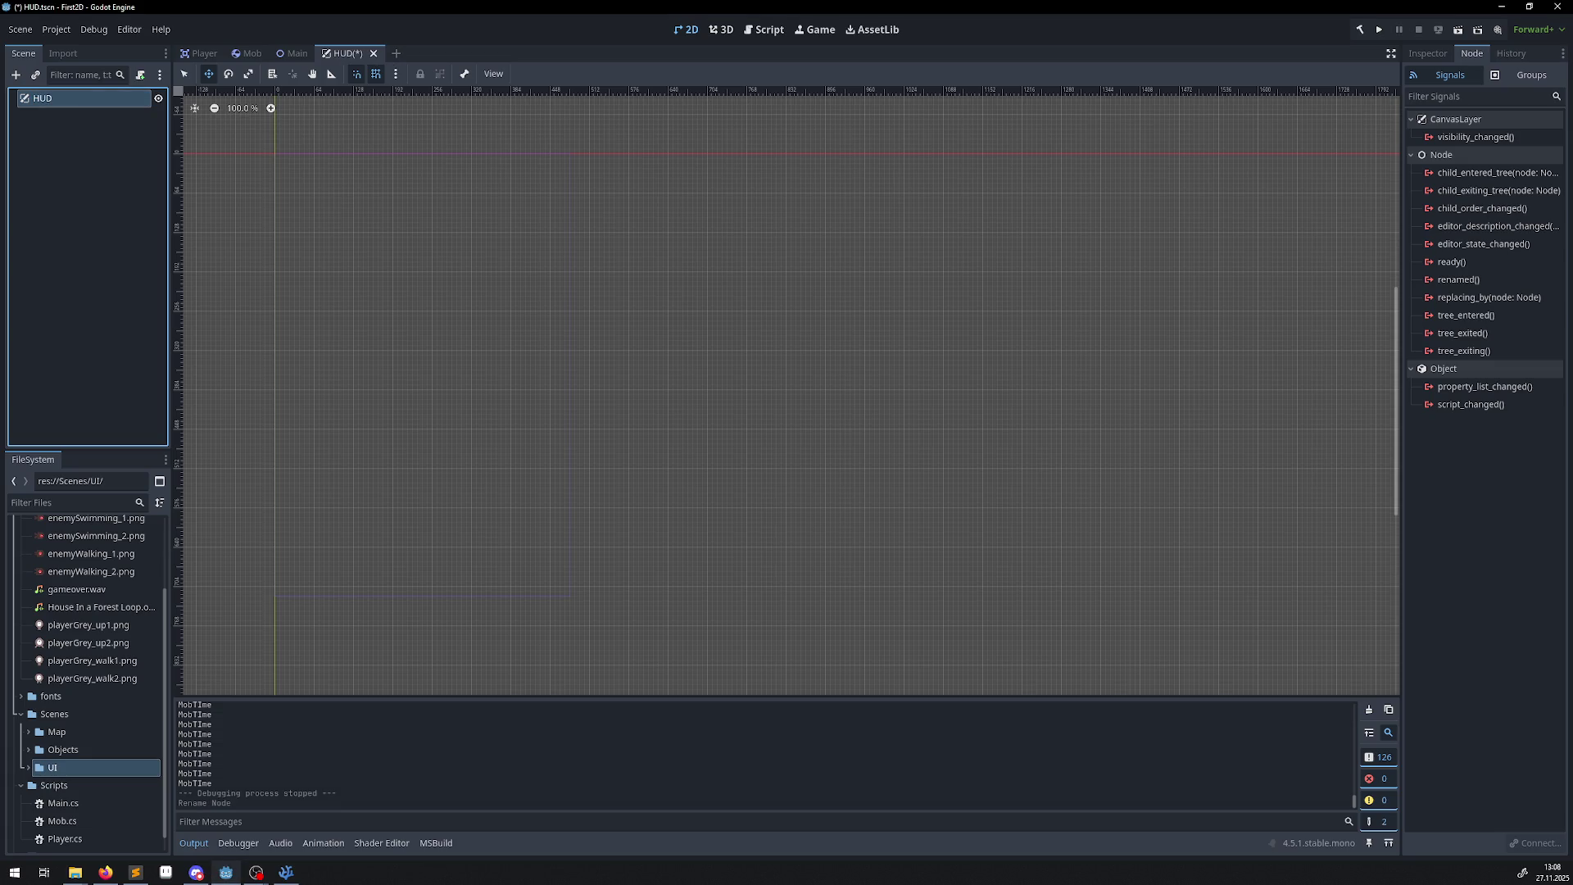
click(106, 872)
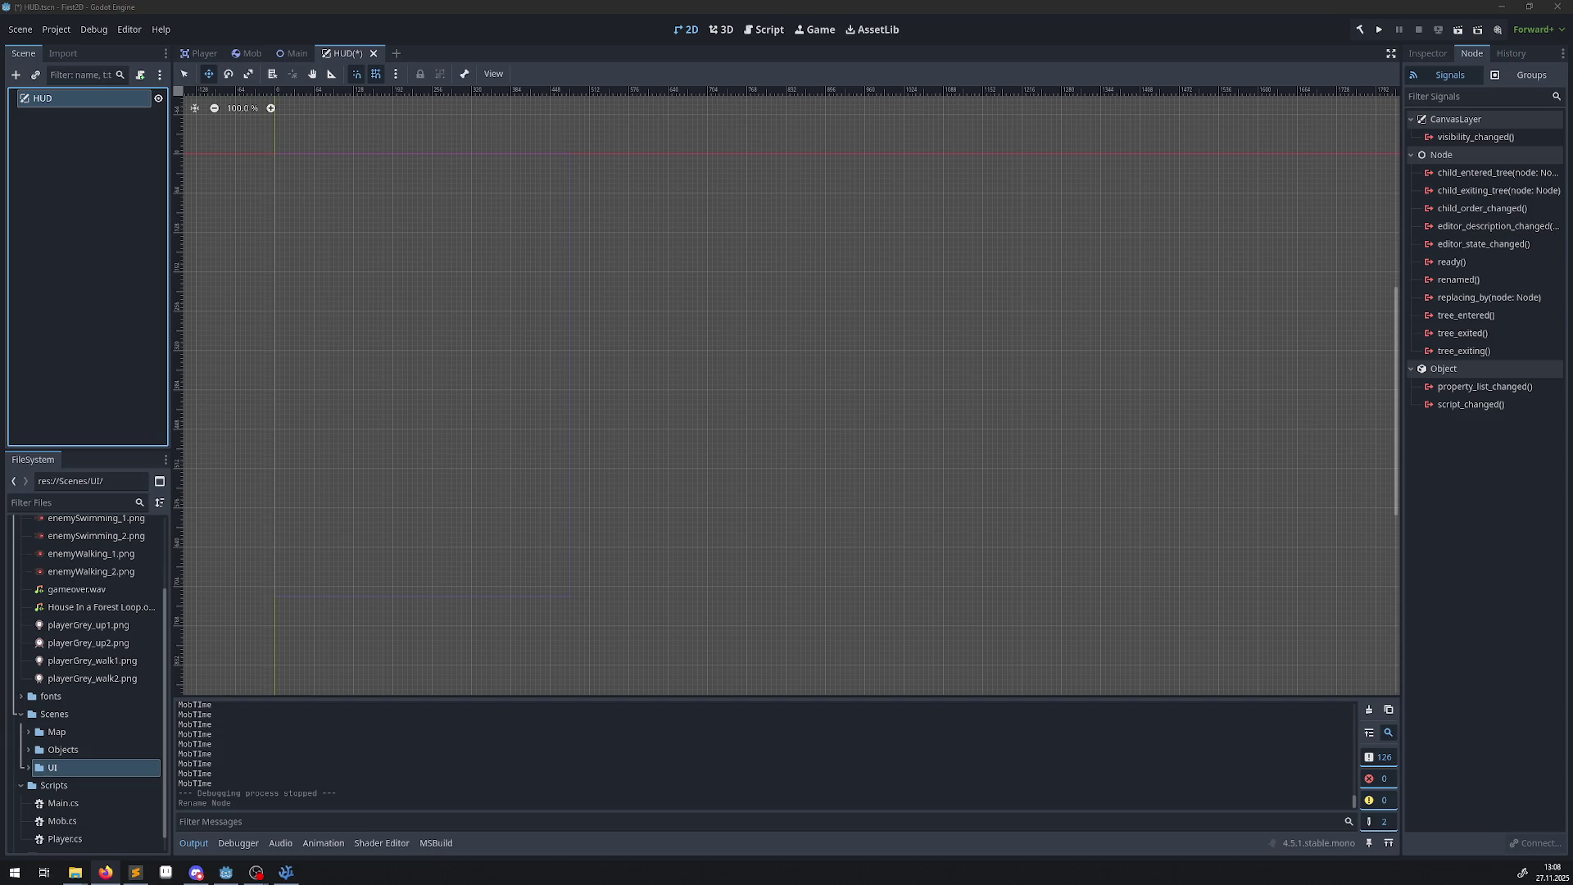
click(1369, 712)
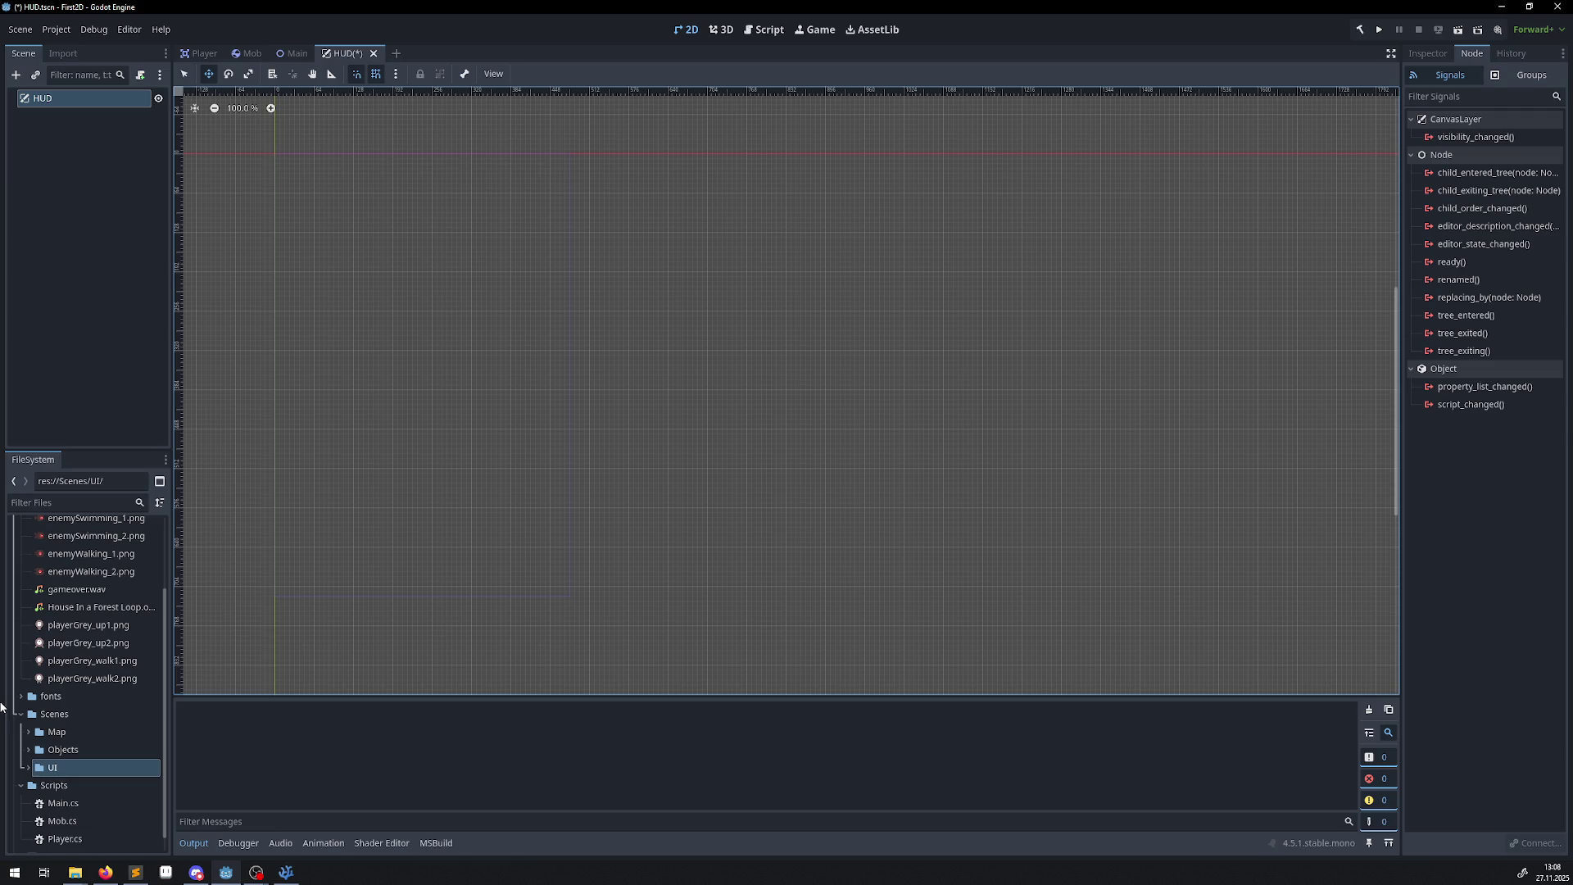